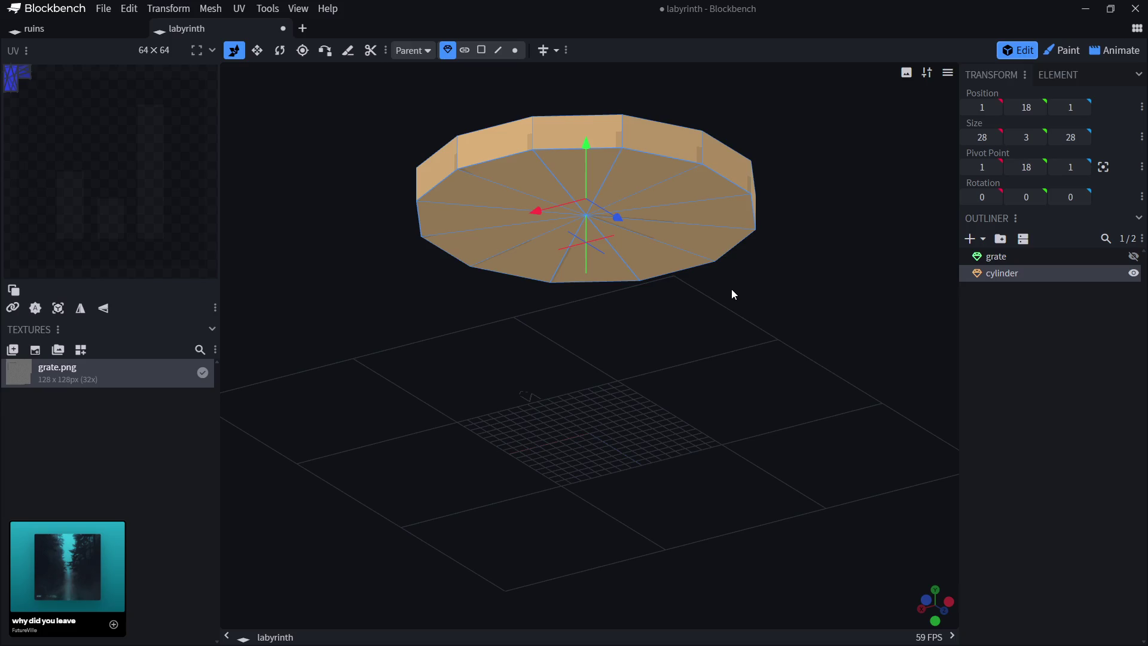
Pull the cylinder's bottom centre vertex down to Y -8.5 to form a pointed base.
mouse_move(730, 289)
mouse_down()
mouse_move(714, 273)
mouse_move(667, 285)
mouse_move(645, 276)
mouse_up()
mouse_move(751, 308)
mouse_down()
mouse_move(664, 284)
mouse_move(655, 317)
mouse_move(616, 266)
mouse_up()
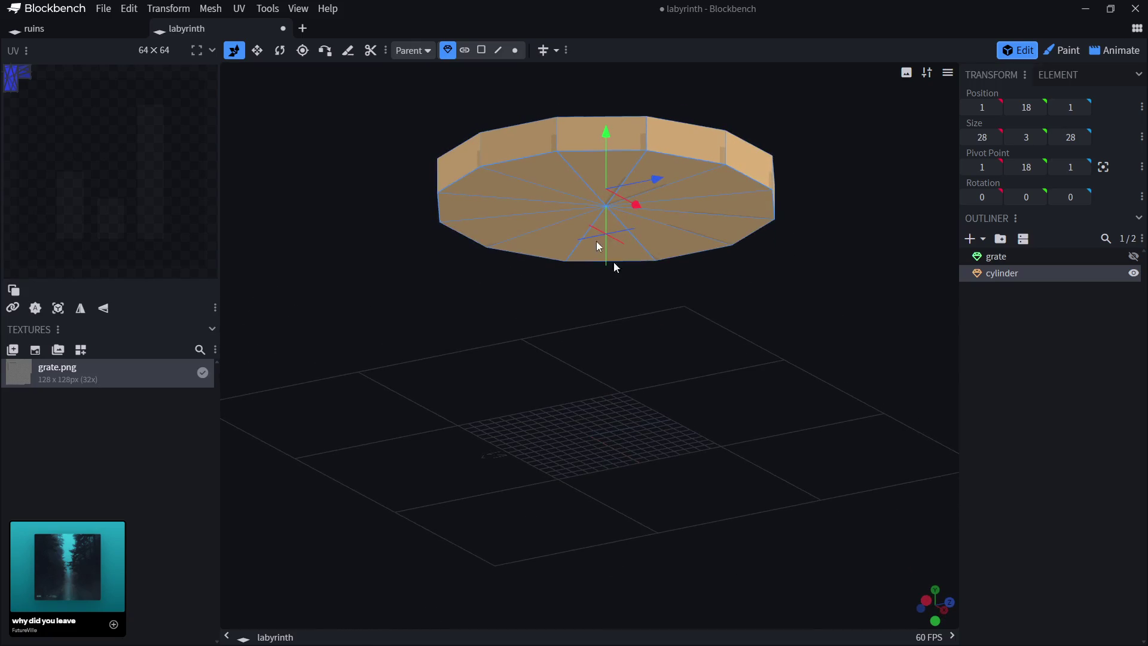
click(515, 51)
click(606, 207)
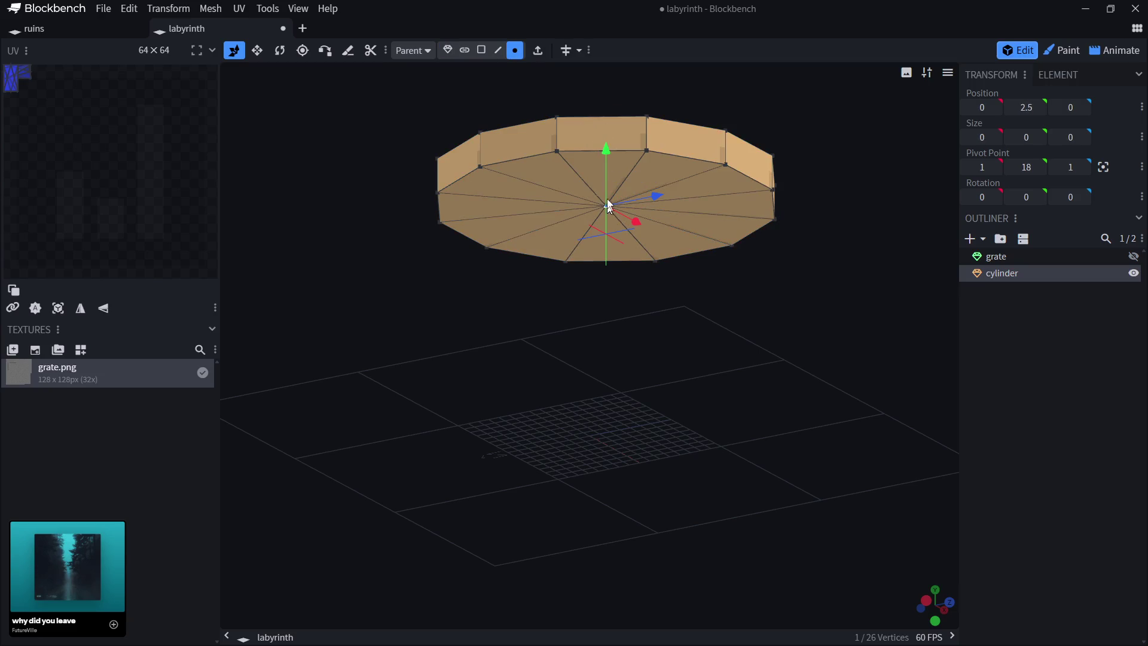
mouse_move(605, 147)
mouse_down()
mouse_move(614, 325)
mouse_move(617, 268)
mouse_up()
mouse_move(617, 268)
mouse_down()
mouse_move(823, 290)
mouse_move(823, 339)
mouse_move(767, 310)
mouse_up()
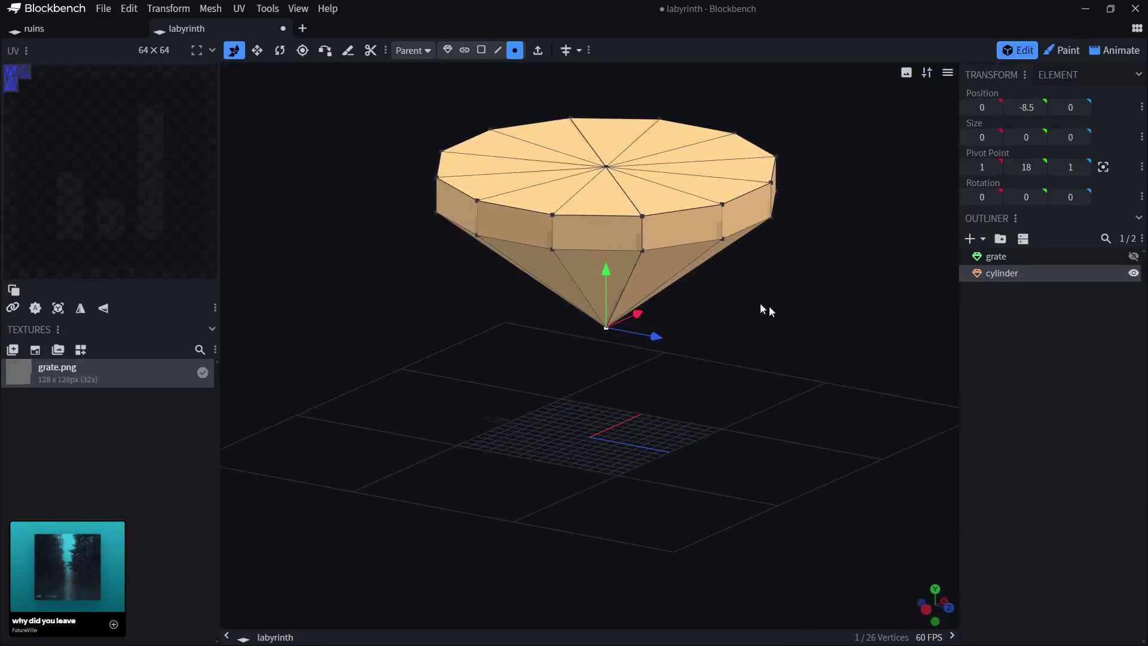
drag(605, 272, 615, 293)
click(999, 366)
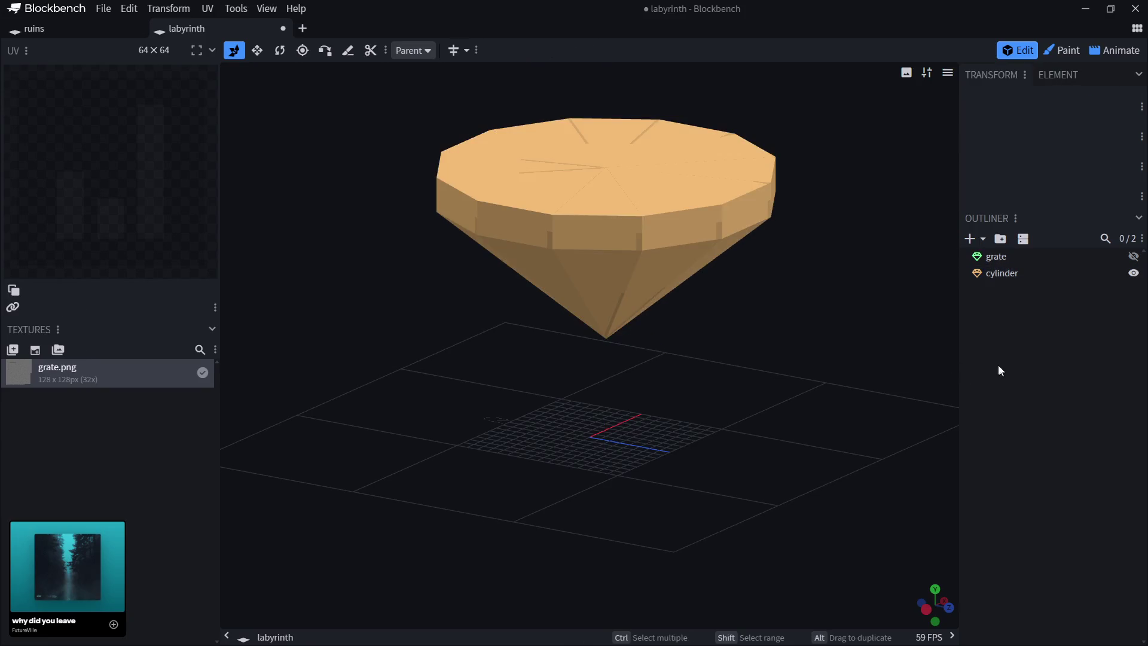
click(982, 241)
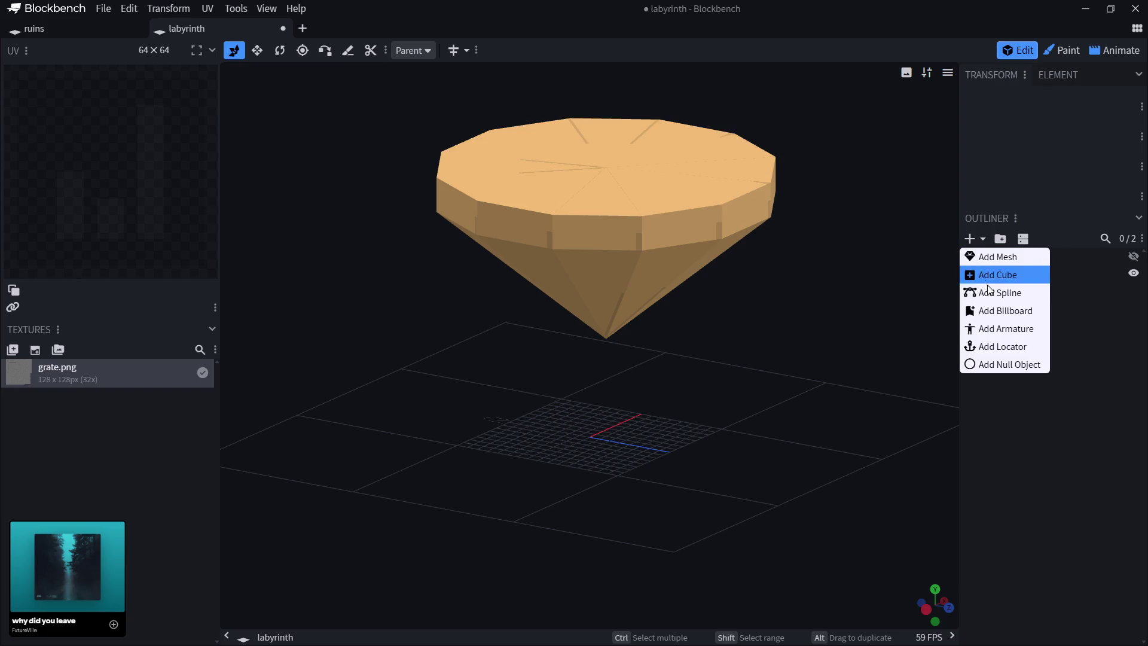
click(999, 258)
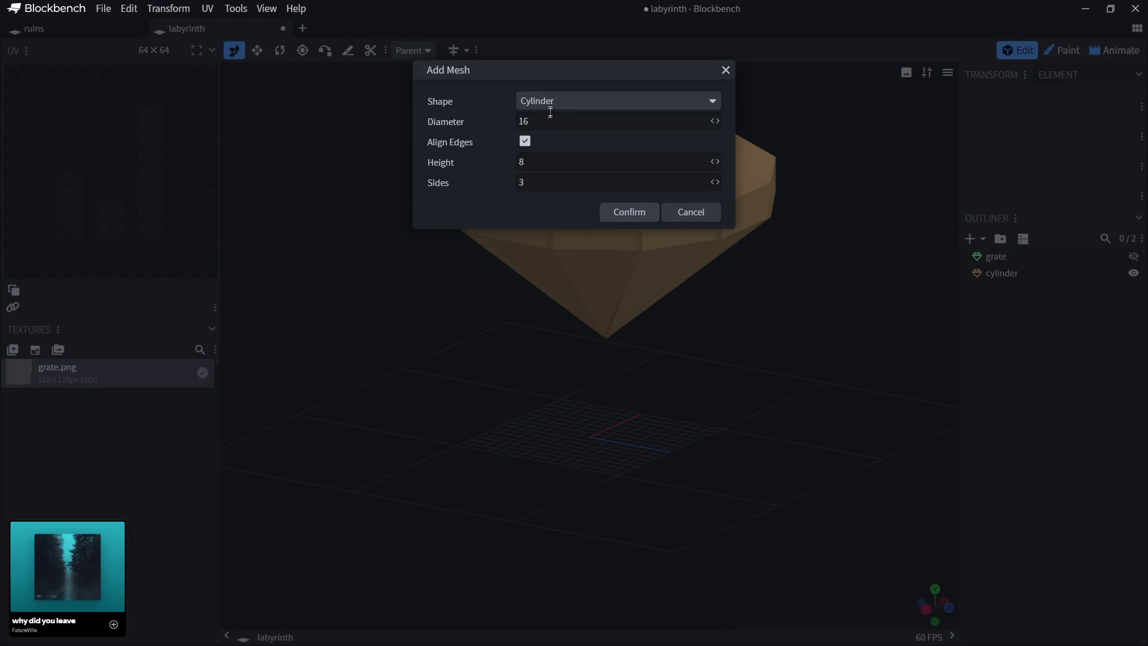
click(547, 101)
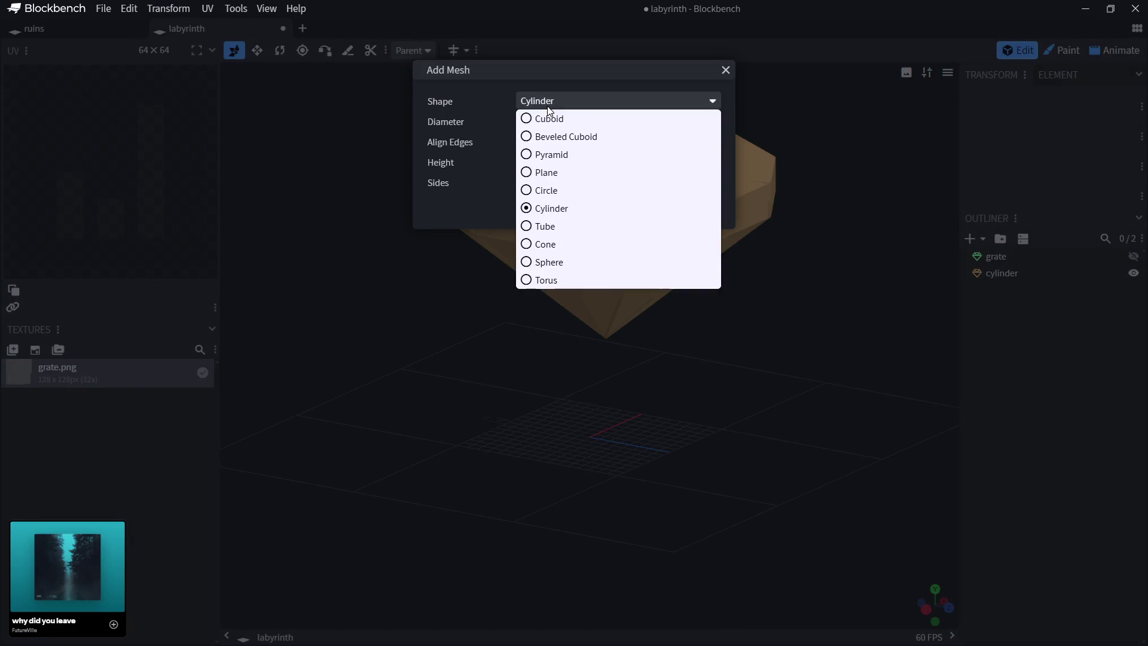
click(550, 245)
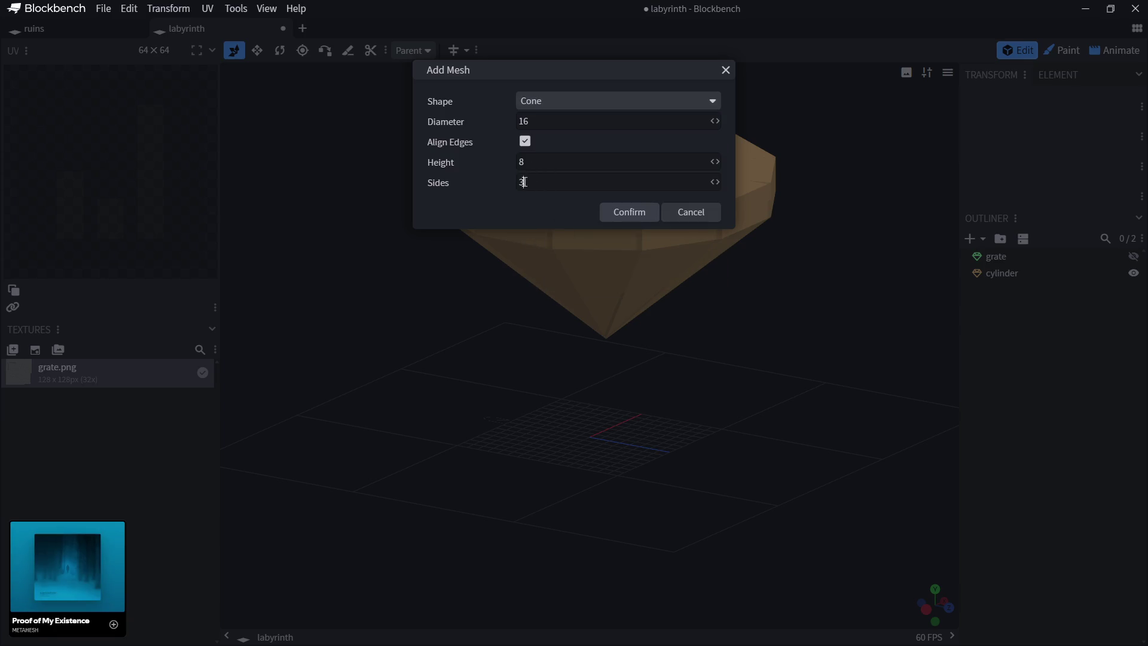
double_click(521, 183)
click(540, 182)
double_click(535, 121)
text(8)
click(637, 215)
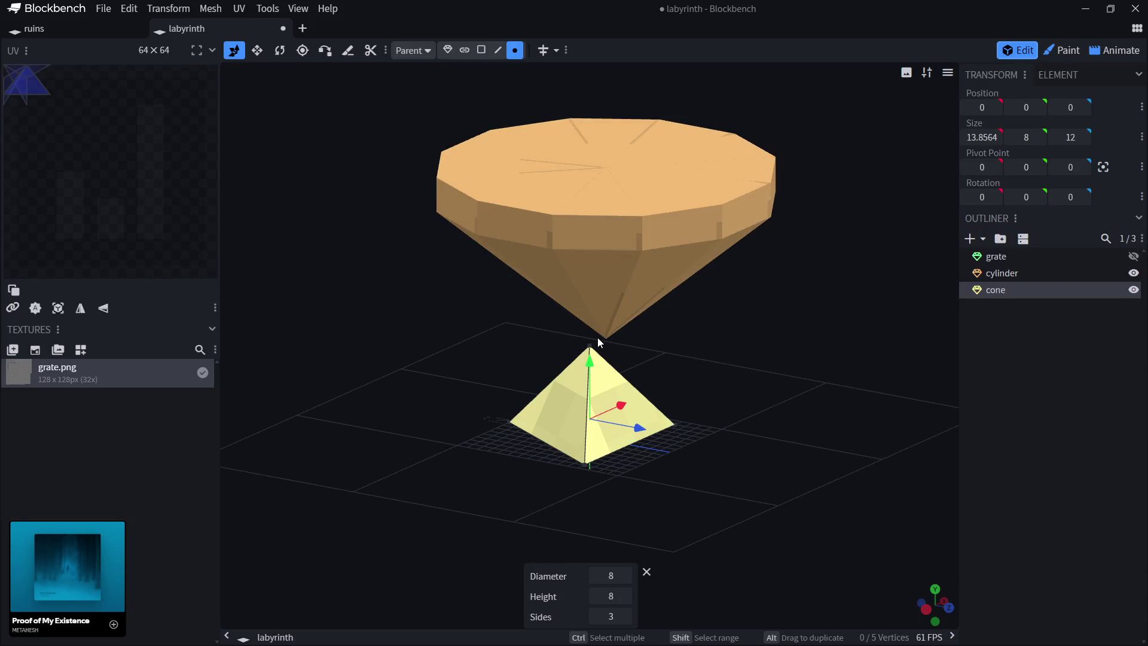
key(Delete)
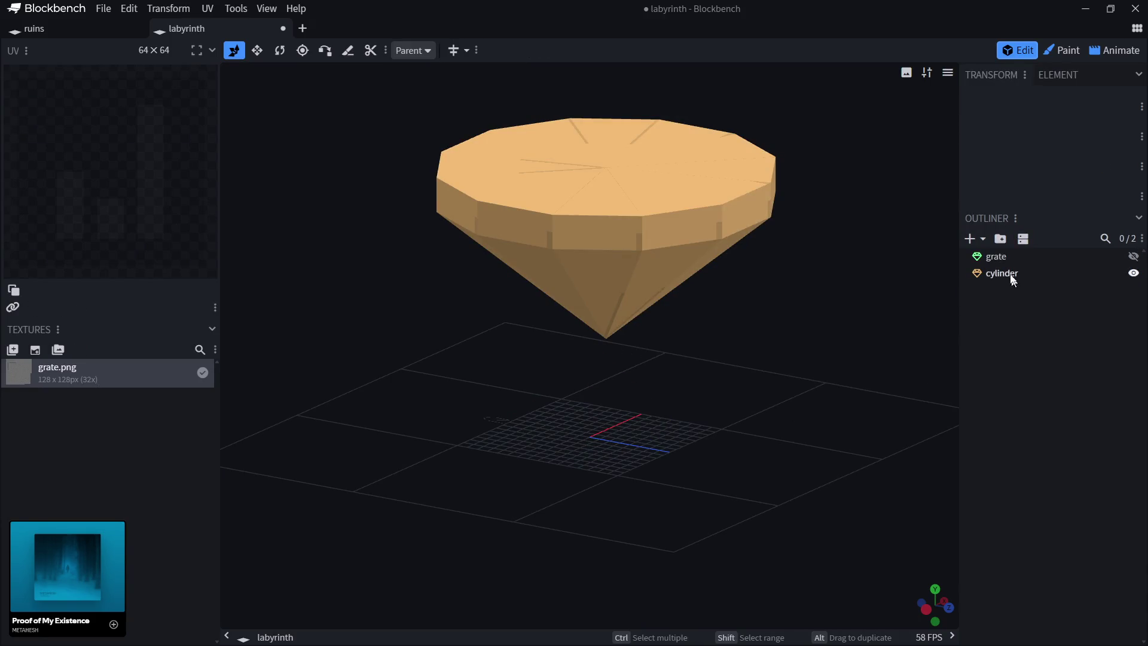
click(971, 238)
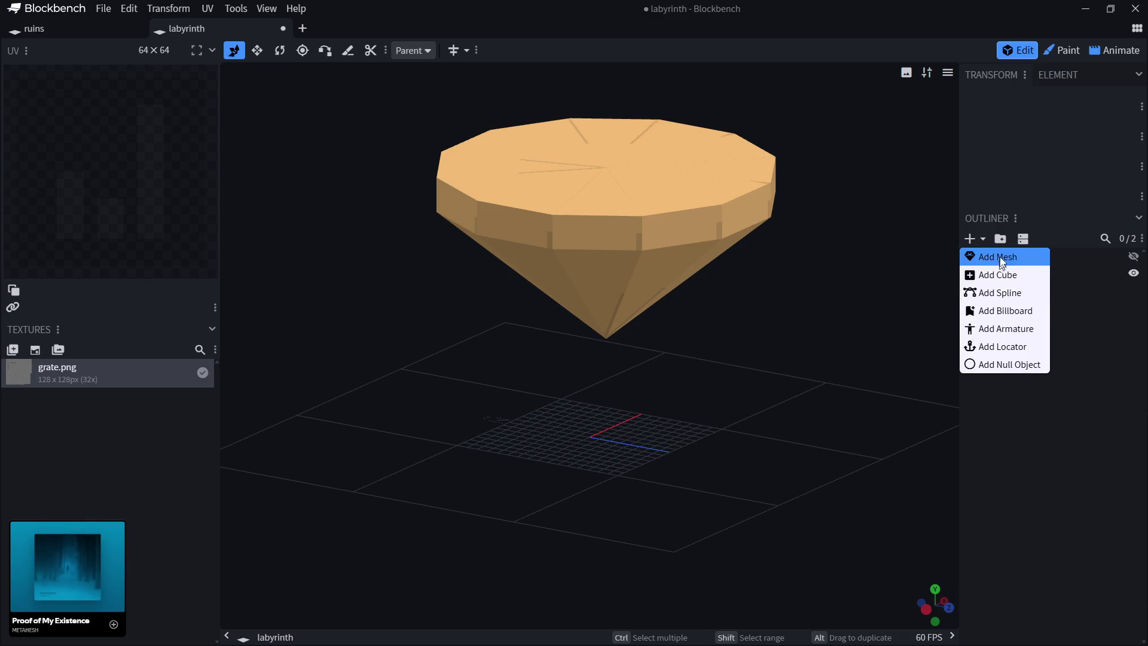
Add a six-sided cone mesh with diameter 8 and height 10.
click(997, 256)
double_click(512, 182)
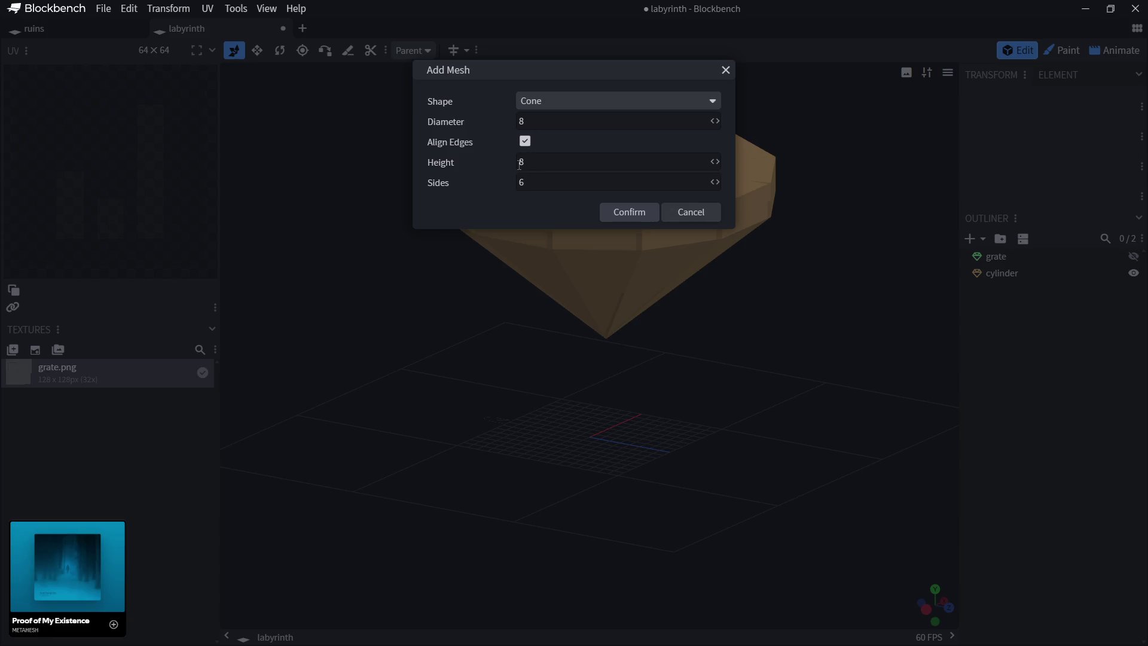
text(10)
click(618, 223)
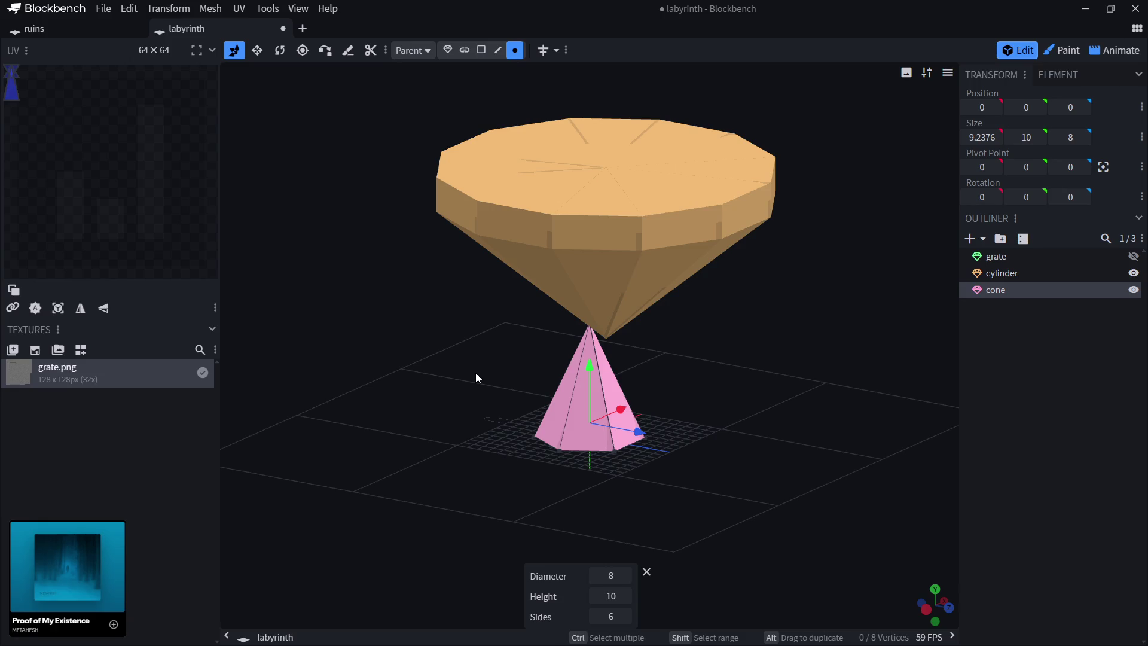
Flip the cone 180° and move it to X -20, Y 7.
click(280, 50)
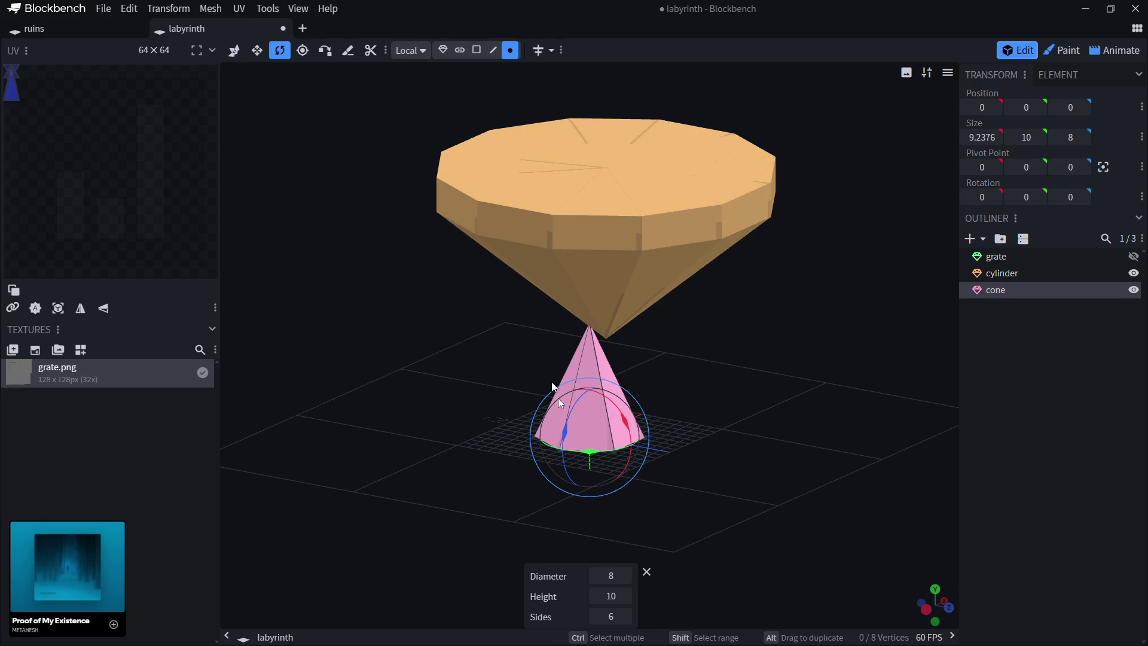
mouse_move(566, 428)
mouse_down()
mouse_move(572, 589)
mouse_move(736, 530)
mouse_up()
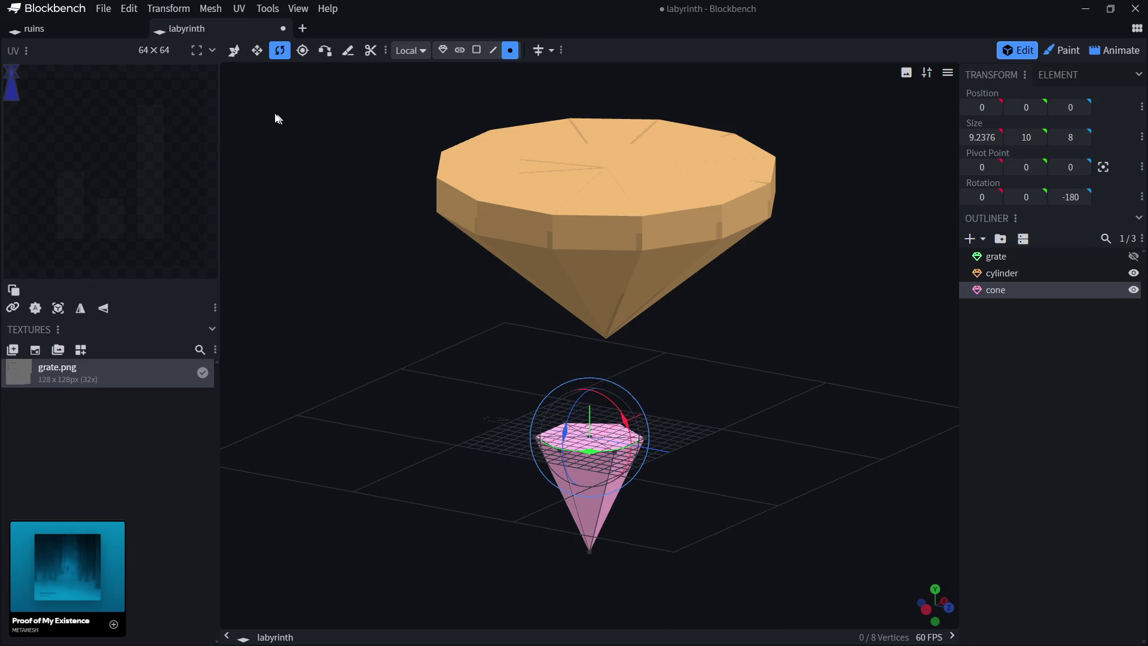
click(233, 51)
drag(591, 392, 587, 322)
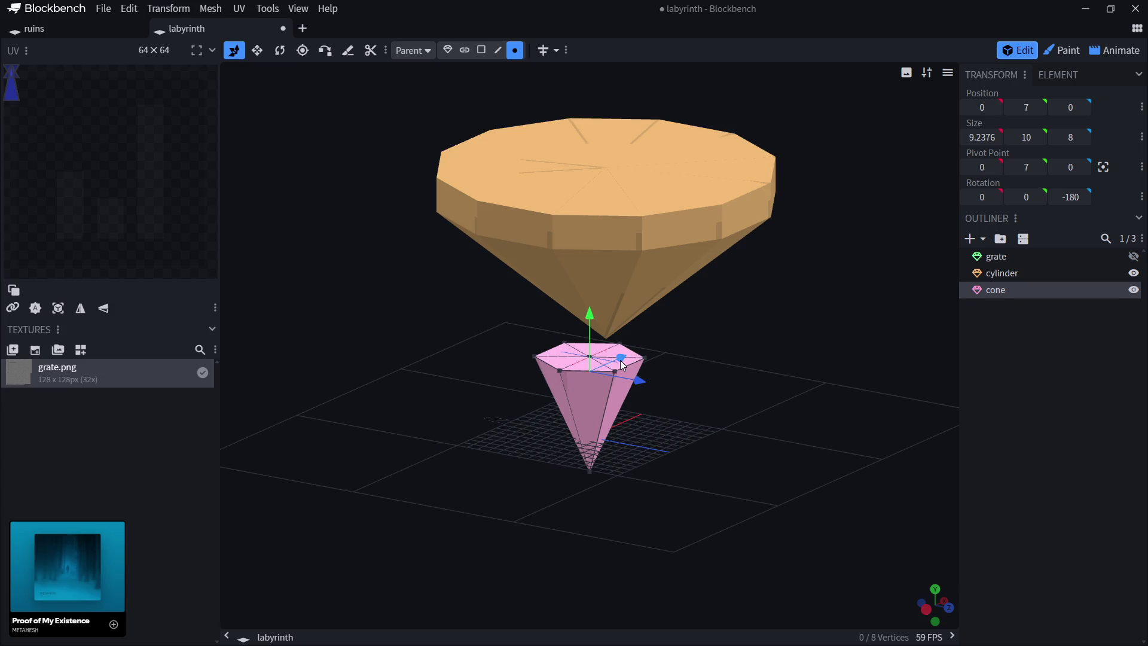
drag(629, 362, 494, 435)
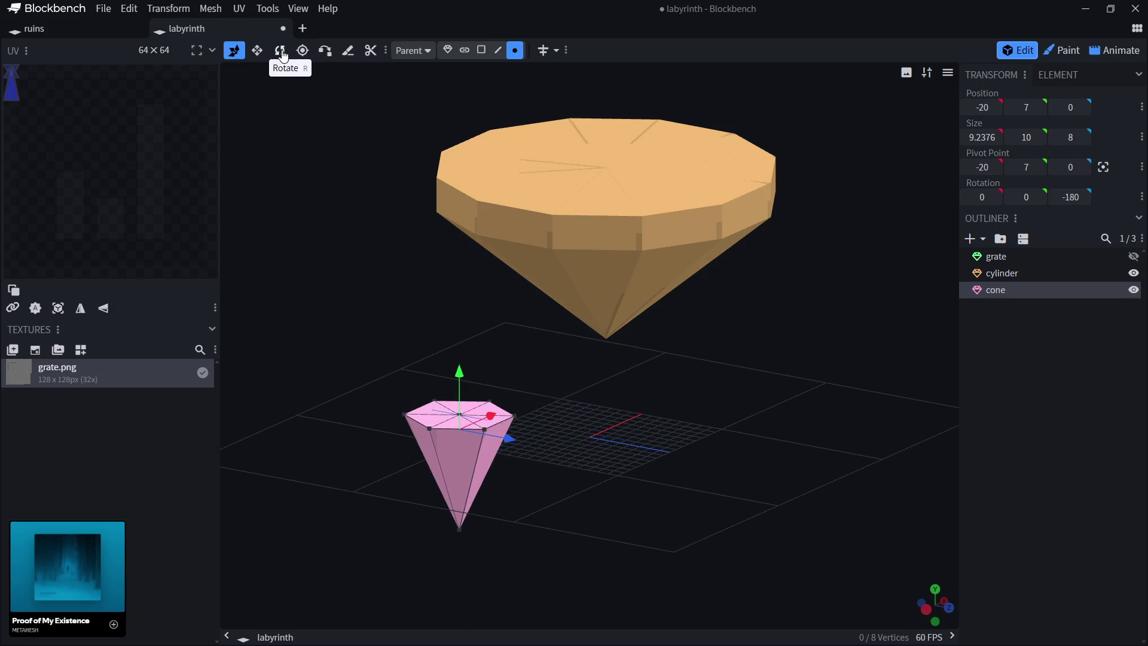
click(448, 51)
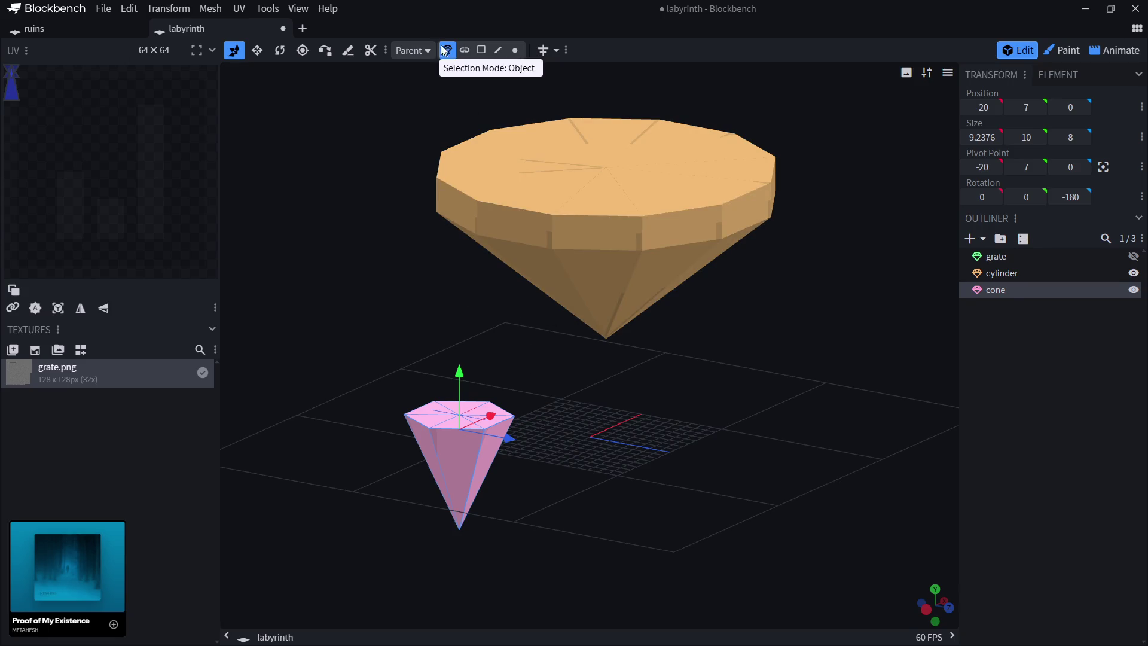
Narrow the cone's wide-end vertices to size 6 by 6 in X and Z.
click(514, 51)
mouse_move(538, 221)
mouse_down()
mouse_move(540, 340)
mouse_move(419, 376)
mouse_move(678, 434)
mouse_move(718, 461)
mouse_up()
click(982, 137)
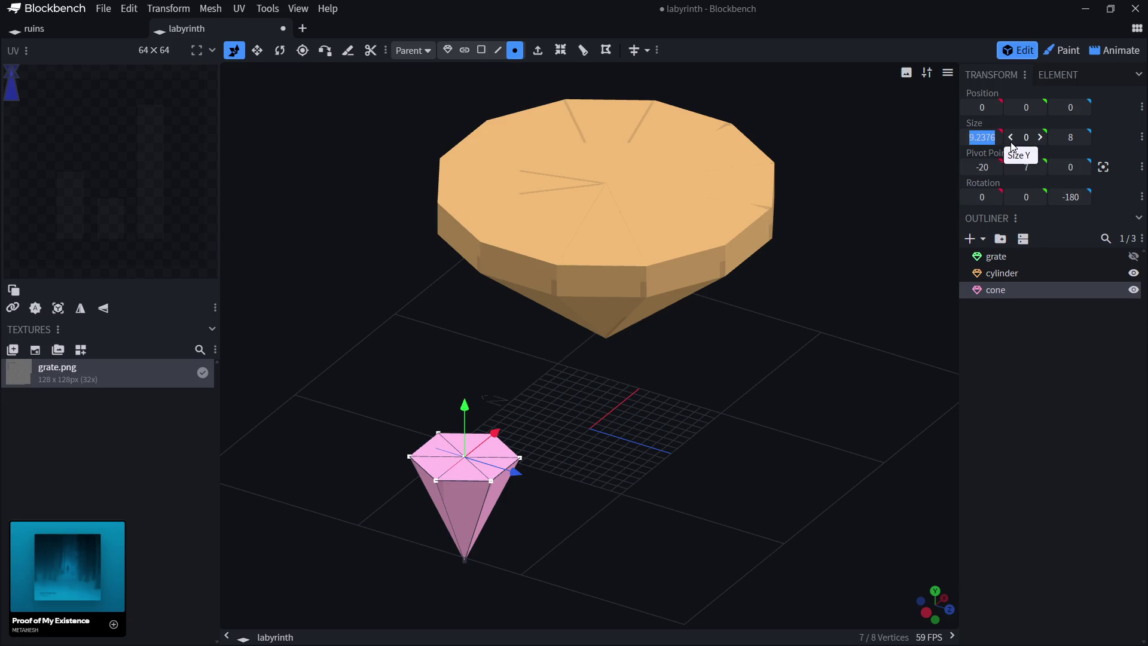
text(6)
click(1072, 137)
text(6)
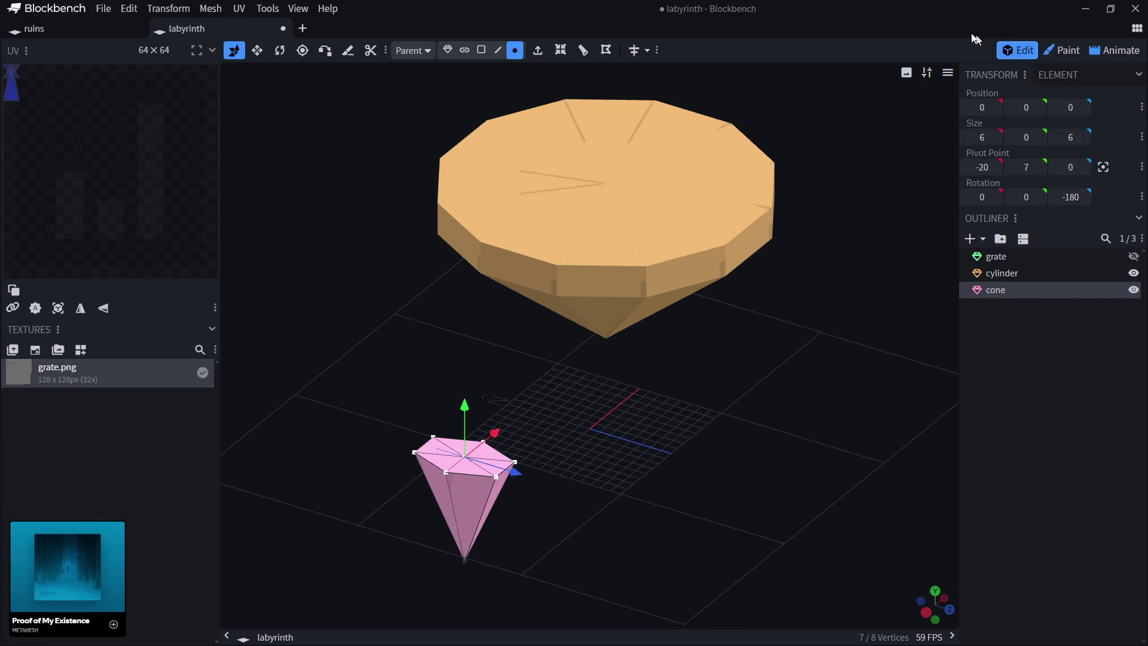
key(Return)
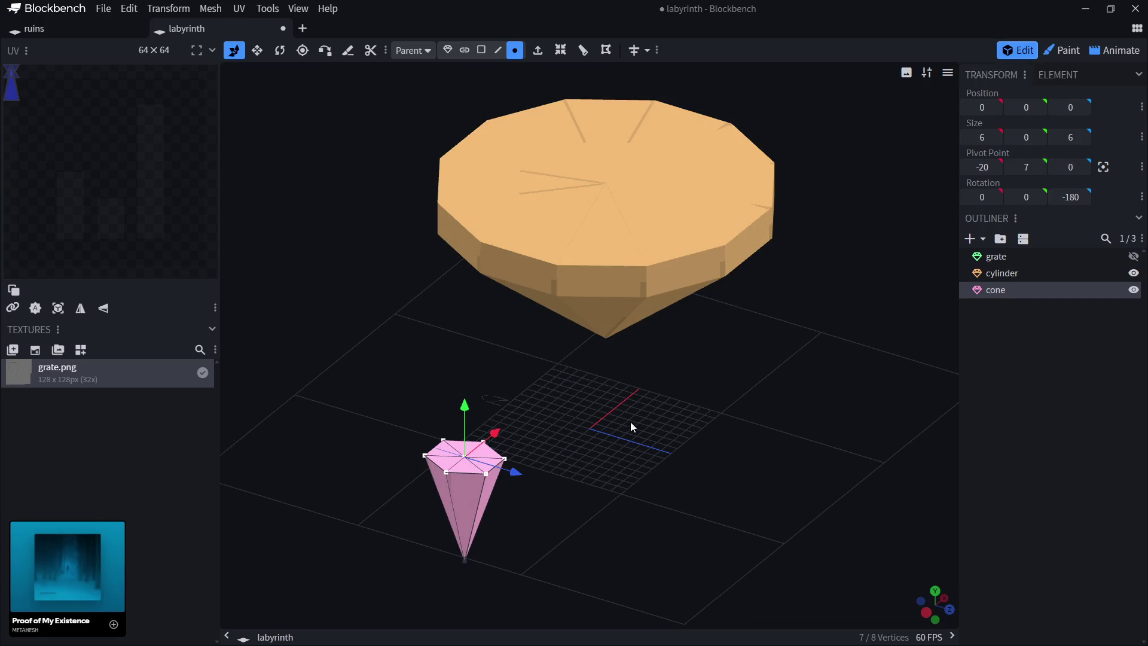
drag(630, 421, 597, 378)
click(448, 53)
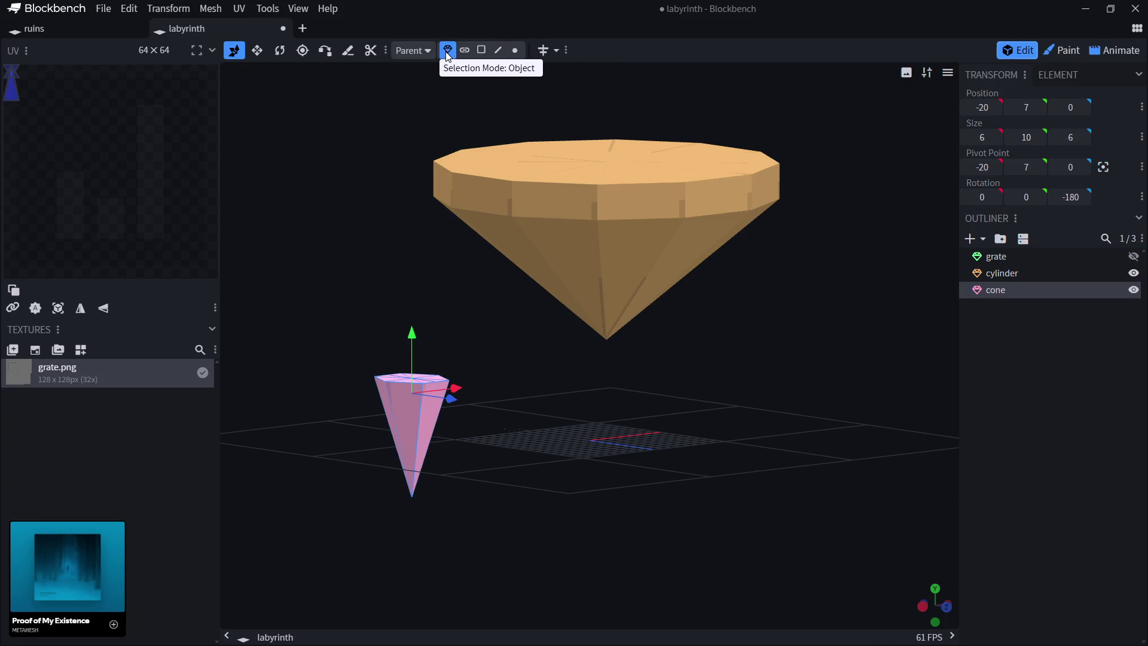
Move the cone to X -7, Y 19 under the island's rim, then copy and paste it.
drag(452, 391, 597, 375)
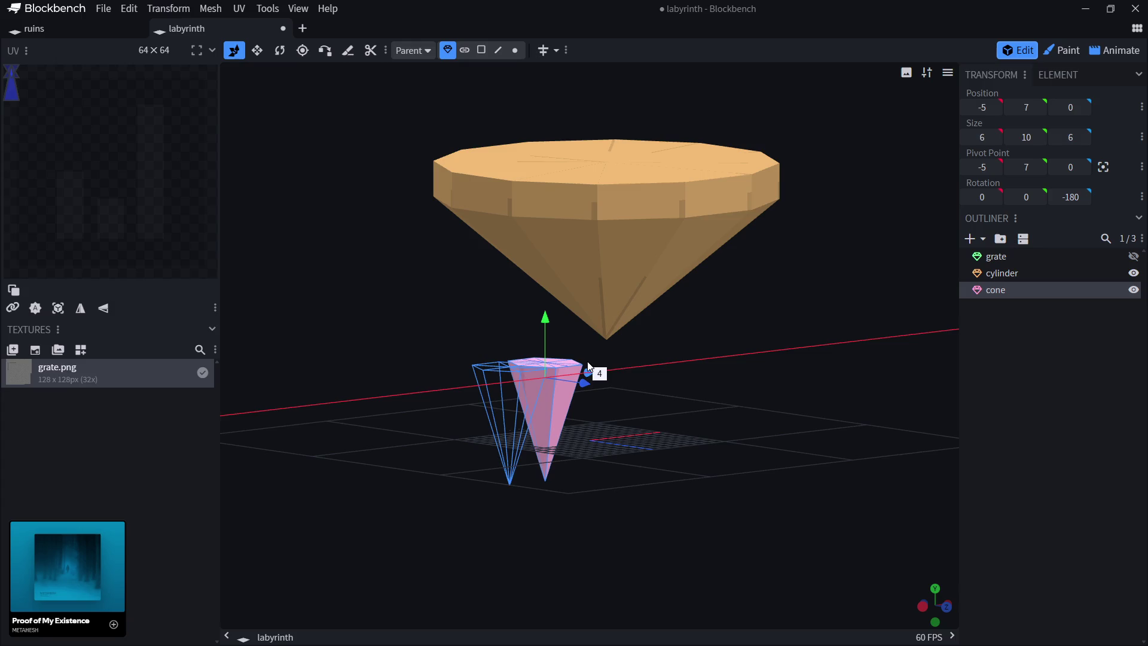
drag(544, 320, 561, 172)
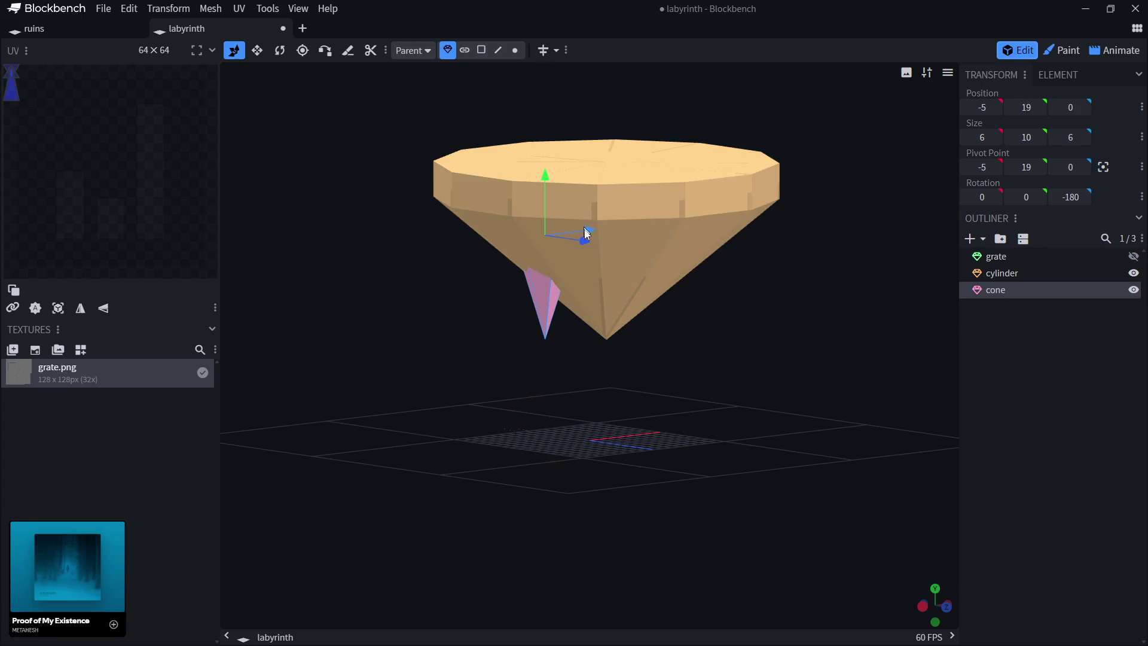
drag(586, 232, 566, 237)
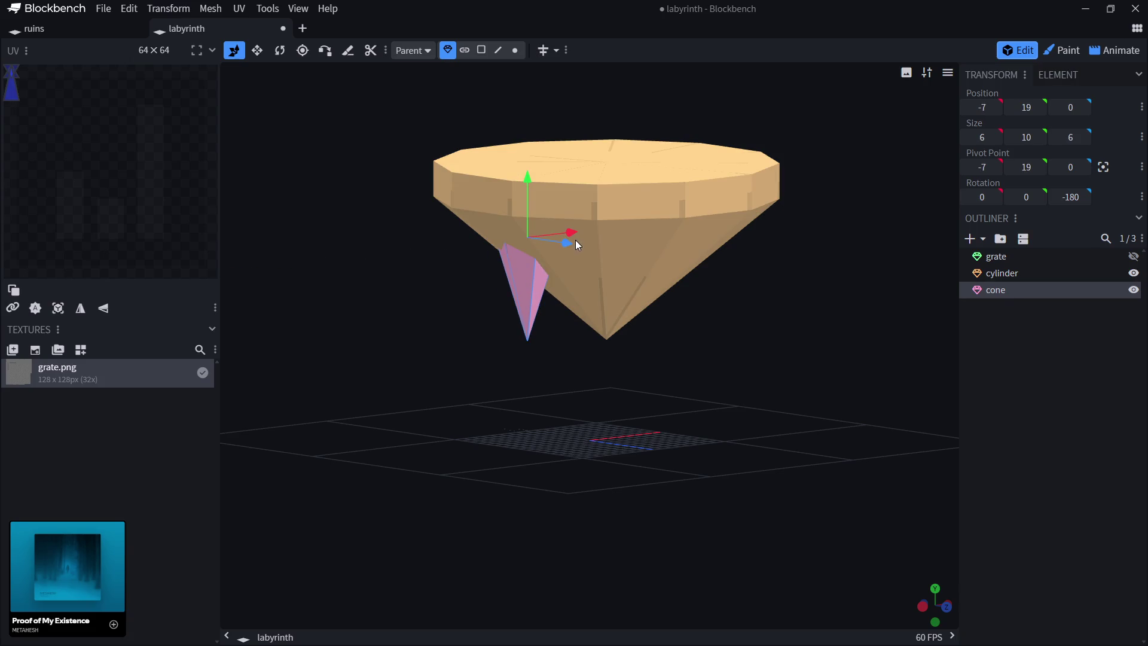
key(ctrl+c)
key(ctrl+v)
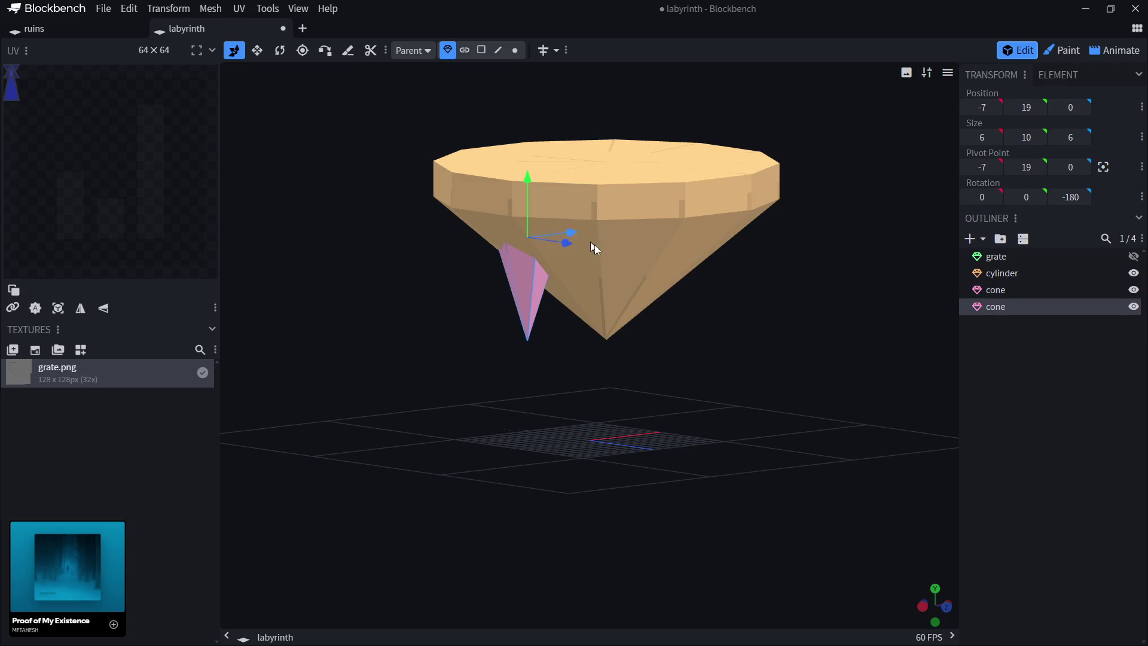
Position the pasted cone copy under the island, raising it to height 21.
drag(444, 357, 488, 360)
mouse_move(610, 258)
mouse_down()
mouse_move(690, 263)
mouse_move(705, 377)
mouse_move(623, 375)
mouse_move(551, 252)
mouse_move(608, 253)
mouse_up()
drag(710, 338, 608, 283)
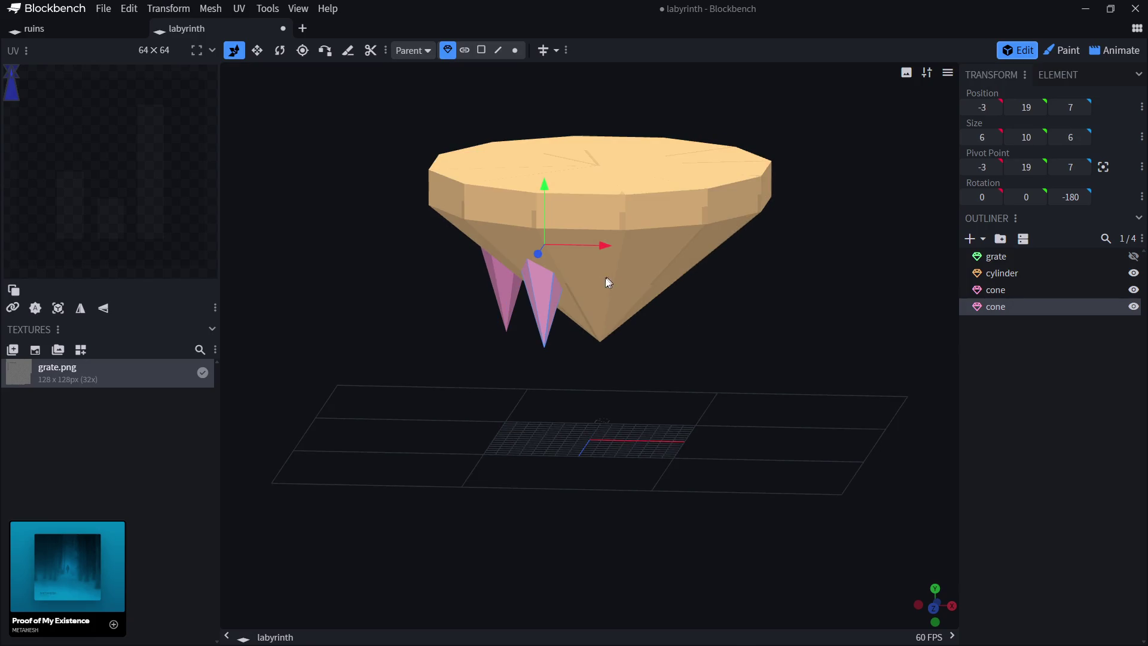
mouse_move(548, 185)
mouse_down()
mouse_move(554, 153)
mouse_move(554, 167)
mouse_up()
drag(639, 271, 697, 321)
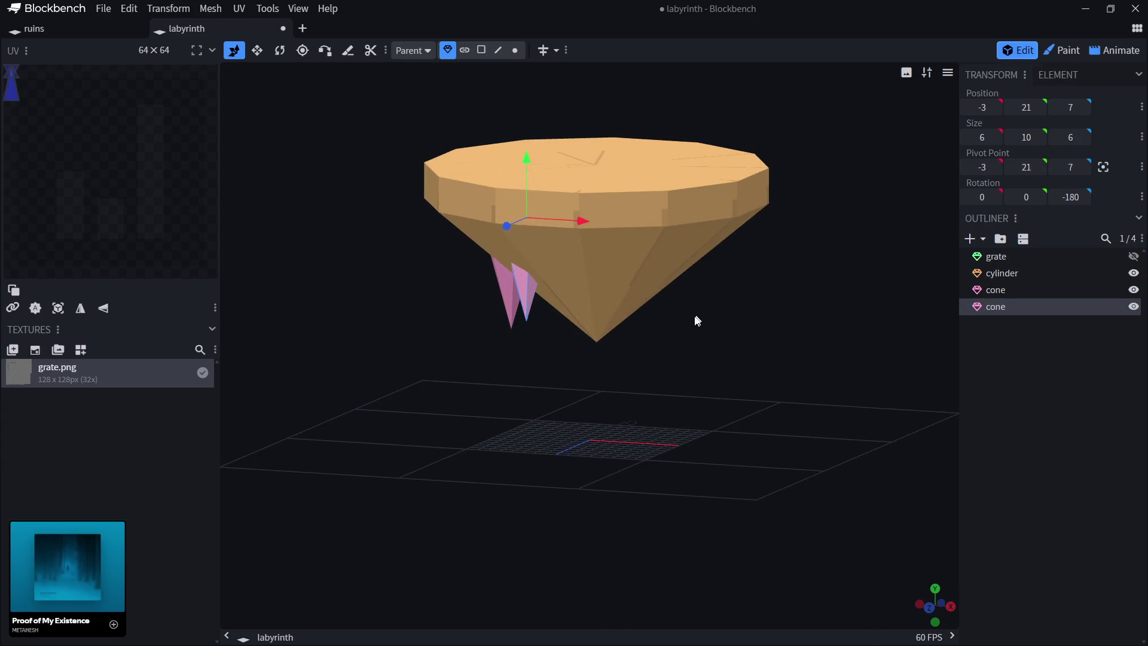
Duplicate the cone, place the copy at 9, 20, 5, and duplicate again.
key(ctrl+d)
drag(571, 238, 742, 250)
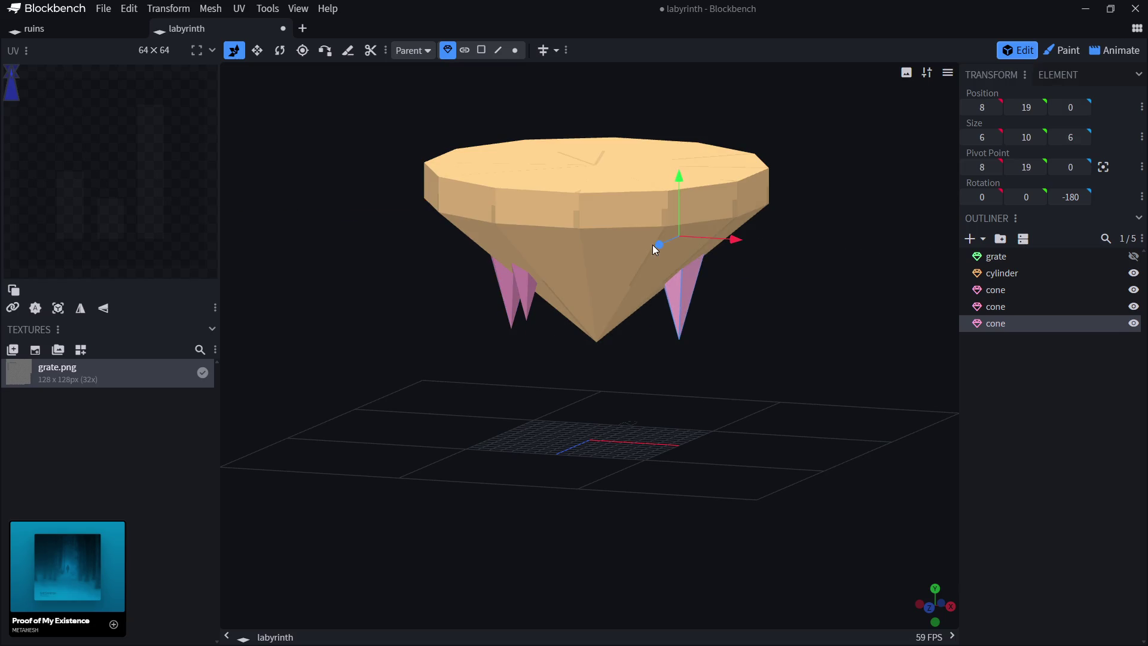
mouse_move(659, 245)
mouse_down()
mouse_move(614, 257)
mouse_move(639, 256)
mouse_up()
drag(657, 200, 659, 175)
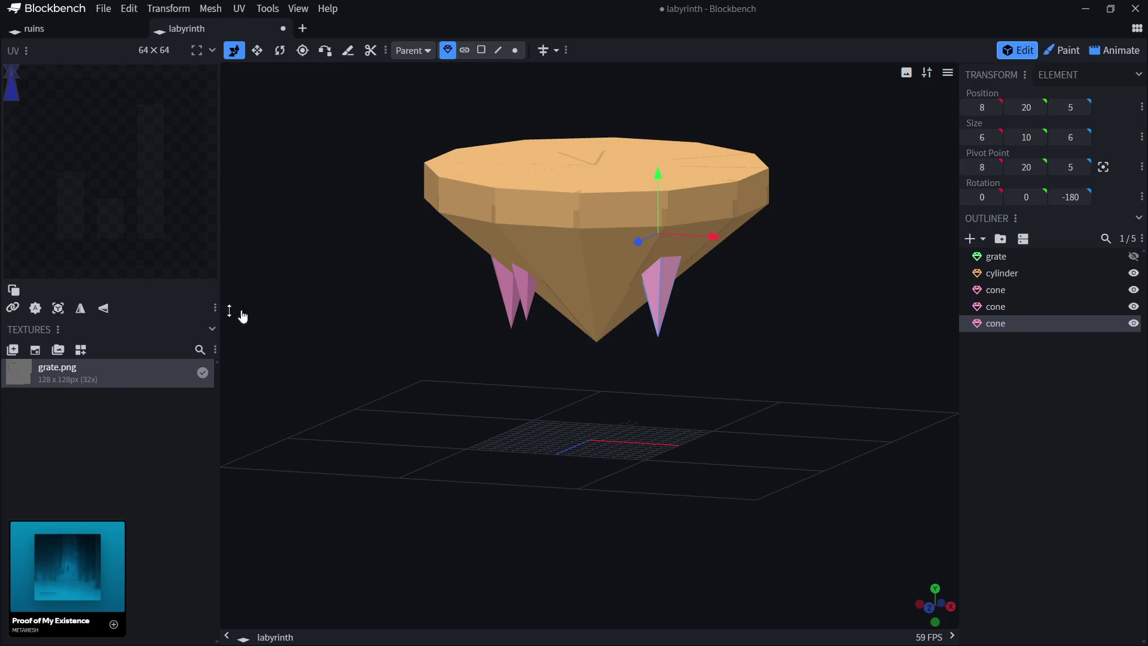
mouse_move(712, 236)
mouse_down()
mouse_move(692, 325)
mouse_move(762, 349)
mouse_up()
key(ctrl+d)
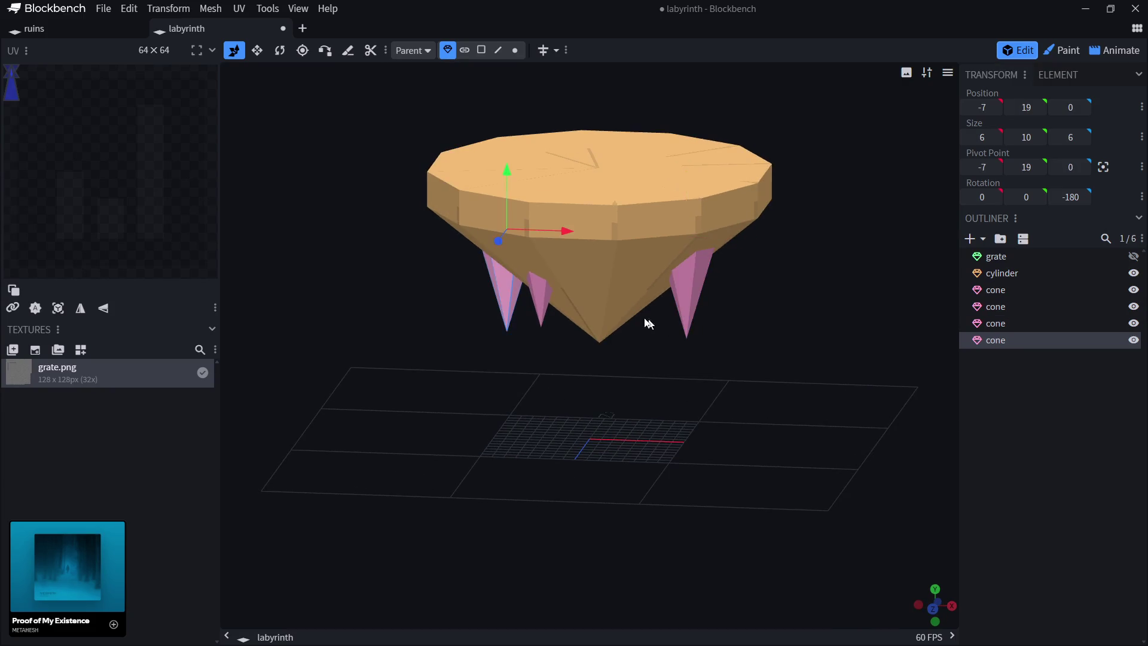
Place the new cone below the island, then add a spike at X 4, Z 5, Y 20.
mouse_move(562, 227)
mouse_down()
mouse_move(650, 243)
mouse_move(598, 244)
mouse_move(542, 268)
mouse_up()
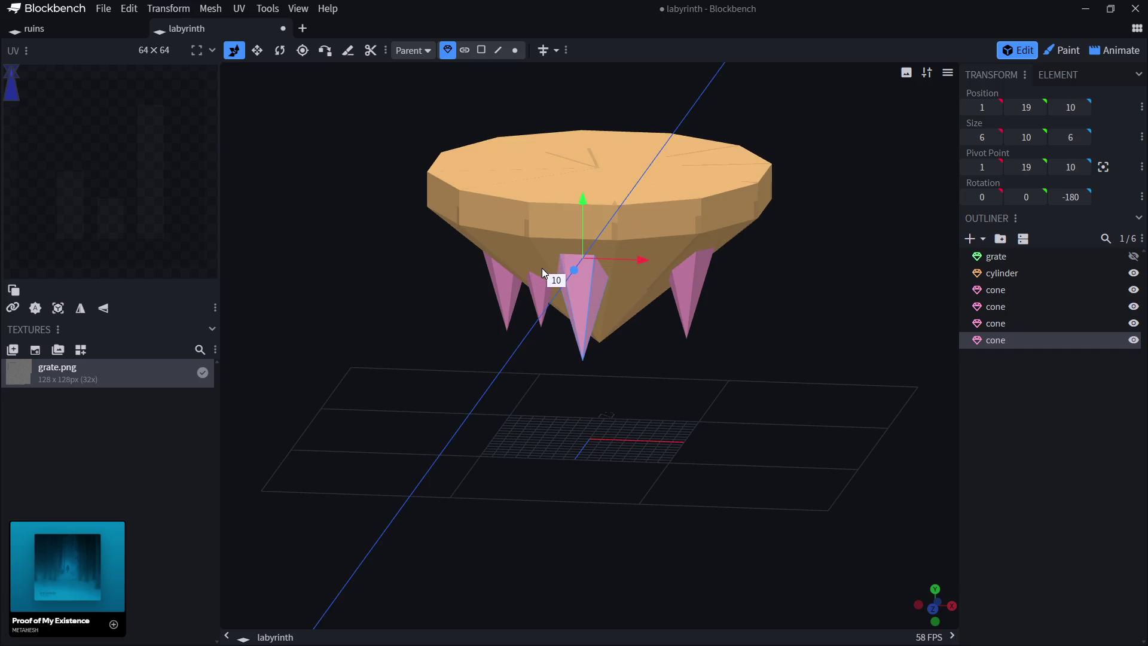
drag(666, 371, 623, 394)
key(ctrl+d)
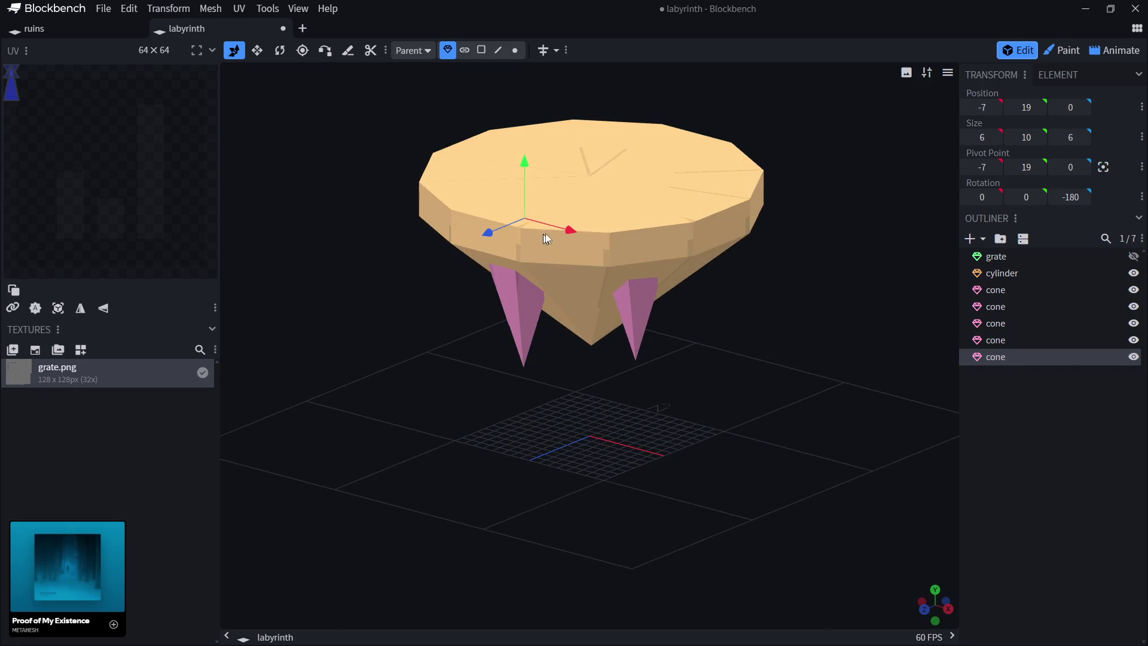
mouse_move(571, 233)
mouse_down()
mouse_move(615, 246)
mouse_move(673, 293)
mouse_up()
drag(591, 260, 556, 286)
drag(588, 201, 592, 202)
drag(769, 354, 686, 345)
Add another cone spike at X 9, Y 21.
key(ctrl+v)
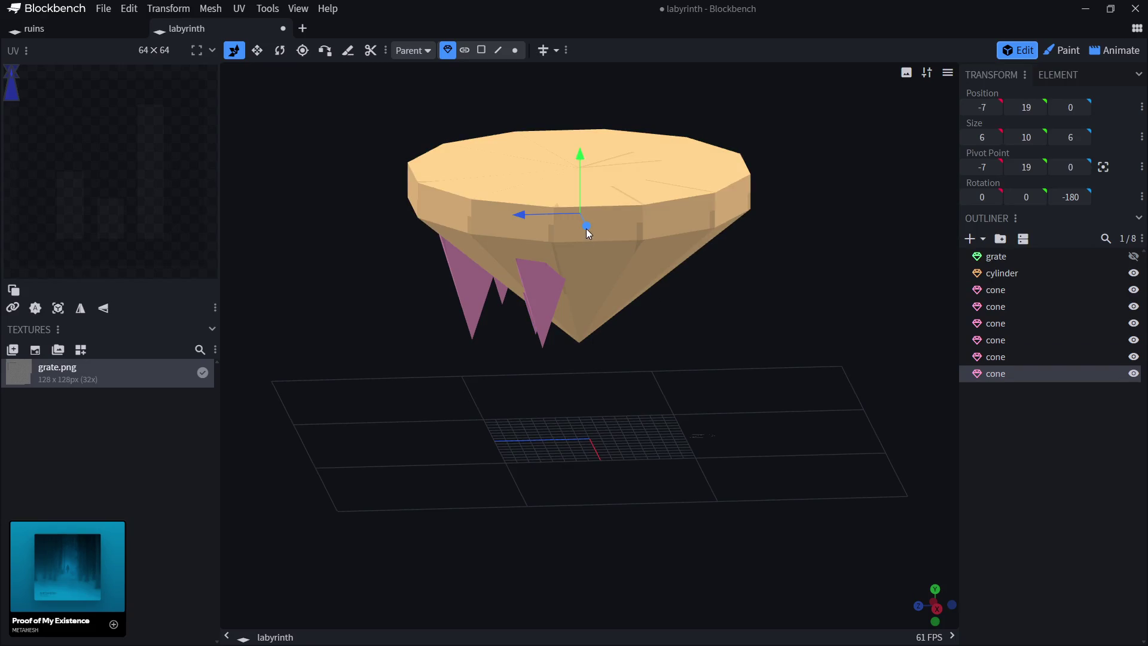
mouse_move(587, 223)
mouse_down()
mouse_move(640, 274)
mouse_move(632, 262)
mouse_up()
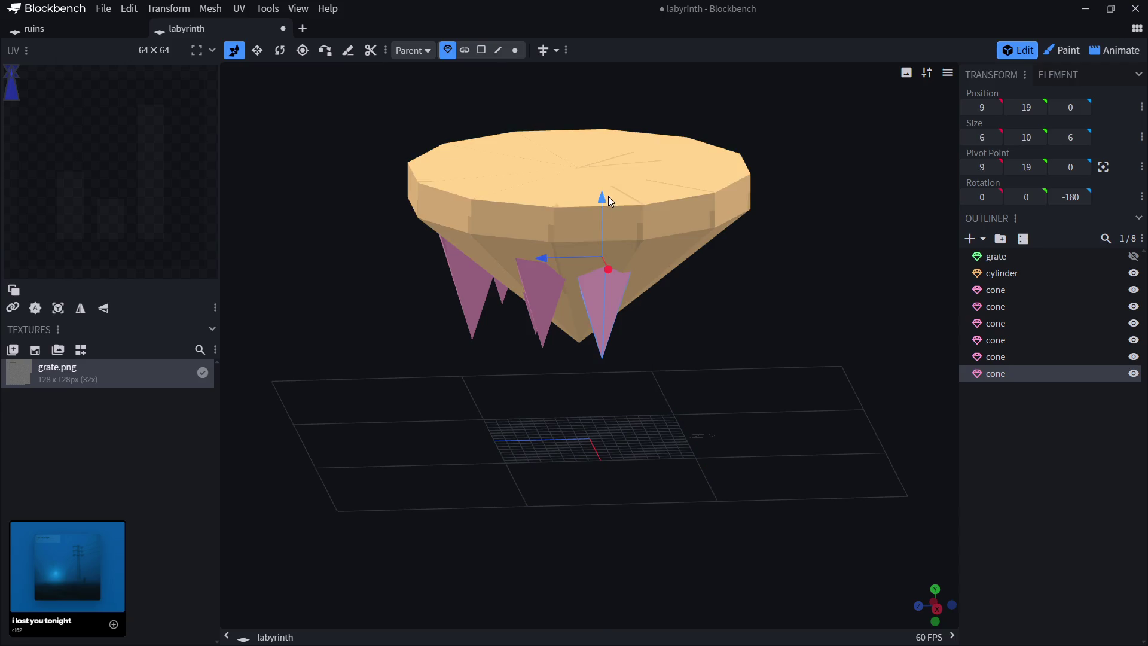
drag(608, 196, 600, 173)
mouse_move(655, 271)
mouse_down()
mouse_move(721, 325)
mouse_move(745, 321)
mouse_move(672, 289)
mouse_move(700, 229)
mouse_move(730, 222)
mouse_move(745, 227)
mouse_move(799, 323)
mouse_move(776, 291)
mouse_up()
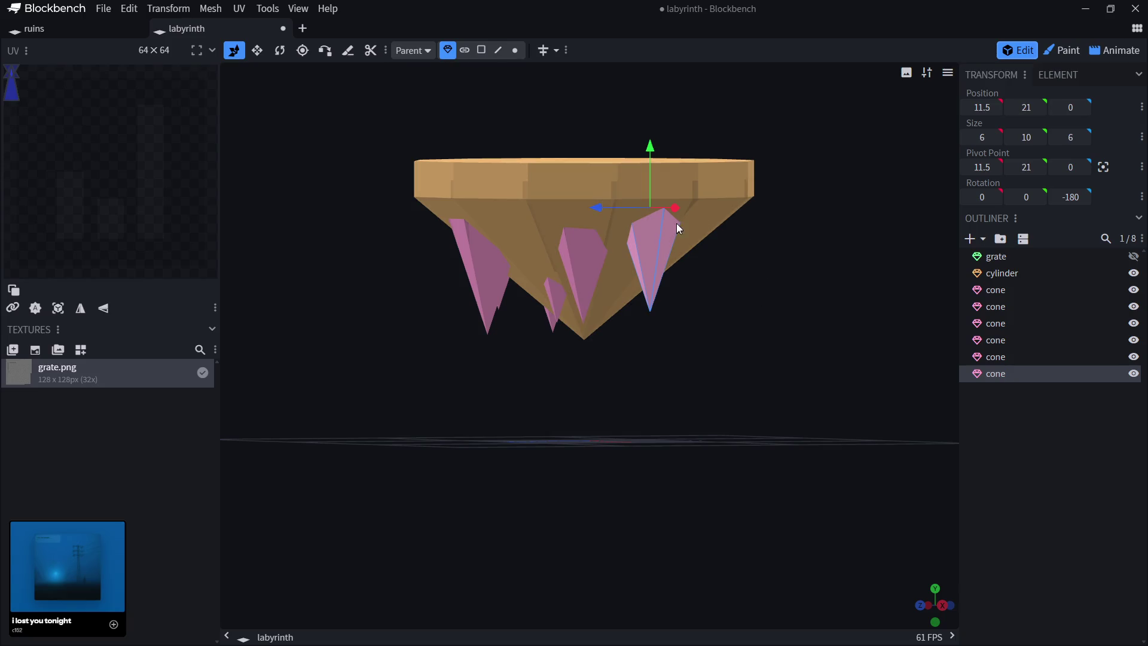
Add a cone spike at X -3, Z -5, raised up into the island.
key(ctrl+v)
drag(536, 325, 533, 395)
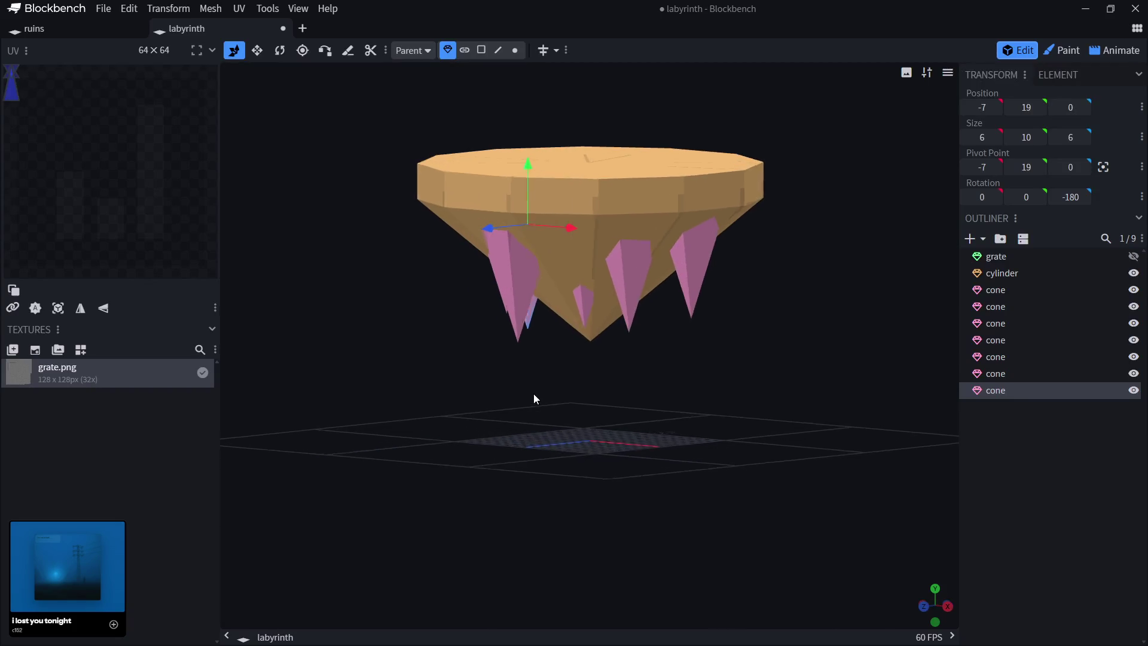
mouse_move(566, 227)
mouse_down()
mouse_move(682, 282)
mouse_move(676, 421)
mouse_move(594, 421)
mouse_up()
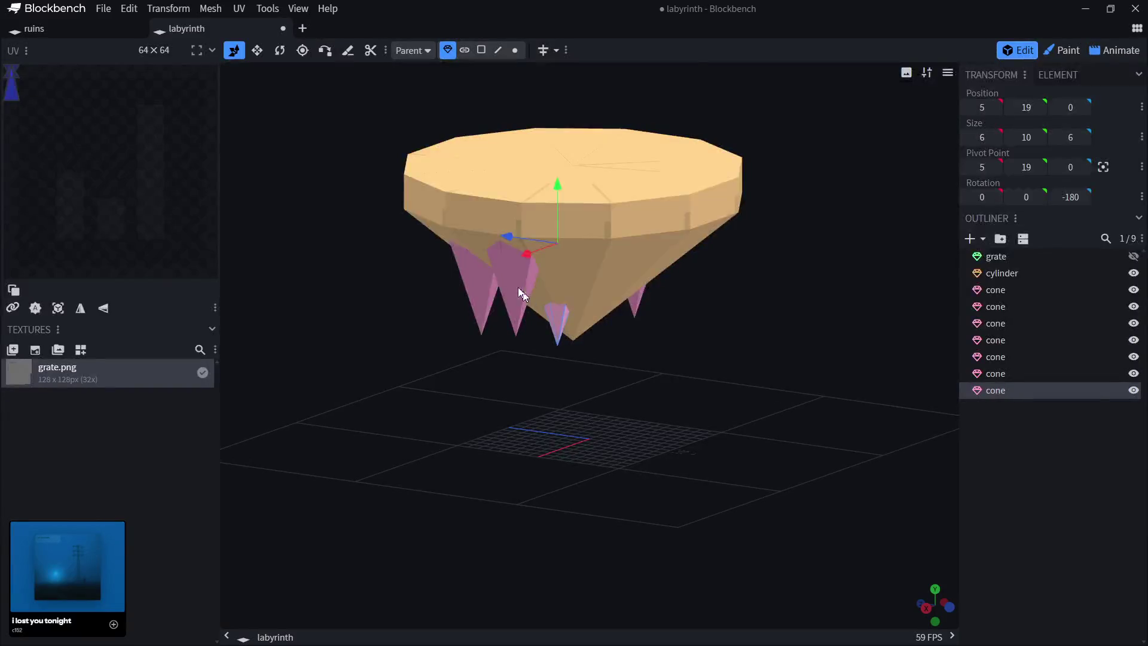
drag(502, 238, 557, 235)
mouse_move(605, 194)
mouse_down()
mouse_move(605, 171)
mouse_move(606, 190)
mouse_up()
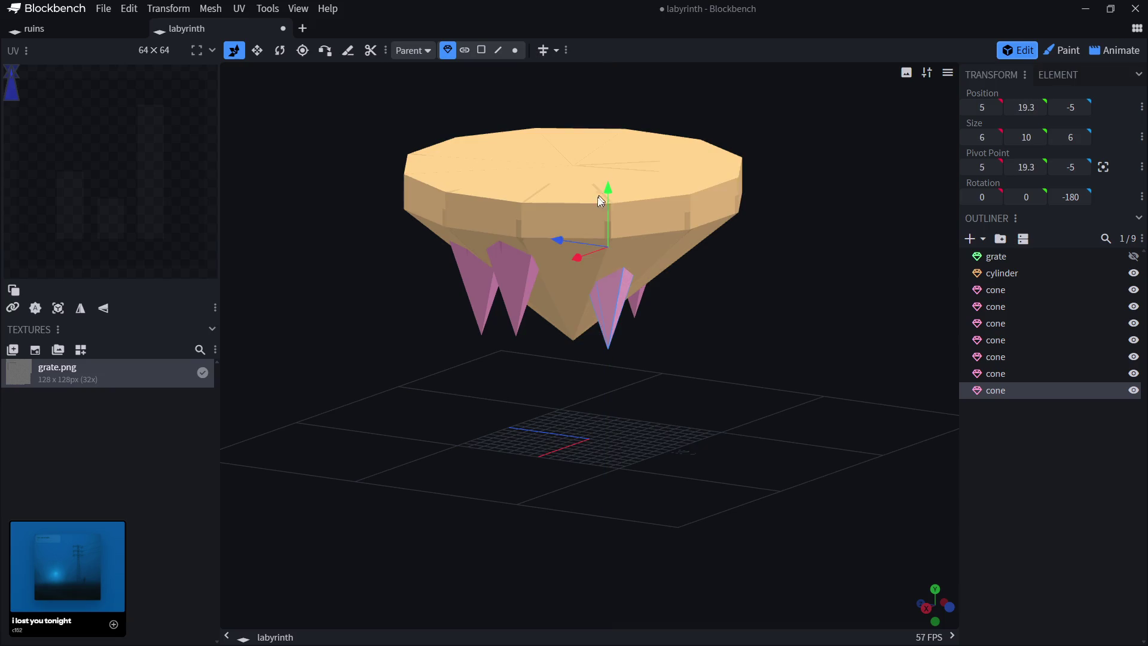
drag(555, 238, 569, 239)
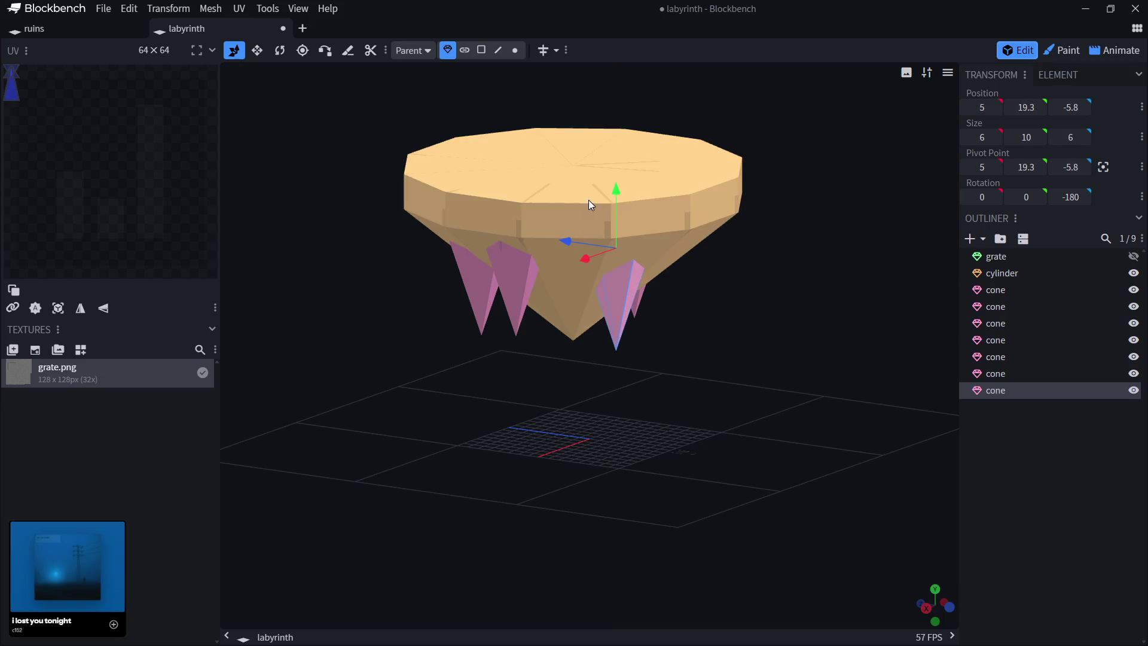
drag(615, 191, 618, 169)
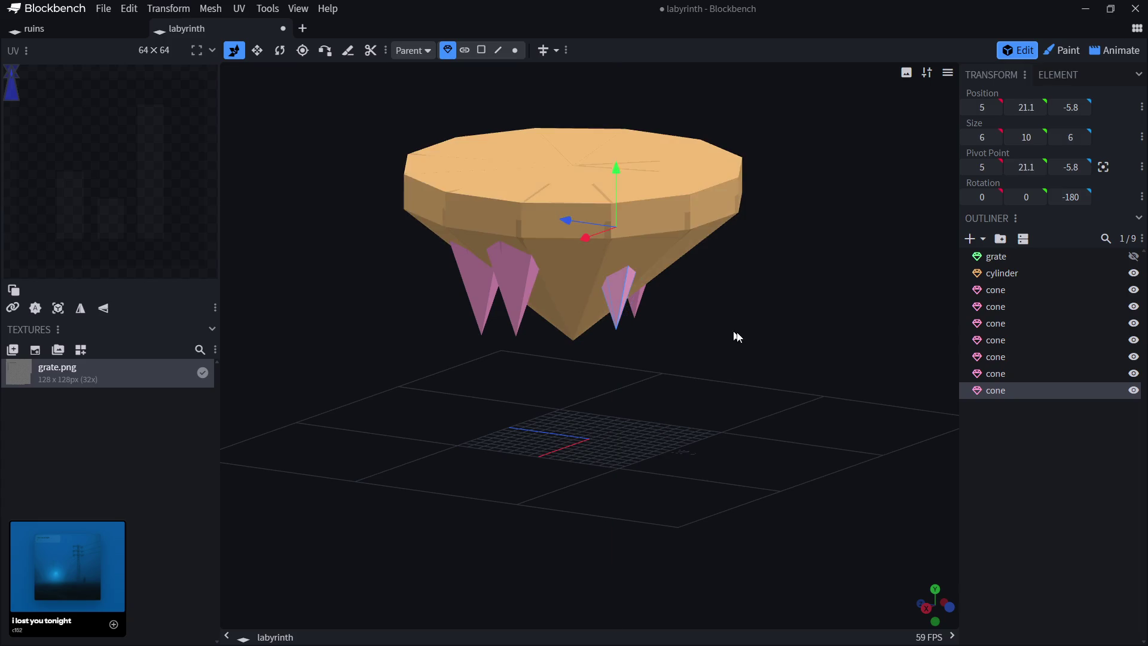
drag(733, 333, 568, 353)
Add spikes at X -2, Z -7 and at Y 20, then duplicate another cone.
key(ctrl+v)
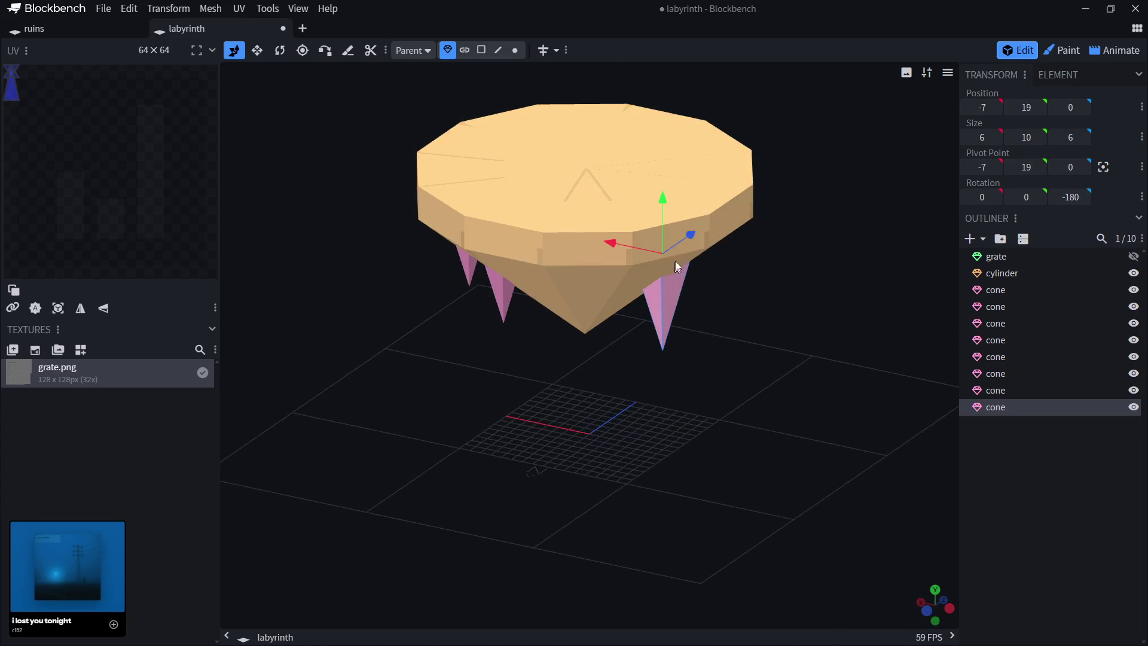
drag(688, 232, 645, 256)
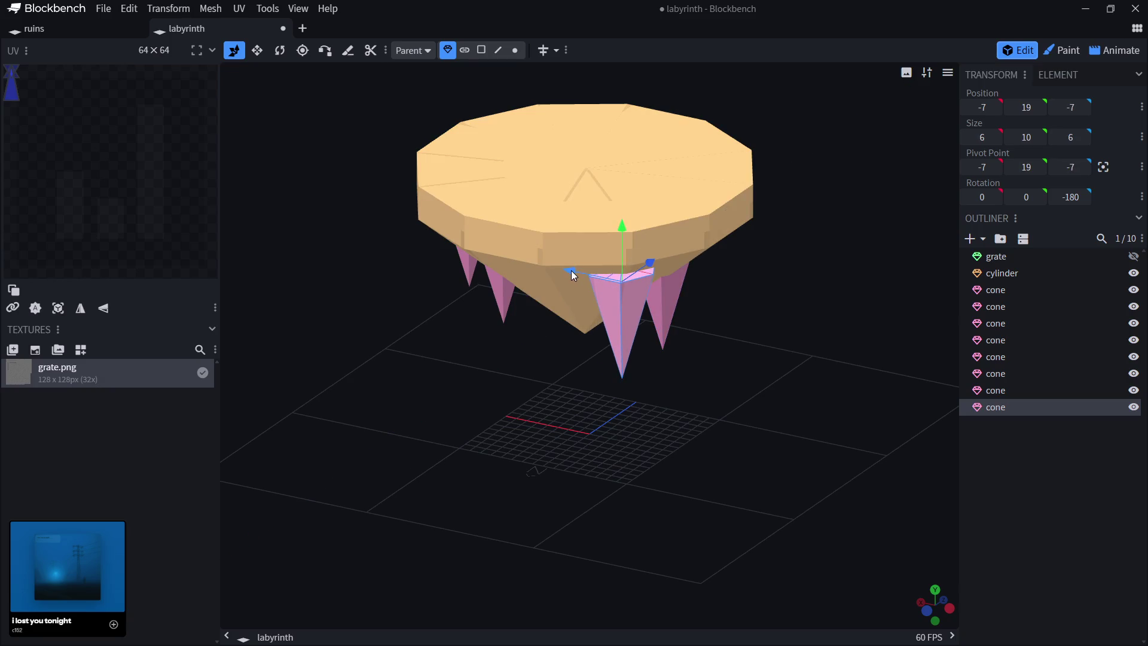
mouse_move(572, 270)
mouse_down()
mouse_move(494, 252)
mouse_move(683, 338)
mouse_move(643, 249)
mouse_move(525, 271)
mouse_move(494, 293)
mouse_up()
key(ctrl+d)
drag(803, 314, 746, 318)
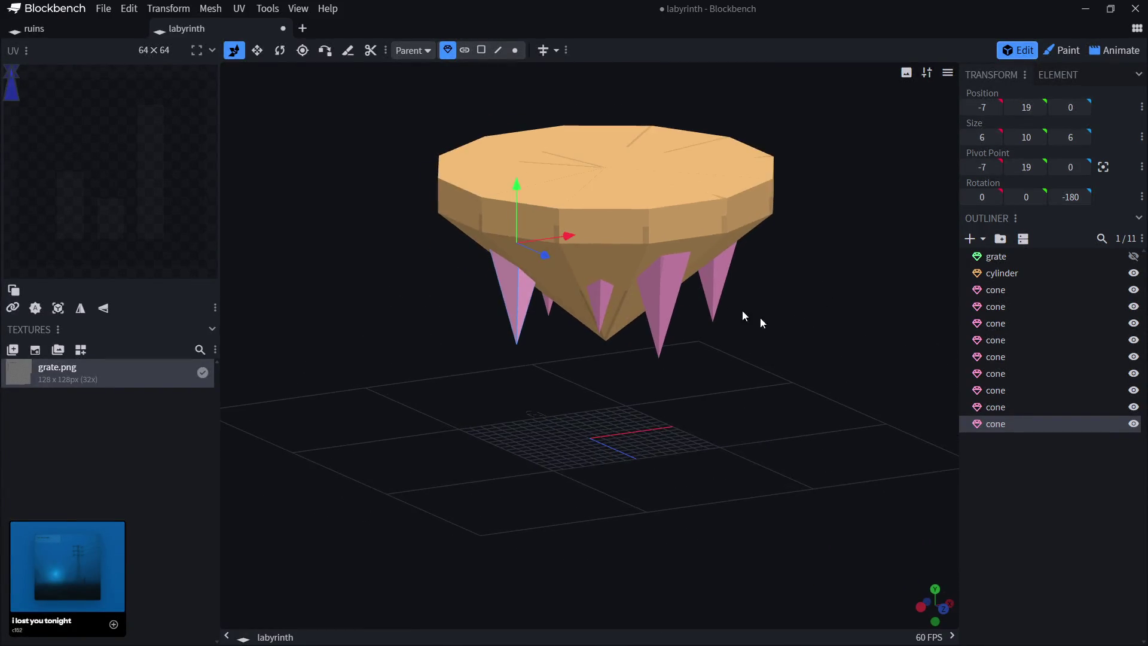
mouse_move(546, 257)
mouse_down()
mouse_move(597, 272)
mouse_move(576, 262)
mouse_move(603, 245)
mouse_up()
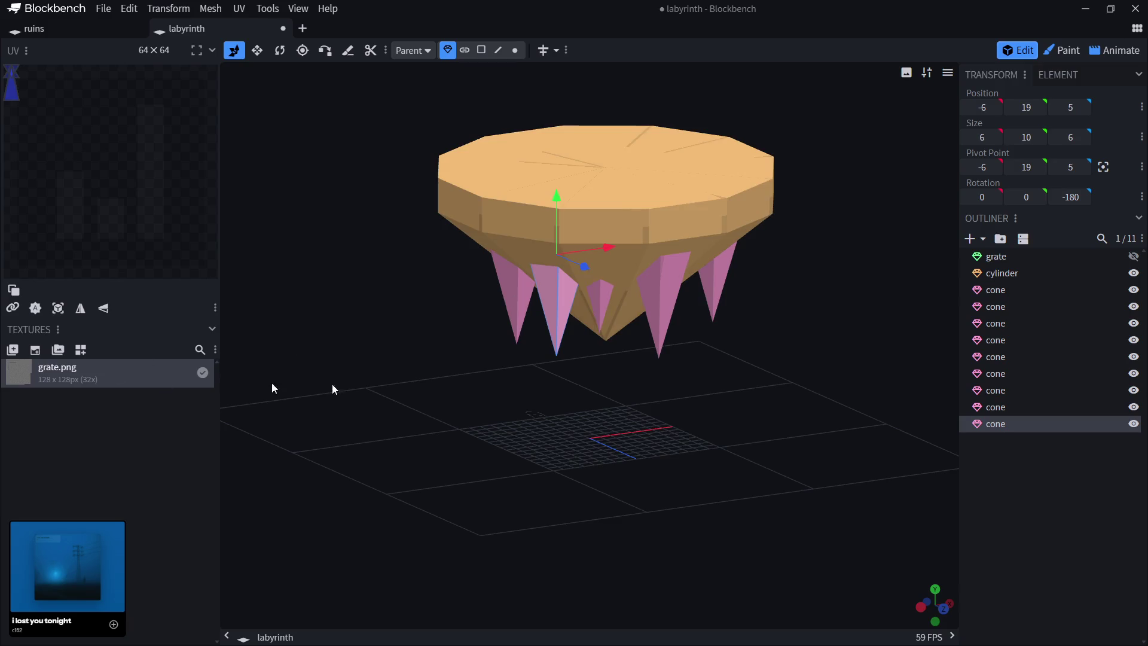
mouse_move(490, 413)
mouse_down()
mouse_move(628, 400)
mouse_move(484, 400)
mouse_move(521, 240)
mouse_up()
mouse_move(555, 190)
mouse_down()
mouse_move(549, 171)
mouse_move(553, 181)
mouse_up()
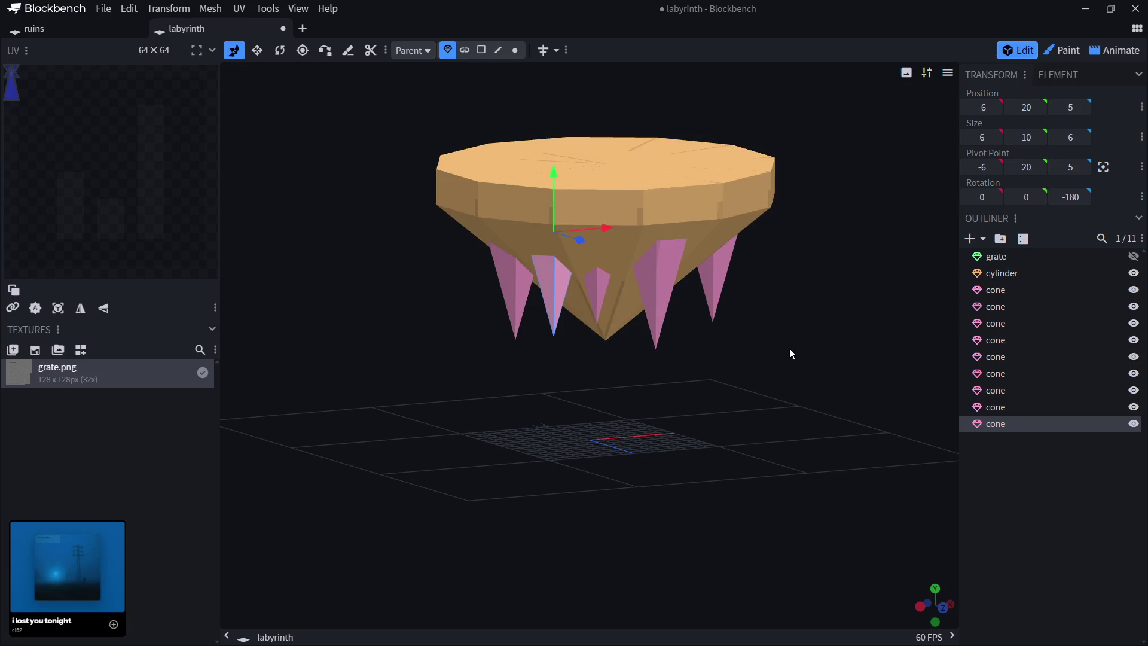
mouse_move(791, 353)
mouse_down()
mouse_move(676, 353)
mouse_move(755, 324)
mouse_move(788, 340)
mouse_move(710, 339)
mouse_up()
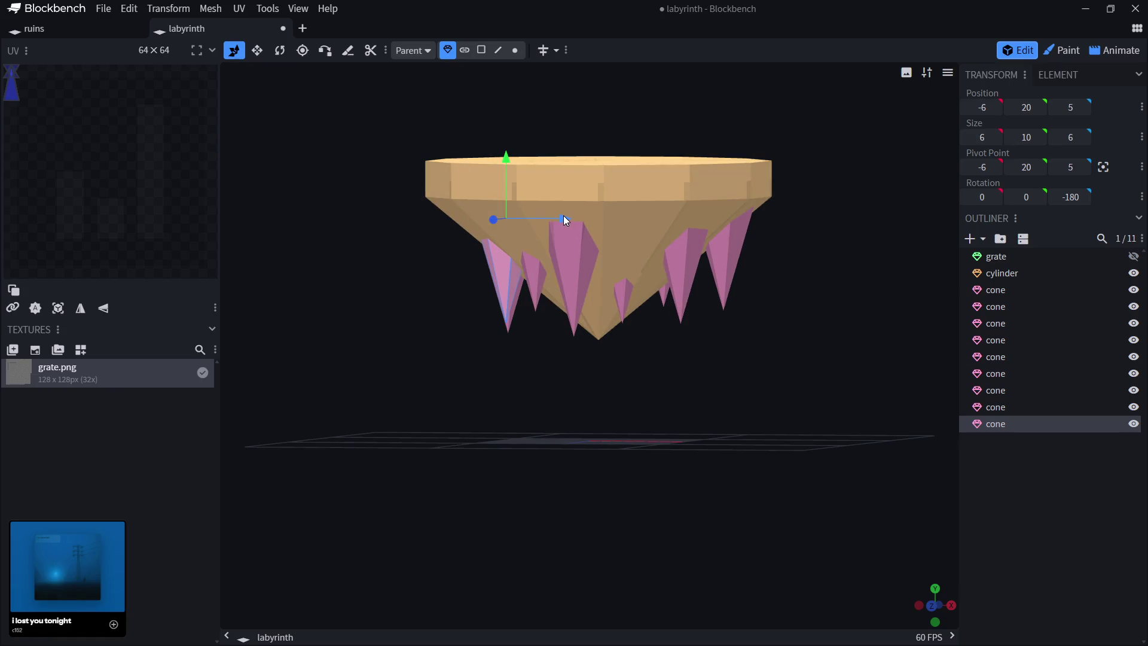
key(ctrl+d)
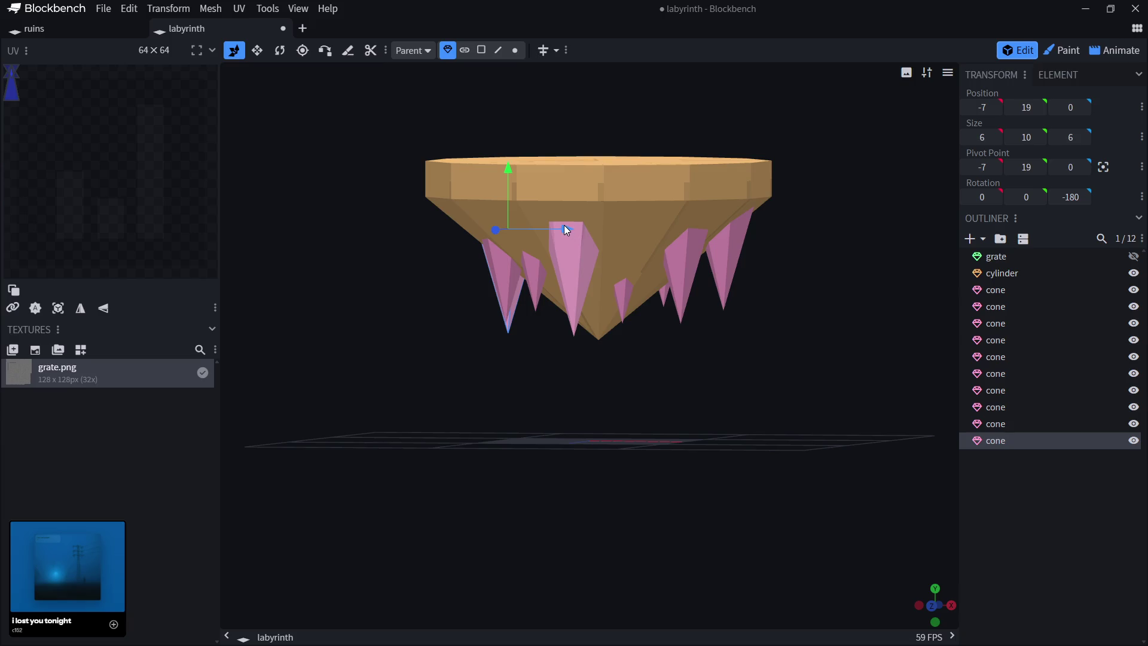
Move the new cone spike to X 5, Y 22, Z 8.
drag(566, 229, 696, 227)
mouse_move(796, 369)
mouse_down()
mouse_move(681, 378)
mouse_move(652, 352)
mouse_up()
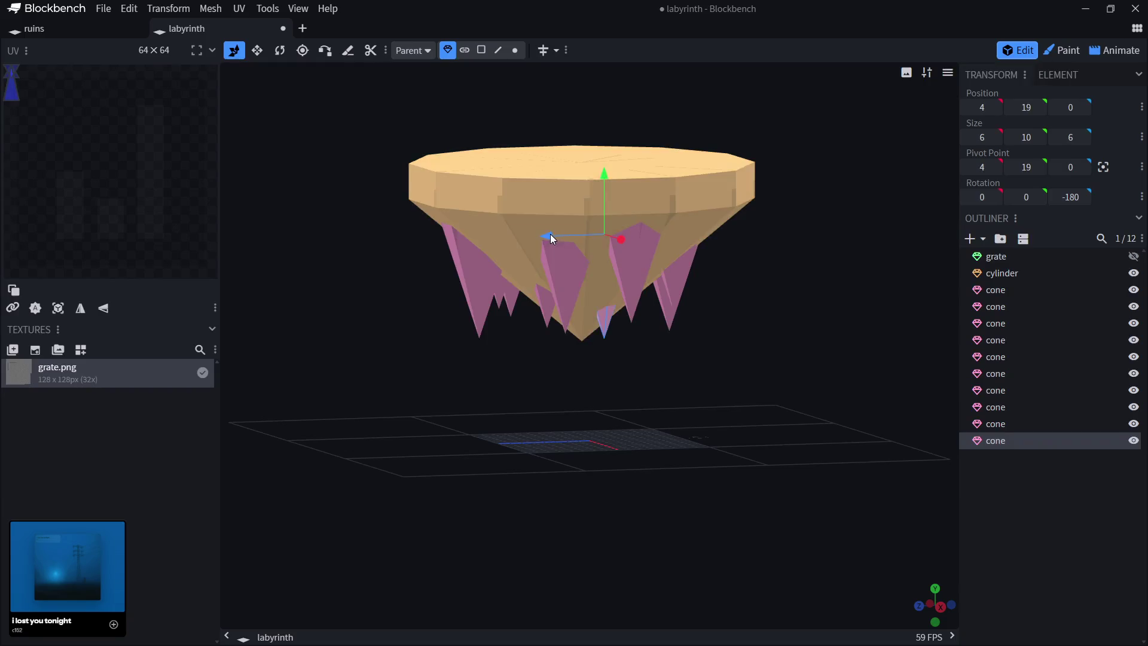
drag(552, 238, 460, 238)
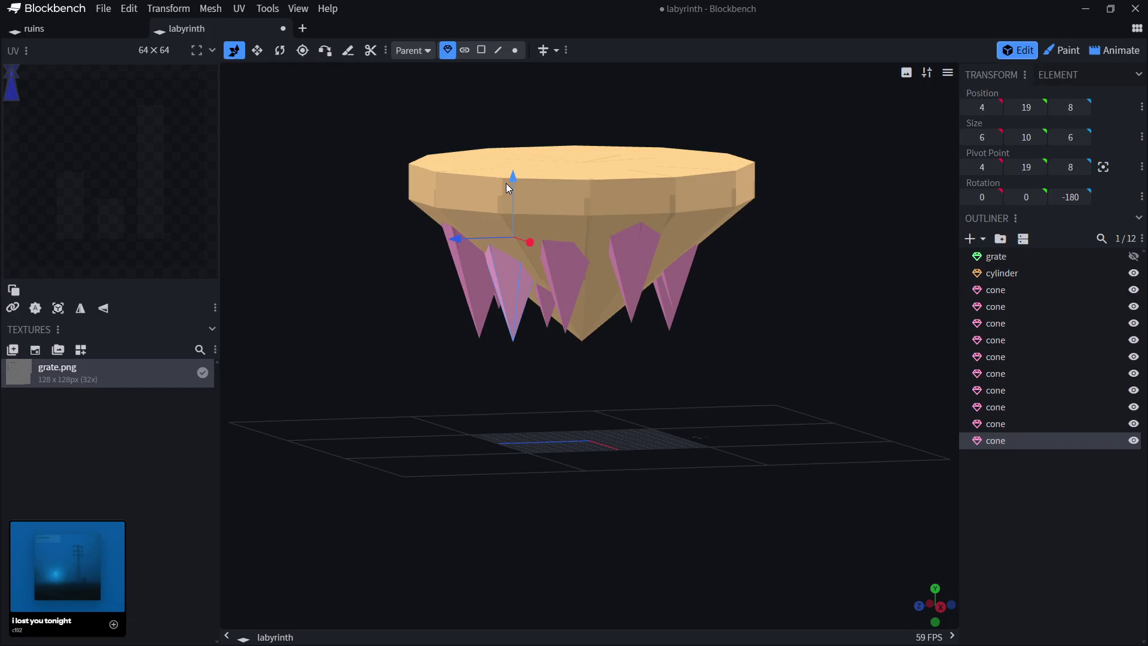
mouse_move(515, 177)
mouse_down()
mouse_move(515, 145)
mouse_move(518, 162)
mouse_up()
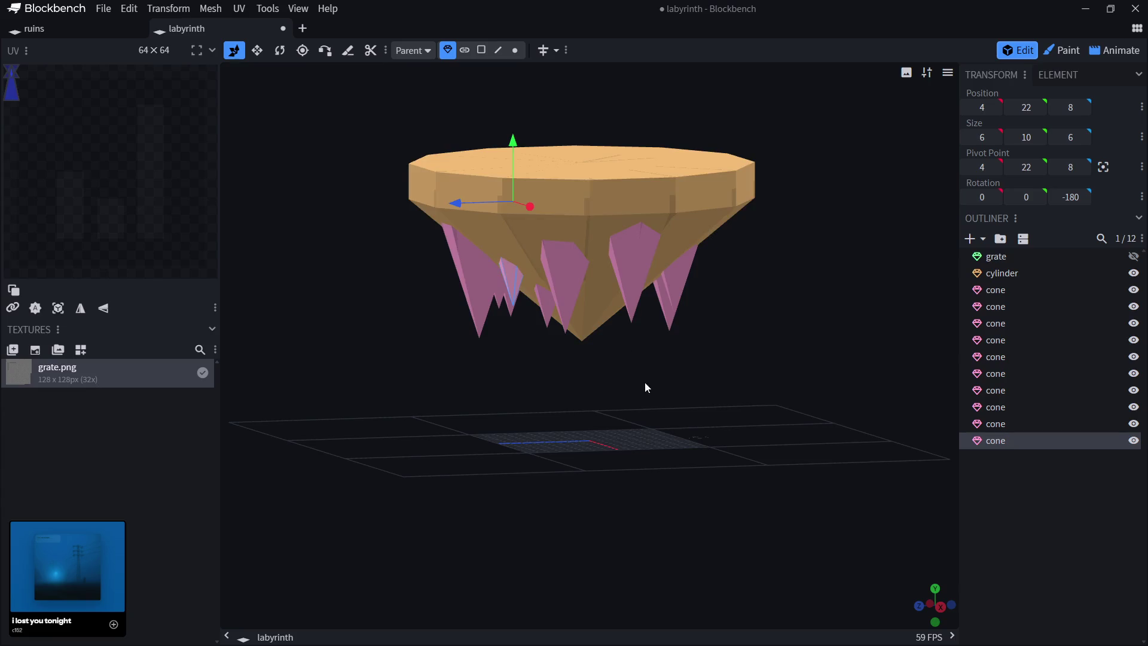
drag(645, 388, 694, 400)
drag(594, 241, 609, 251)
drag(653, 402, 728, 395)
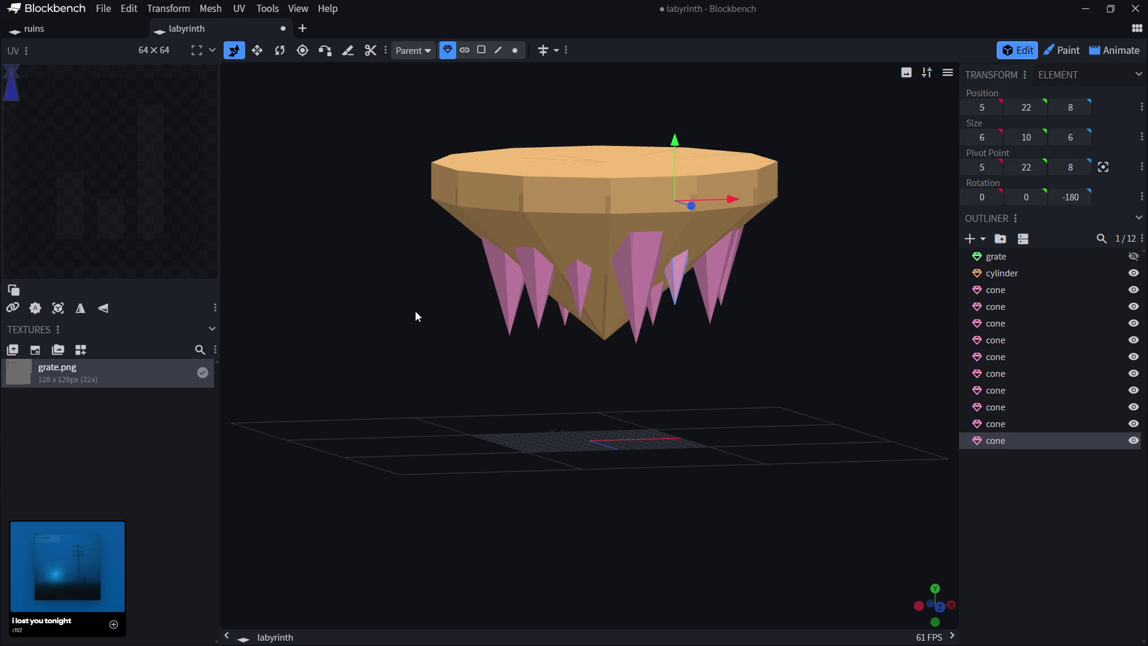
mouse_move(415, 311)
mouse_down()
mouse_move(645, 270)
mouse_move(610, 294)
mouse_move(564, 303)
mouse_up()
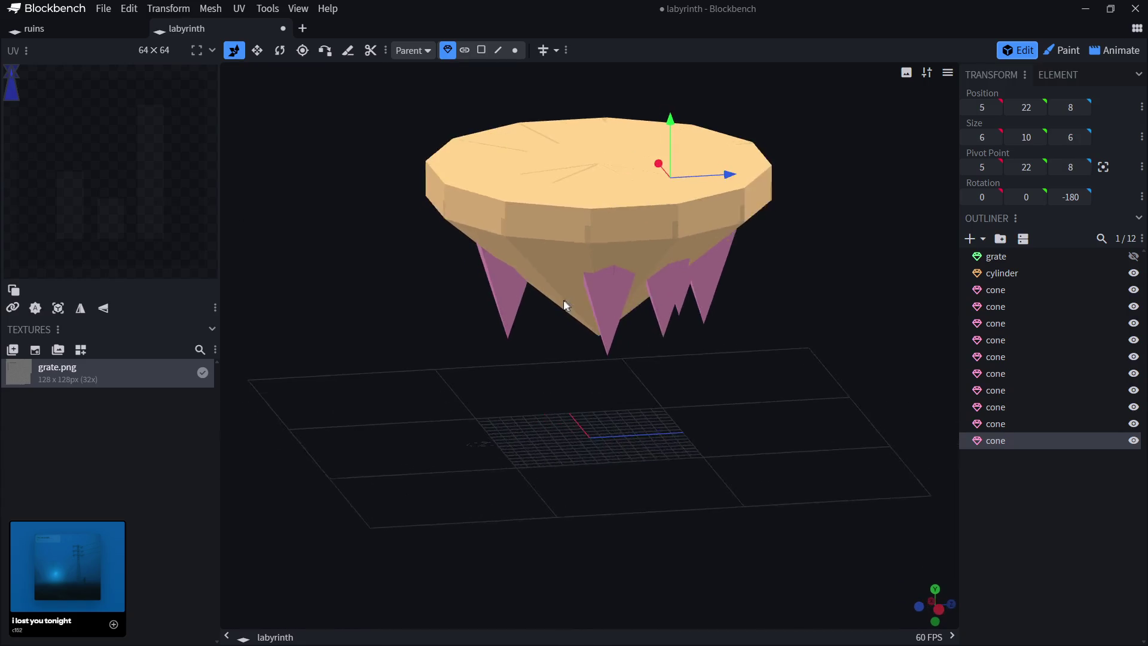
Paste another cone spike and place it at -4, 21, -5.
key(ctrl+v)
drag(662, 249, 604, 257)
mouse_move(480, 366)
mouse_down()
mouse_move(561, 397)
mouse_move(607, 271)
mouse_move(561, 249)
mouse_up()
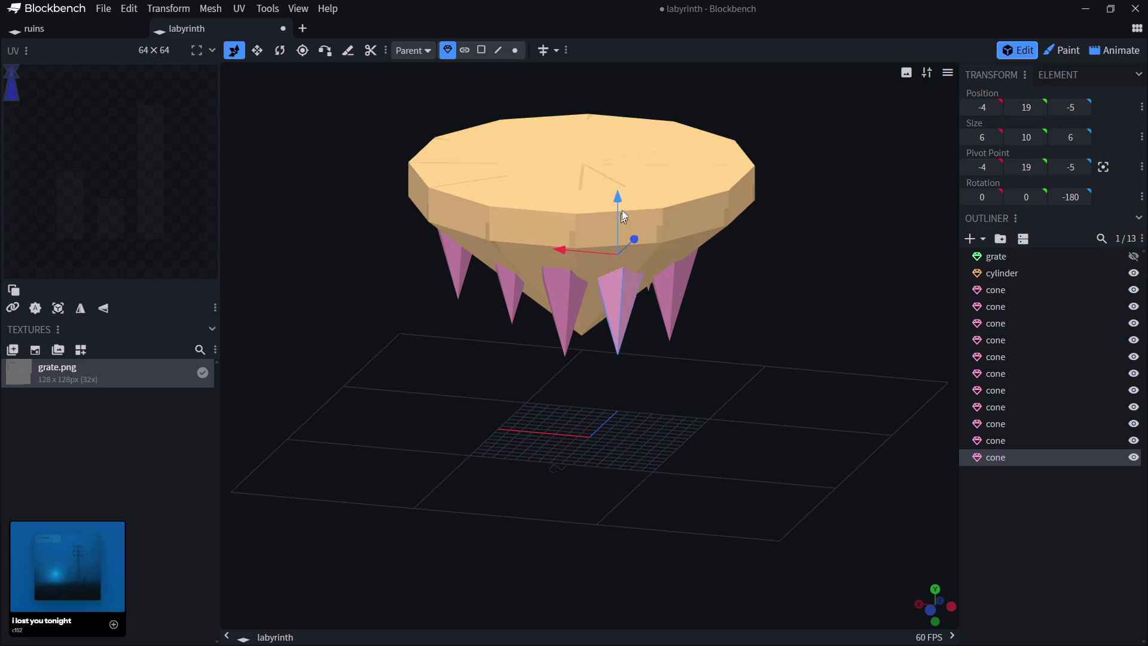
drag(622, 210, 619, 171)
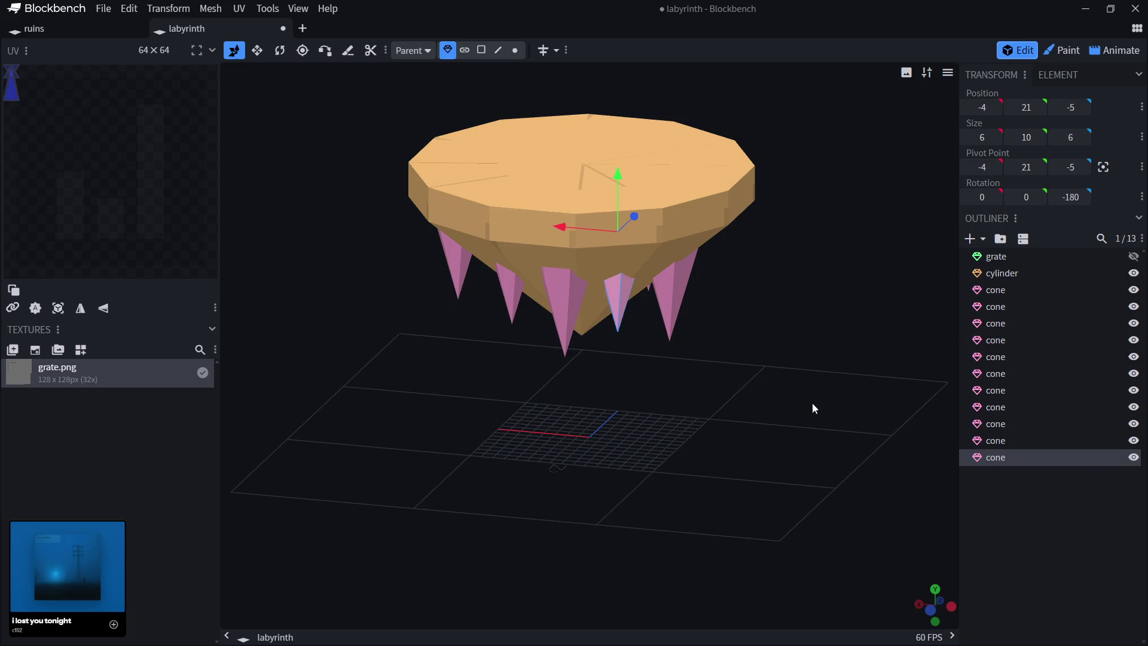
mouse_move(813, 404)
mouse_down()
mouse_move(638, 410)
mouse_move(618, 397)
mouse_up()
mouse_move(692, 395)
mouse_down()
mouse_move(558, 446)
mouse_move(592, 431)
mouse_up()
click(949, 76)
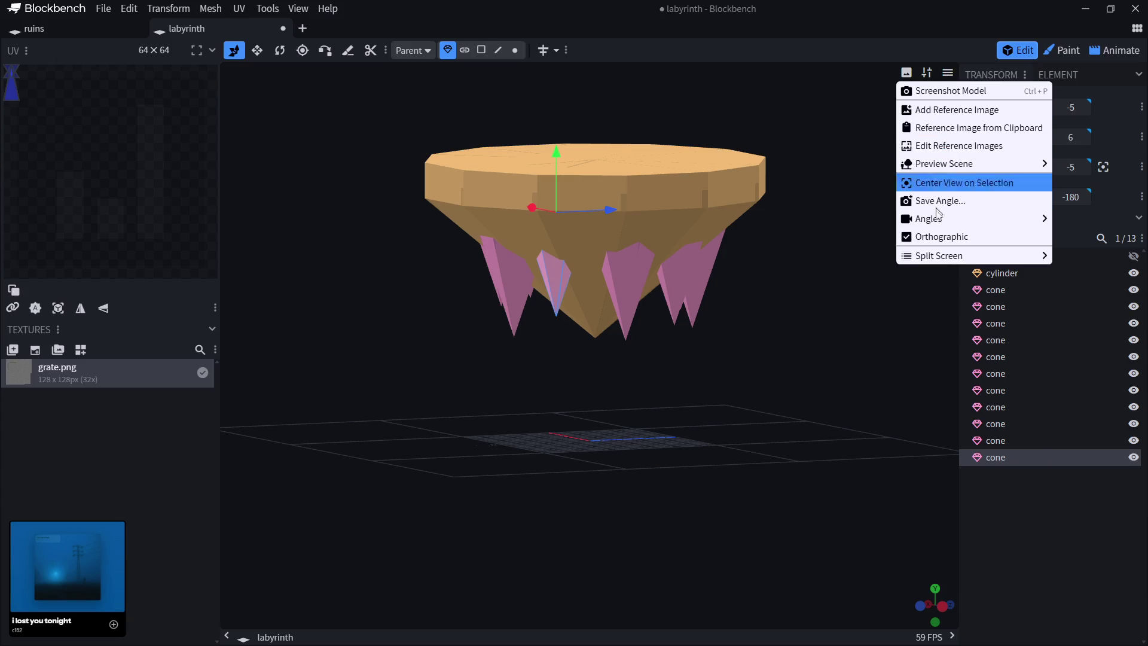
Switch the view to Isometric Right, deselect, and paste another cone at -7, 19, 0.
mouse_move(933, 219)
click(852, 347)
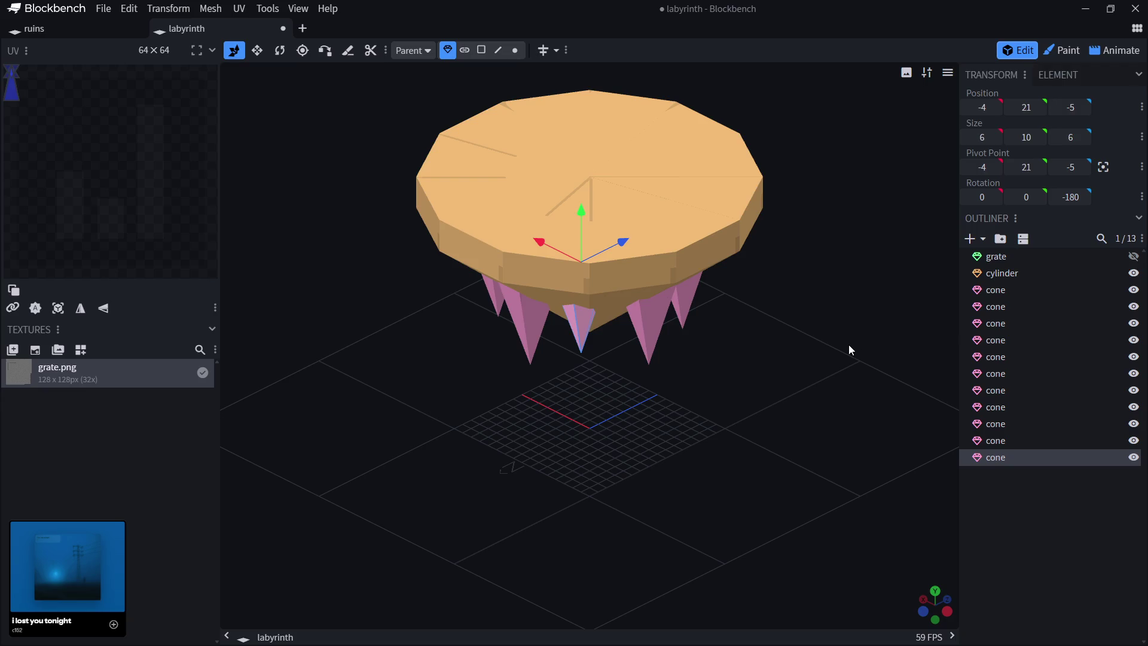
click(1026, 532)
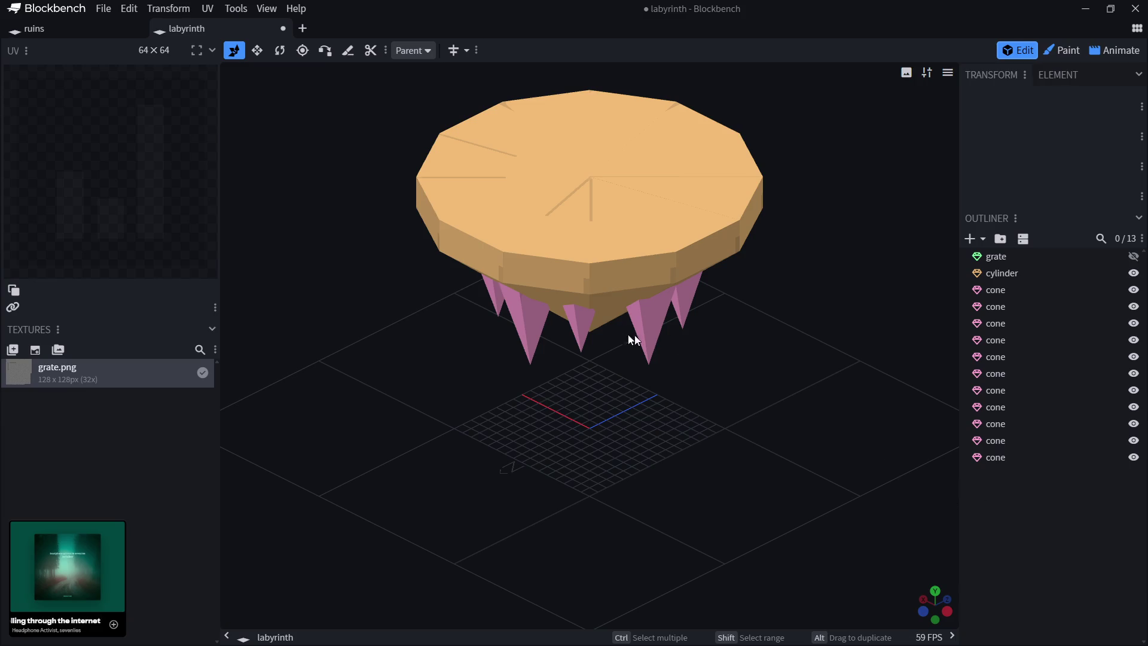
key(ctrl+v)
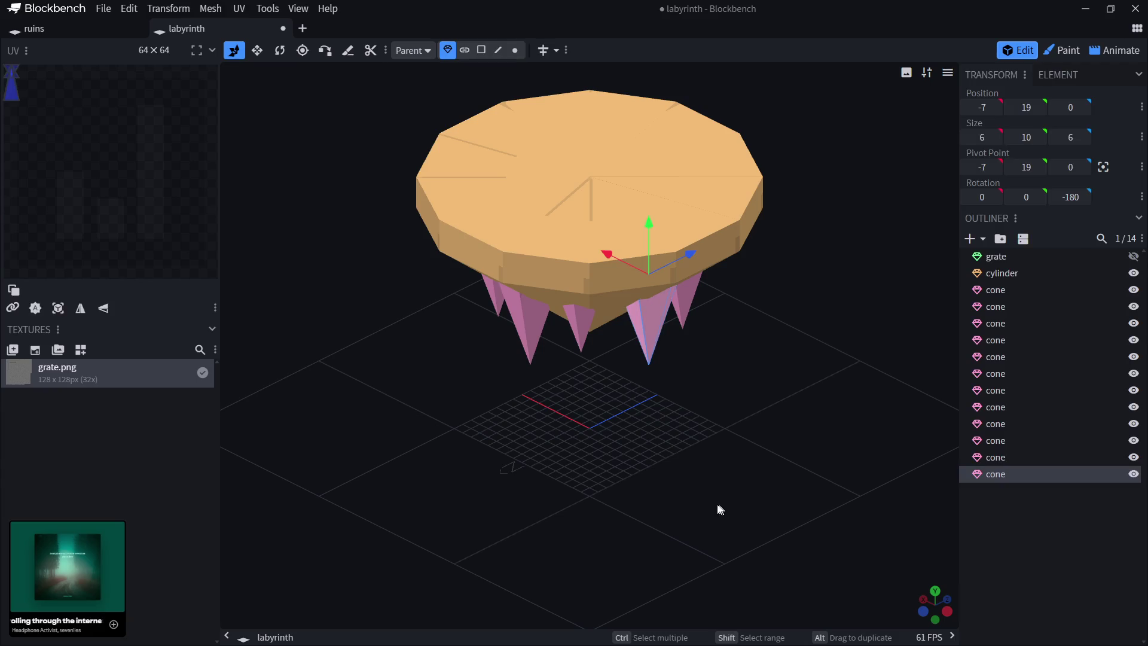
Tuck the new cone spike under the island's left rim.
drag(608, 254, 479, 236)
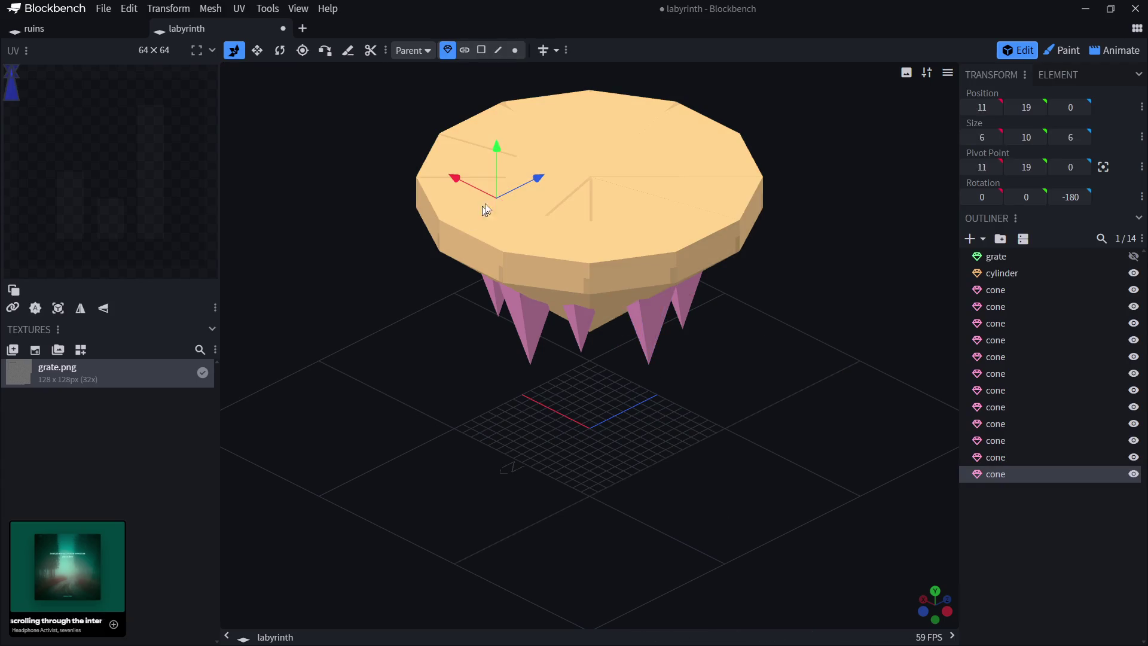
drag(529, 182, 504, 192)
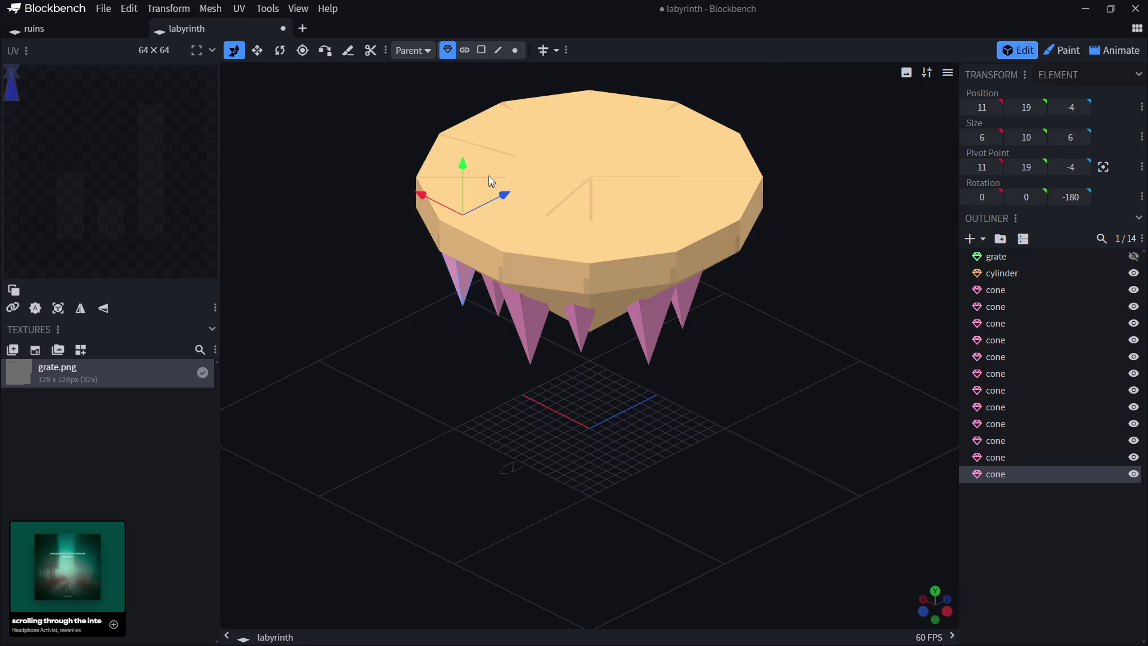
drag(423, 192, 461, 149)
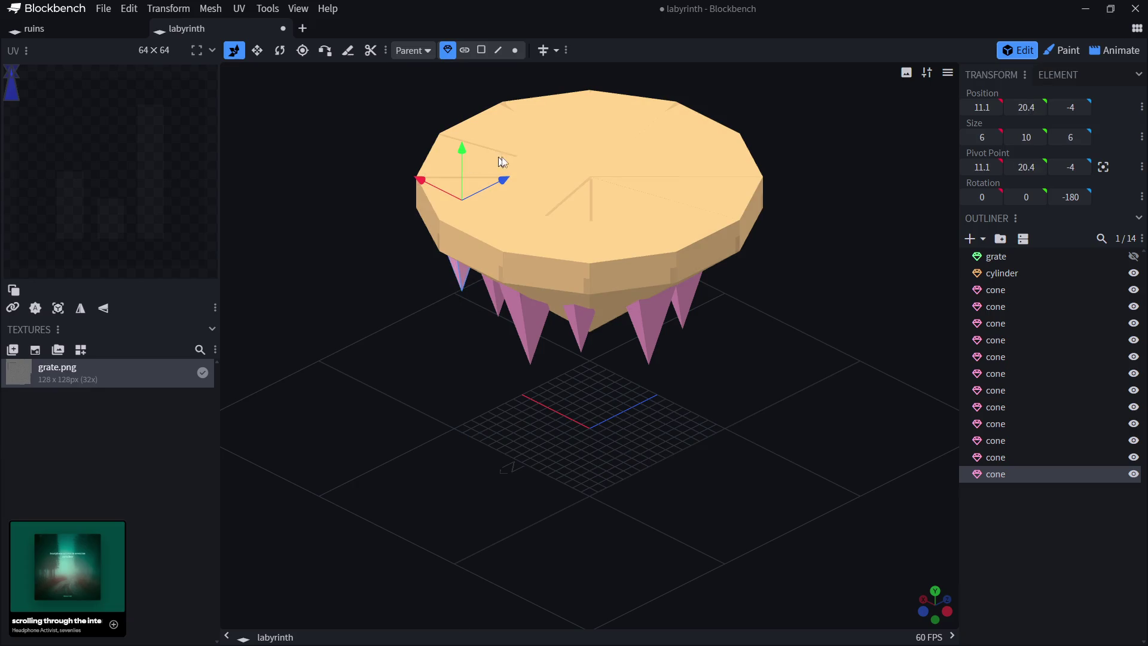
Paste another cone and place it under the right side of the rim.
key(ctrl+v)
mouse_move(610, 254)
mouse_down()
mouse_move(646, 257)
mouse_move(748, 218)
mouse_move(795, 179)
mouse_move(777, 211)
mouse_up()
mouse_move(708, 209)
mouse_down()
mouse_move(672, 189)
mouse_move(712, 145)
mouse_up()
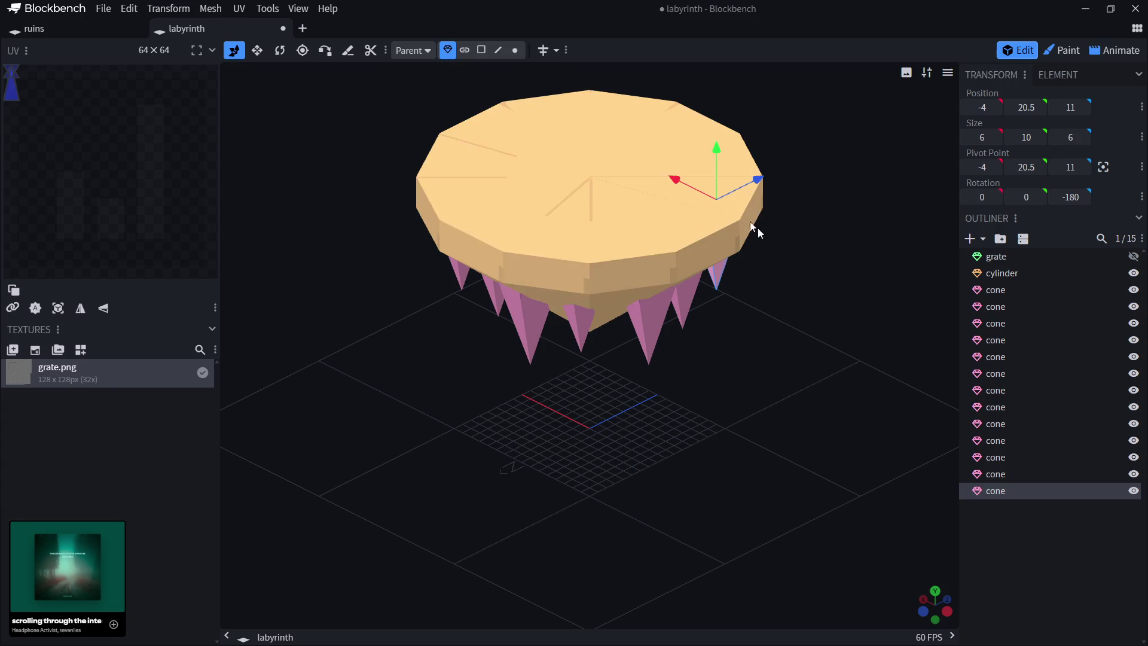
click(1031, 573)
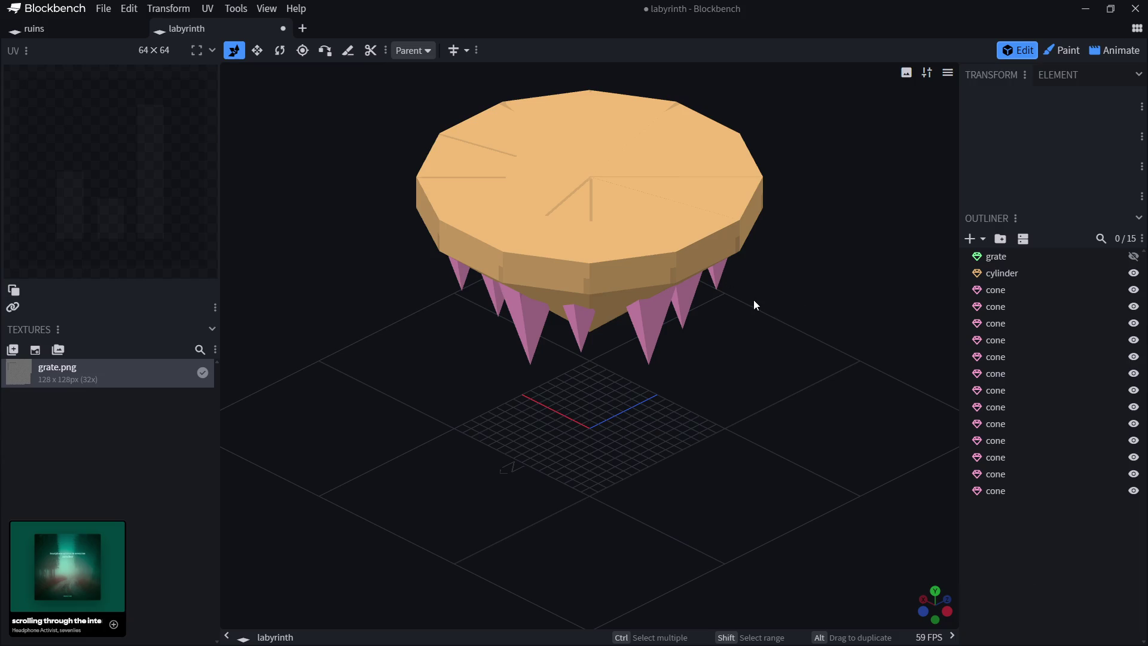
Merge all 13 cones into the cylinder mesh, then start a new texture for the island.
click(999, 274)
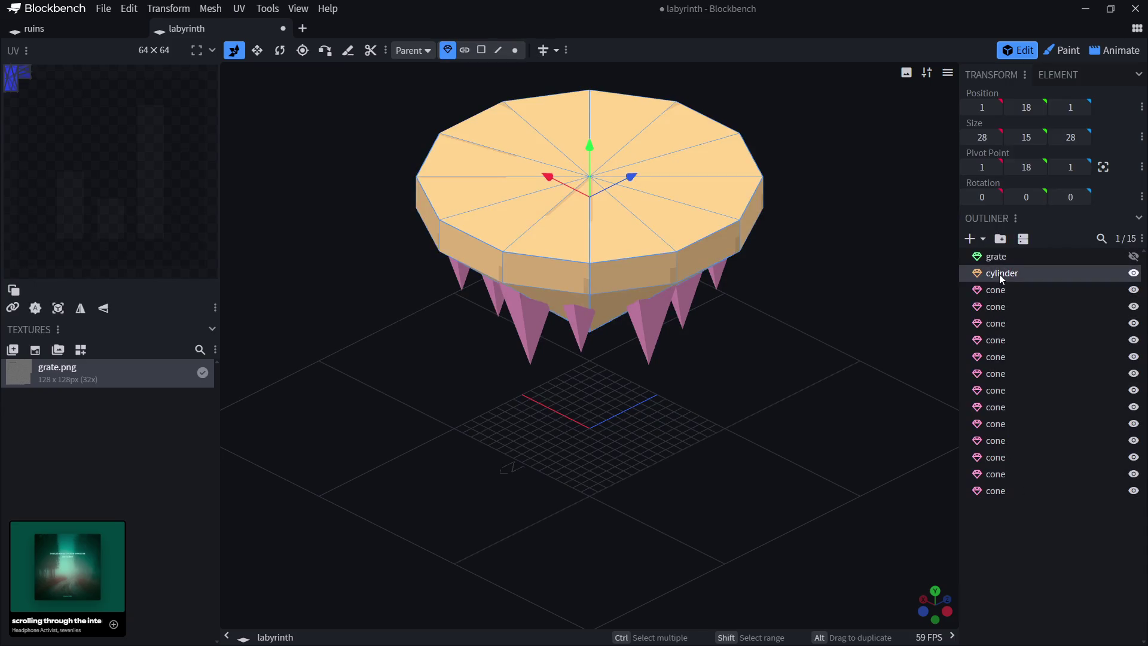
shift+click(991, 493)
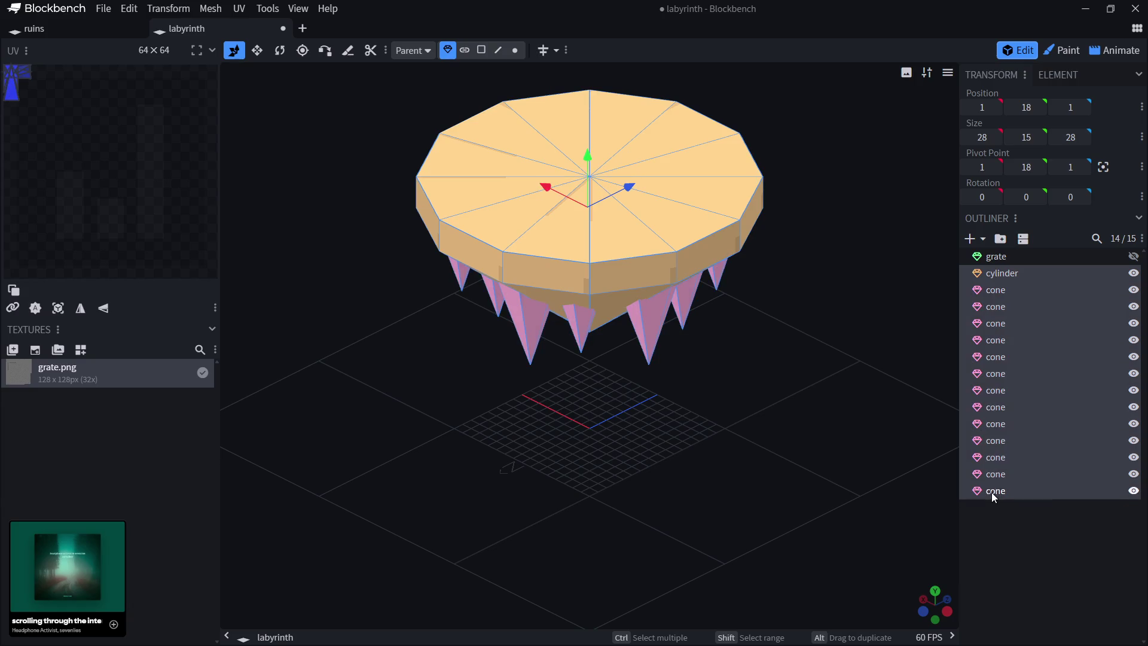
right_click(1001, 275)
click(1048, 299)
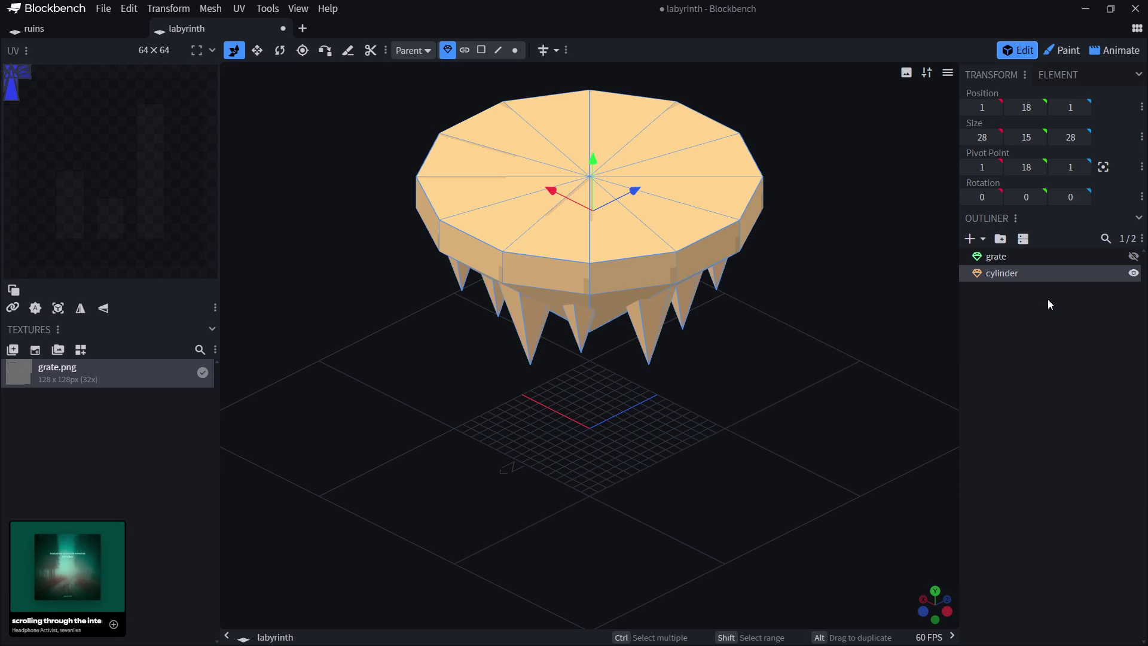
click(1020, 350)
click(685, 253)
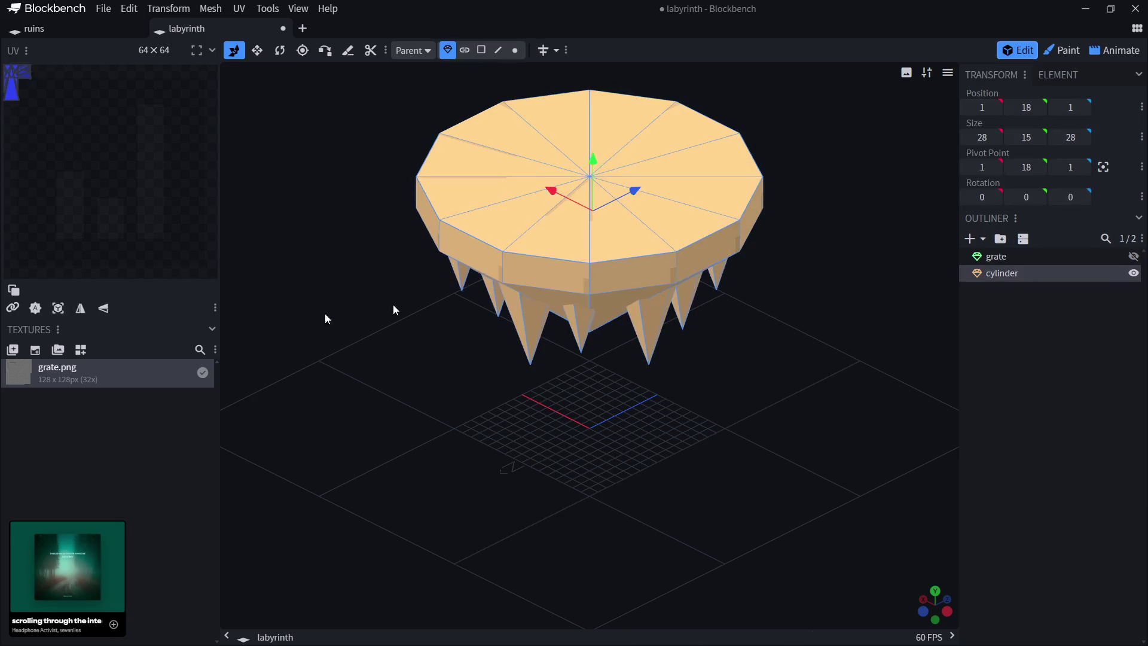
click(36, 352)
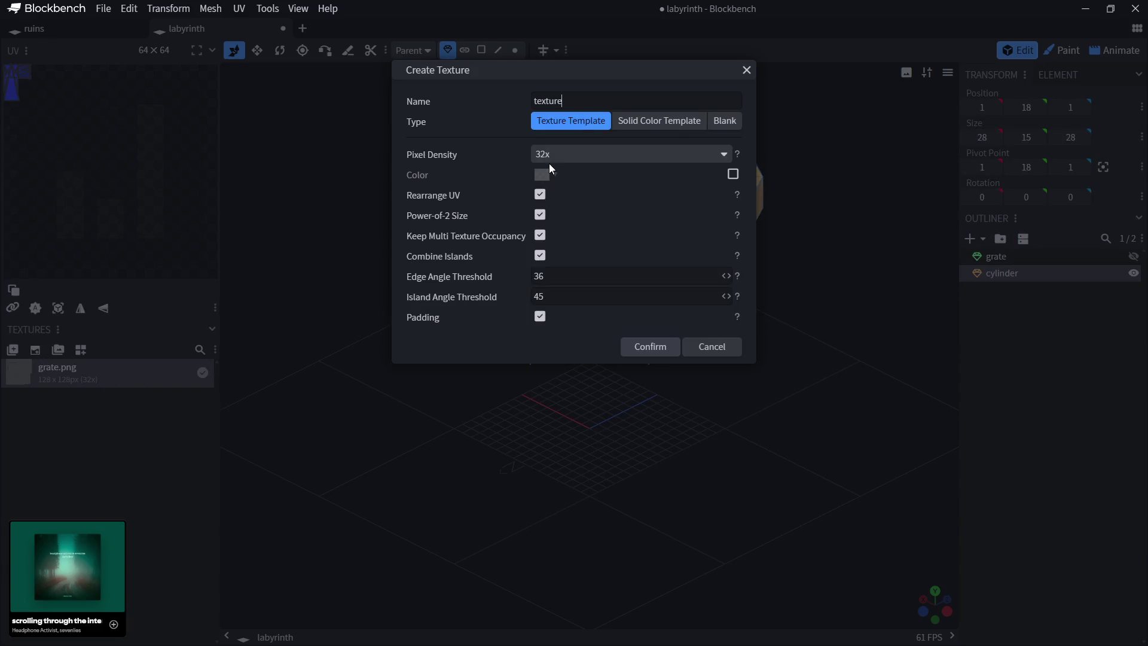
Name the new 256×256 texture 'floater' and create it on the island mesh.
drag(567, 102, 491, 113)
text(floater)
click(656, 352)
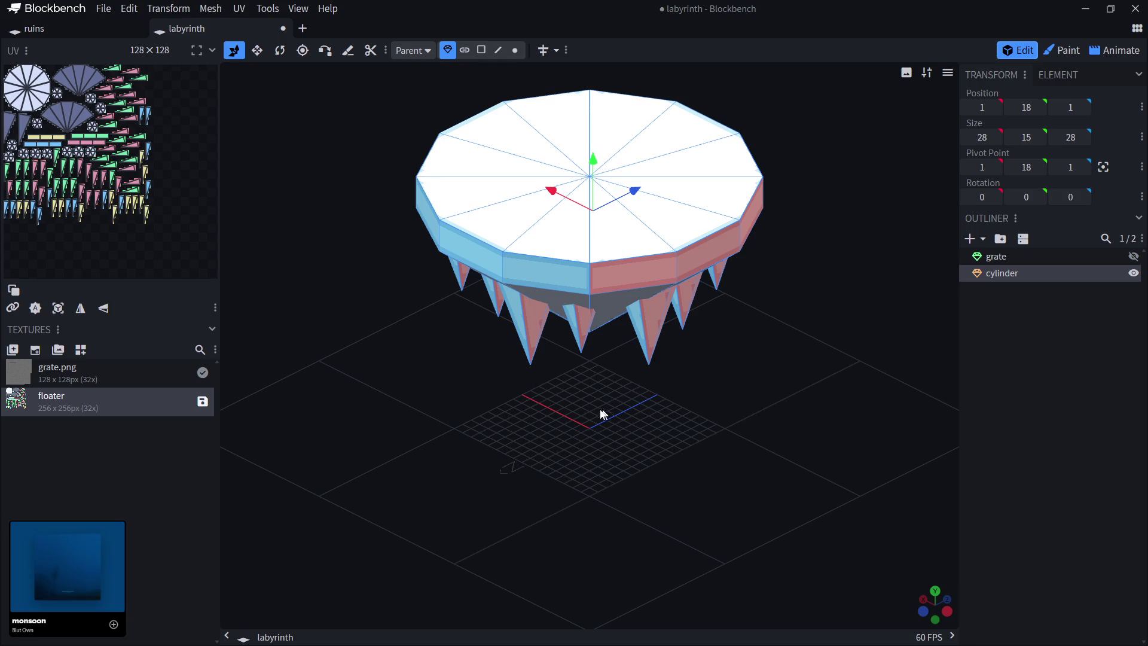
Rename the cylinder island mesh to 'floater' in the outliner, then deselect it.
double_click(1011, 274)
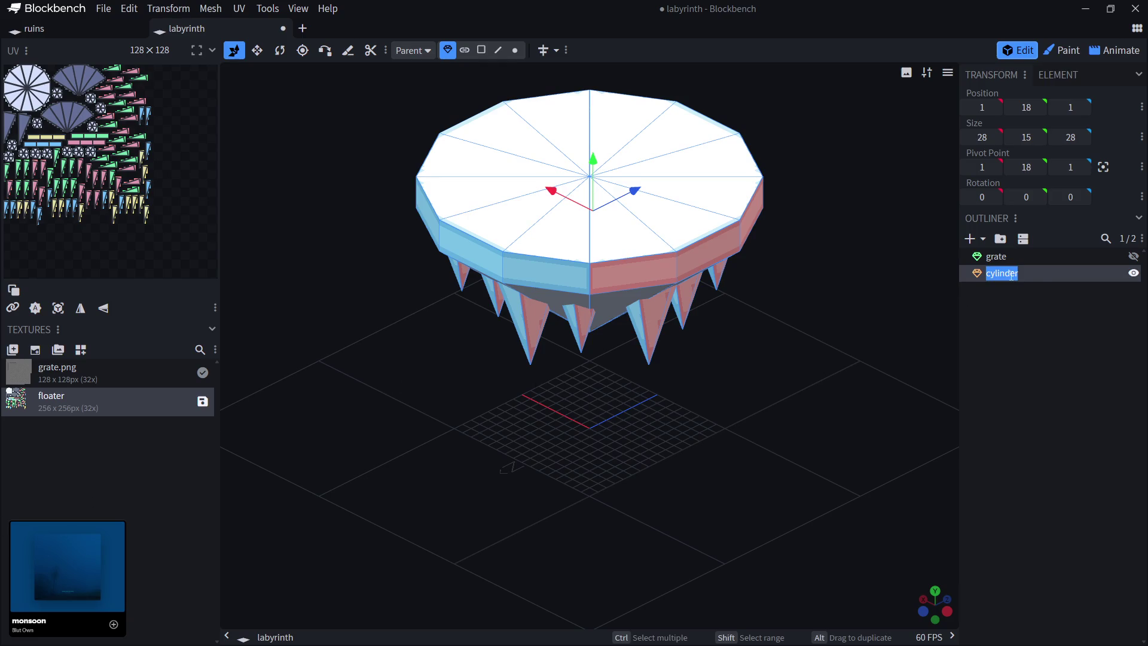
text(flaoter)
key(Return)
click(1077, 357)
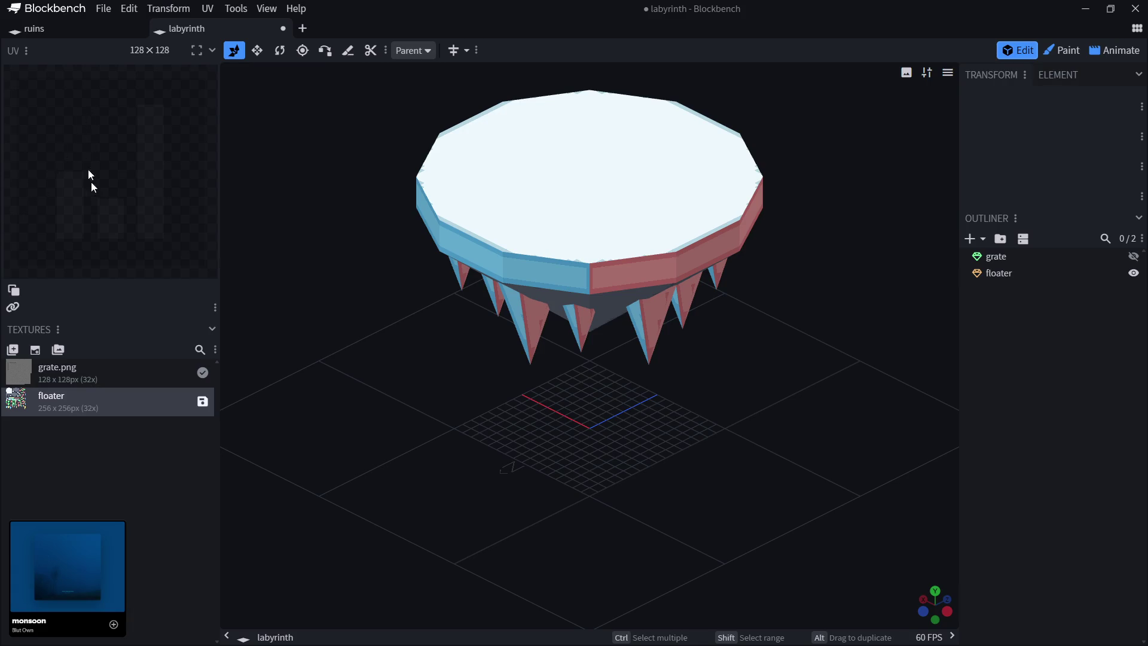
Save the floater texture as floater.png and switch over to Aseprite.
click(202, 401)
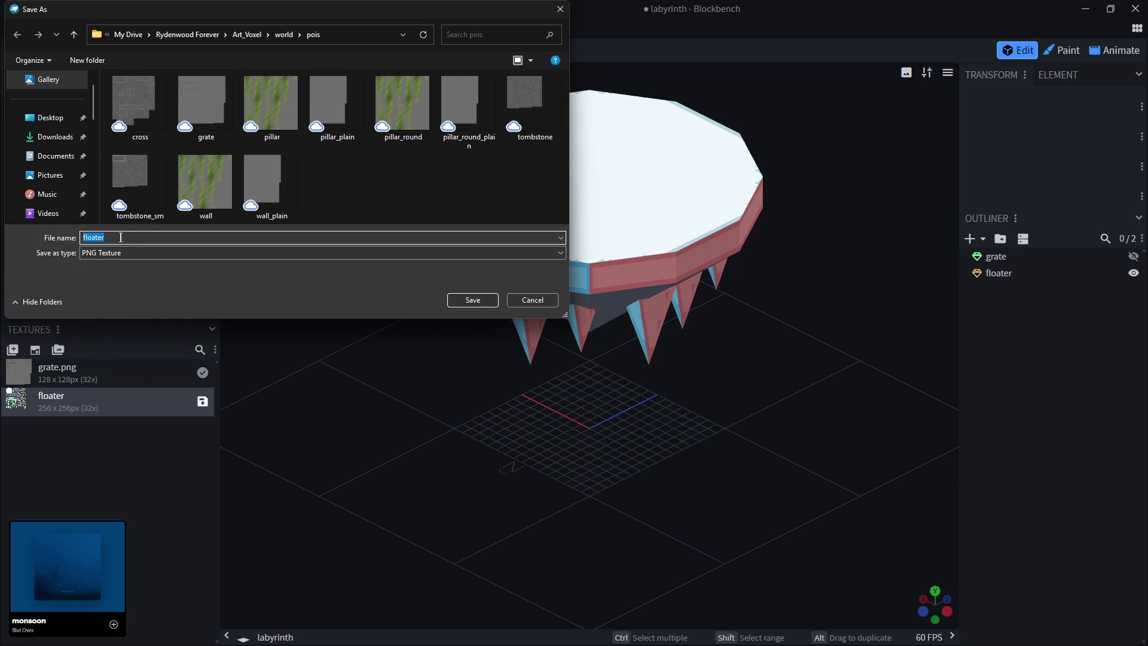
click(463, 300)
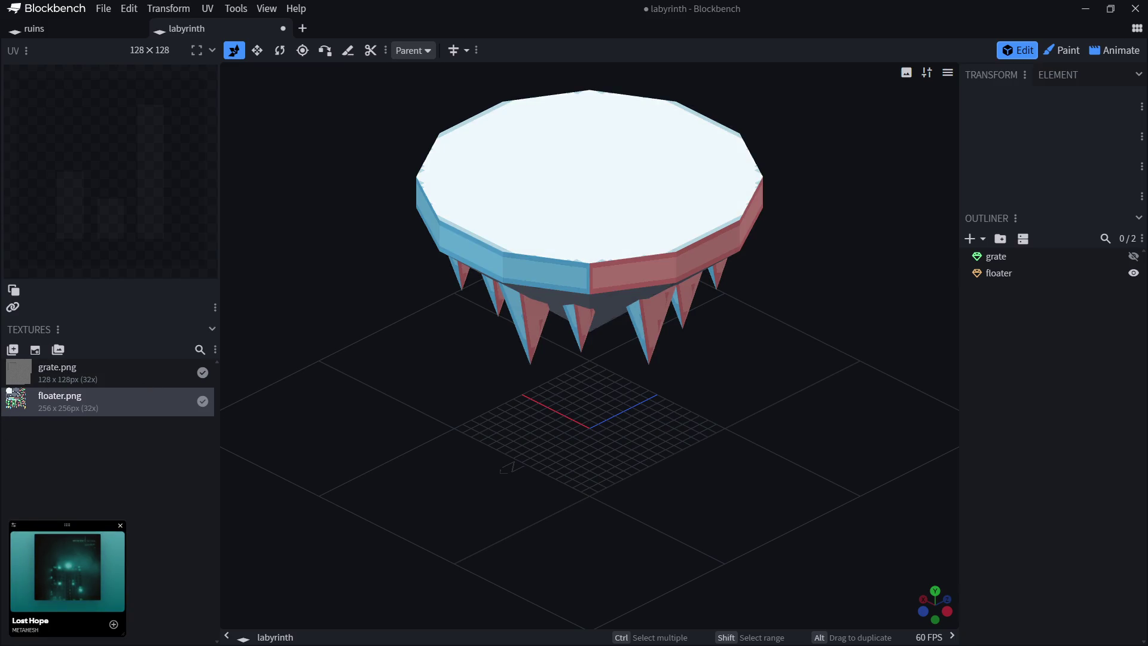
key(alt+Tab)
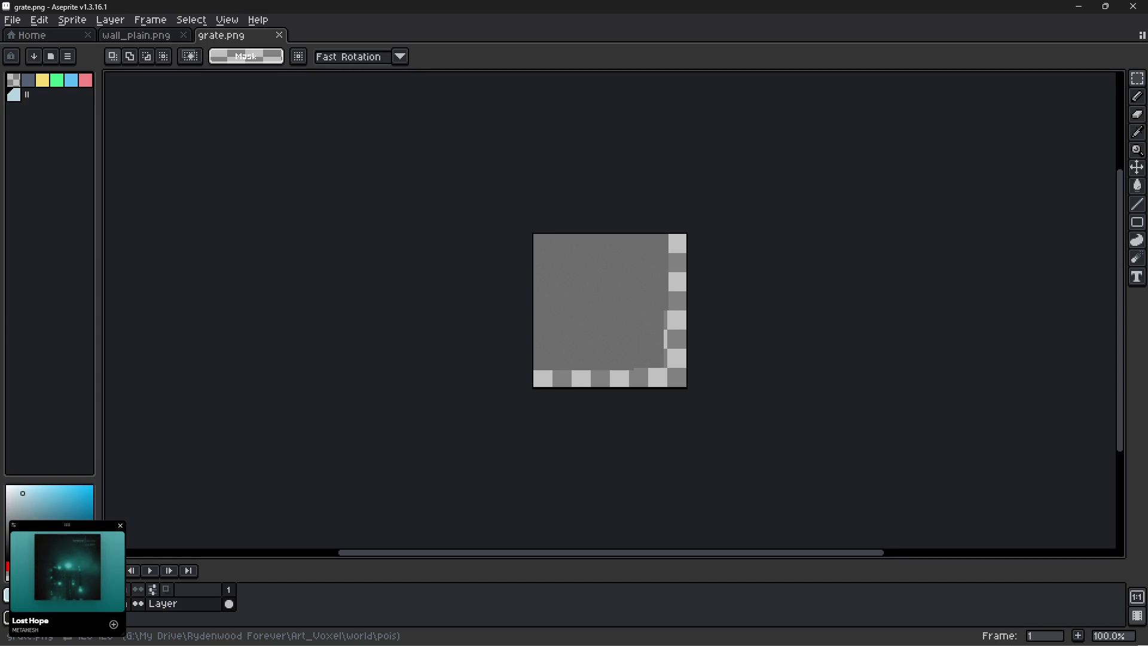
Open floater.png and cliff_1.png in Aseprite from Explorer.
drag(92, 242, 238, 199)
scroll(613, 300, up, 2)
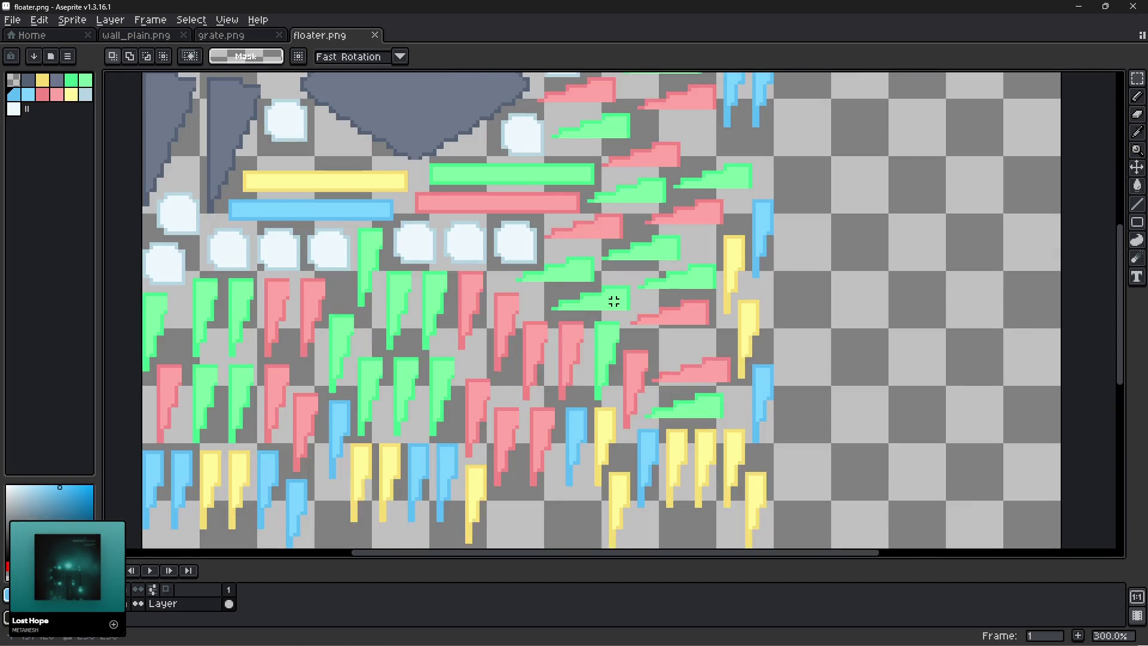
scroll(589, 287, down, 1)
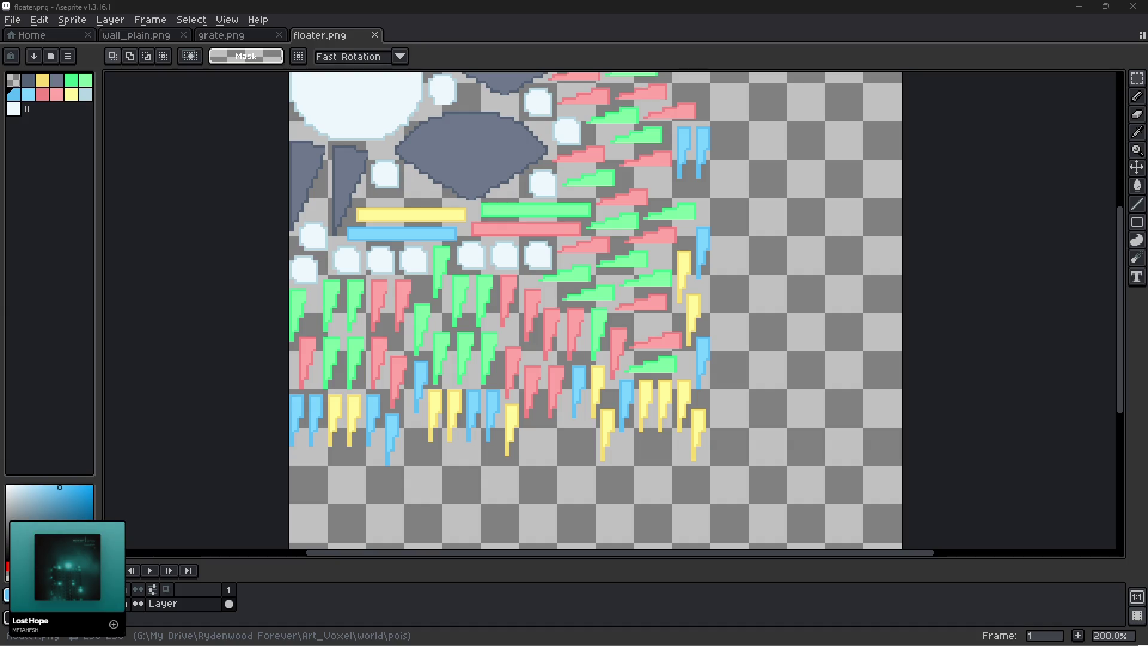
drag(479, 33, 513, 72)
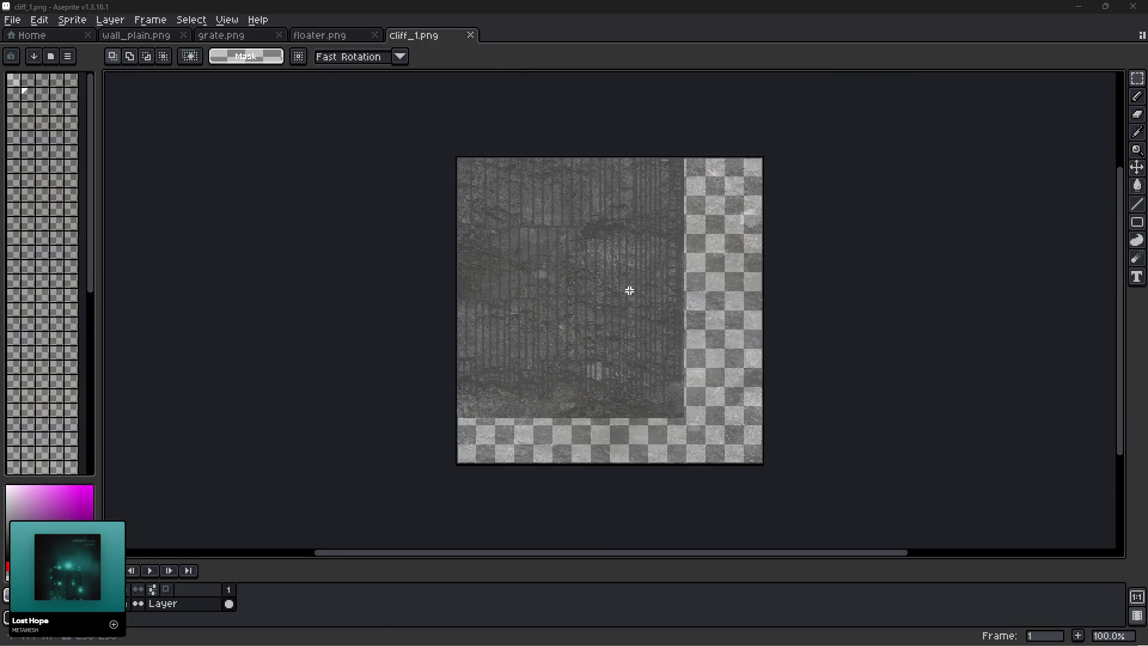
Select a square patch of cliff_1's rock texture and return to floater.png.
scroll(629, 290, up, 2)
scroll(629, 290, down, 1)
scroll(482, 320, down, 1)
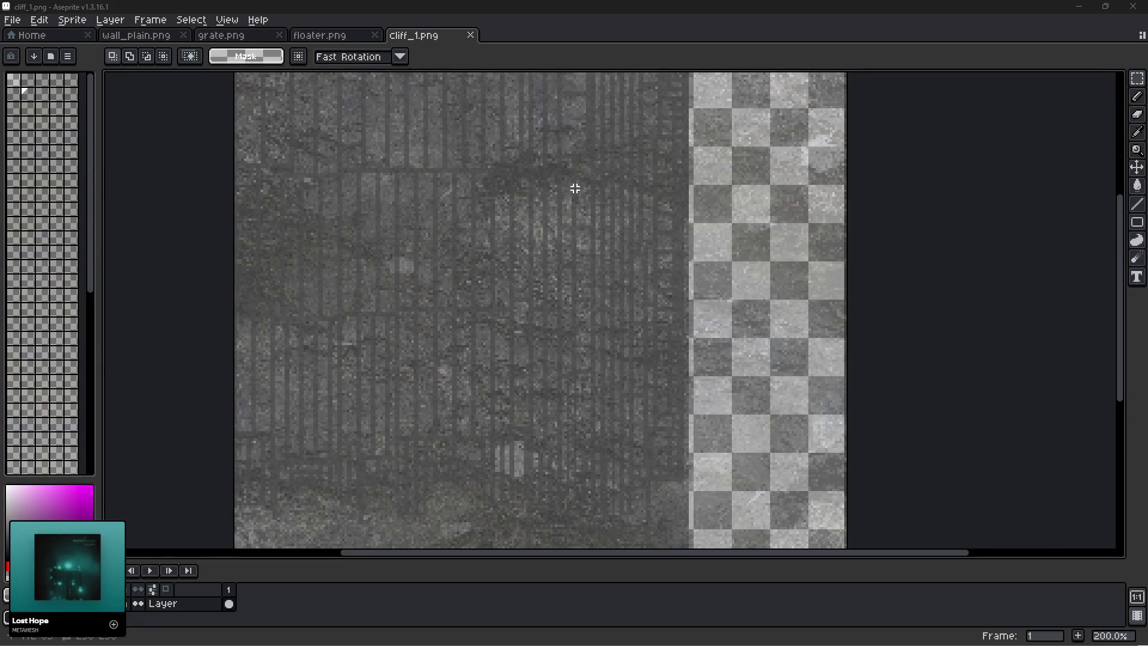
mouse_move(576, 195)
mouse_down()
mouse_move(350, 395)
mouse_move(345, 412)
mouse_up()
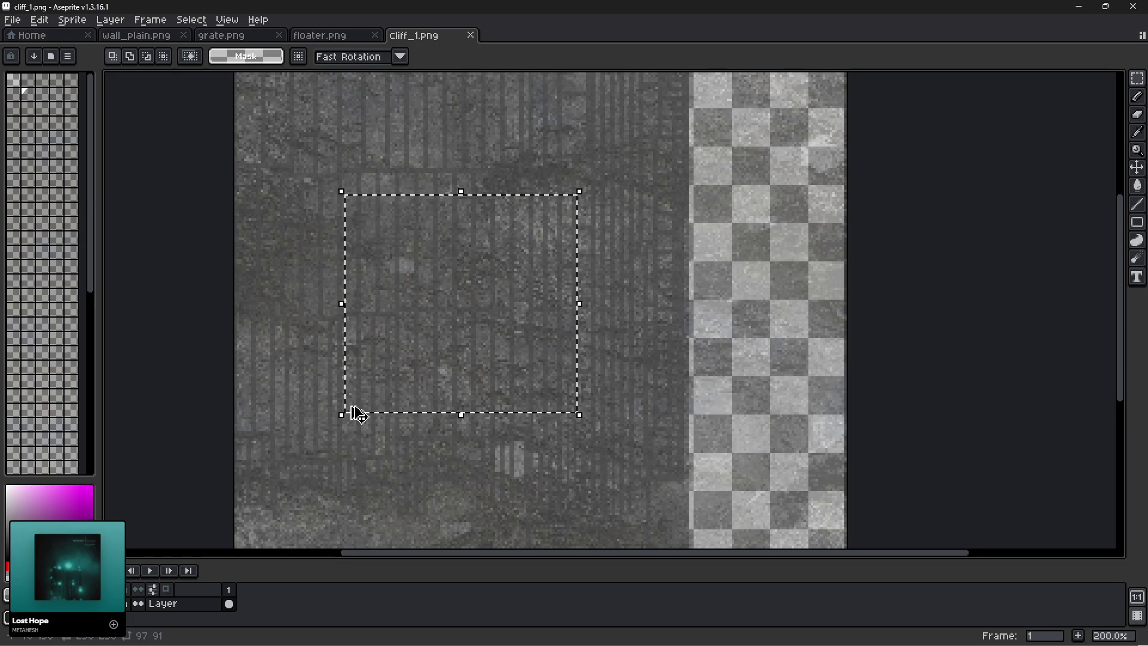
click(328, 36)
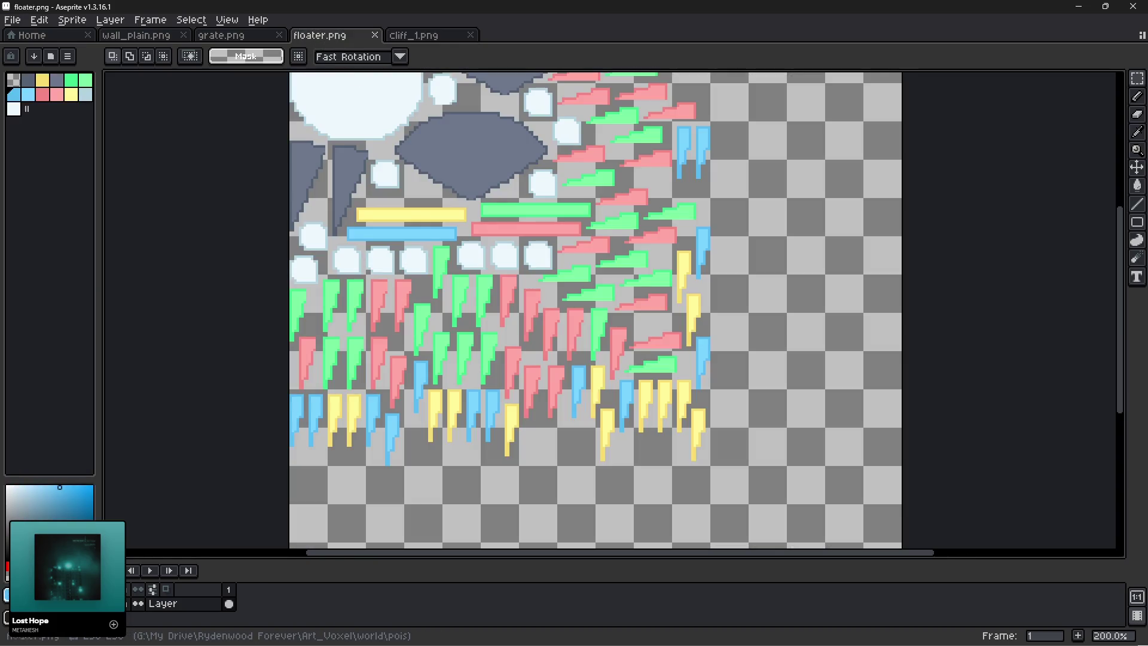
Paste three copies of the rock patch onto floater.png, covering the top-left and the coloured pieces.
click(229, 604)
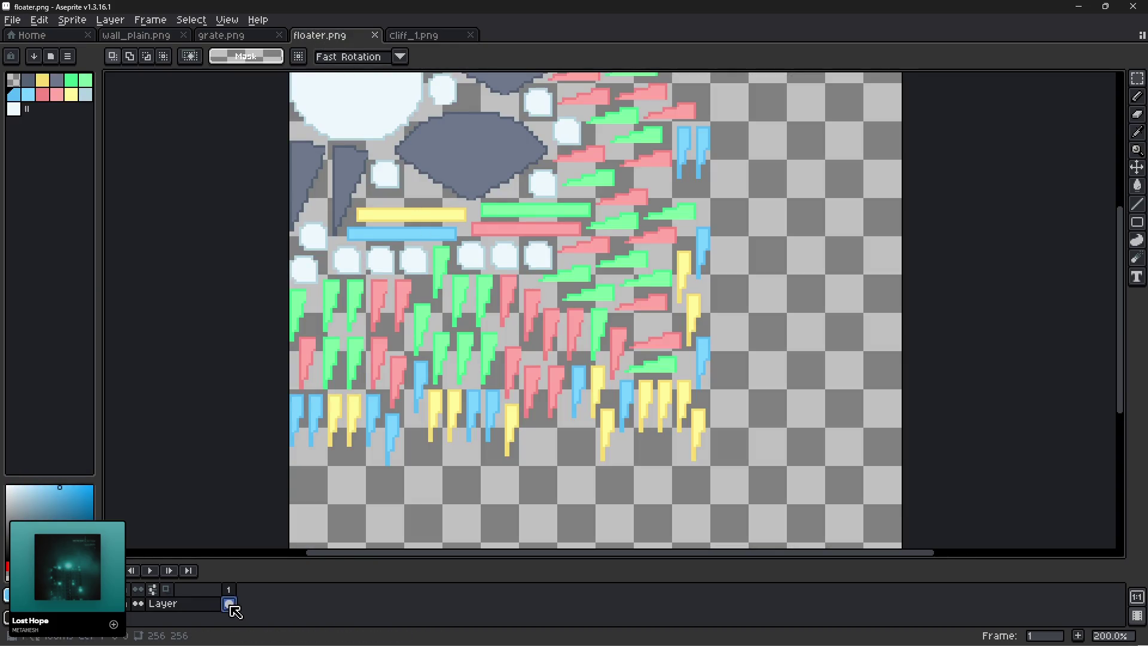
key(ctrl+v)
mouse_move(478, 309)
mouse_down()
mouse_move(366, 164)
mouse_move(392, 232)
mouse_move(471, 321)
mouse_move(510, 436)
mouse_move(441, 380)
mouse_move(428, 317)
mouse_up()
key(Return)
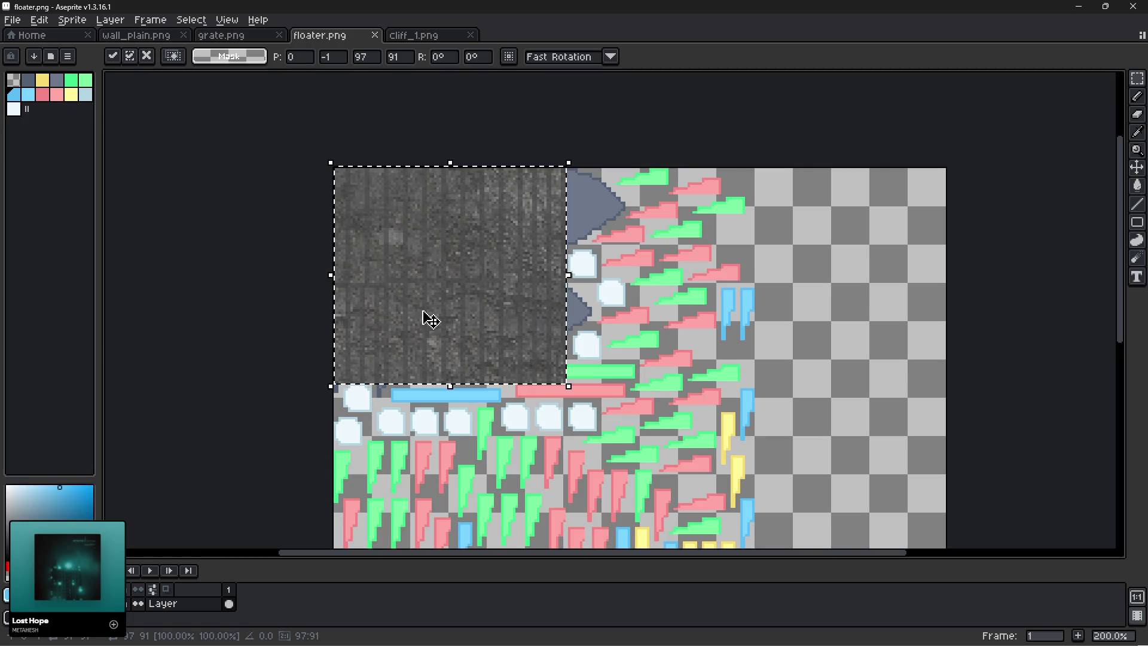
key(ctrl+v)
drag(498, 405, 607, 241)
key(Return)
key(ctrl+v)
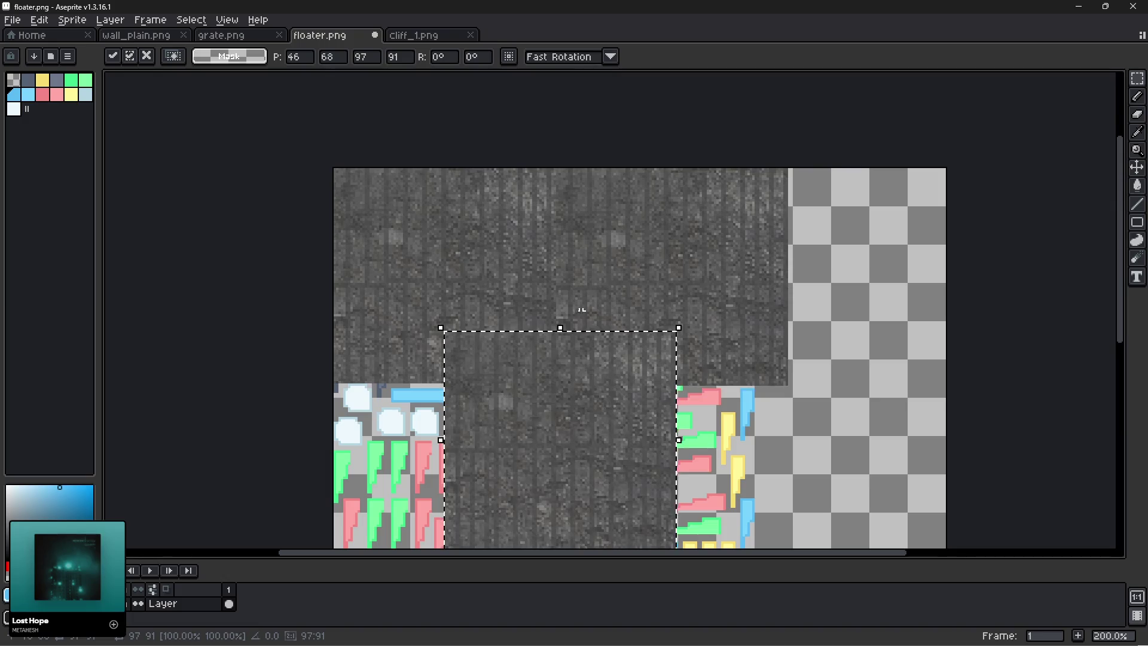
mouse_move(561, 404)
mouse_down()
mouse_move(483, 500)
mouse_move(453, 455)
mouse_move(487, 441)
mouse_move(598, 482)
mouse_move(618, 476)
mouse_move(628, 454)
mouse_up()
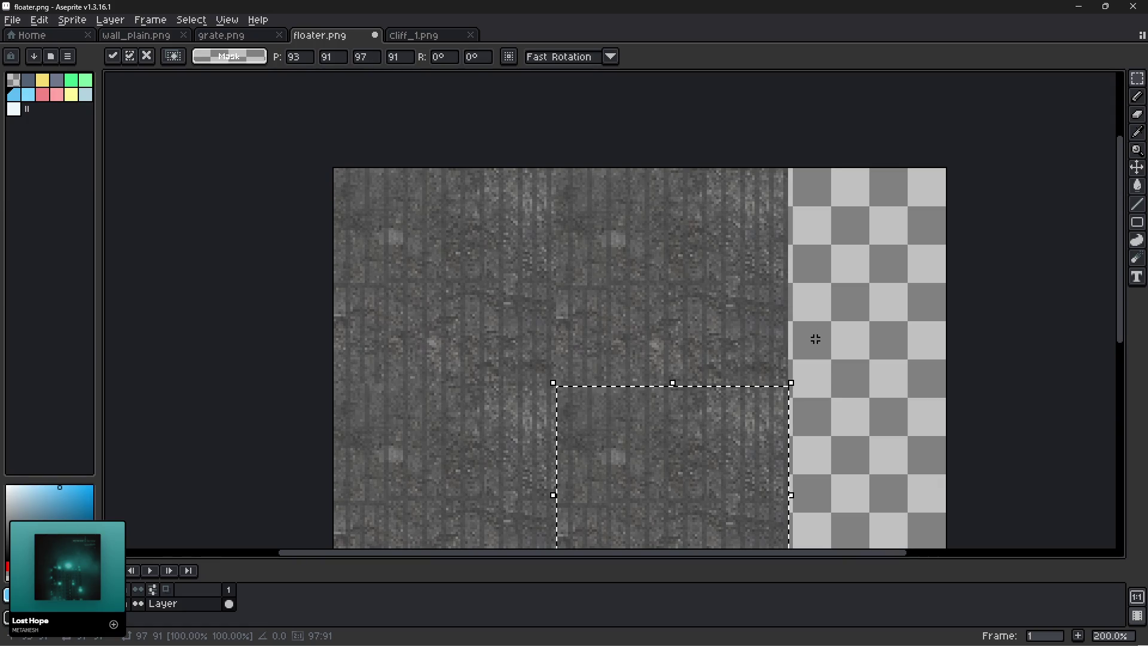
click(821, 380)
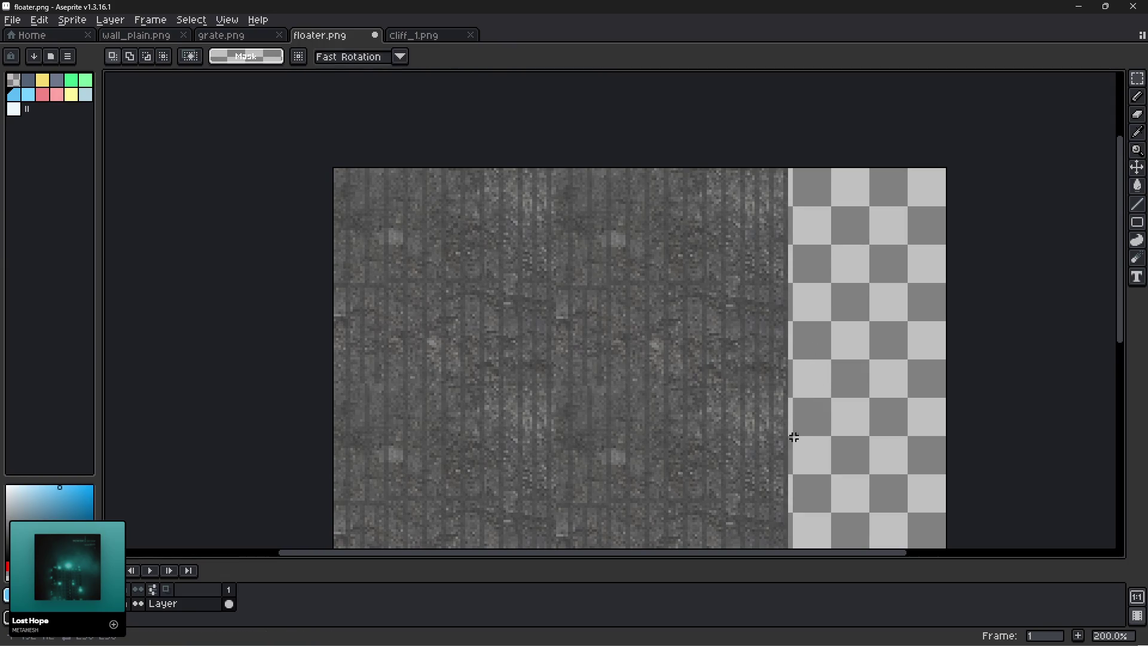
Select the bottom stone strip and move it down over the stray coloured pixels.
scroll(793, 437, down, 2)
scroll(810, 440, up, 1)
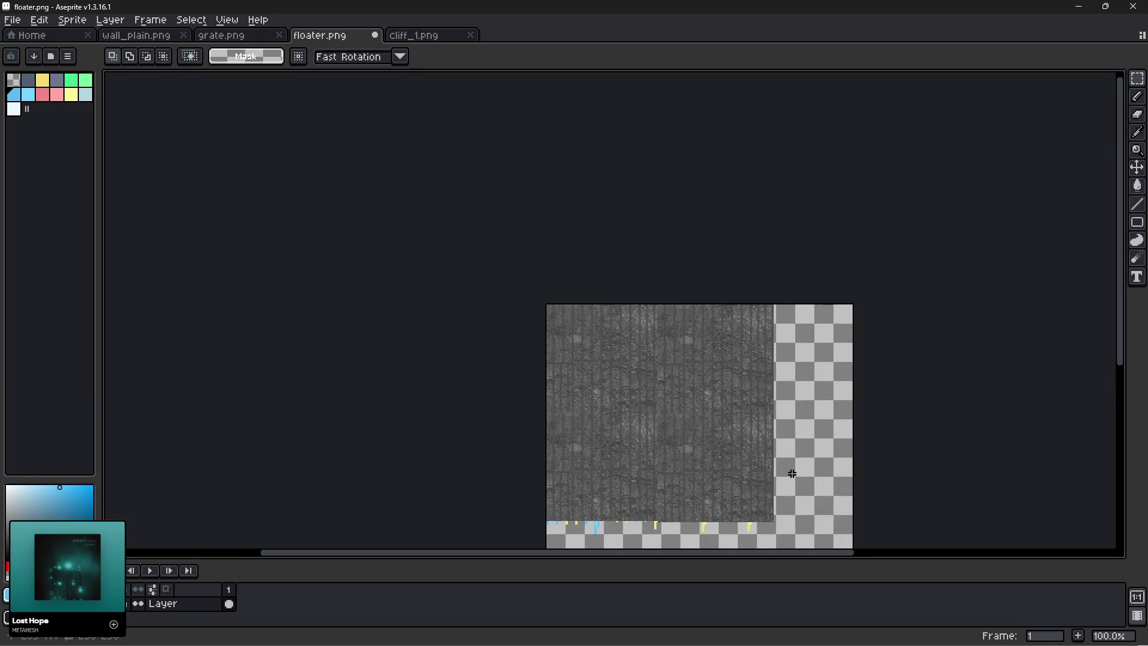
drag(792, 474, 802, 402)
scroll(697, 453, up, 2)
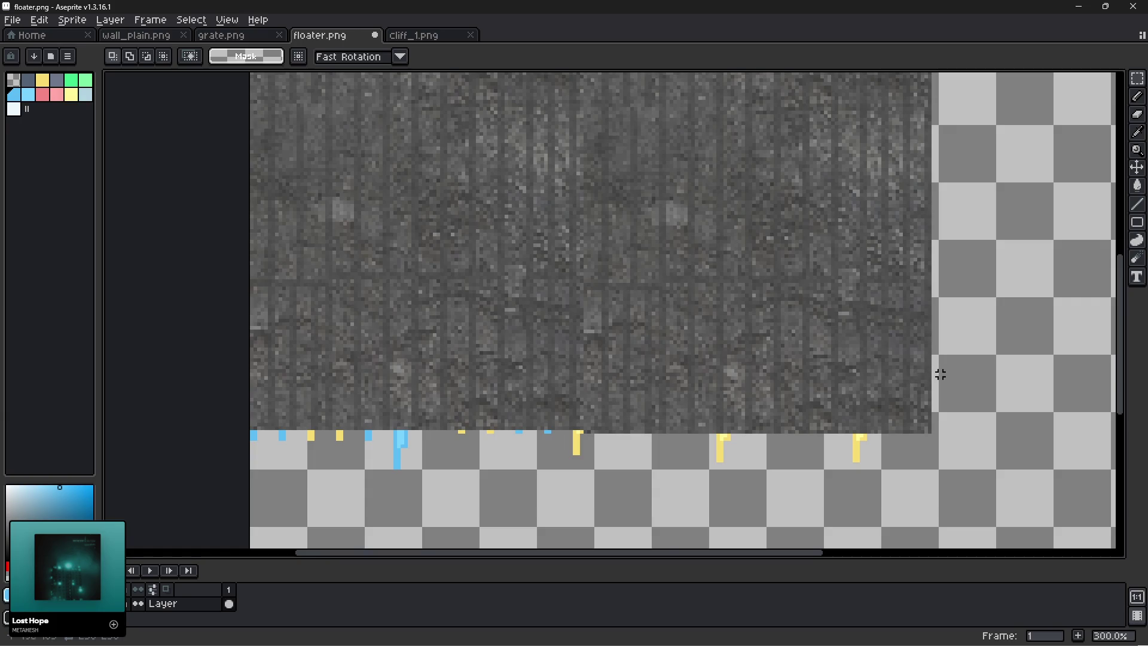
mouse_move(930, 375)
mouse_down()
mouse_move(106, 373)
mouse_move(159, 413)
mouse_move(162, 428)
mouse_up()
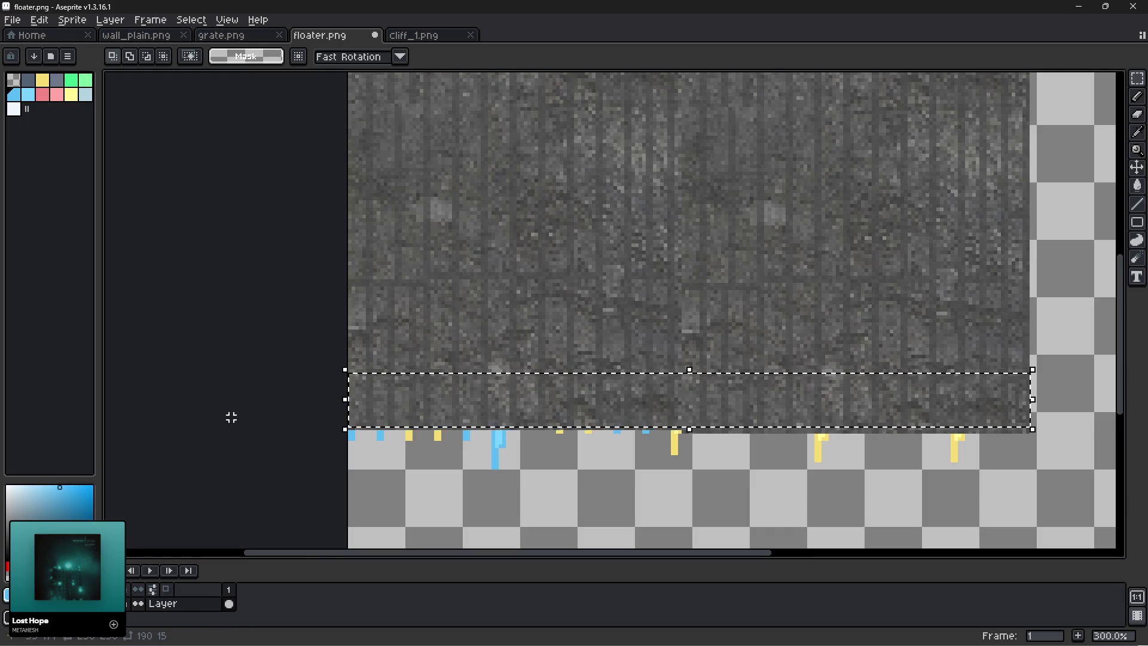
drag(558, 415, 563, 457)
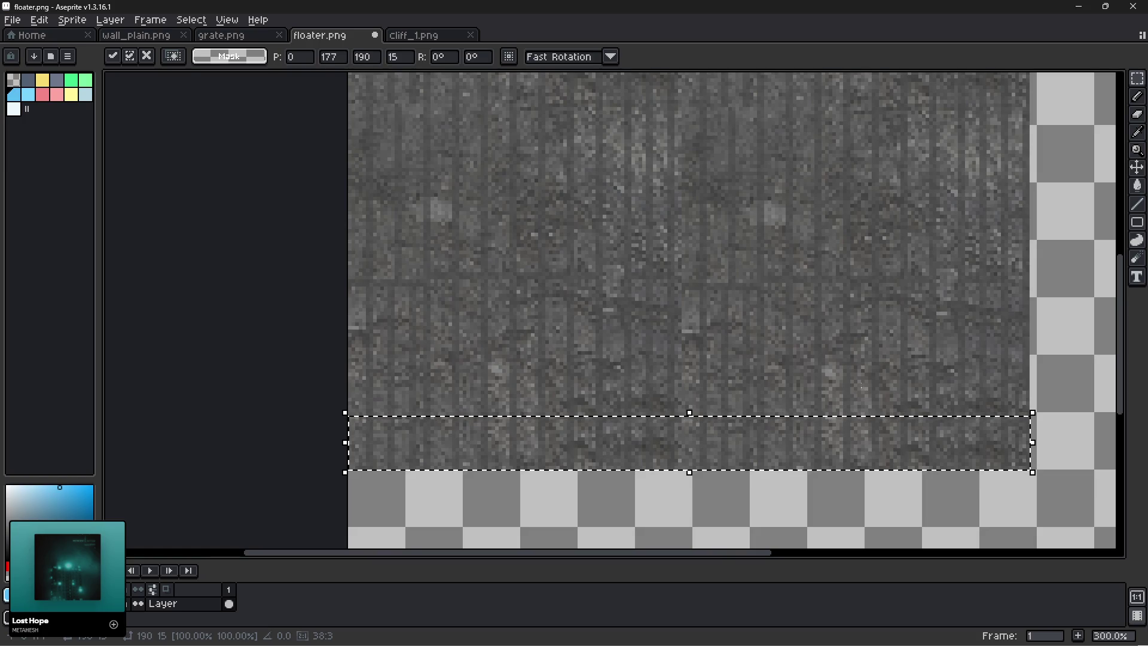
click(1066, 367)
Check the sheet's lower-right corner, bottom and top edges for leftover colour, then open the File menu.
scroll(1066, 367, down, 1)
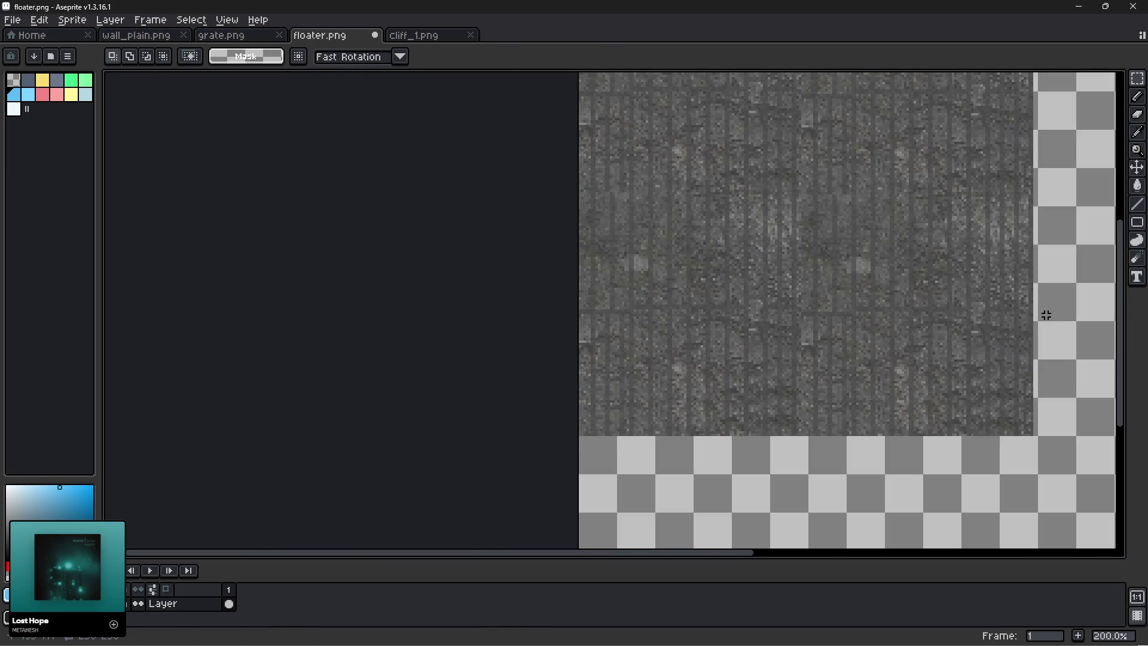
drag(1046, 316, 867, 455)
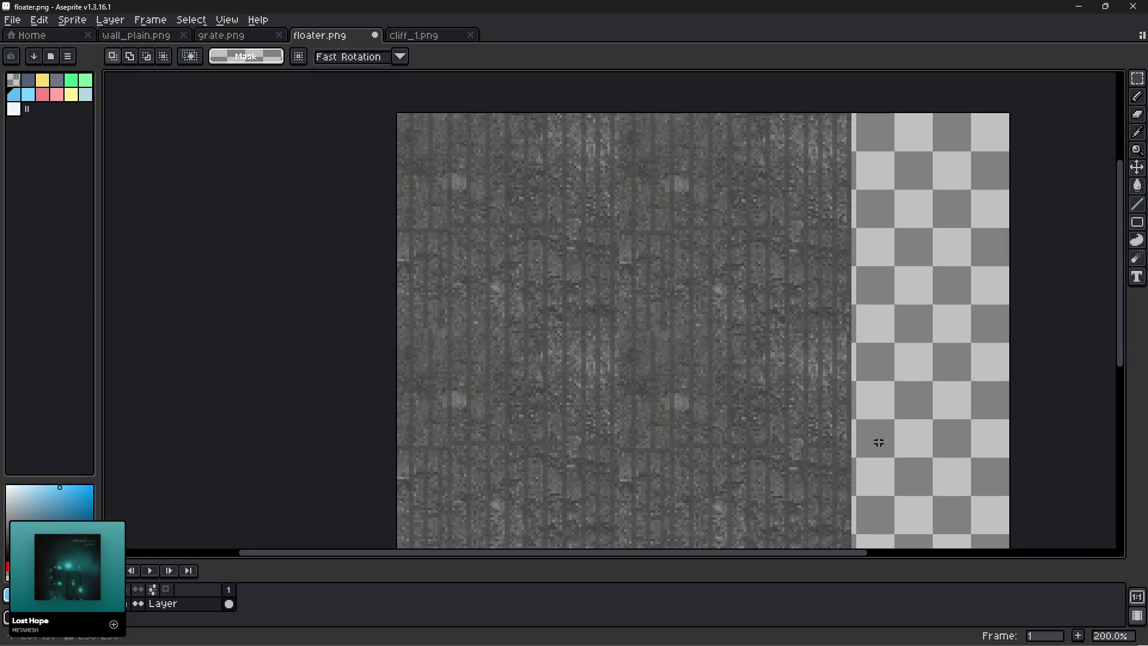
drag(934, 419, 937, 302)
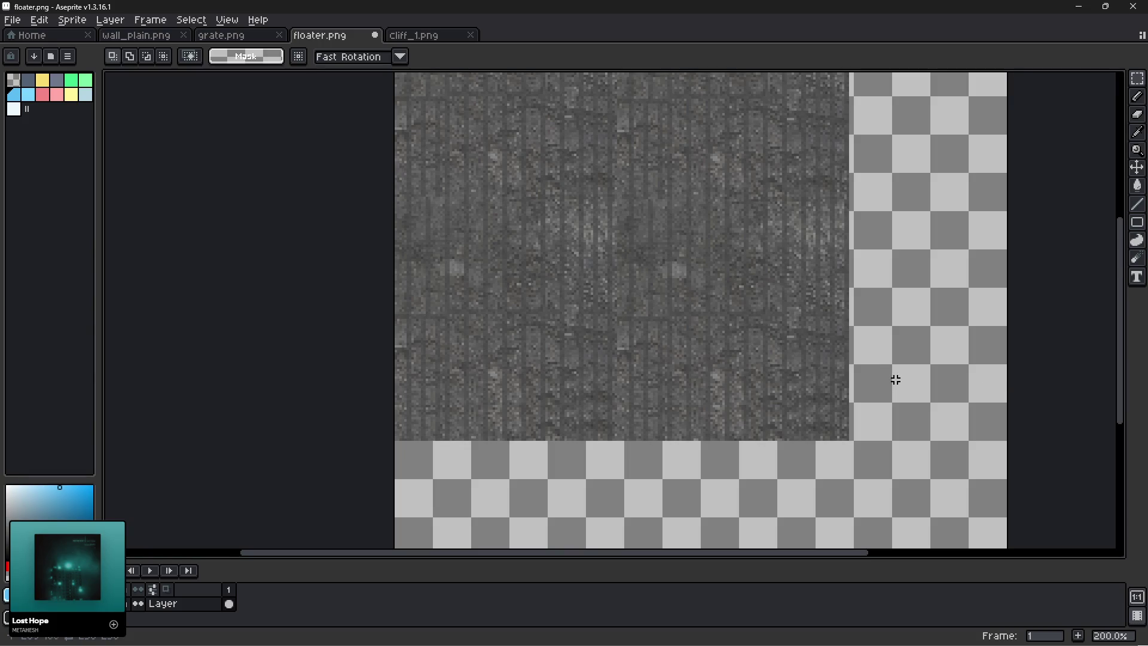
mouse_move(931, 259)
mouse_down()
mouse_move(925, 410)
mouse_move(931, 372)
mouse_up()
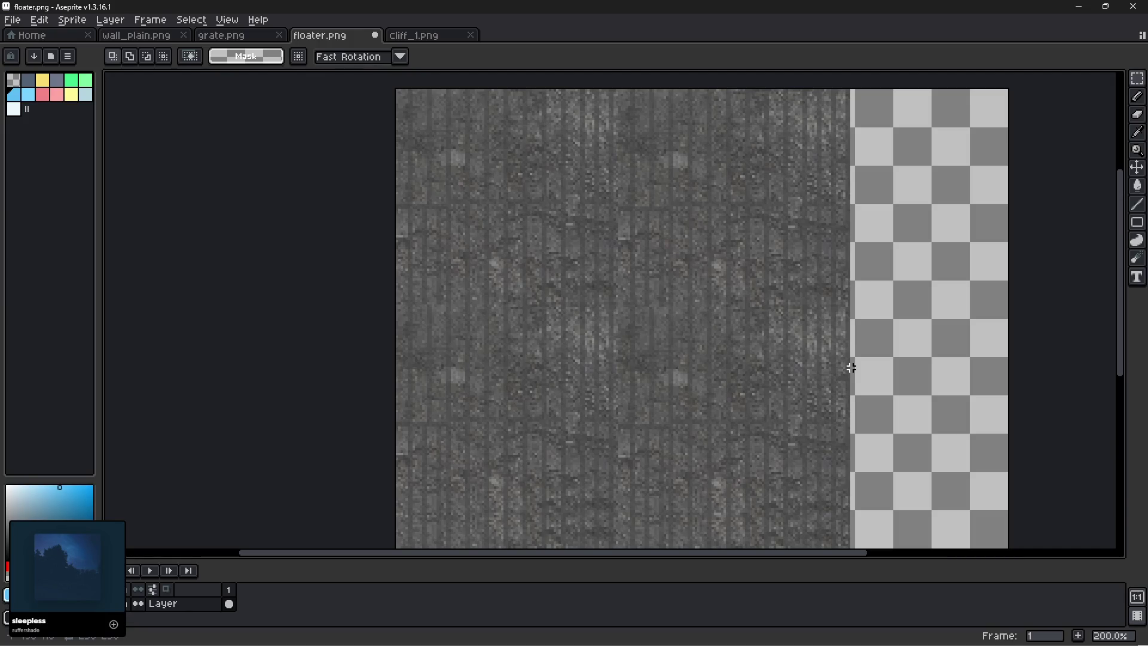
click(13, 21)
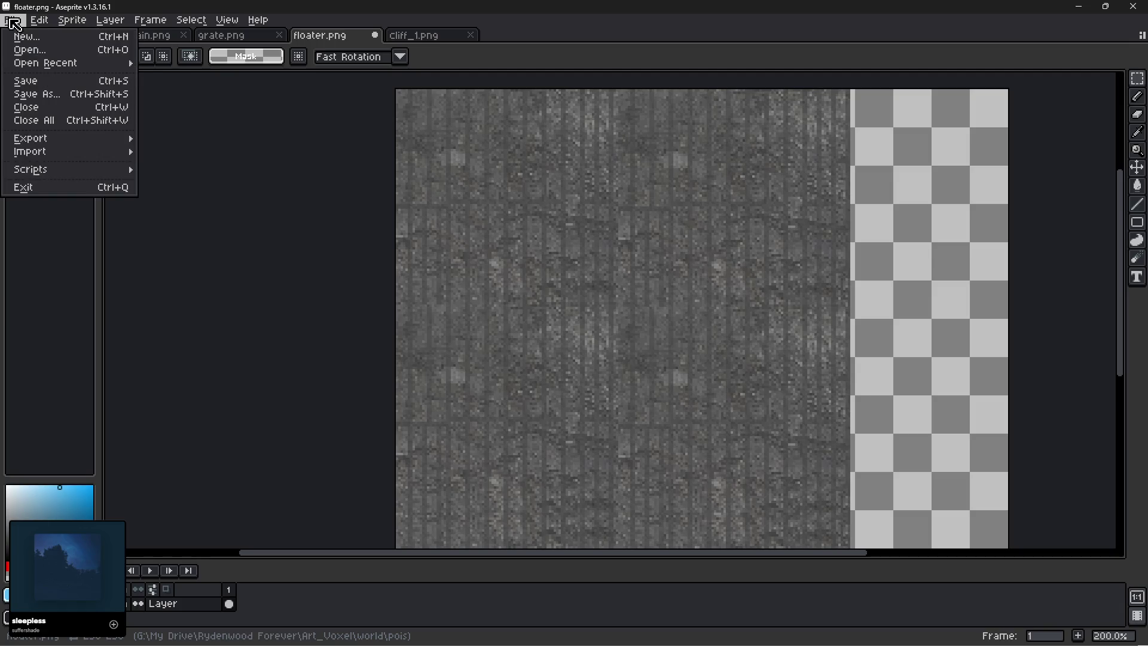
Save floater.png and switch to Blockbench to view the textured floater island.
click(27, 80)
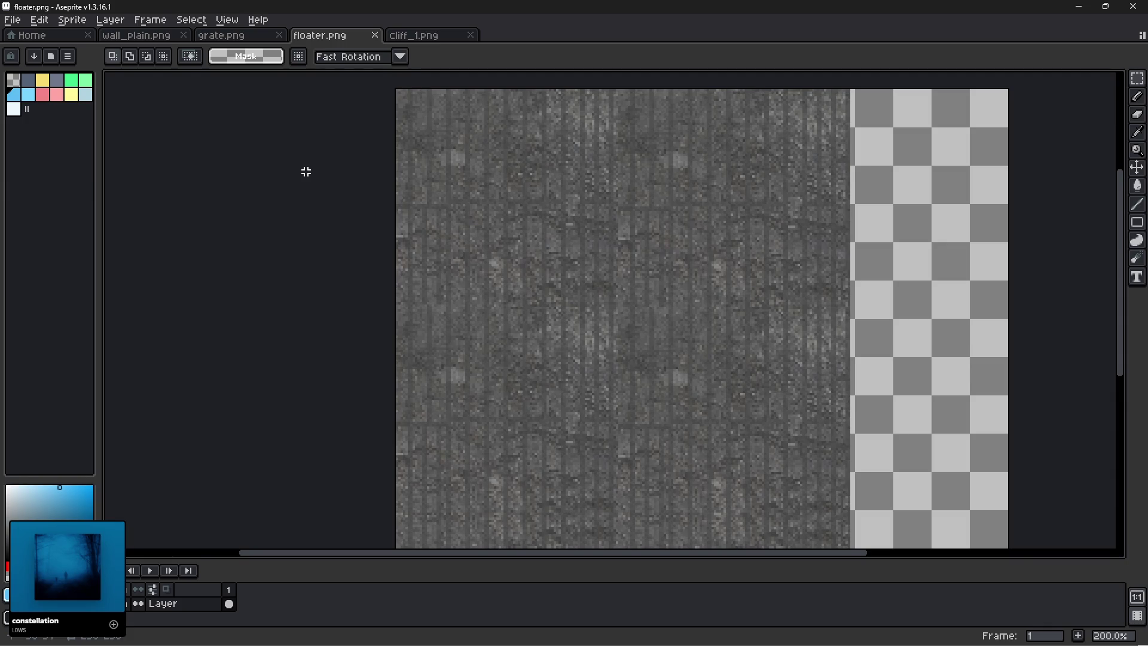
key(alt+Tab)
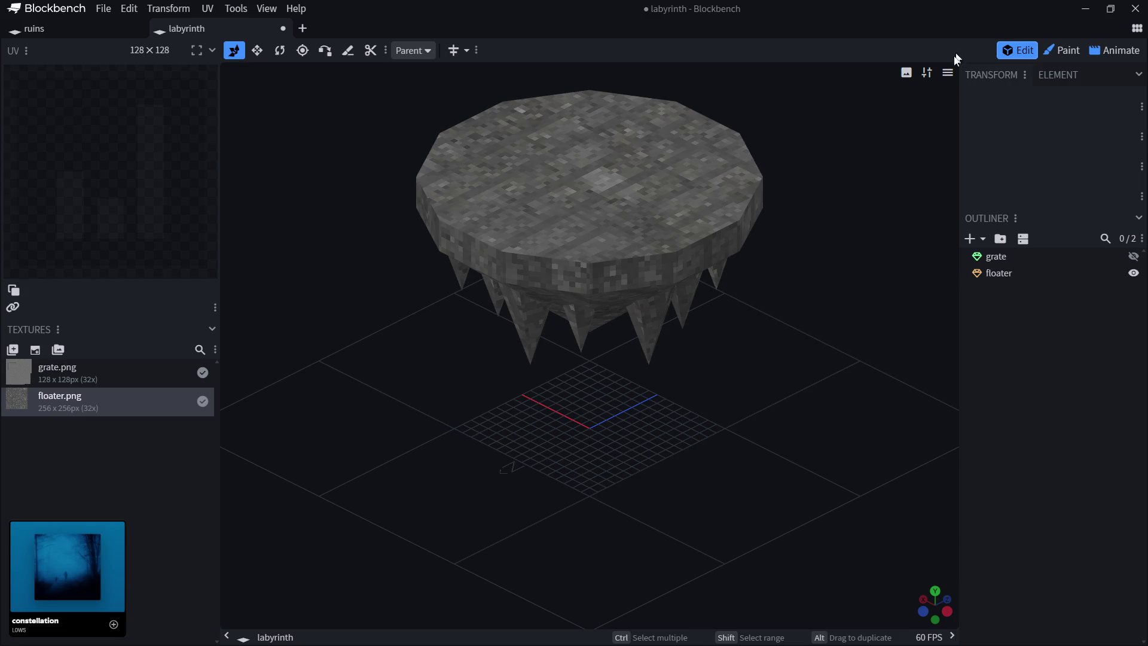
Set the Blockbench viewport camera to the Isometric Right angle.
click(948, 74)
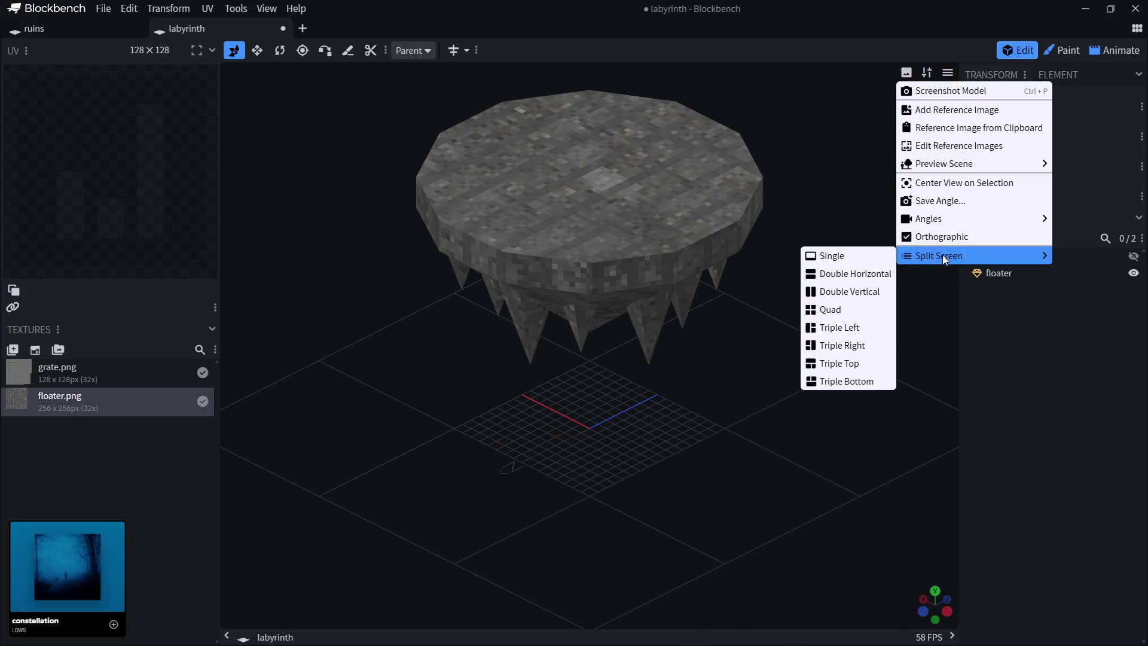
mouse_move(934, 219)
click(848, 348)
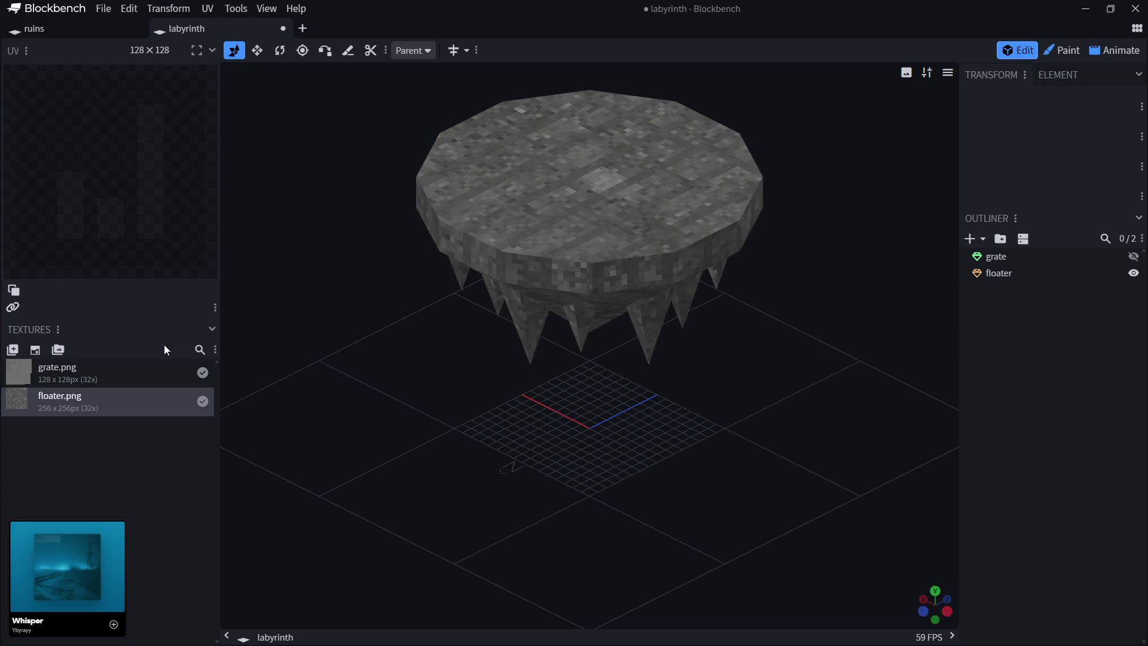
Copy a screenshot of the island model to the clipboard and paste it into a new image.
click(948, 73)
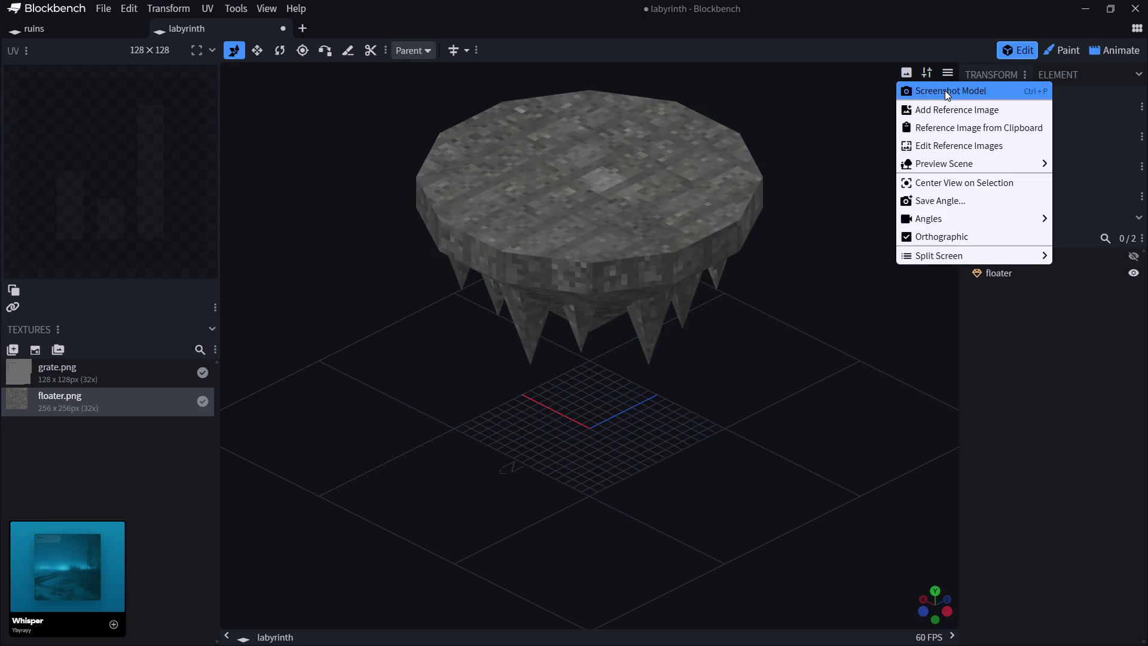
click(945, 91)
click(527, 405)
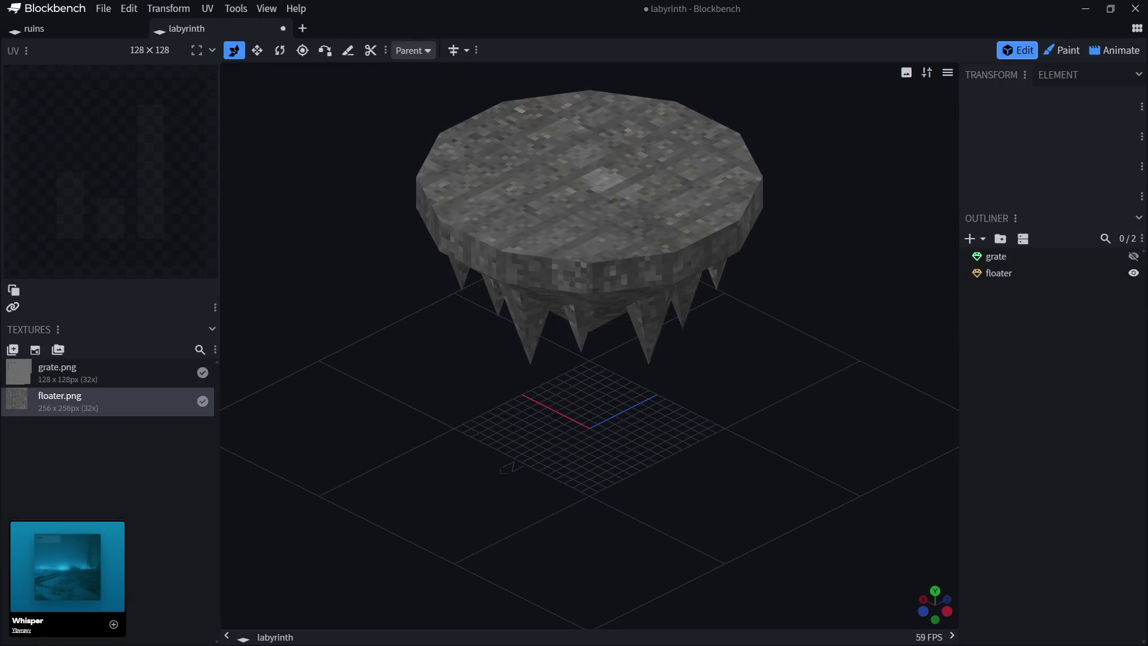
key(alt+Tab)
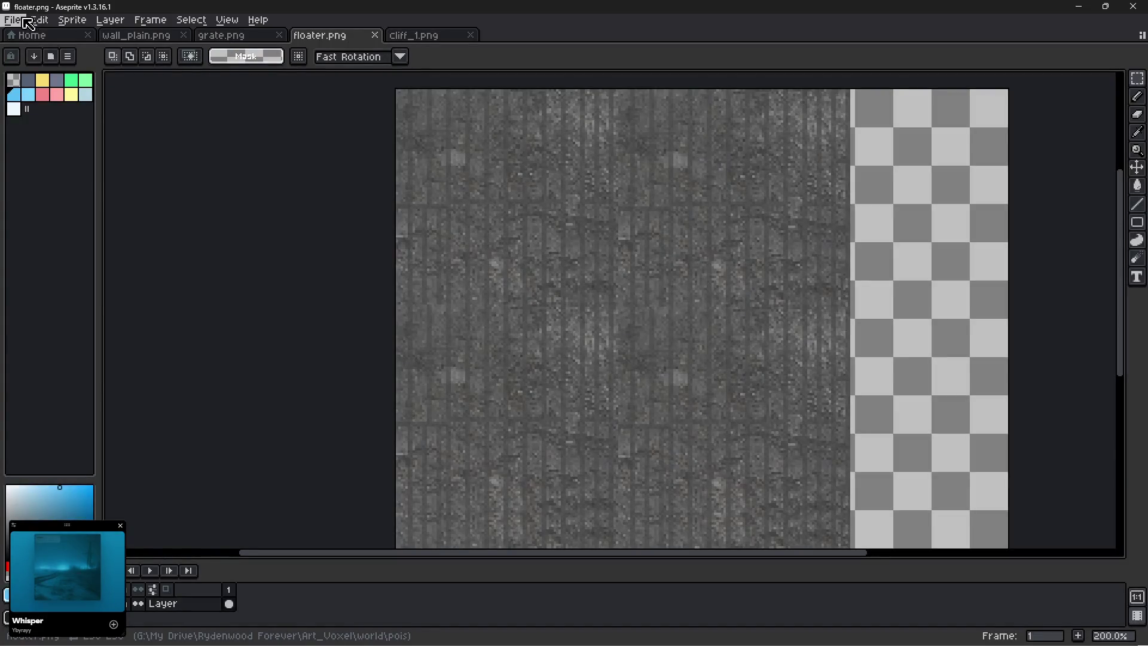
click(37, 20)
key(alt+Tab)
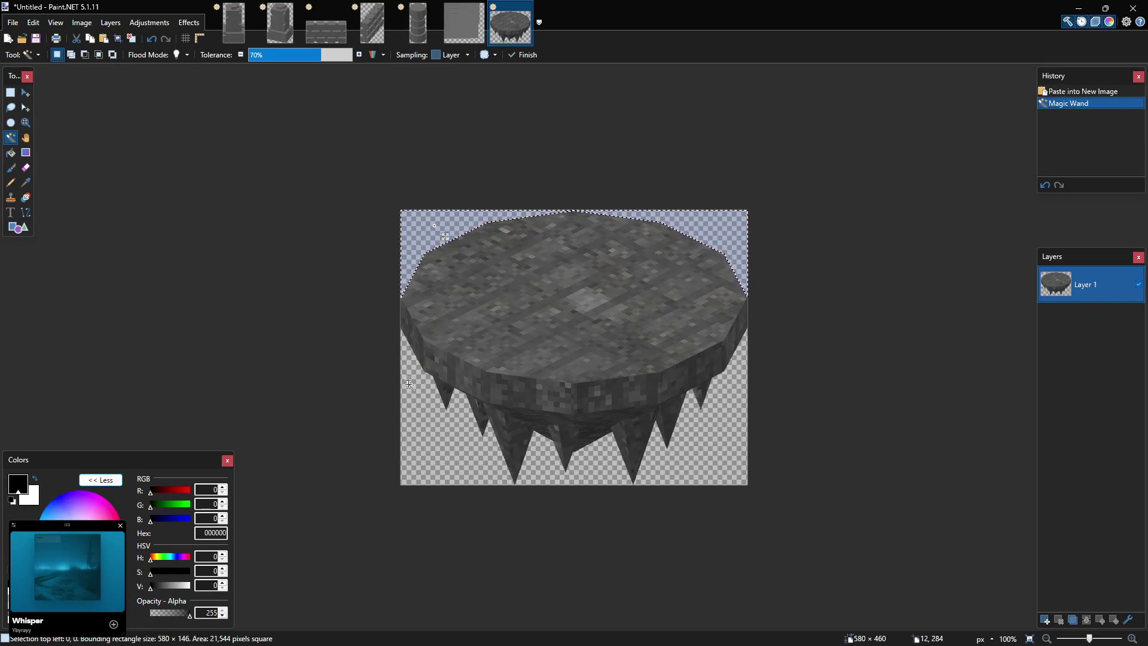
Delete the selected background above the island, then select and delete the background below it.
key(Delete)
click(443, 469)
key(Delete)
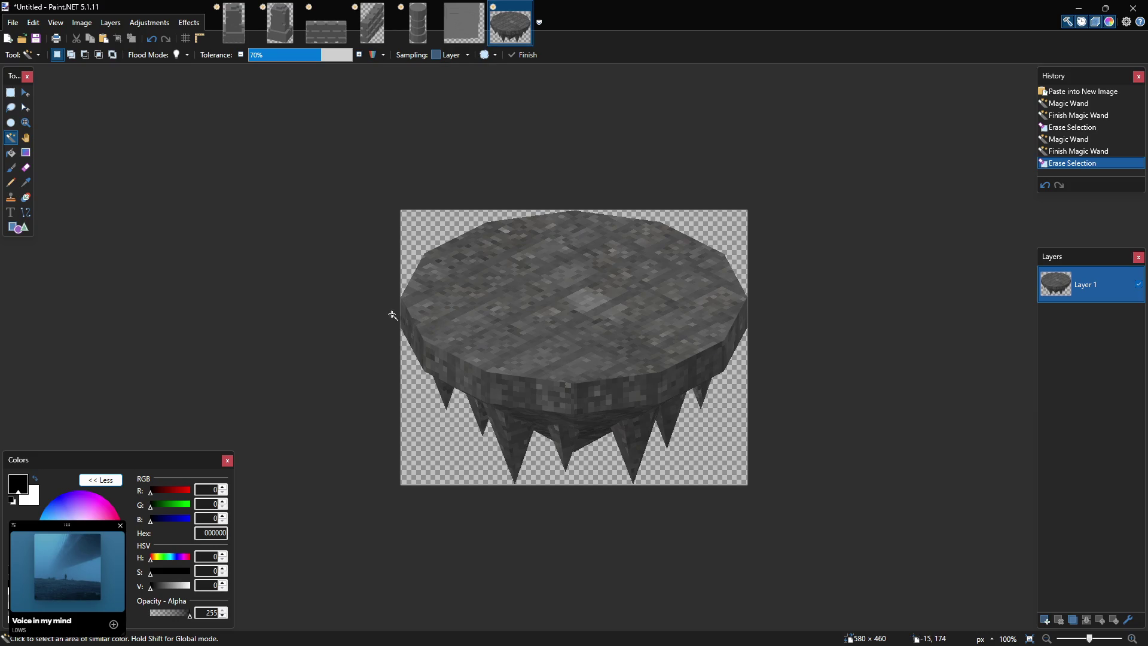
Look at the percentage resize option, cancel so the image stays 580×460, and select the whole canvas.
ctrl+scroll(400, 313, up, 7)
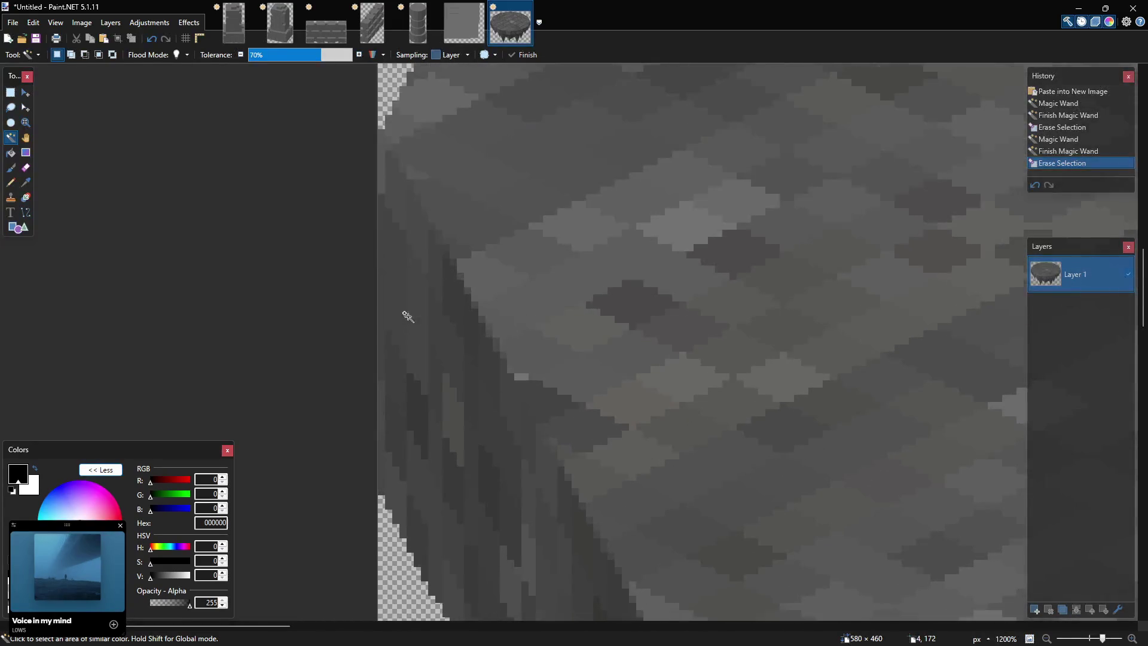
ctrl+scroll(503, 327, down, 8)
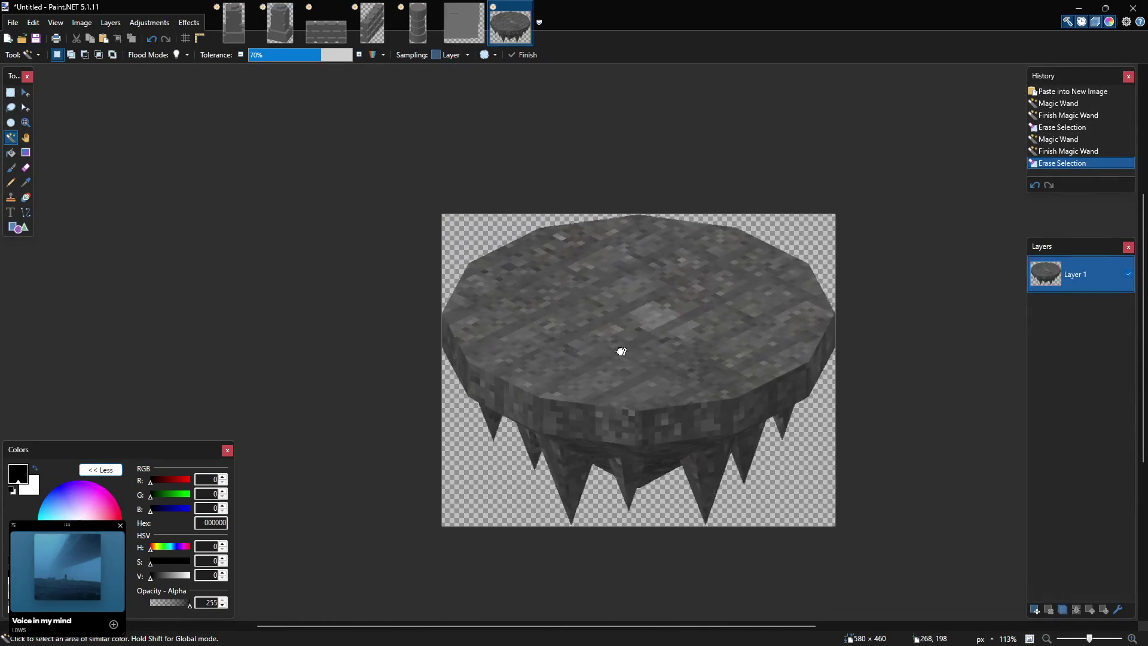
click(82, 23)
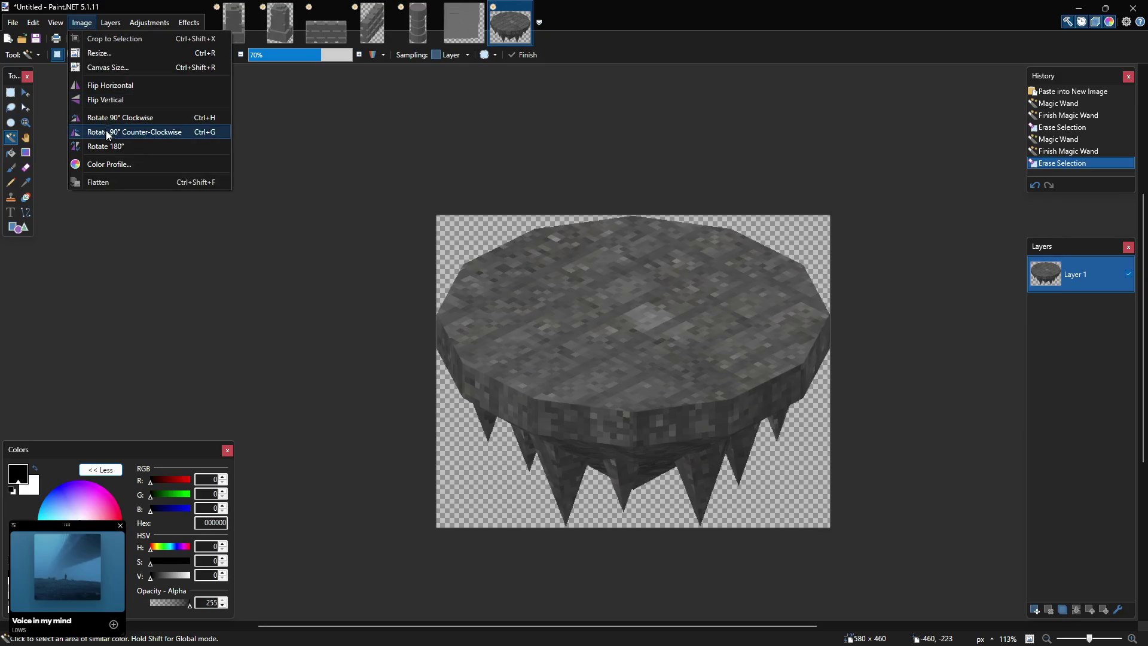
click(99, 54)
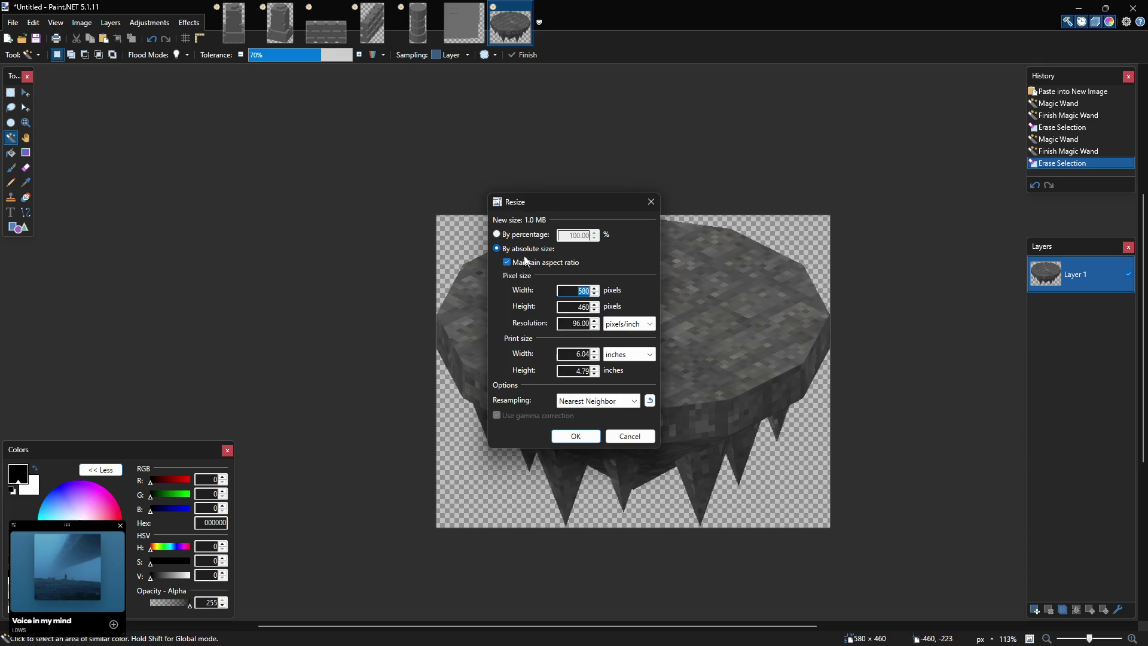
click(526, 235)
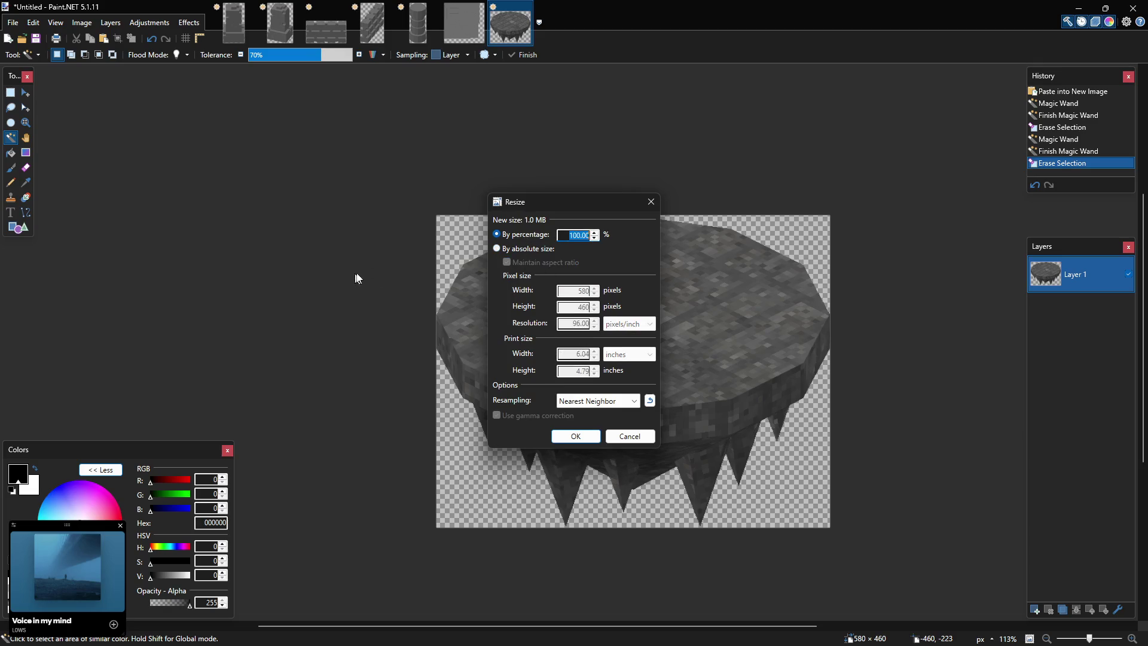
click(629, 435)
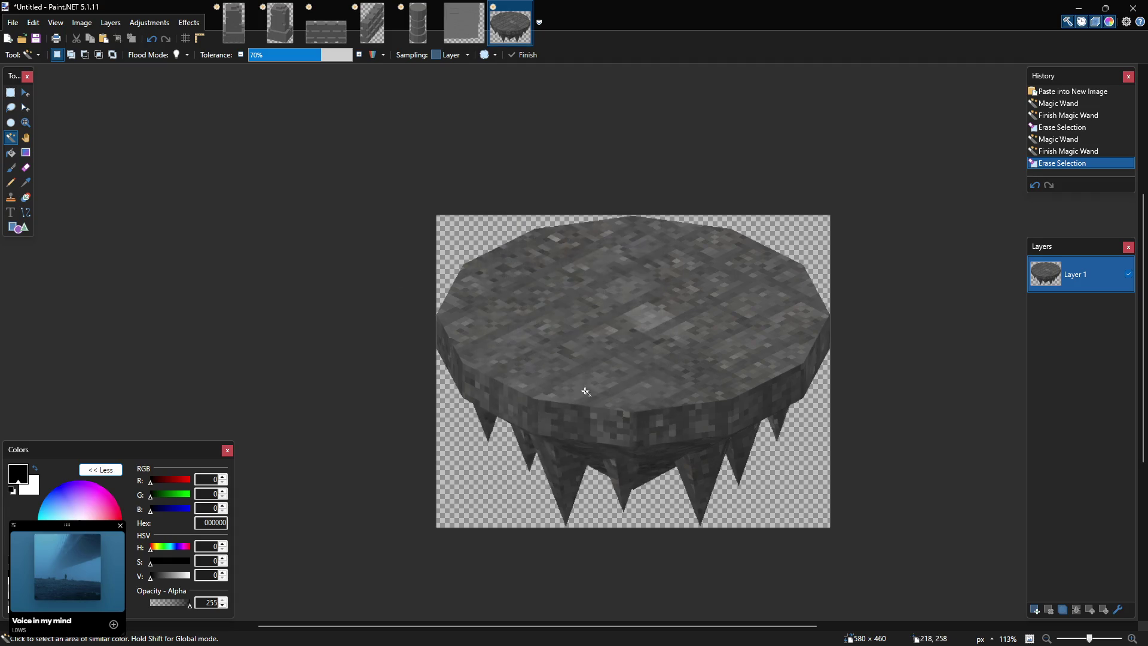
key(ctrl+a)
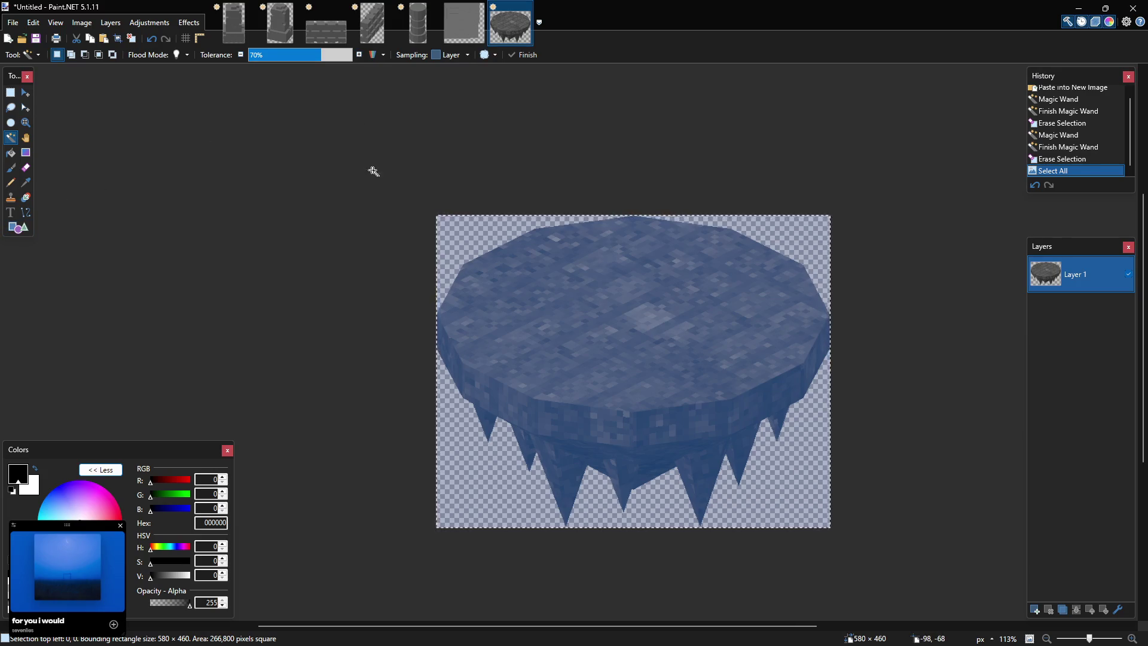
Reselect the whole island image in Paint.NET and switch over to Aseprite.
key(ctrl+a)
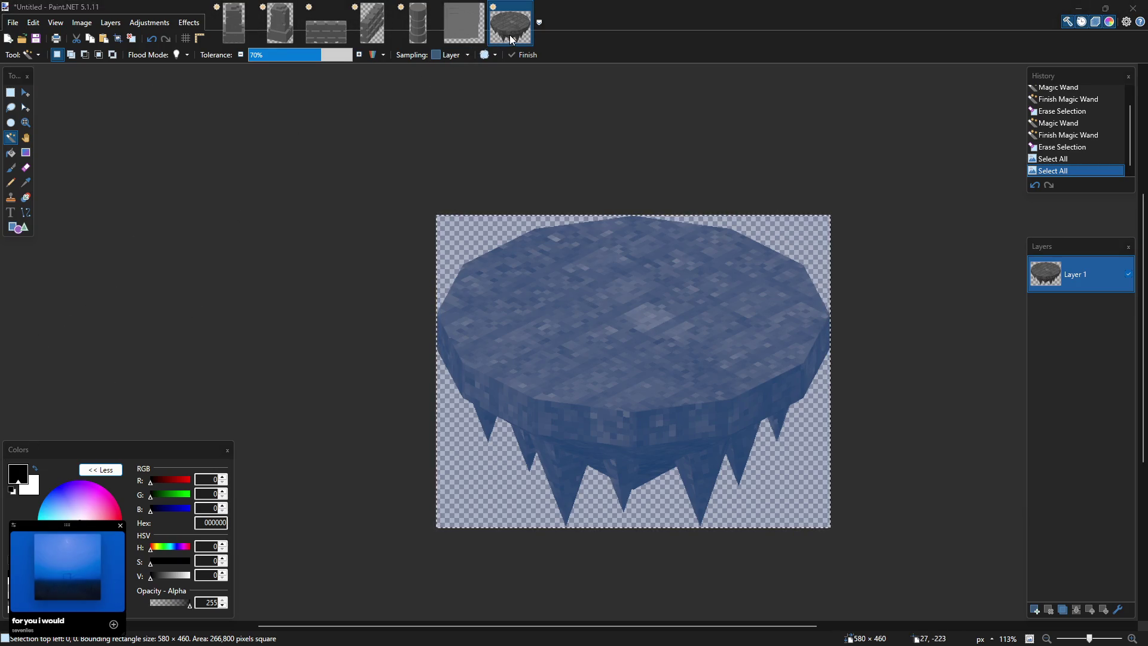
key(alt+Tab)
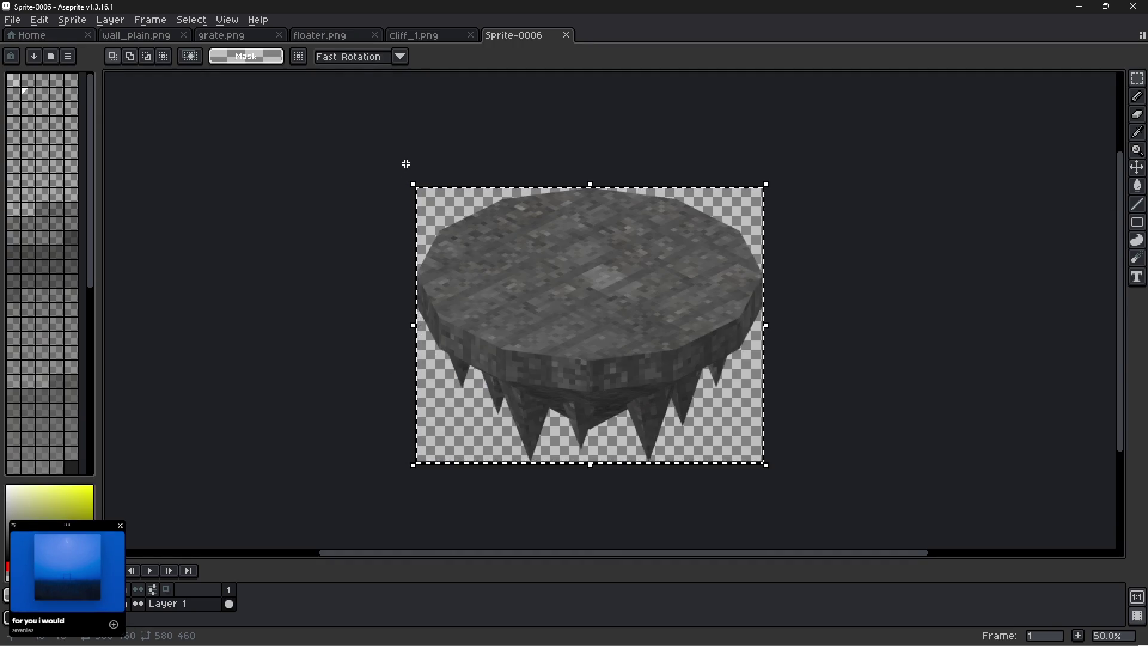
Paste the island, shrink the sprite to 50% width (290×230), and deselect to commit it.
key(ctrl+v)
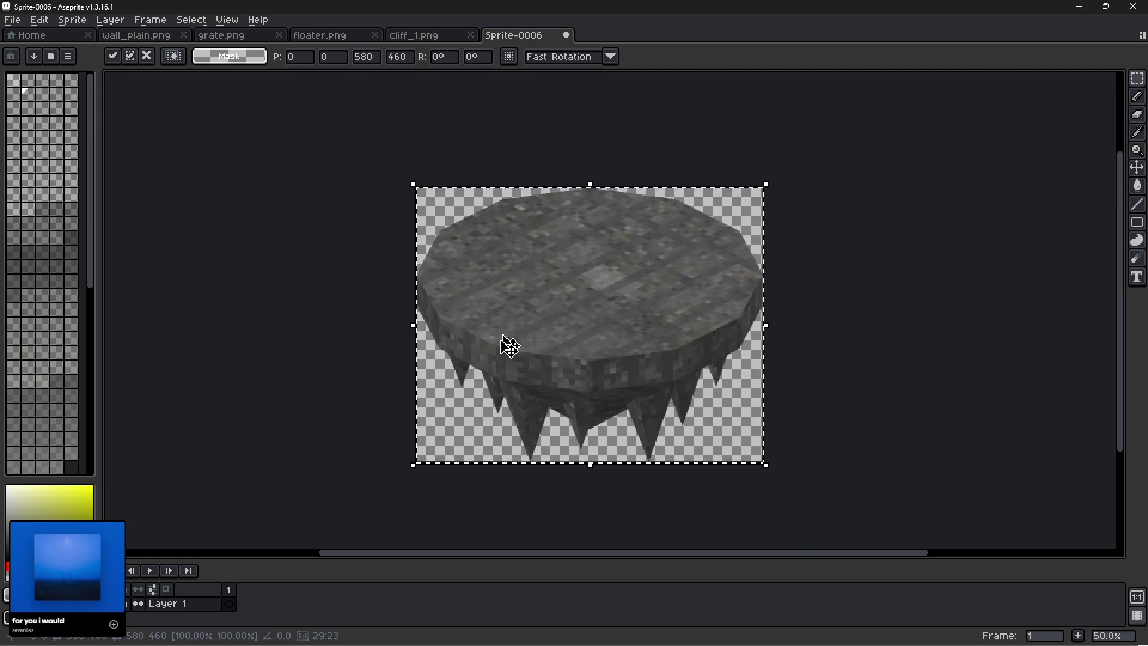
scroll(500, 376, up, 3)
scroll(492, 392, down, 3)
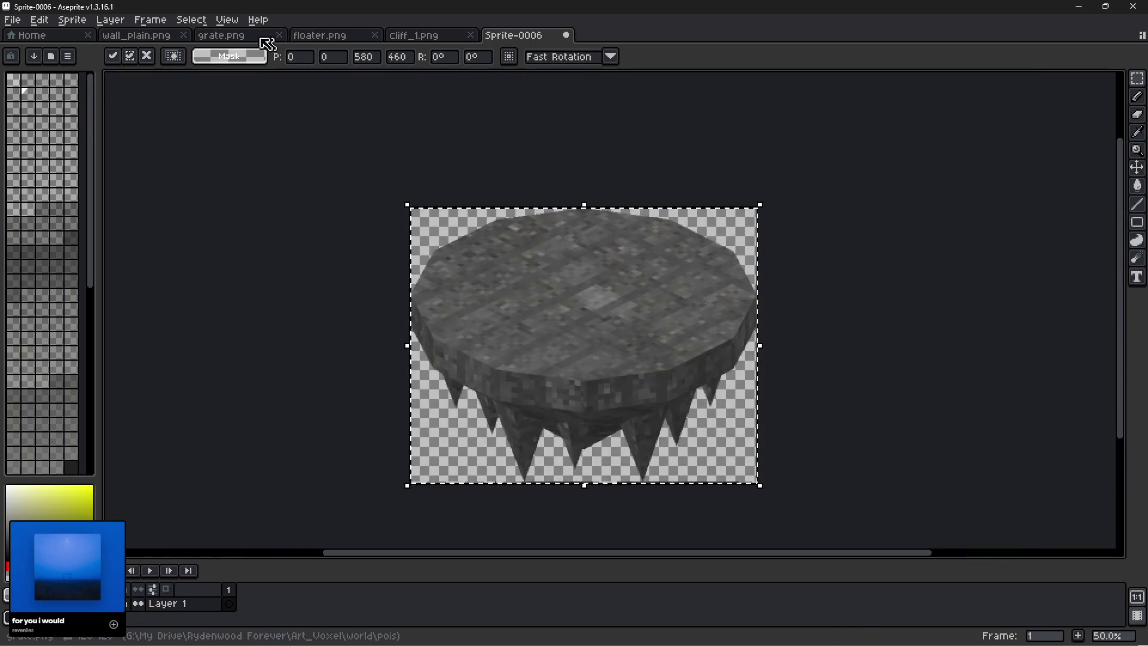
click(71, 19)
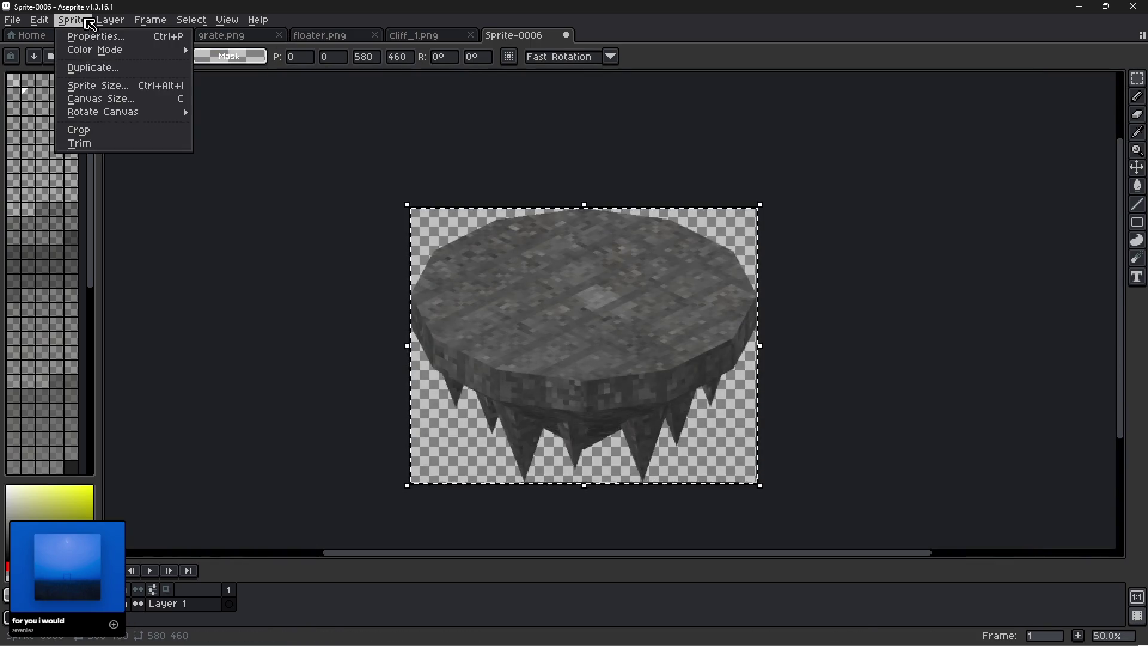
click(95, 87)
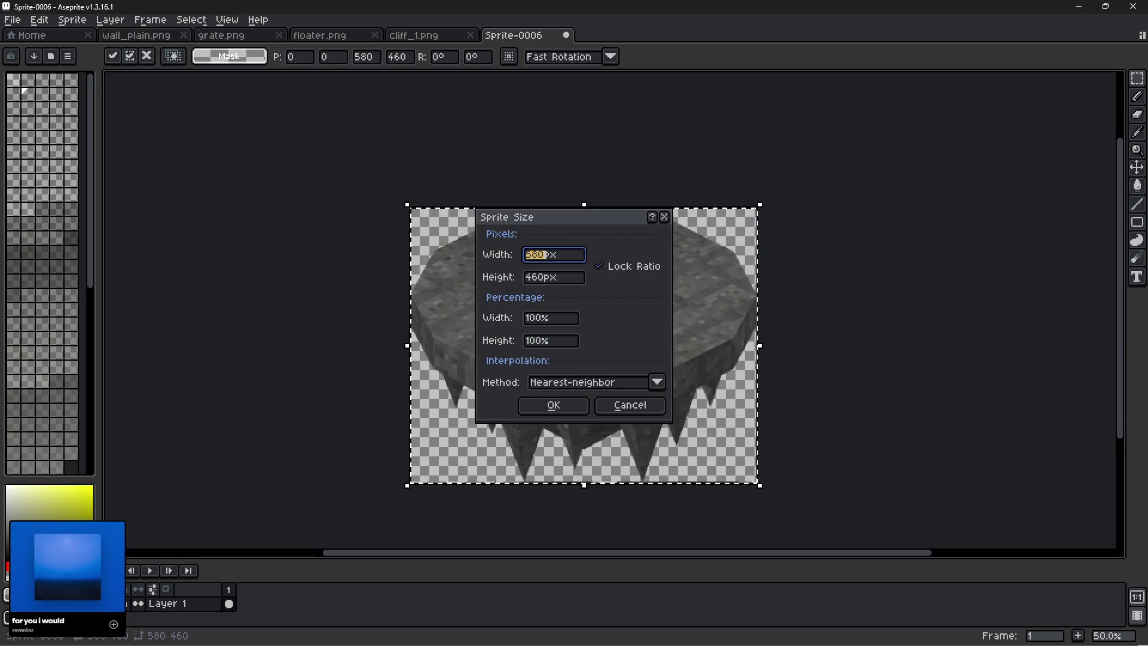
click(553, 319)
text(50)
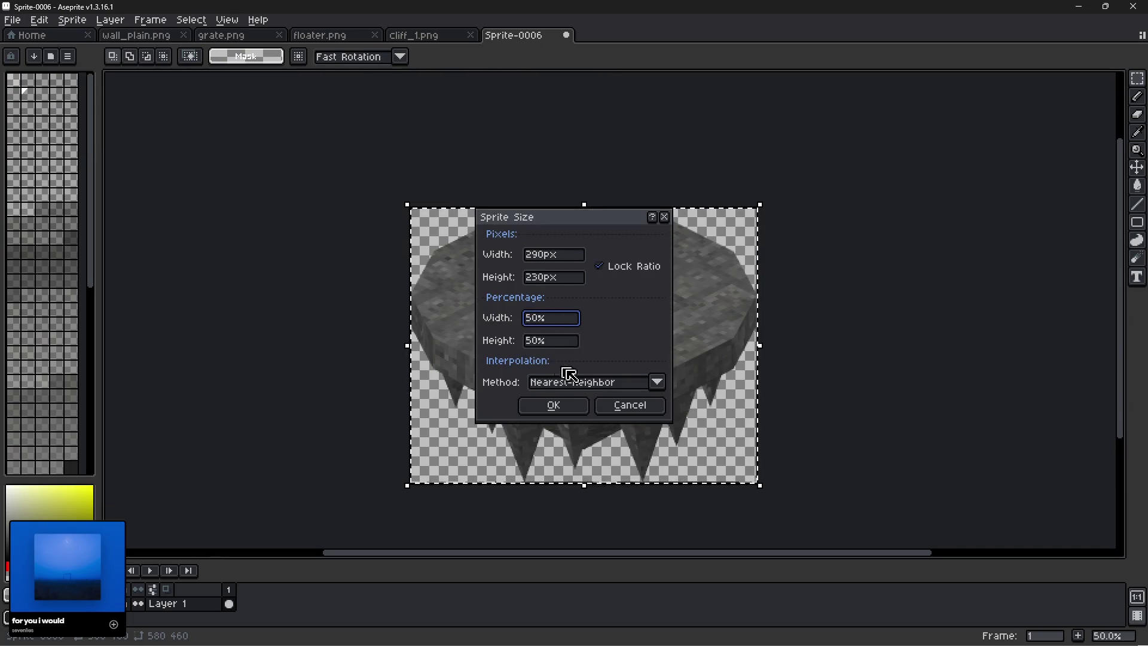
click(558, 404)
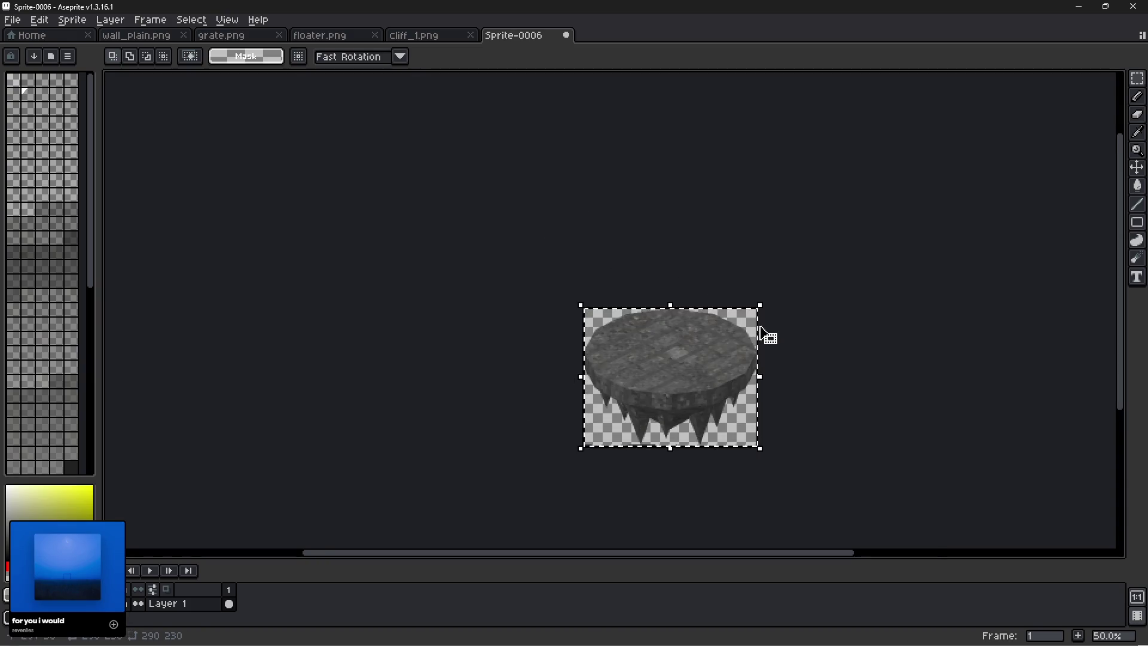
key(ctrl+d)
scroll(774, 338, up, 2)
scroll(772, 345, down, 2)
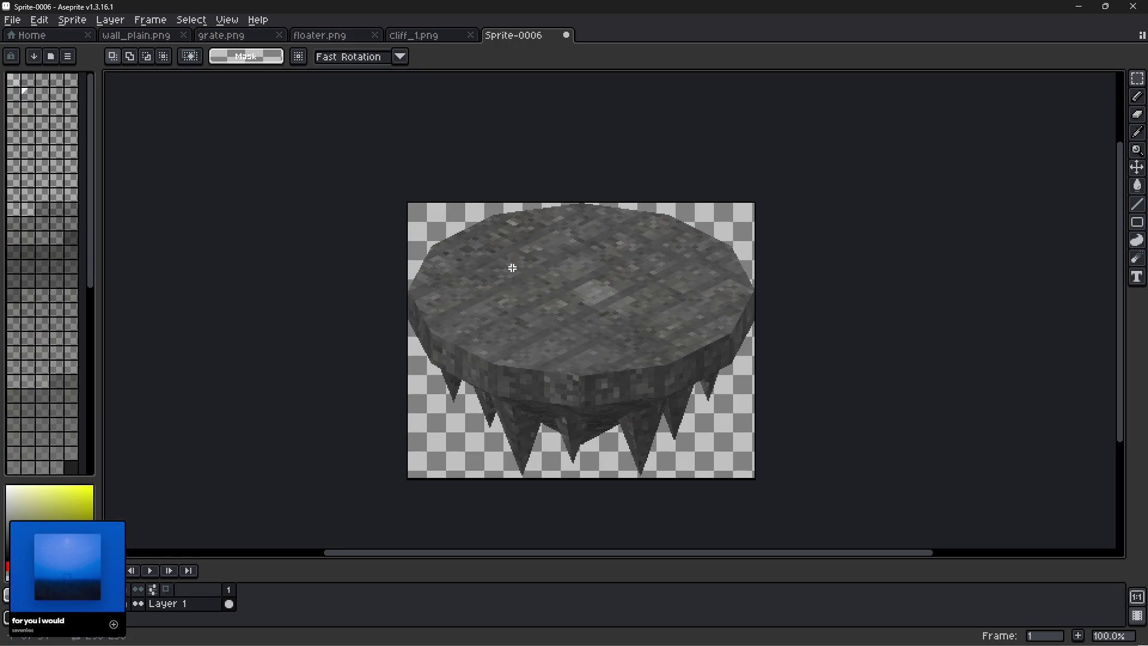
Start a Save As for the sprite and move up to the pois folder.
click(12, 20)
click(45, 97)
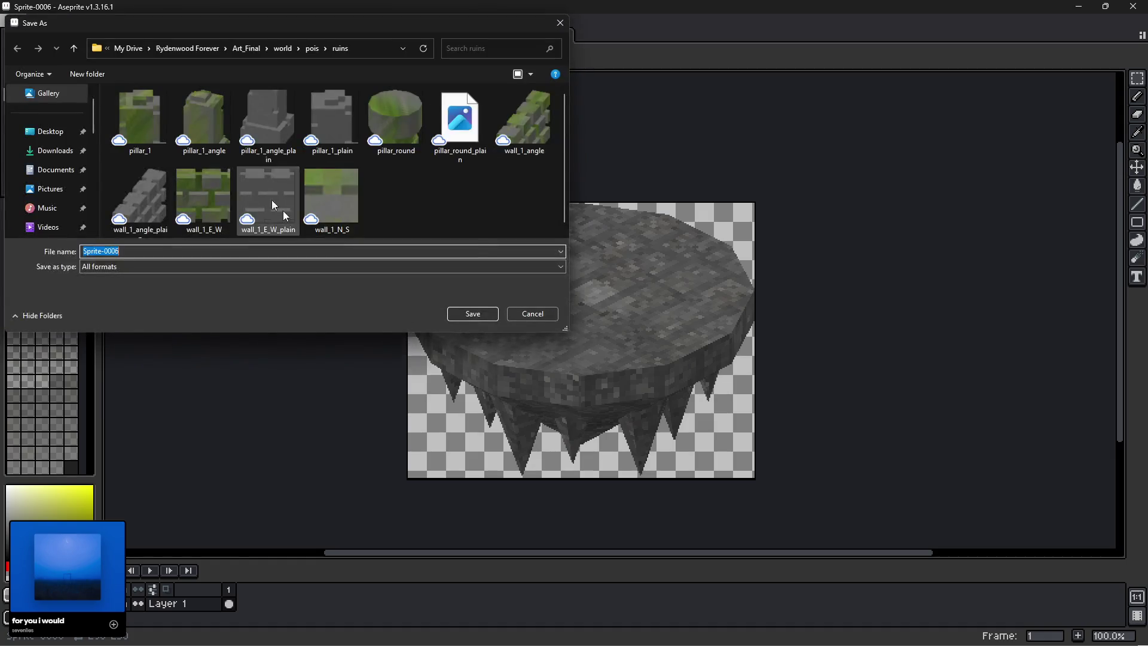
click(311, 51)
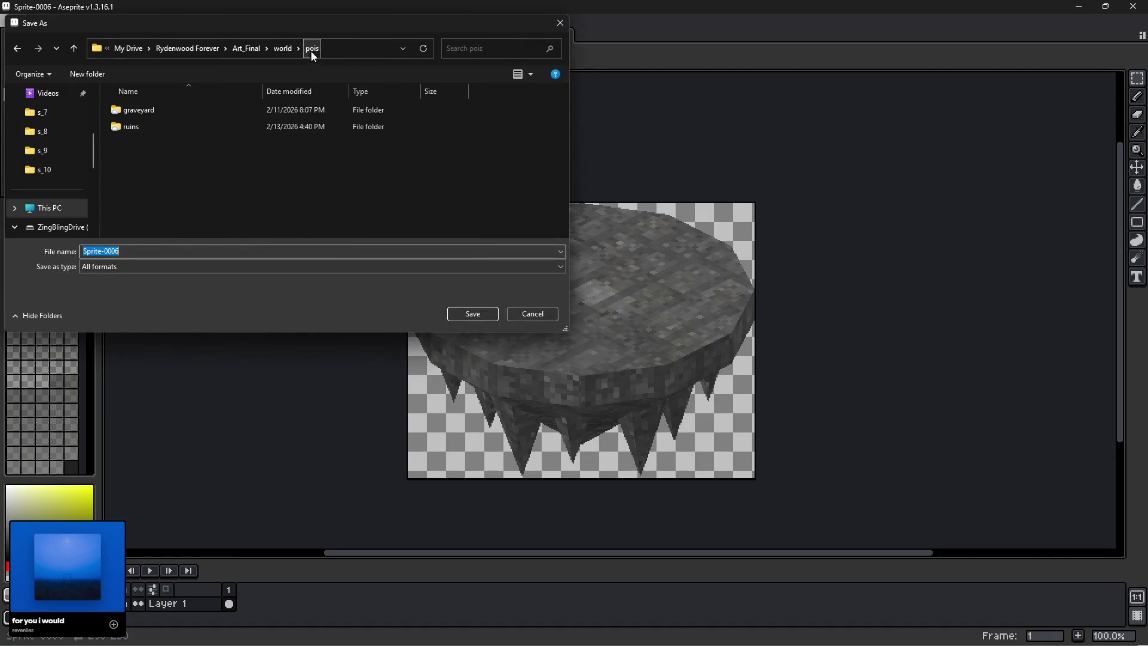
Create a new folder named 'labyrinth' inside pois.
click(80, 73)
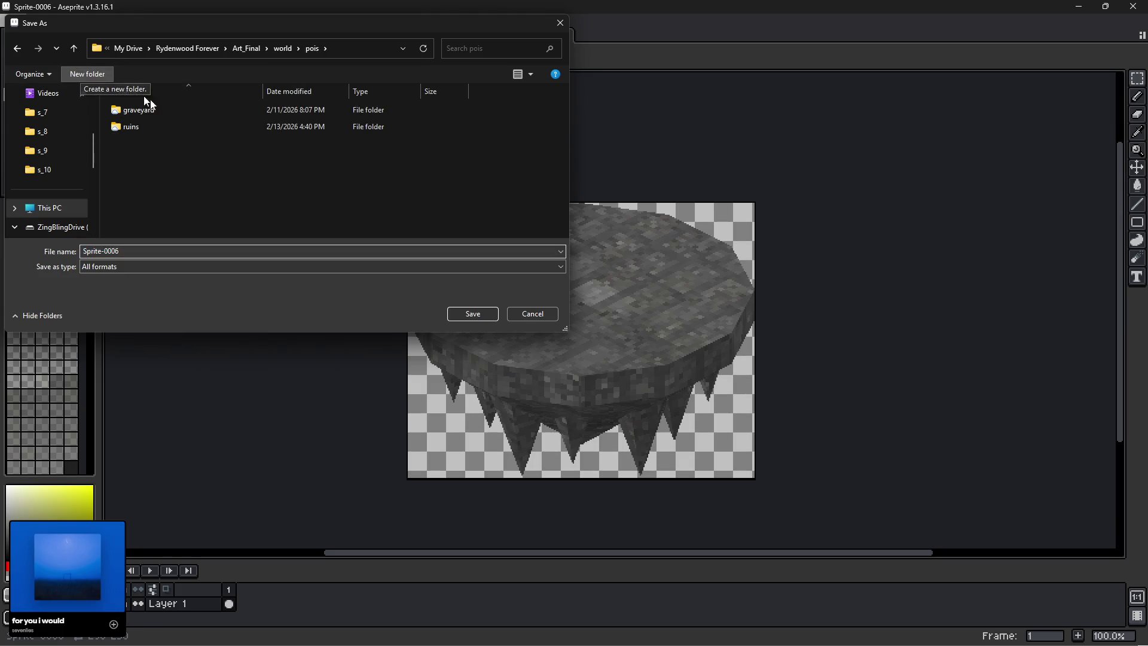
text(la)
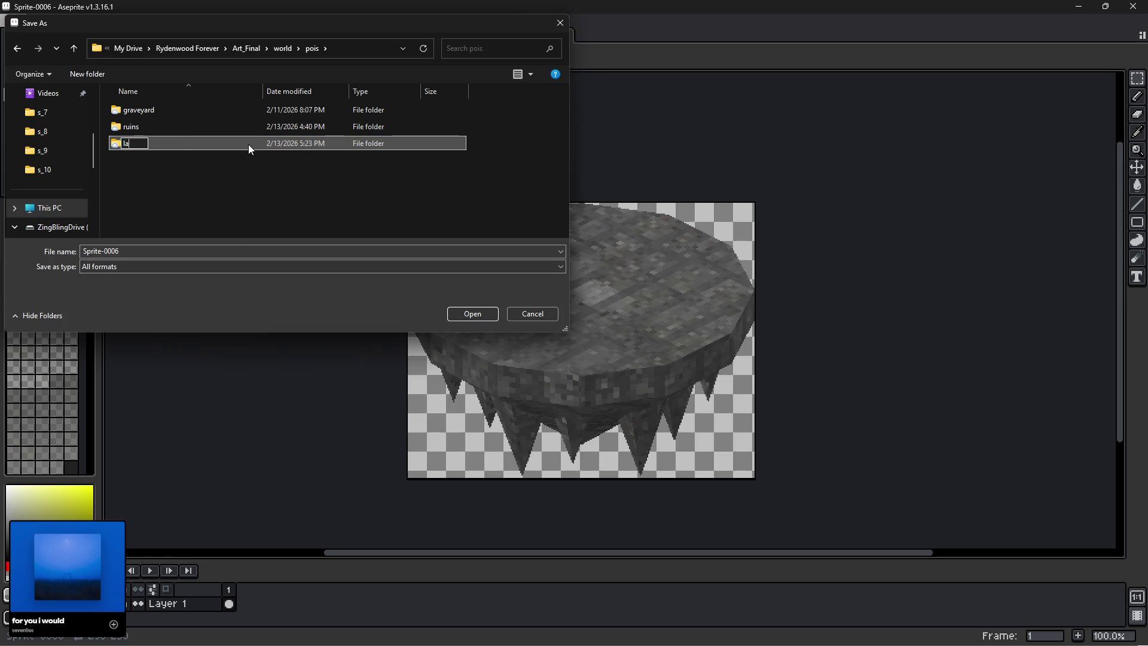
text(br)
key(BackSpace)
text(yr)
text(inth)
click(225, 184)
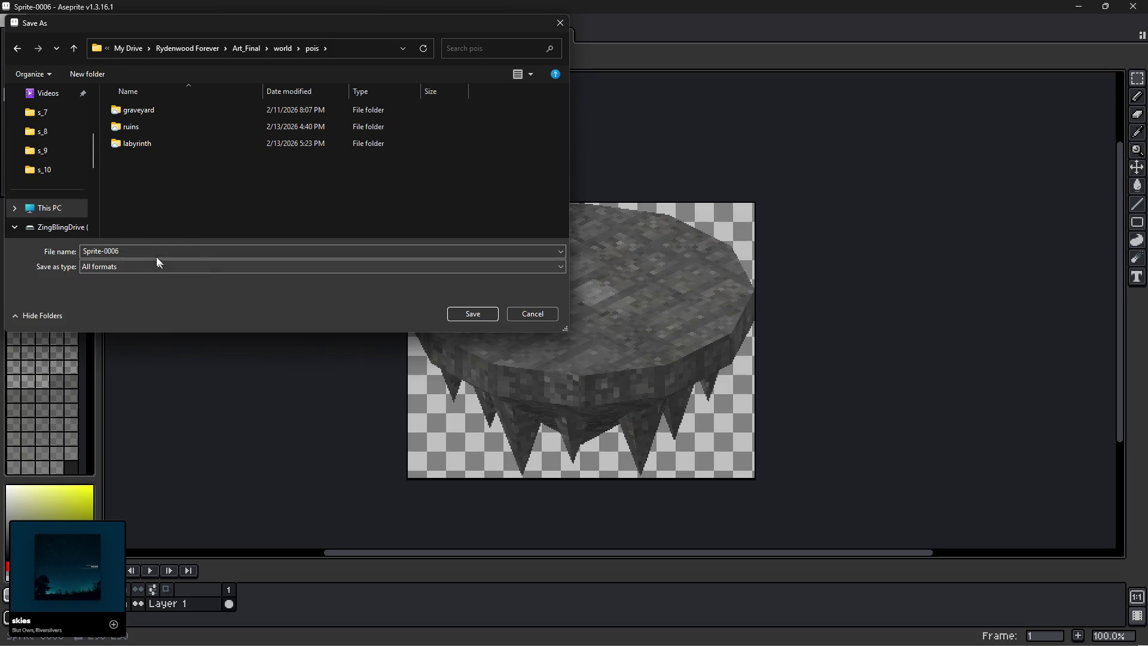
Inside labyrinth, save the sprite as 'floater' with the png (*.png) file type.
double_click(131, 145)
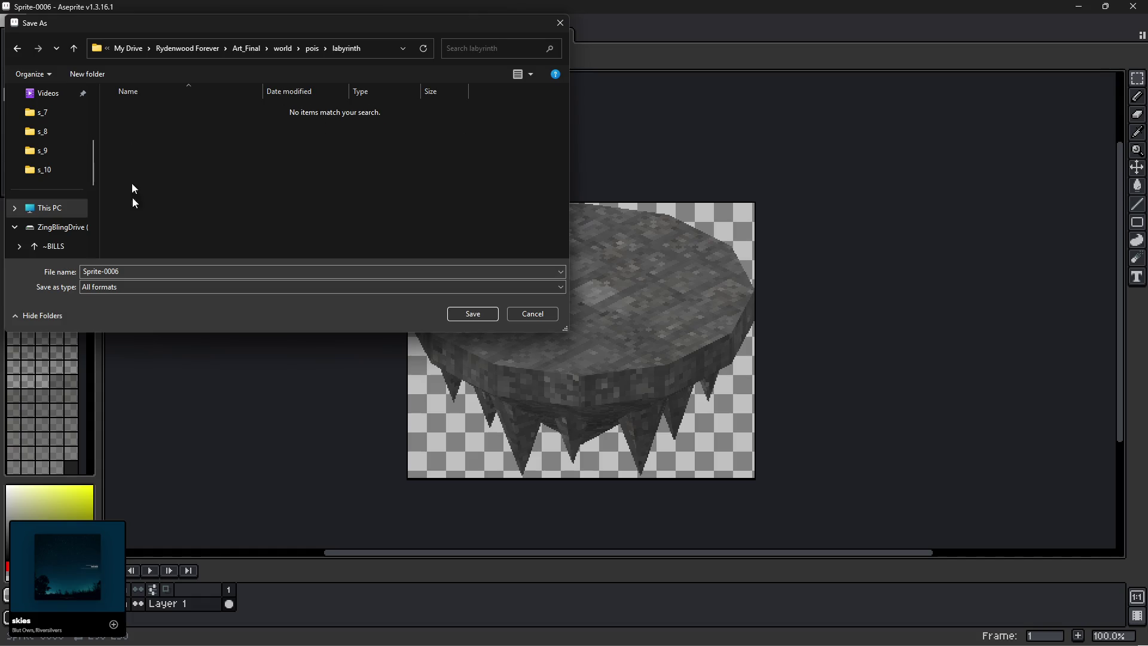
click(141, 271)
text(floater)
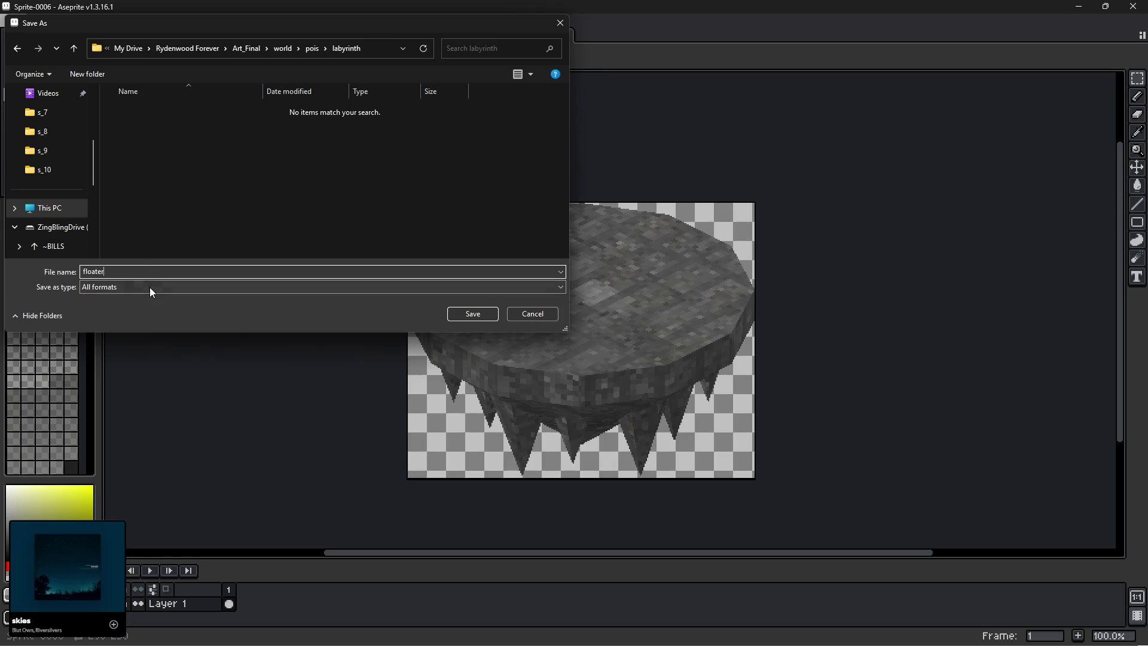
click(150, 287)
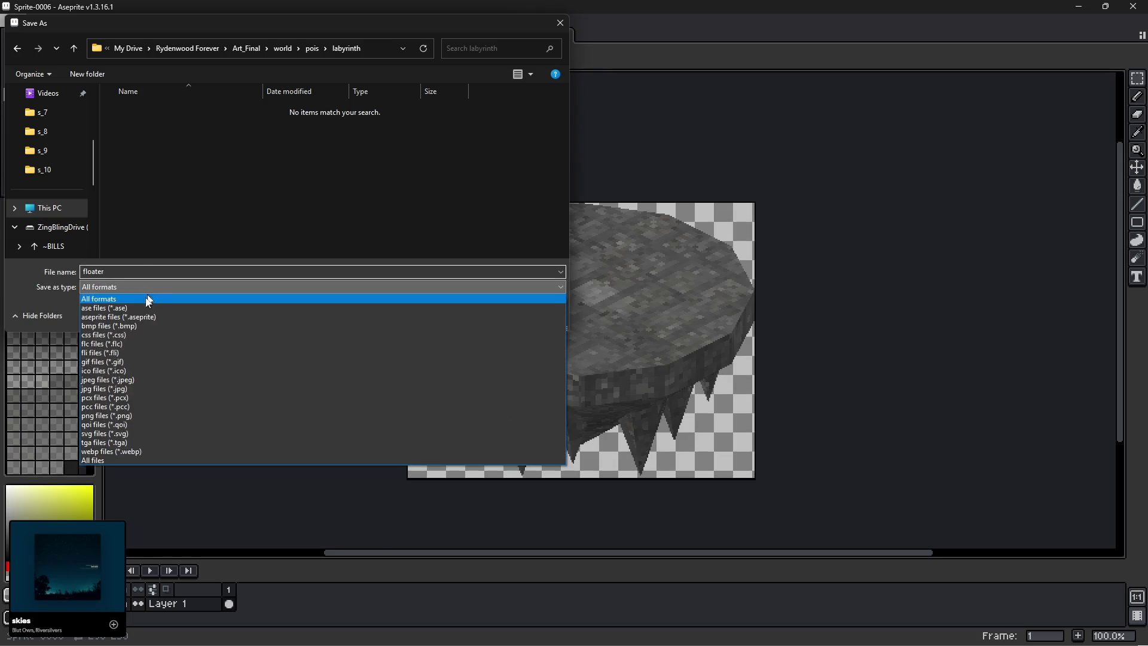
click(93, 415)
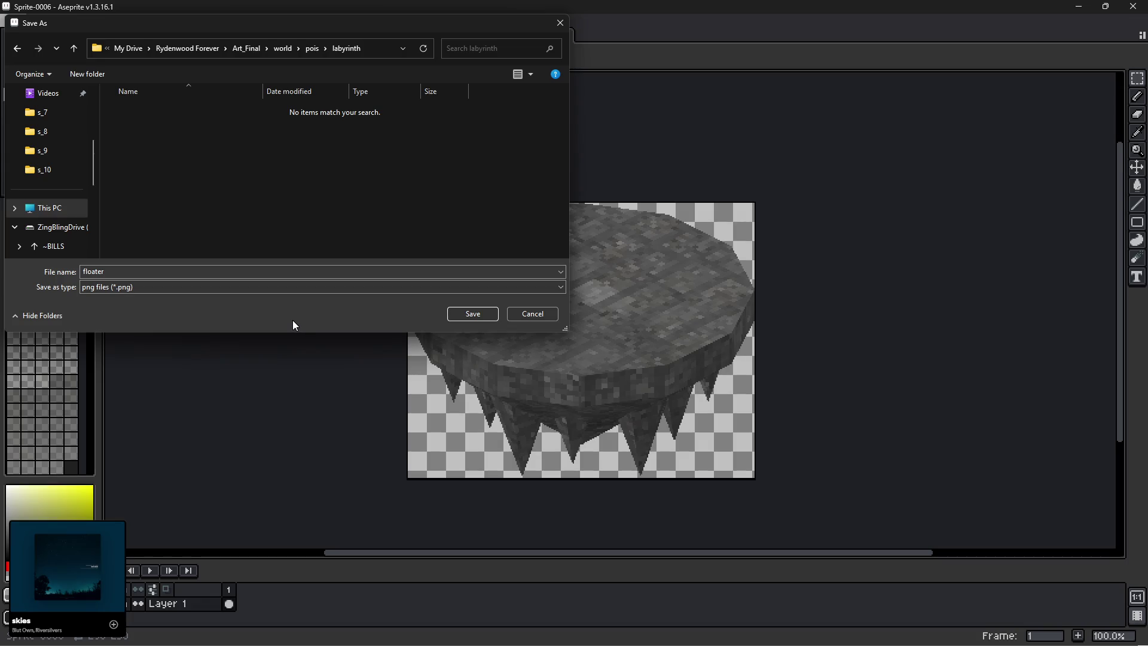
click(464, 313)
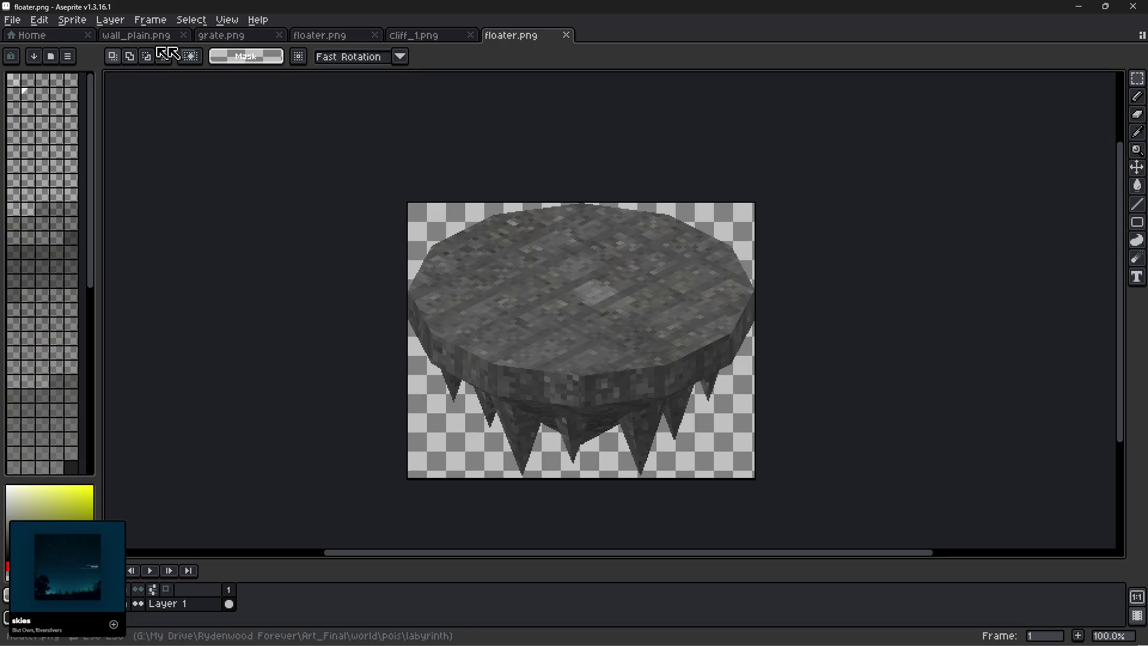
Select the whole floater sprite, enlarge the layer panel, and hide the menu group's armor slots.
key(ctrl+a)
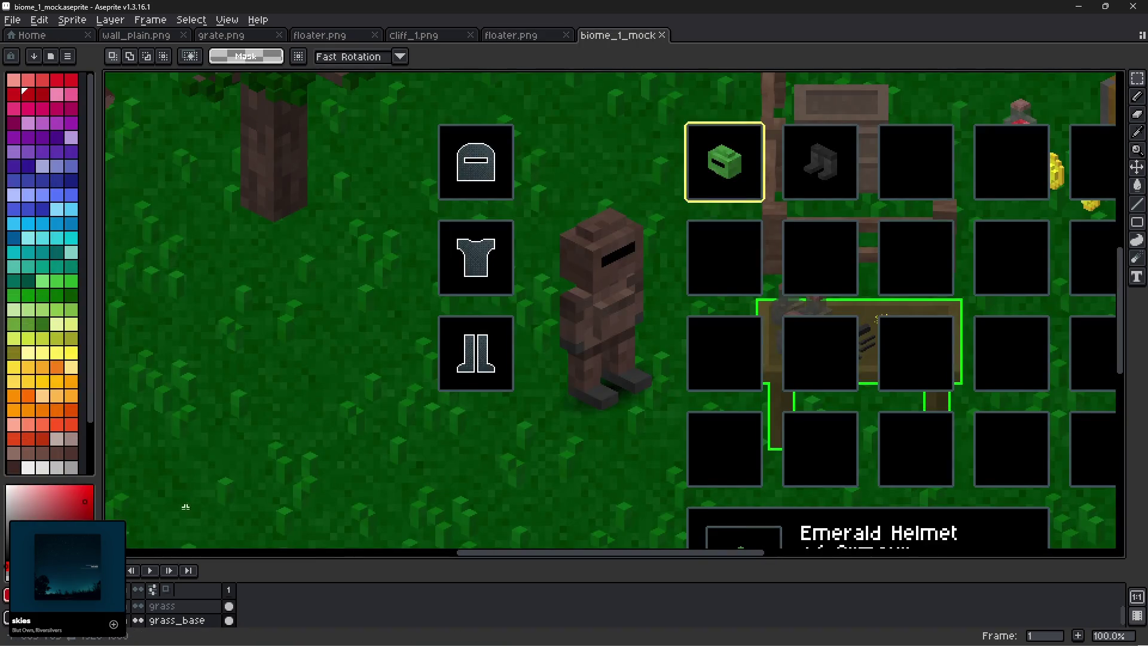
drag(234, 554, 239, 392)
scroll(151, 526, up, 1)
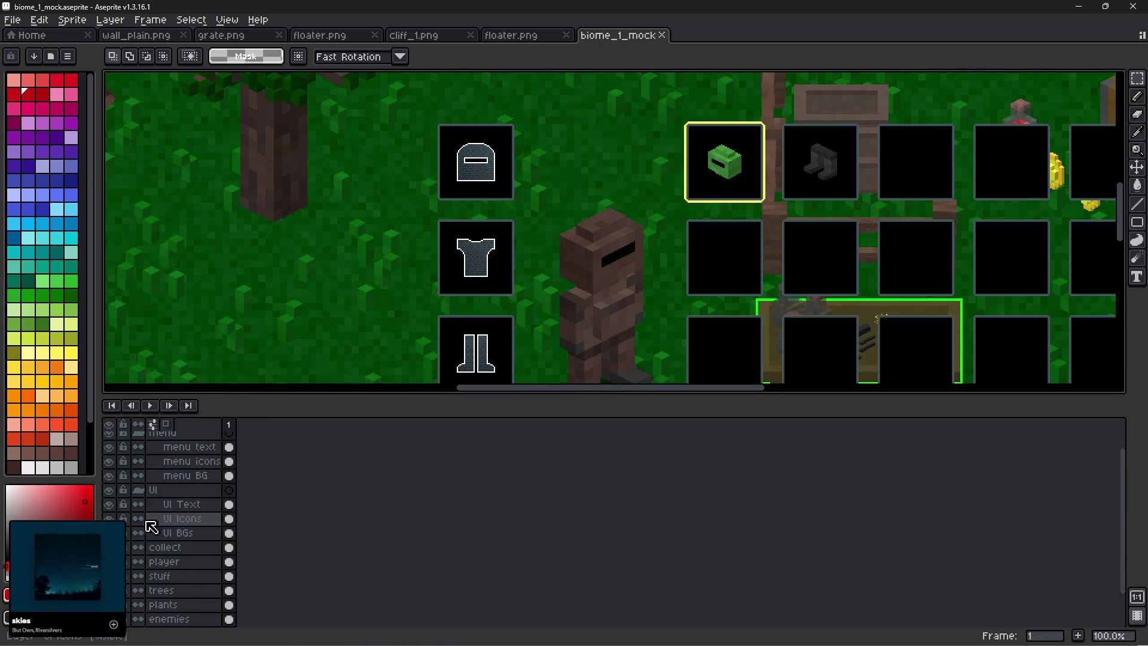
scroll(153, 506, up, 1)
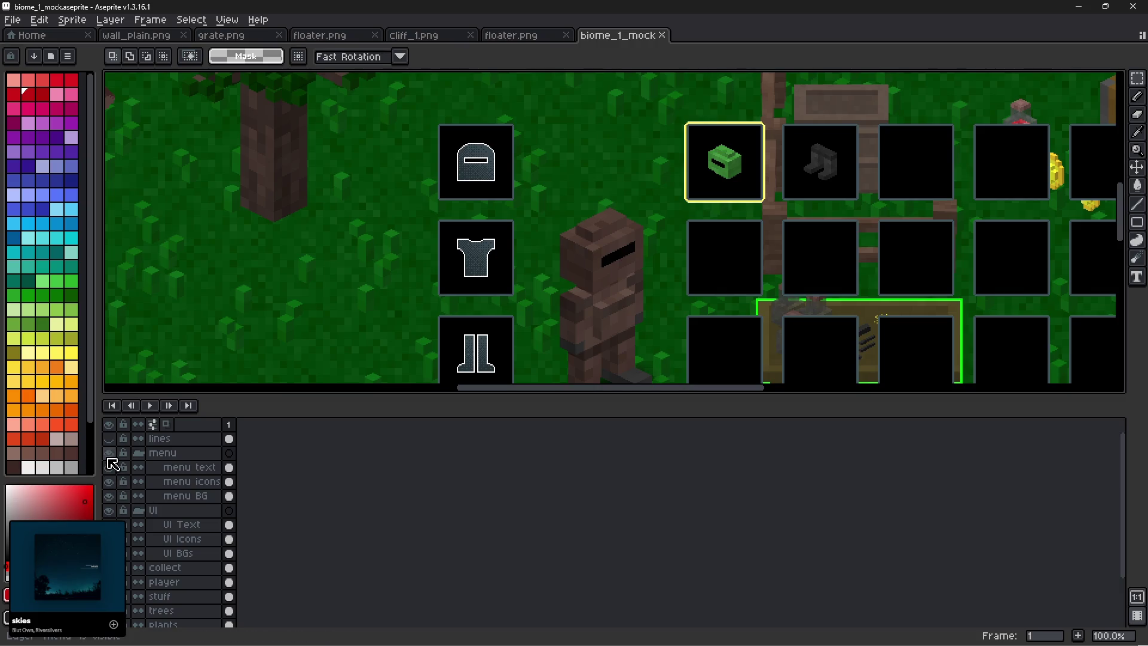
click(109, 453)
Add a new layer above the collect layer, leaving its default name.
click(180, 568)
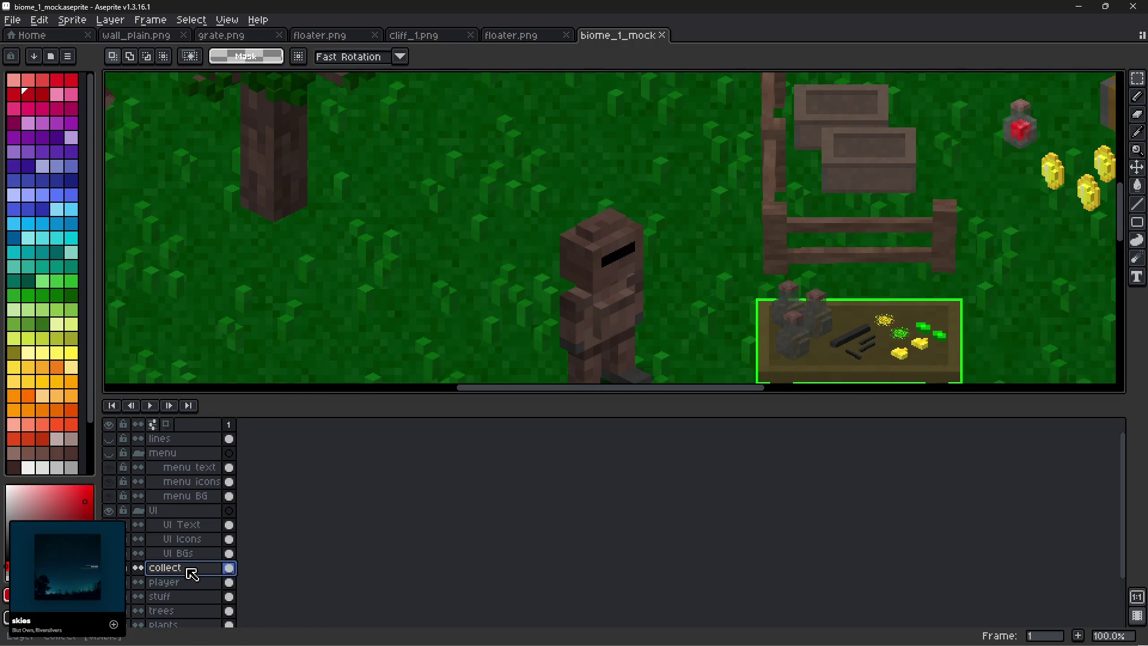
key(shift+n)
double_click(208, 566)
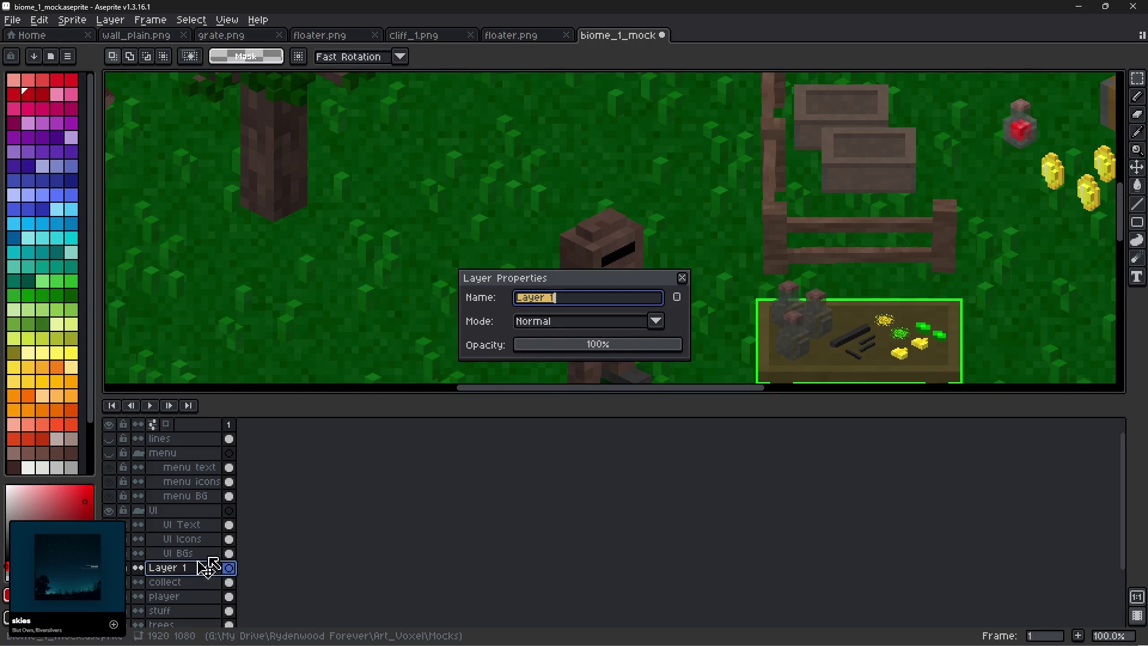
drag(683, 281, 684, 281)
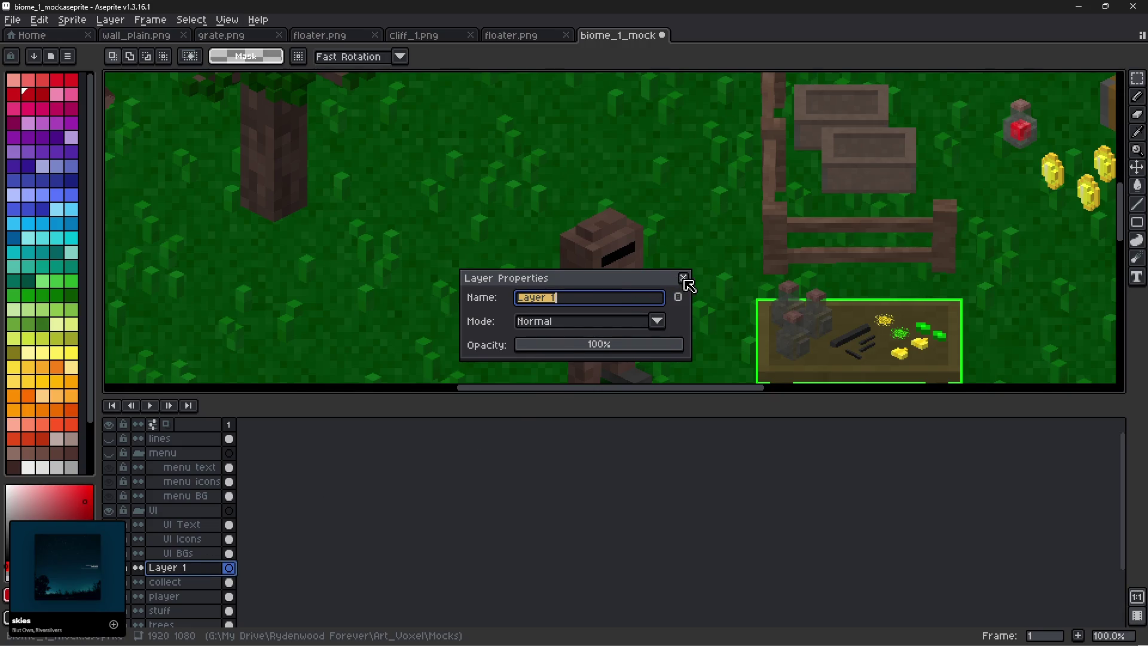
click(683, 278)
Hide the collect, trees and stuff layers and centre the view on the player.
scroll(645, 273, down, 3)
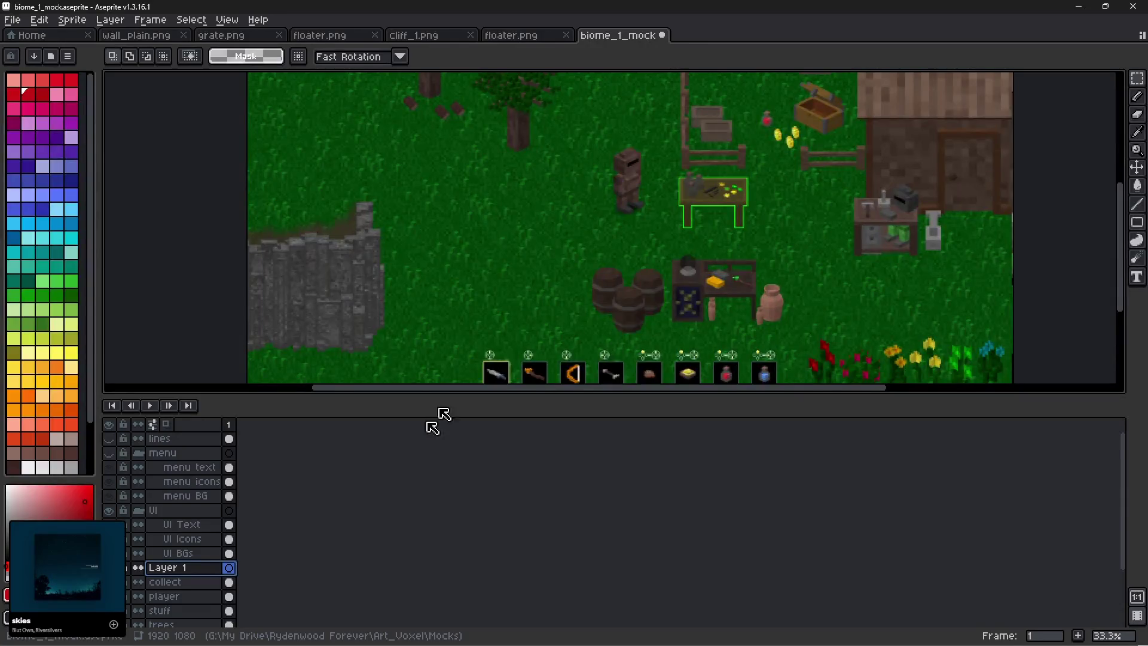
click(108, 582)
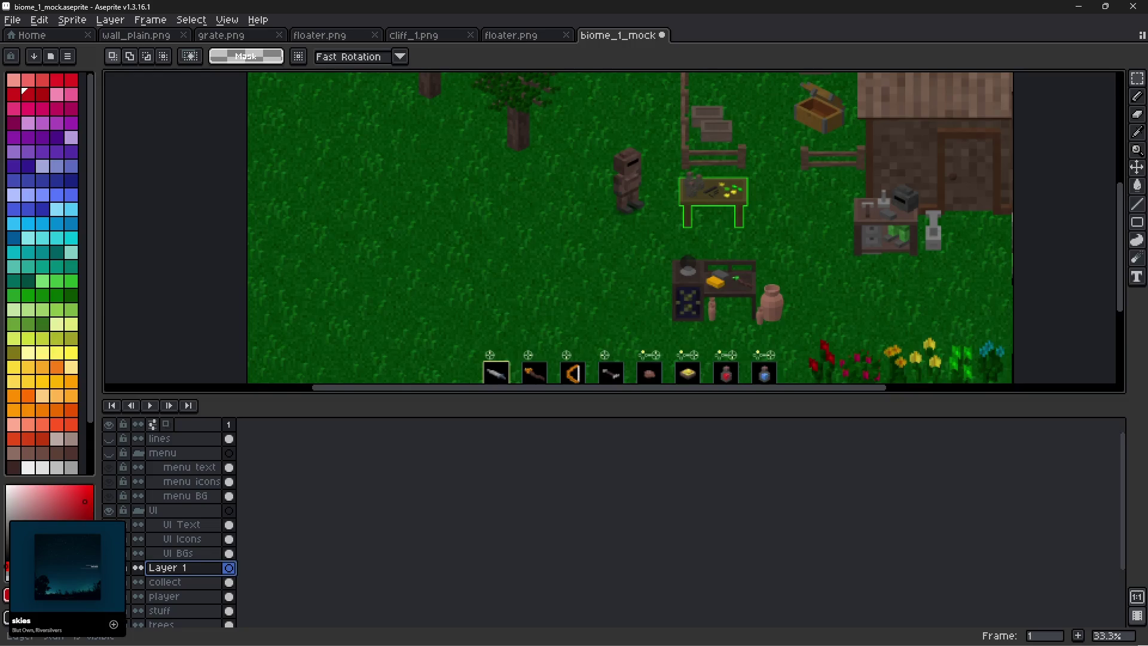
click(108, 624)
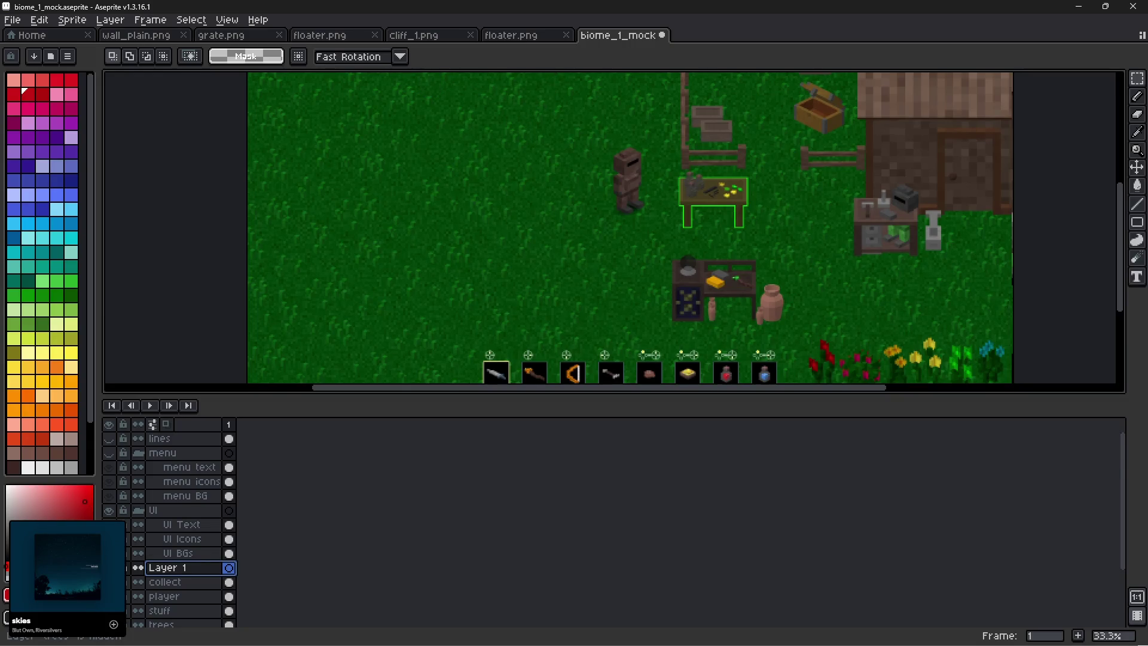
click(108, 610)
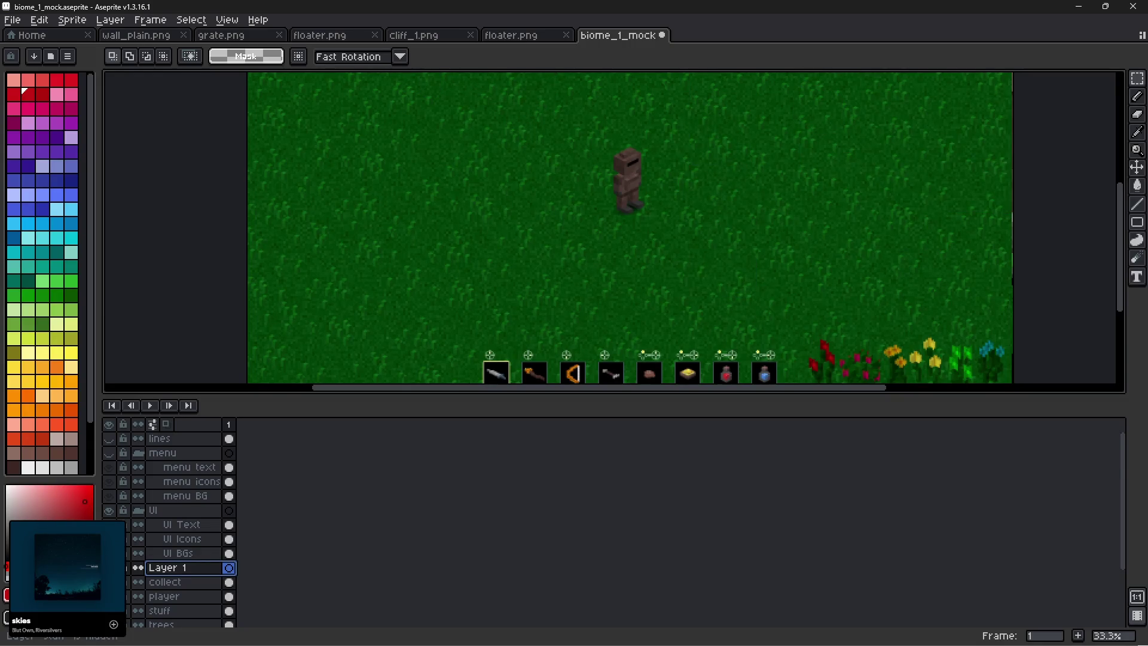
drag(597, 292, 518, 384)
Paste the floating stone island and position it directly beneath the player.
drag(607, 310, 606, 257)
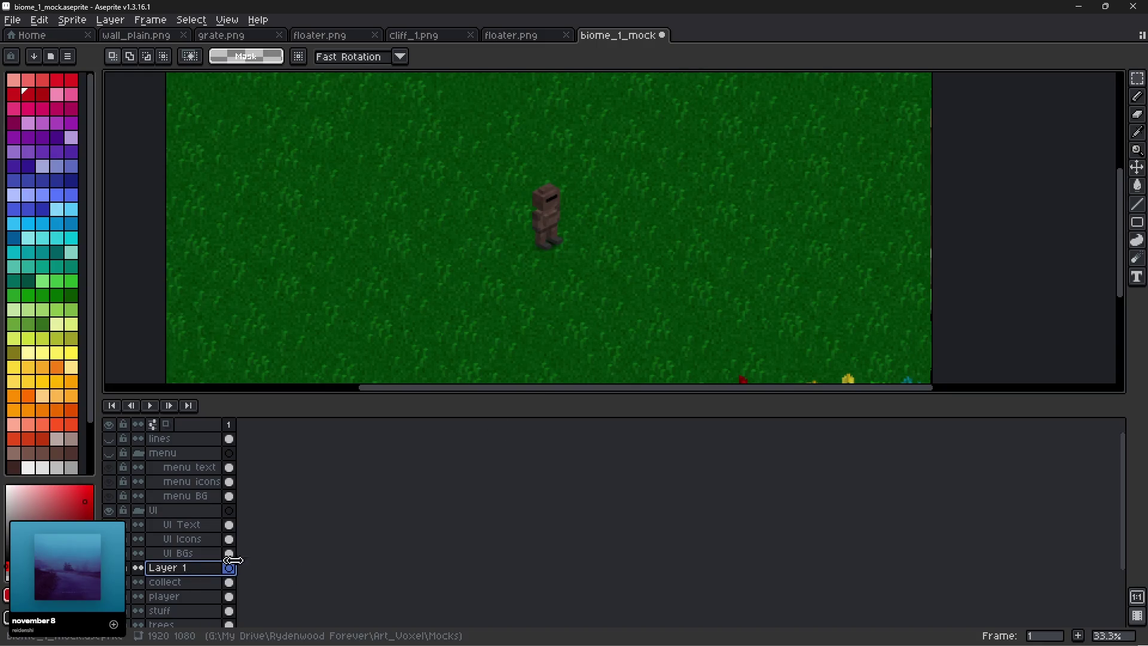
key(ctrl+v)
mouse_move(246, 252)
mouse_down()
mouse_move(482, 312)
mouse_move(556, 310)
mouse_move(645, 239)
mouse_move(676, 275)
mouse_move(569, 284)
mouse_up()
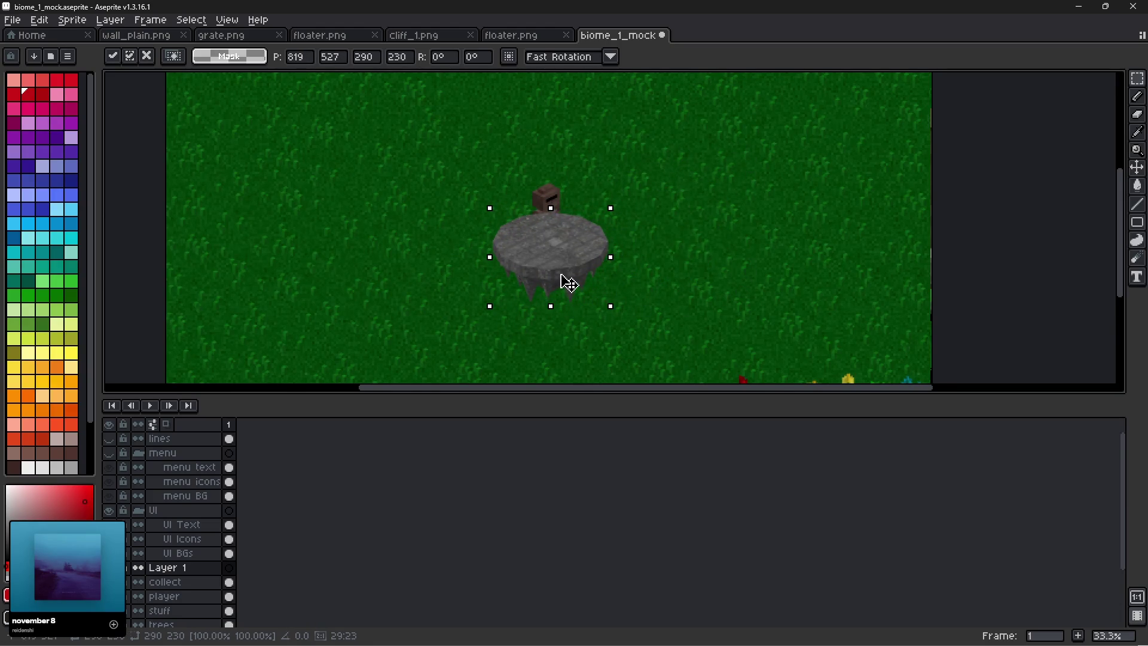
drag(569, 283, 562, 284)
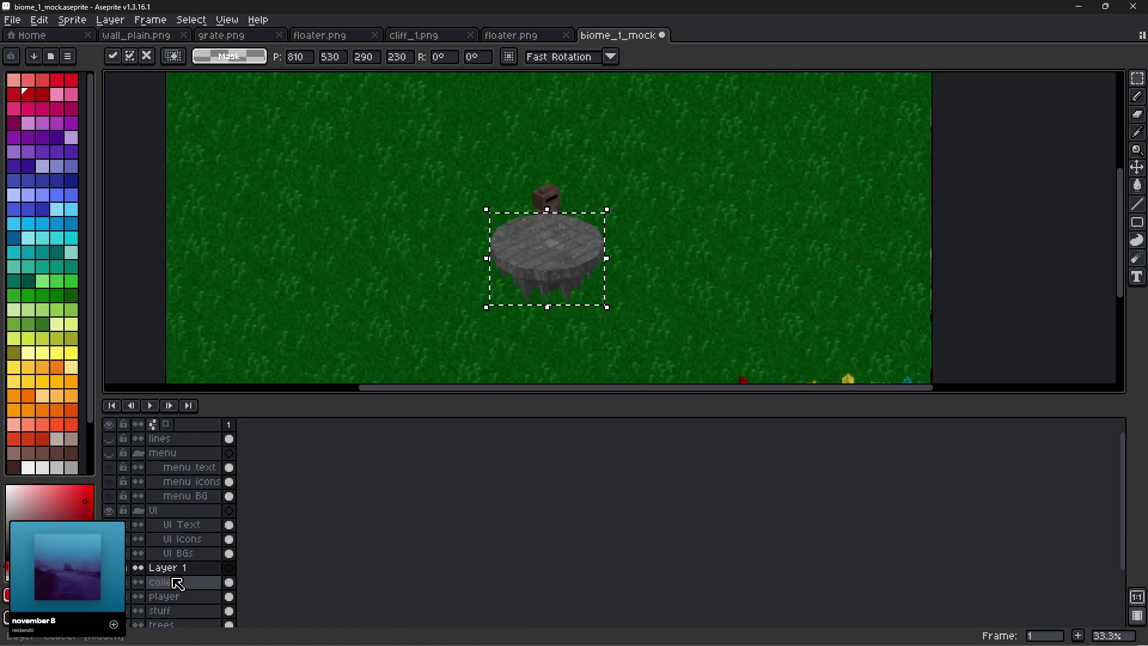
Commit the island placement and move Layer 1 between the player and stuff layers.
mouse_move(163, 570)
mouse_down()
mouse_move(169, 612)
mouse_move(159, 610)
mouse_up()
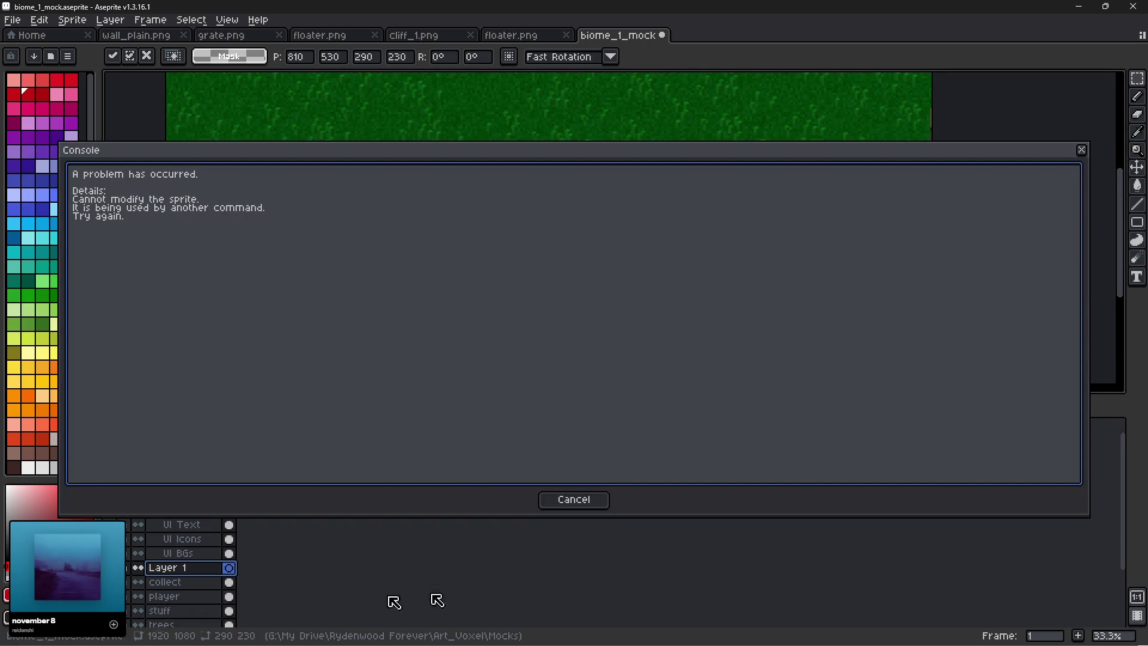
click(574, 497)
click(659, 300)
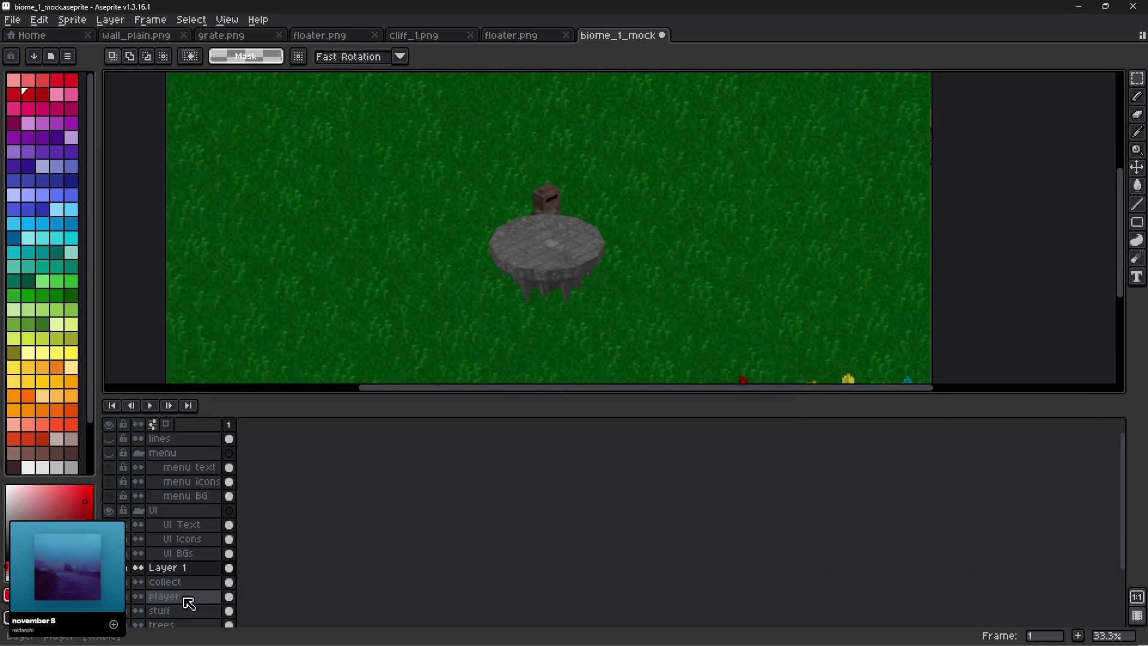
drag(181, 574, 182, 605)
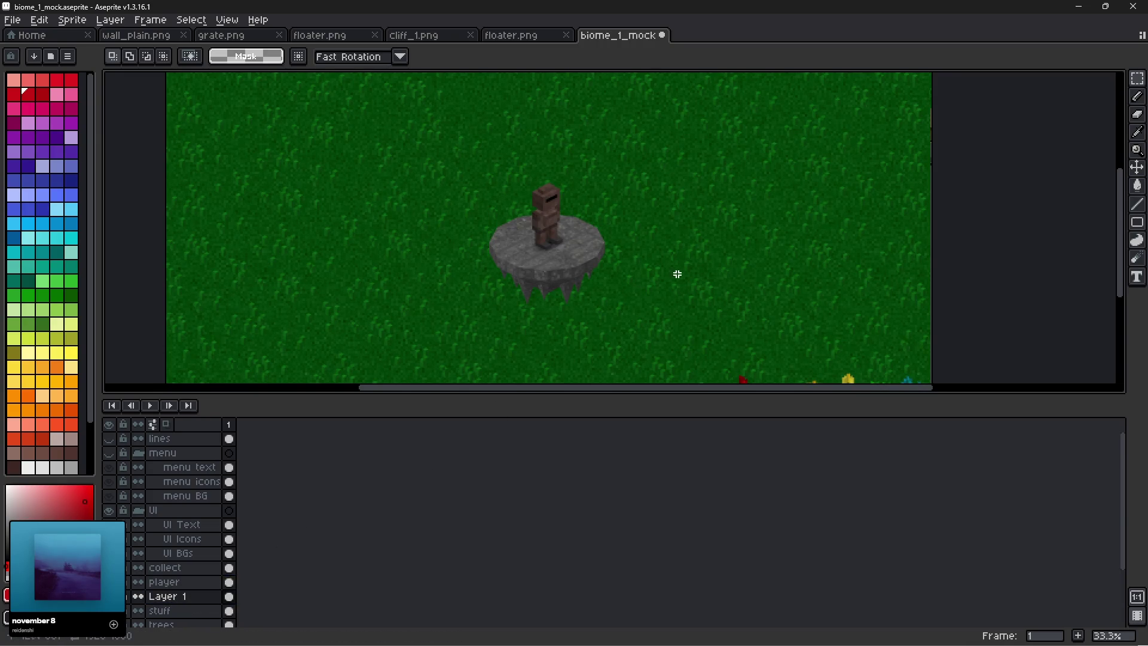
scroll(664, 275, up, 1)
scroll(622, 268, up, 1)
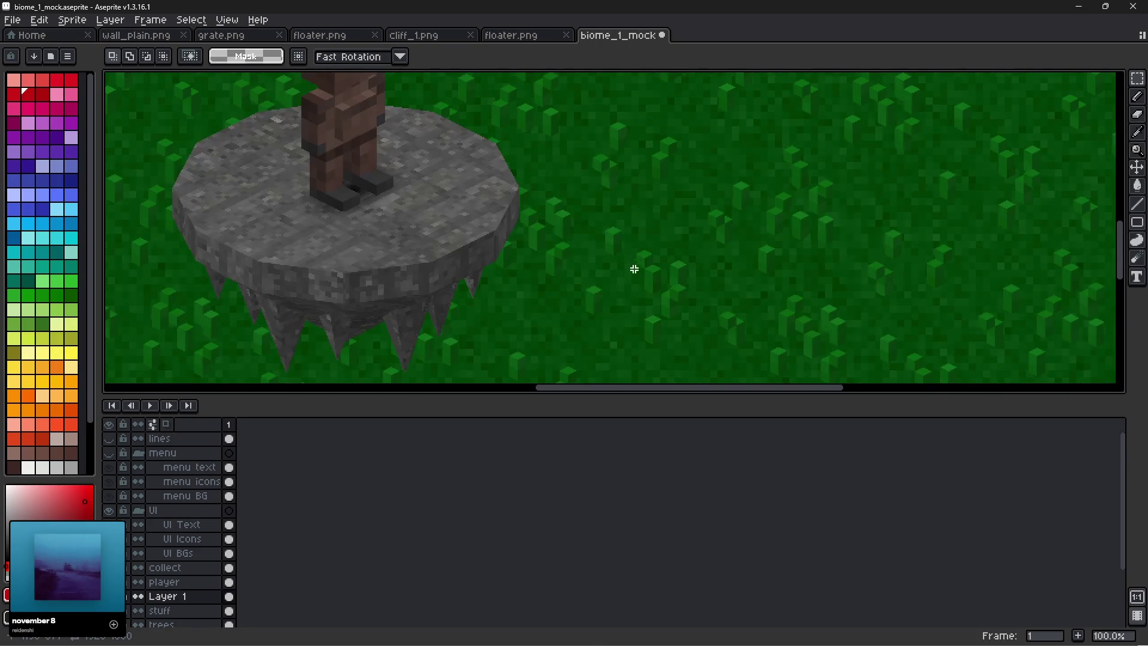
scroll(631, 267, down, 1)
mouse_move(628, 267)
mouse_down()
mouse_move(646, 284)
mouse_move(701, 277)
mouse_up()
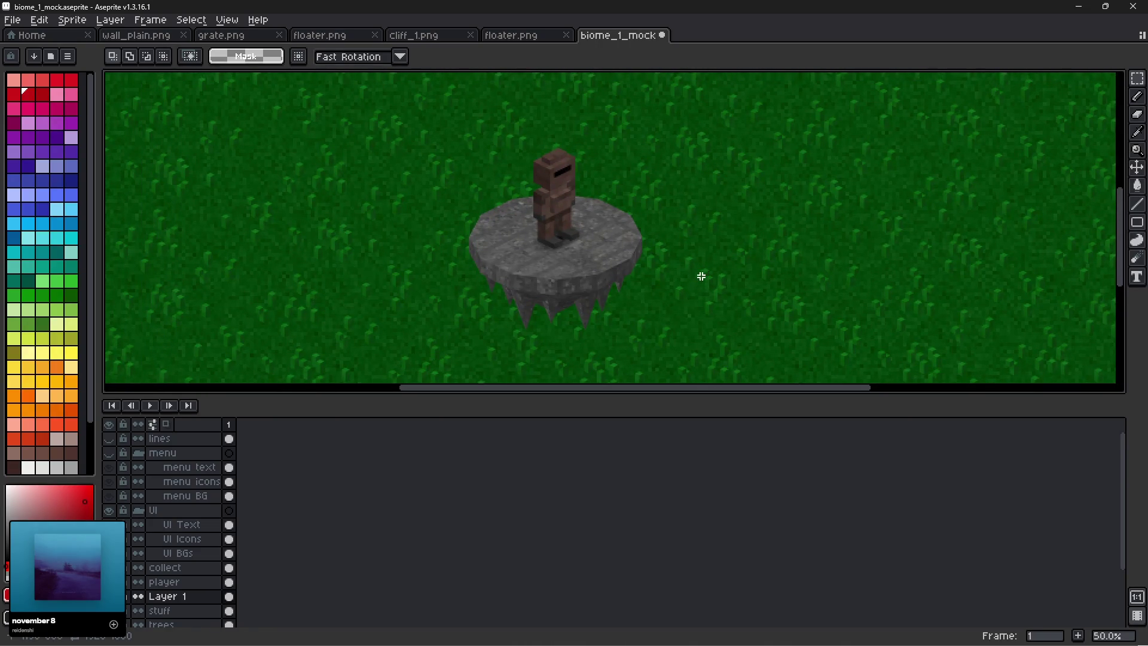
Enlarge the canvas area, then zoom and pan around the island, player and hotbar to inspect them.
mouse_move(616, 395)
mouse_down()
mouse_move(623, 545)
mouse_move(623, 523)
mouse_up()
scroll(624, 293, up, 1)
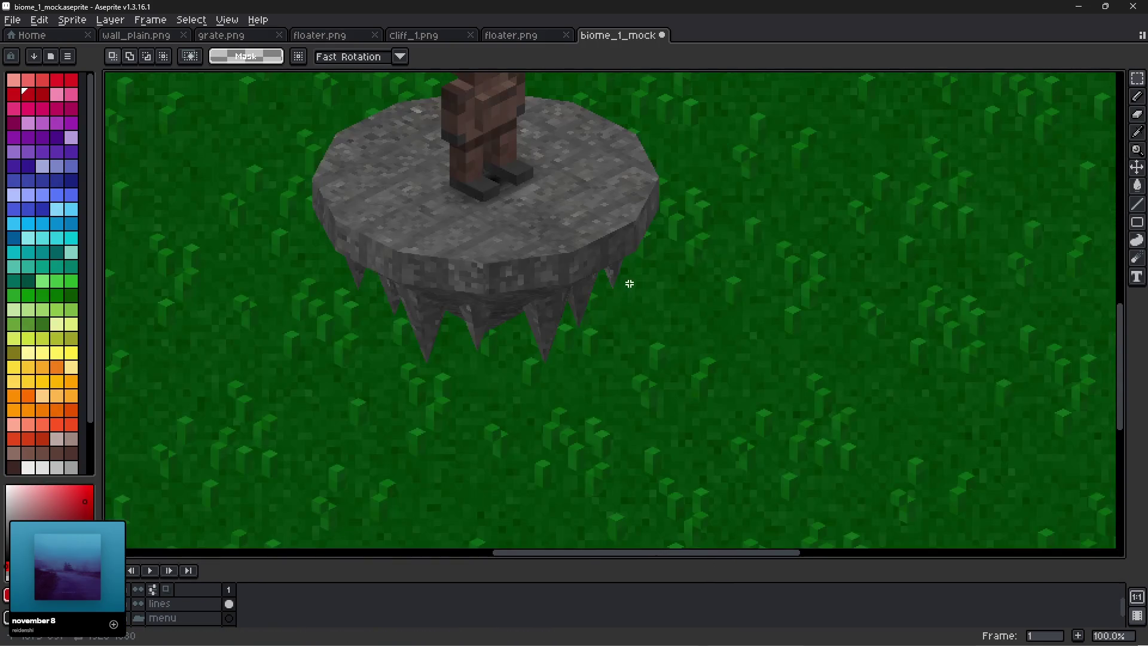
mouse_move(628, 281)
mouse_down()
mouse_move(725, 430)
mouse_move(715, 417)
mouse_up()
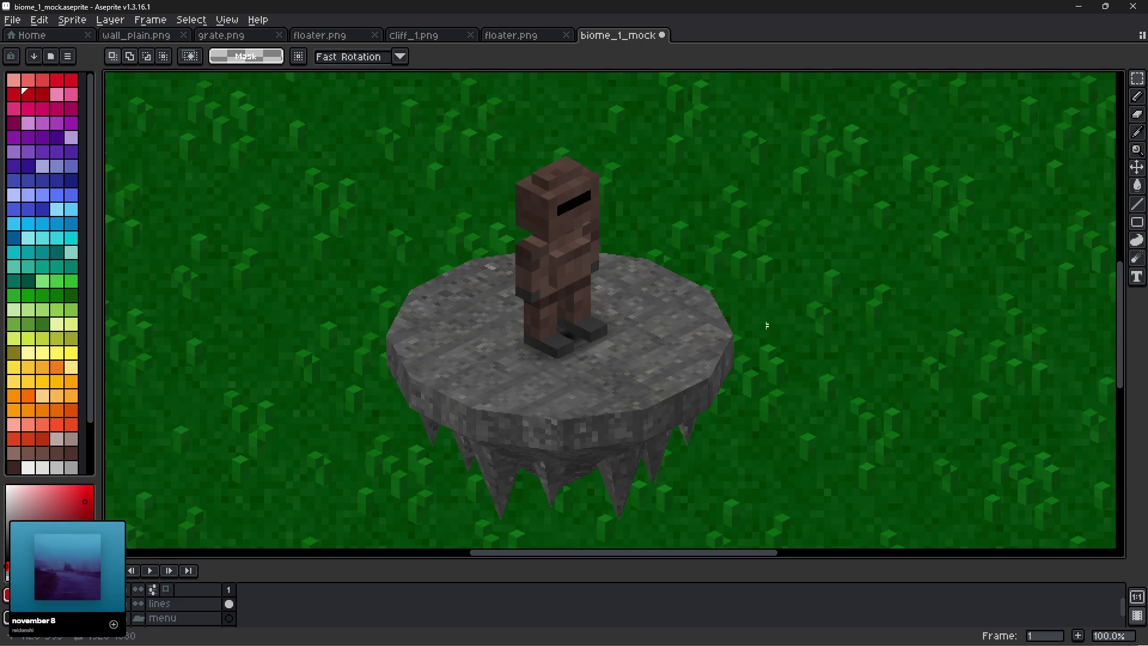
scroll(696, 361, down, 2)
scroll(729, 415, down, 2)
mouse_move(752, 451)
mouse_down()
mouse_move(723, 404)
mouse_move(648, 338)
mouse_up()
scroll(639, 323, up, 2)
scroll(633, 294, down, 2)
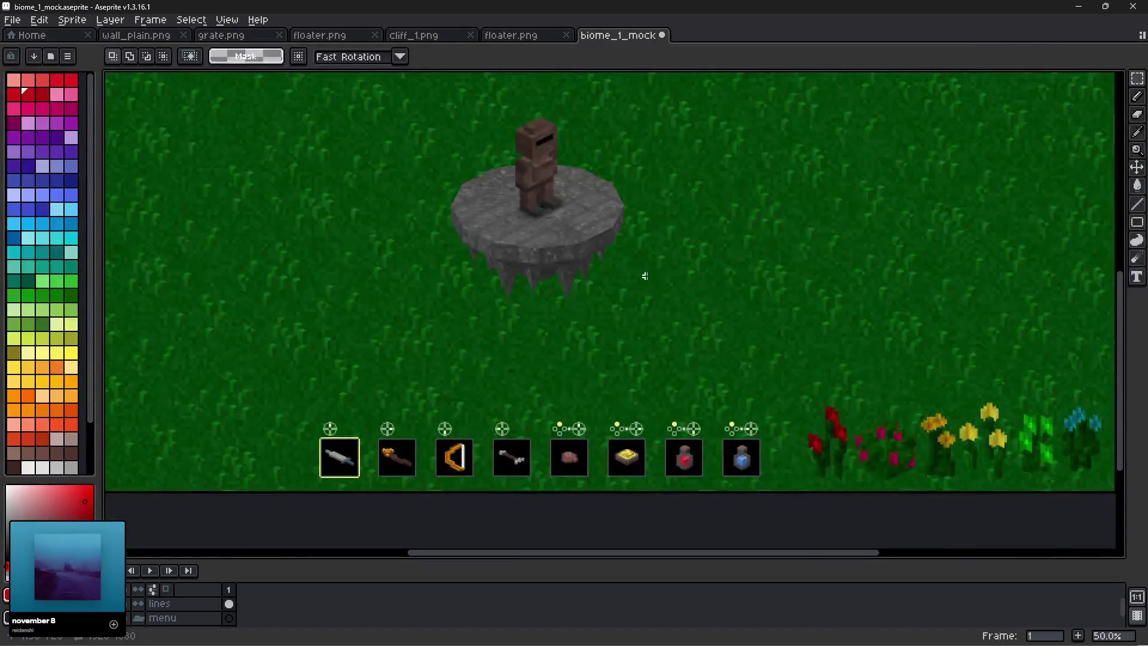
mouse_move(643, 275)
mouse_down()
mouse_move(652, 343)
mouse_move(798, 358)
mouse_move(798, 400)
mouse_up()
scroll(646, 311, up, 2)
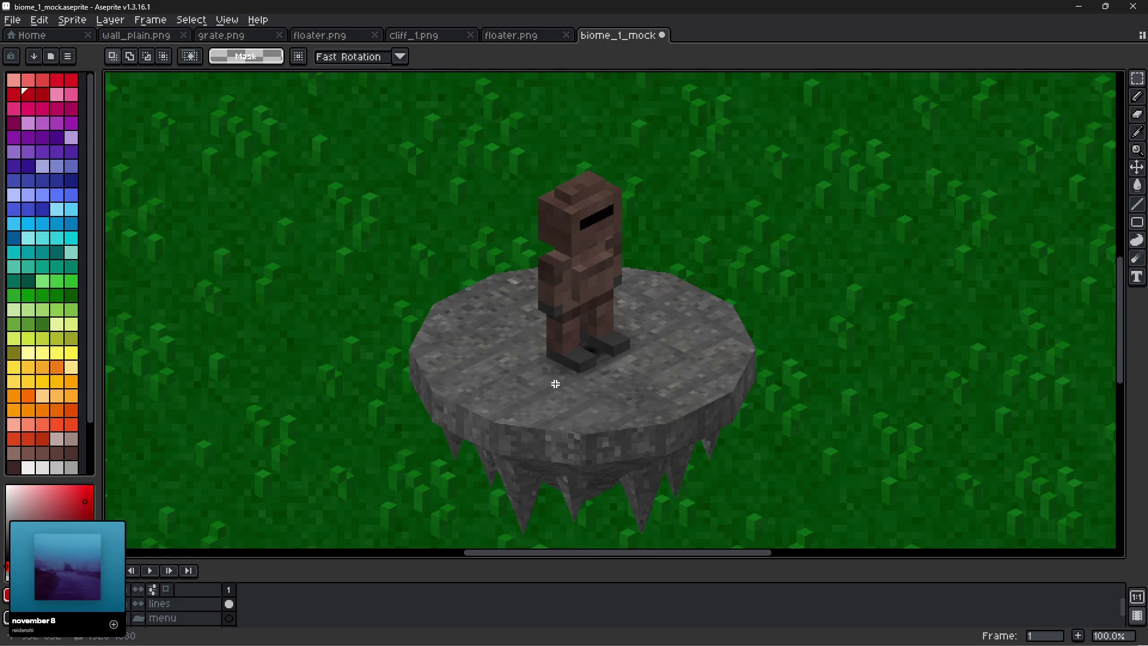
scroll(658, 370, down, 2)
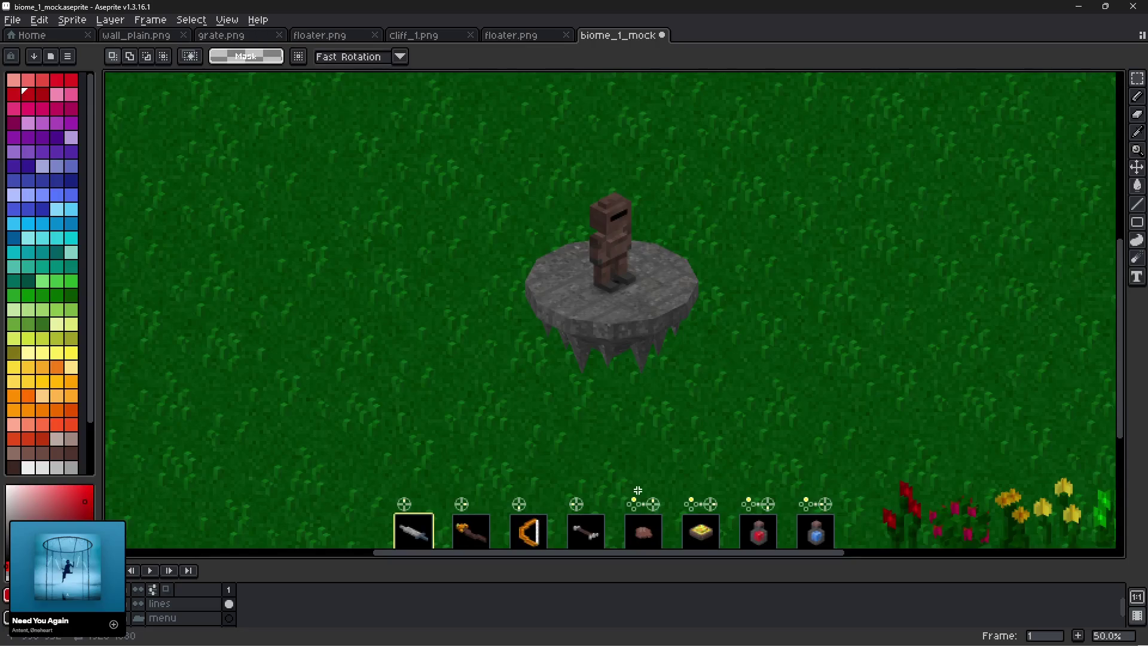
scroll(638, 490, up, 4)
mouse_move(646, 476)
mouse_down()
mouse_move(573, 78)
mouse_move(760, 147)
mouse_up()
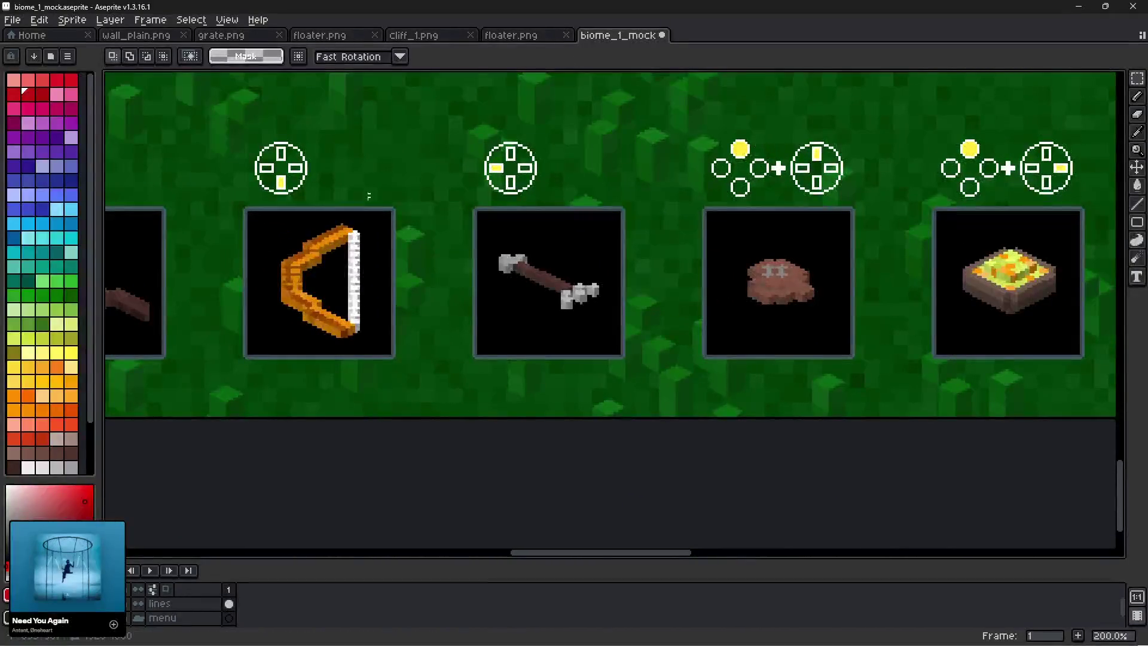
drag(364, 161, 610, 177)
drag(234, 192, 434, 215)
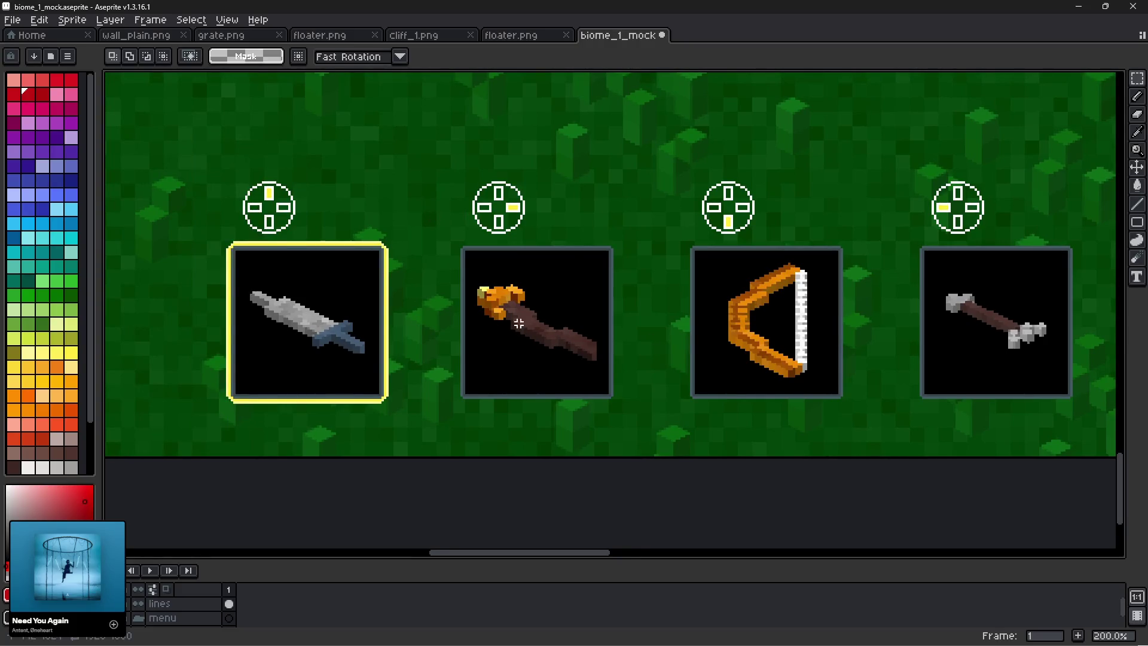
mouse_move(807, 359)
mouse_down()
mouse_move(472, 326)
mouse_move(366, 339)
mouse_up()
drag(823, 320, 646, 325)
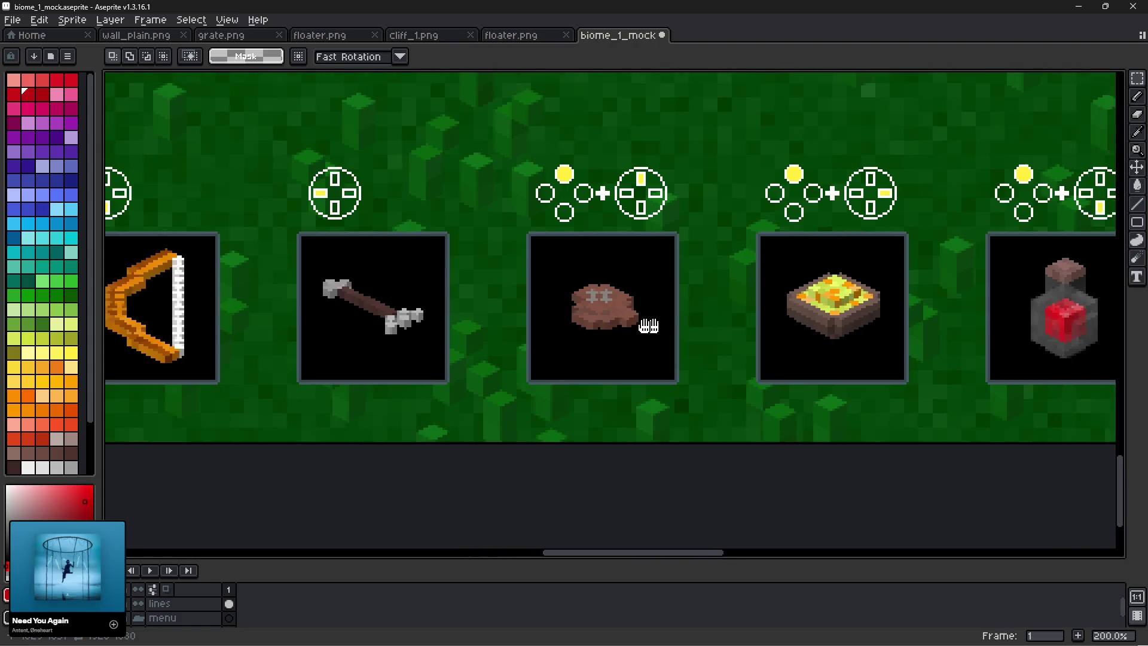
drag(741, 326, 647, 326)
drag(837, 324, 634, 342)
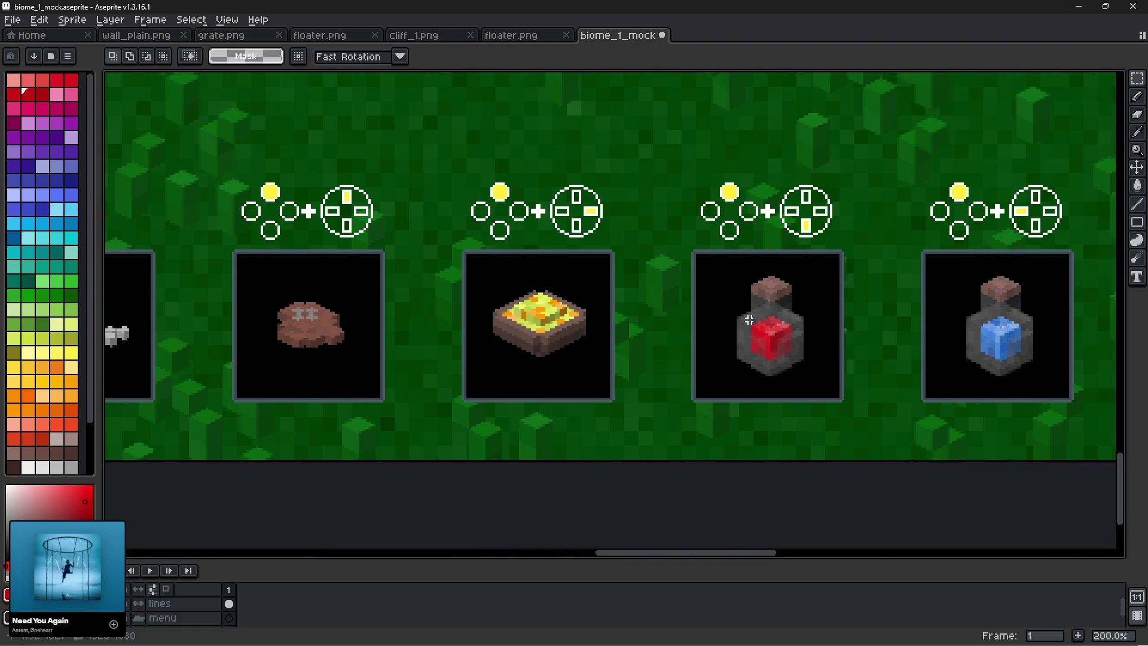
drag(431, 114, 664, 199)
scroll(663, 199, down, 4)
drag(561, 205, 546, 331)
scroll(566, 316, up, 1)
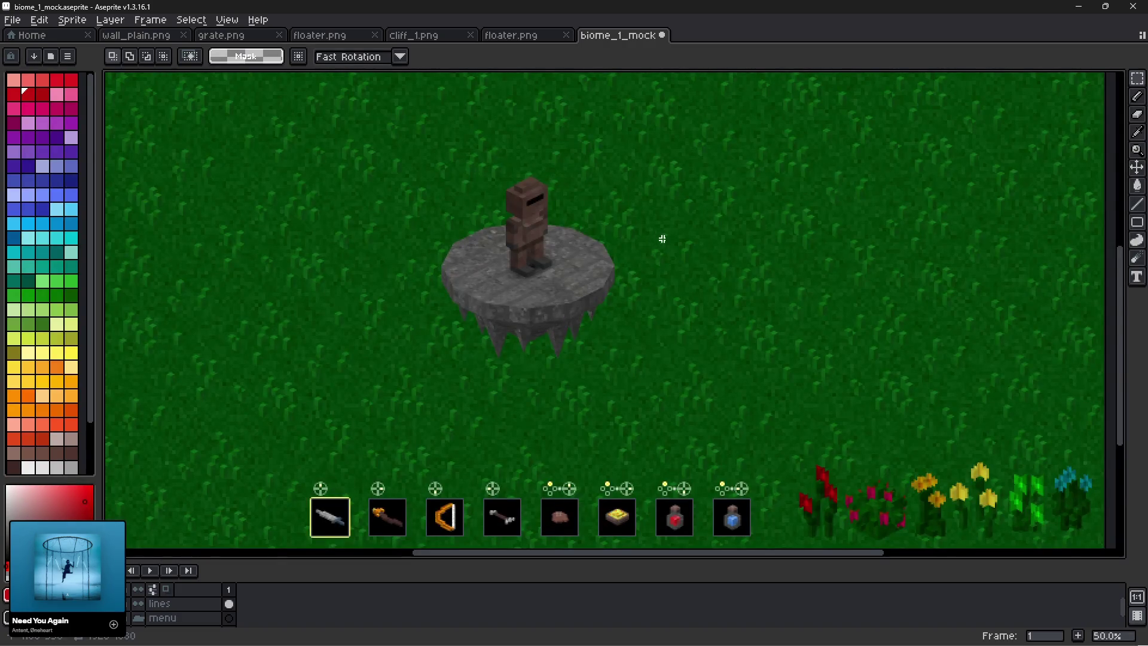
mouse_move(661, 238)
mouse_down()
mouse_move(713, 256)
mouse_move(708, 266)
mouse_up()
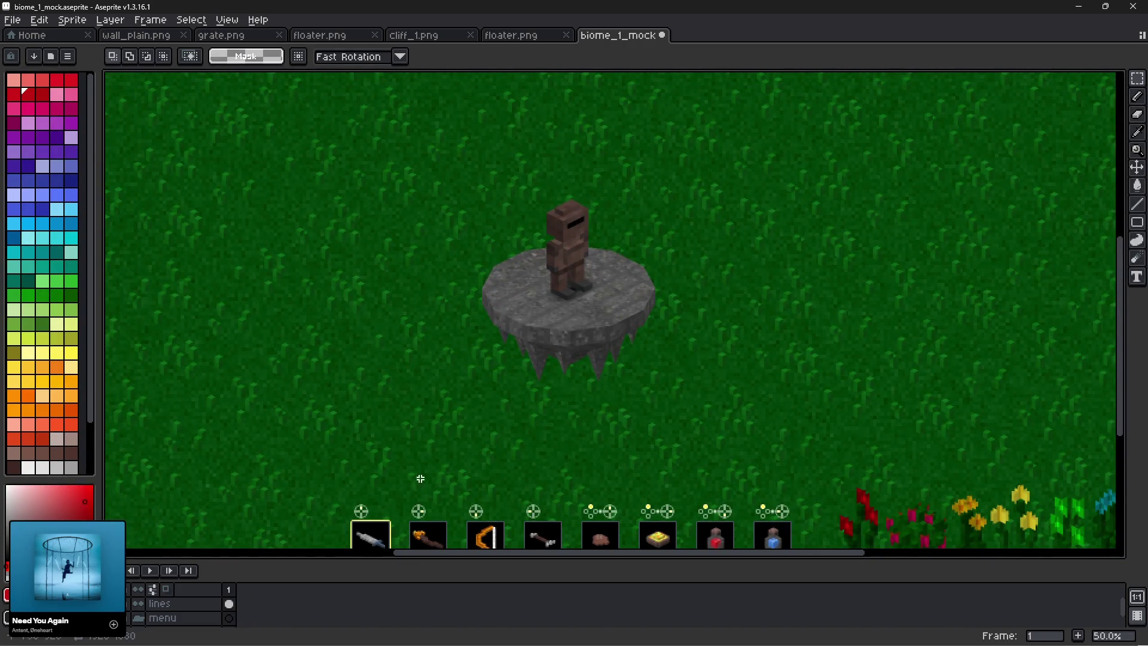
Flatten the mockup into one layer and marquee-select a rectangle around the island and player.
click(72, 20)
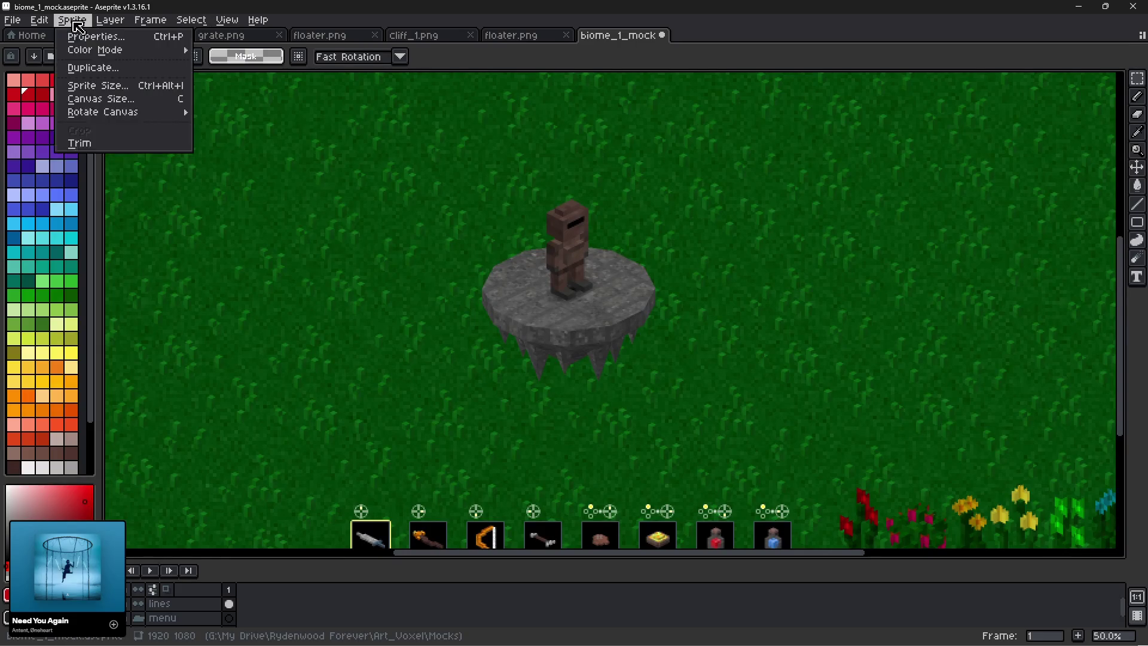
mouse_move(41, 22)
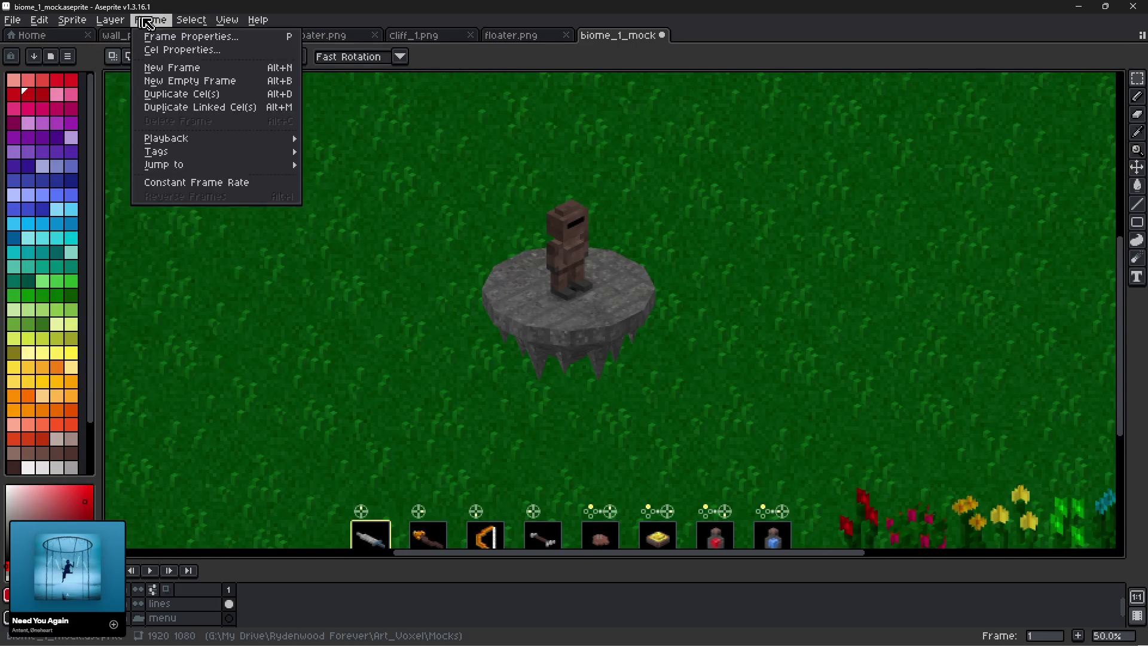
mouse_move(114, 21)
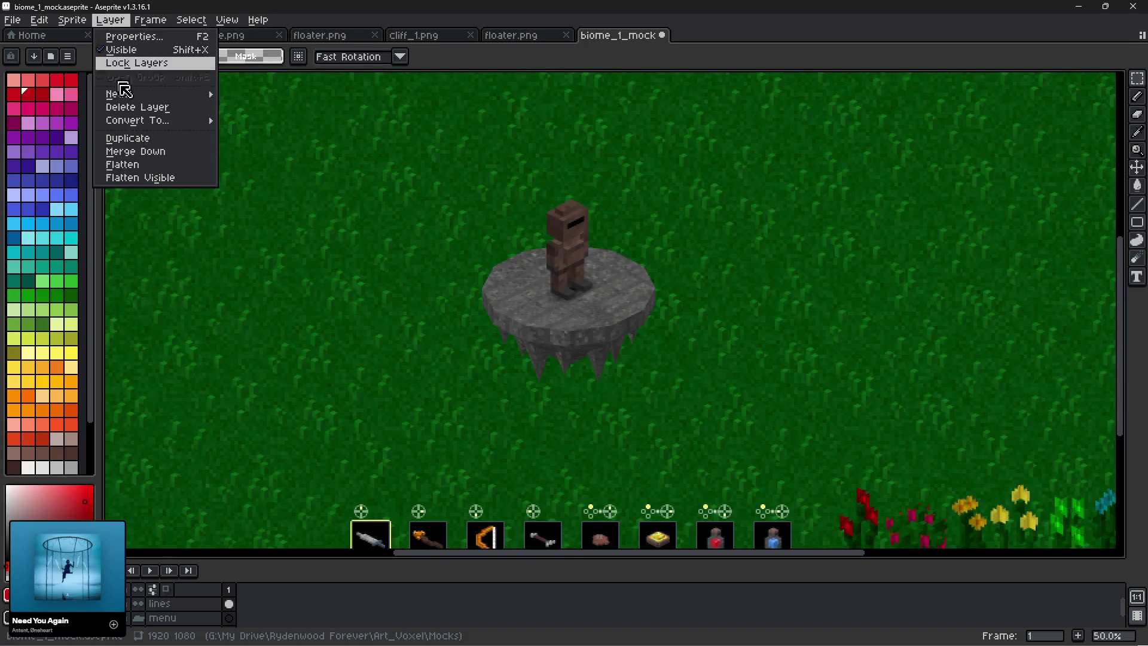
click(131, 178)
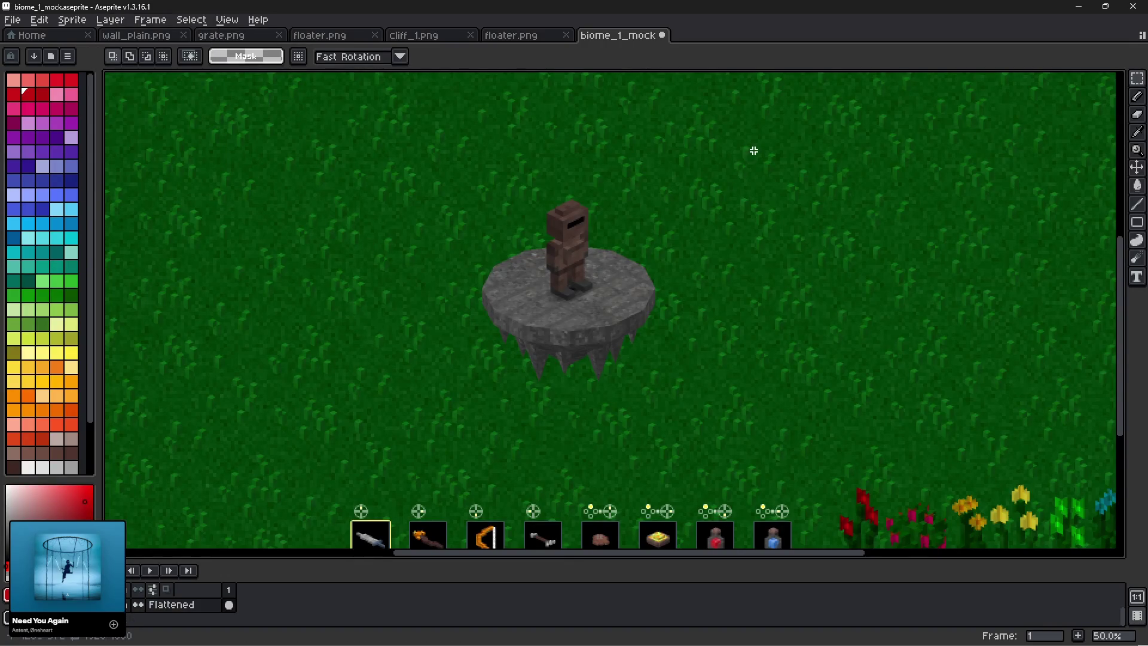
mouse_move(745, 146)
mouse_down()
mouse_move(451, 383)
mouse_move(369, 426)
mouse_move(385, 440)
mouse_move(414, 435)
mouse_move(392, 437)
mouse_up()
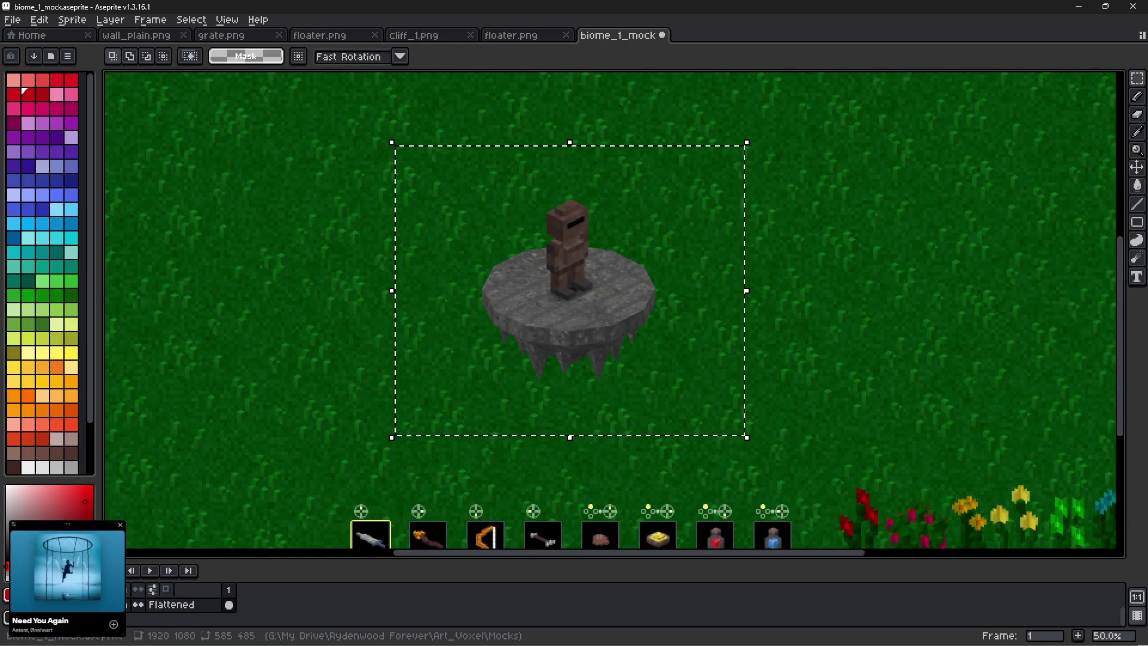
Copy the island image in Paint.NET and return to Aseprite.
key(alt+Tab)
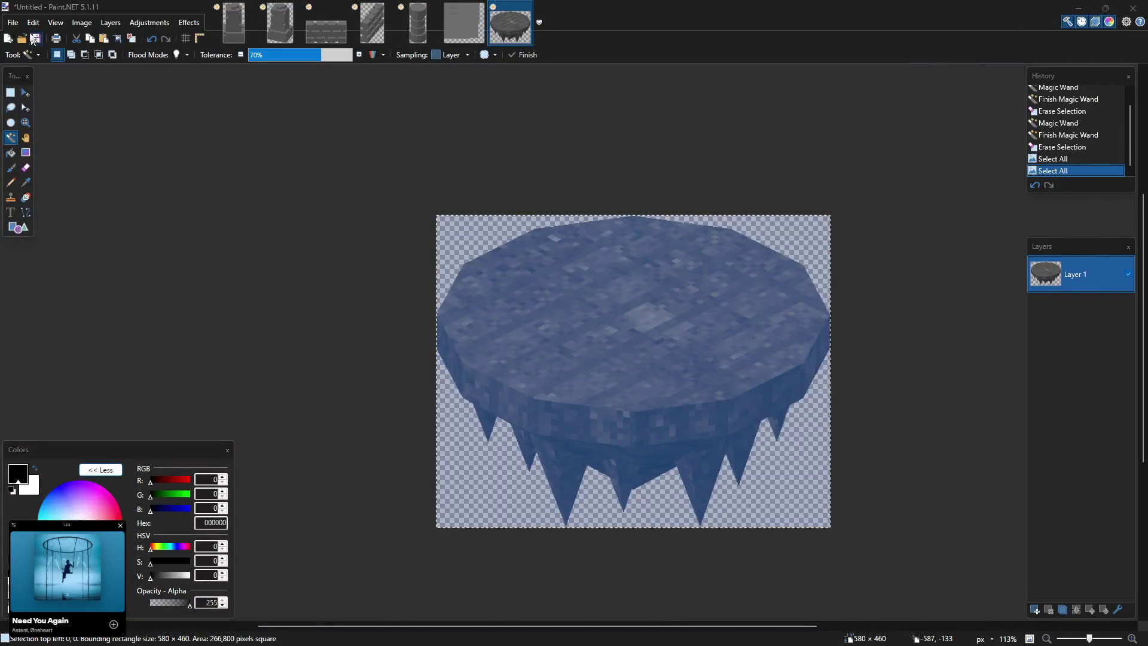
click(33, 23)
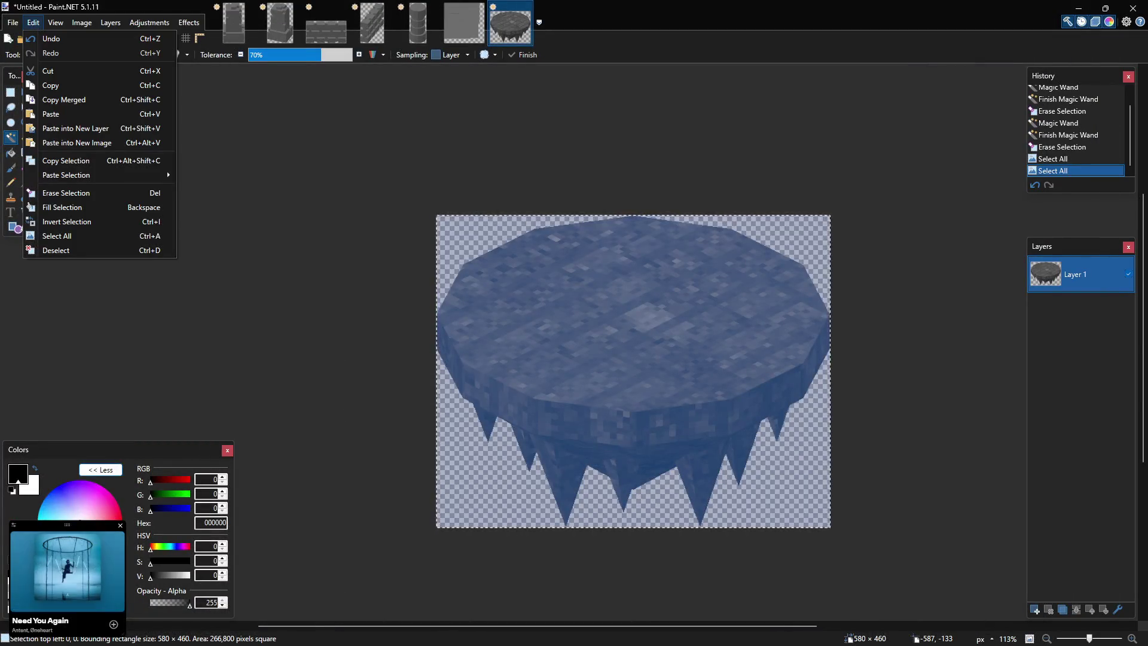
click(50, 86)
key(alt+Tab)
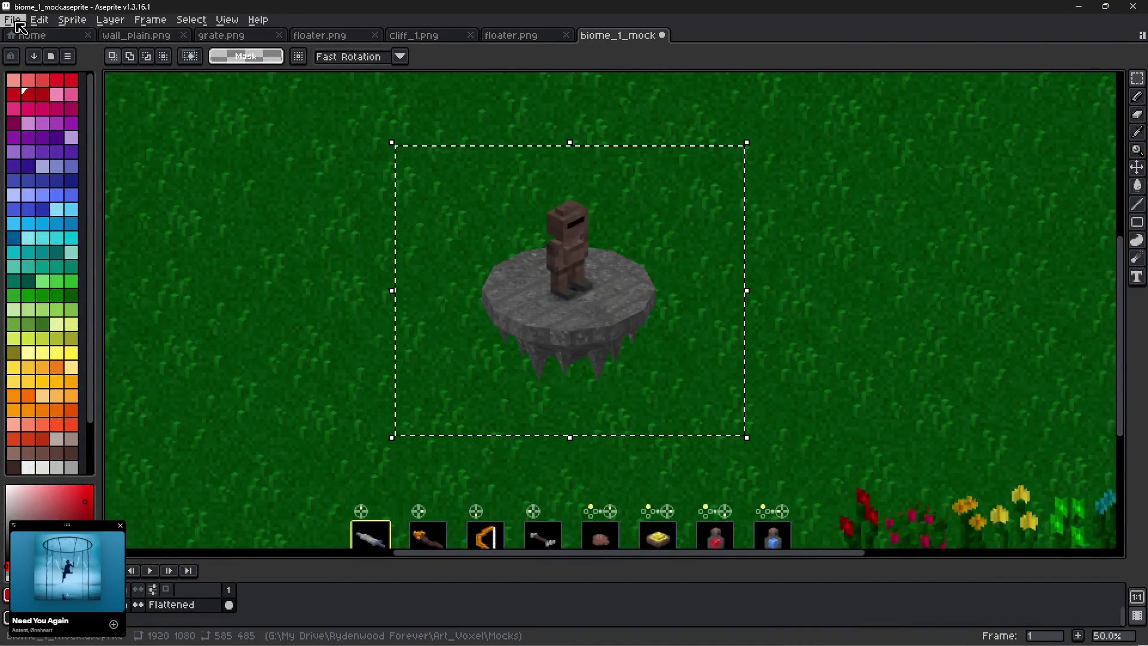
Paste the copied island-and-player region as a new sprite.
click(39, 20)
mouse_move(174, 139)
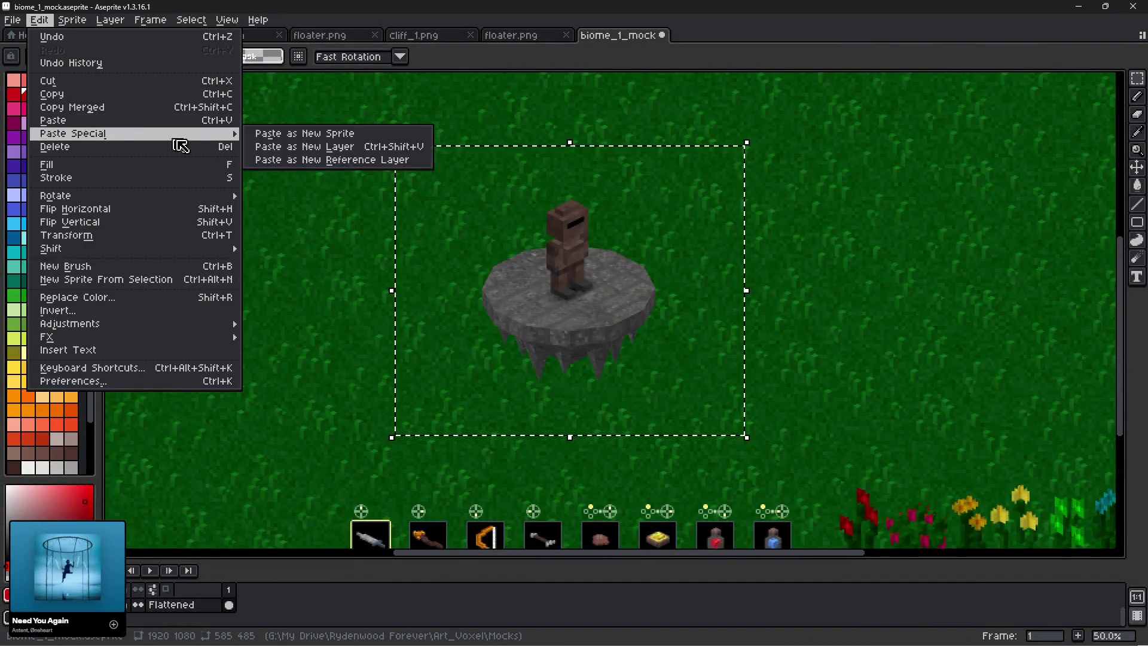
click(260, 133)
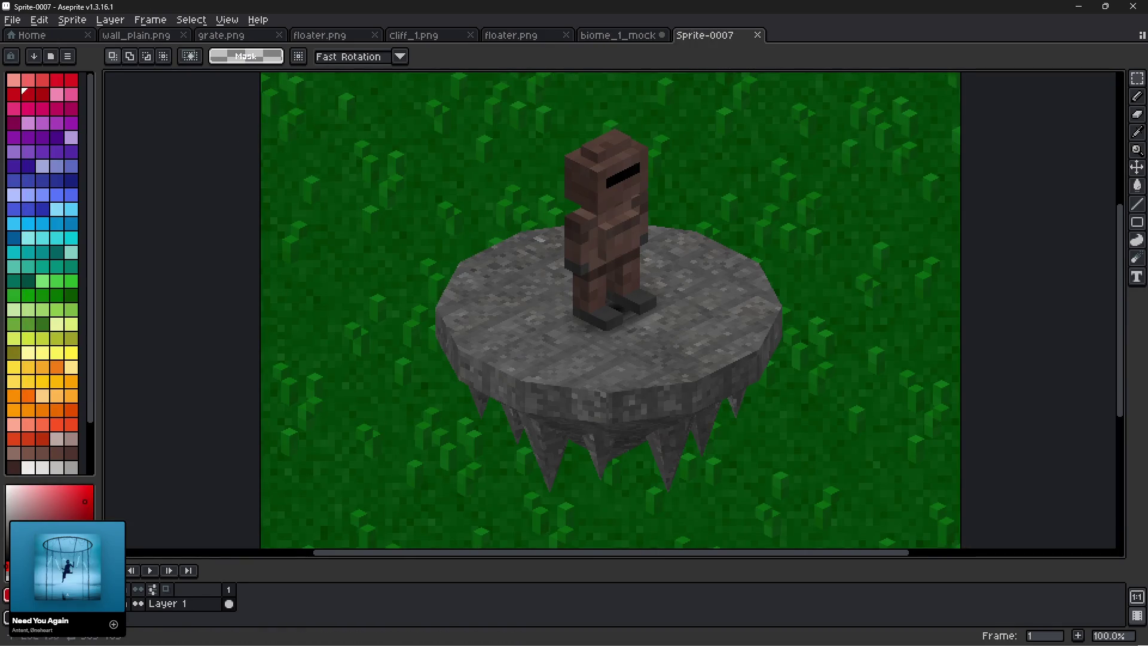
Start a Save As and navigate up to the Art_Voxel/promo folder.
click(20, 21)
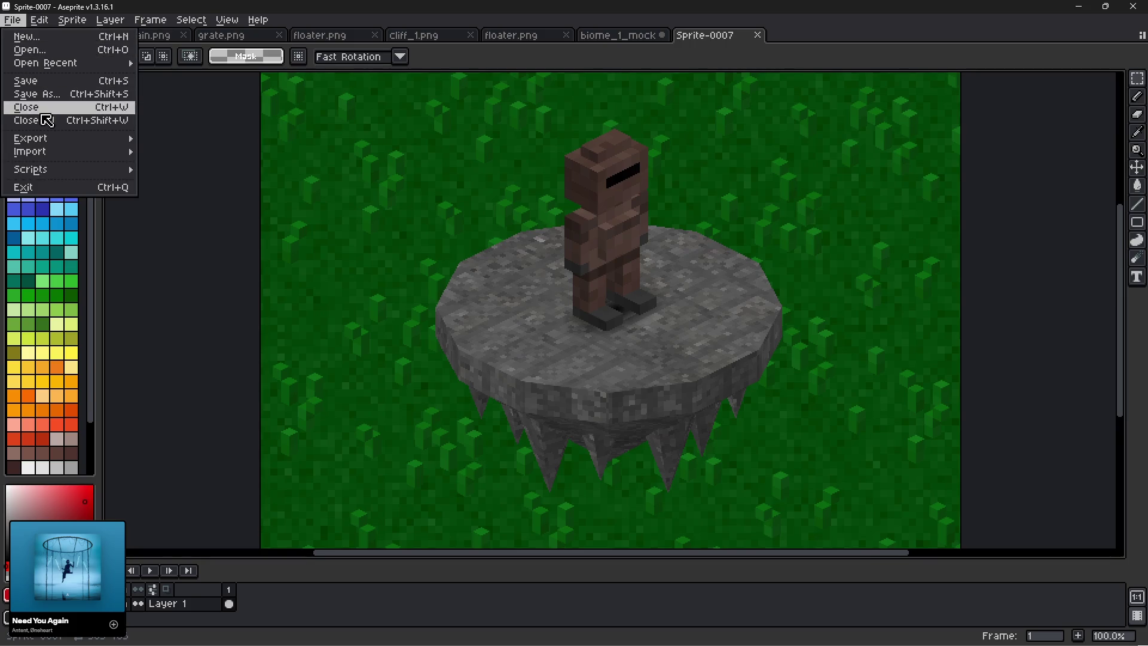
key(Return)
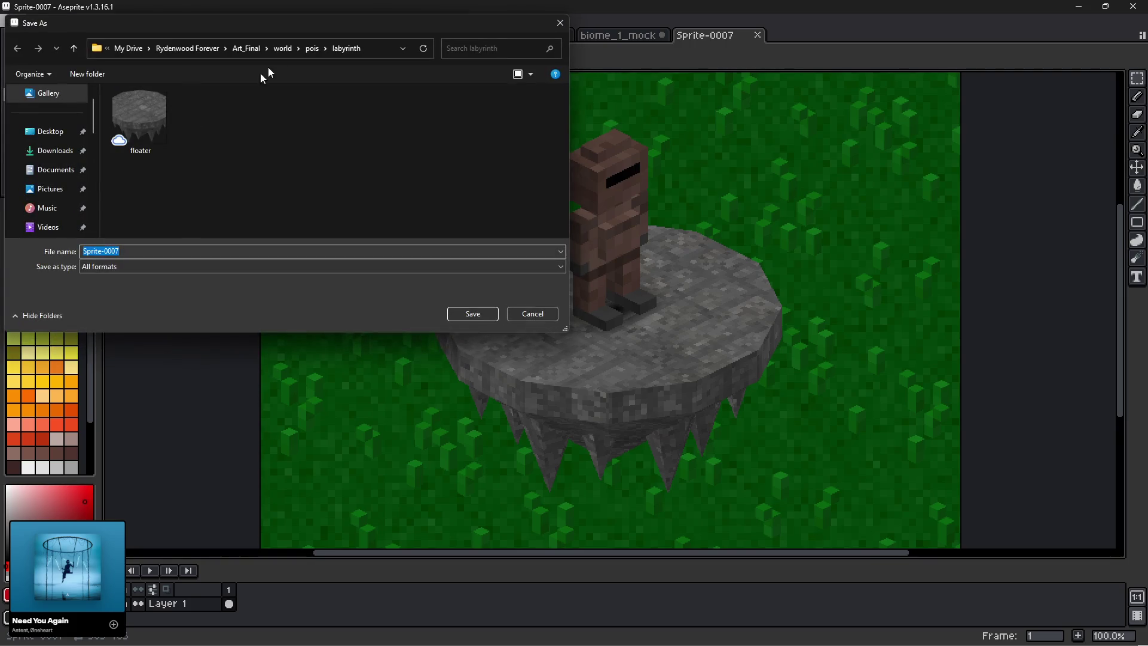
click(241, 49)
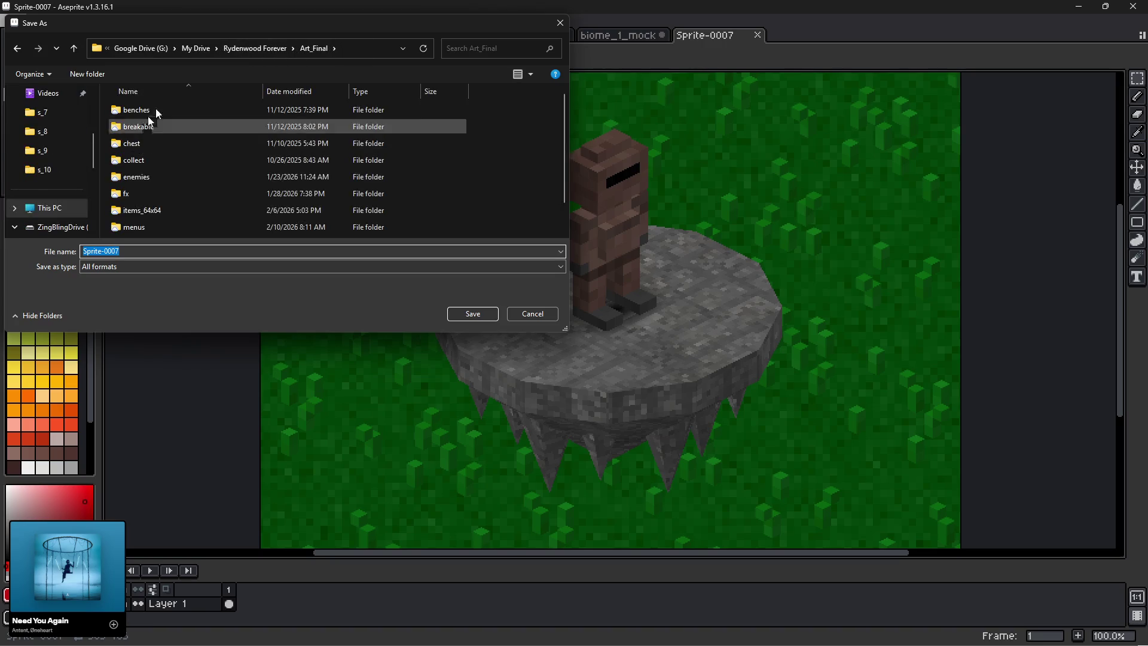
click(264, 49)
double_click(138, 126)
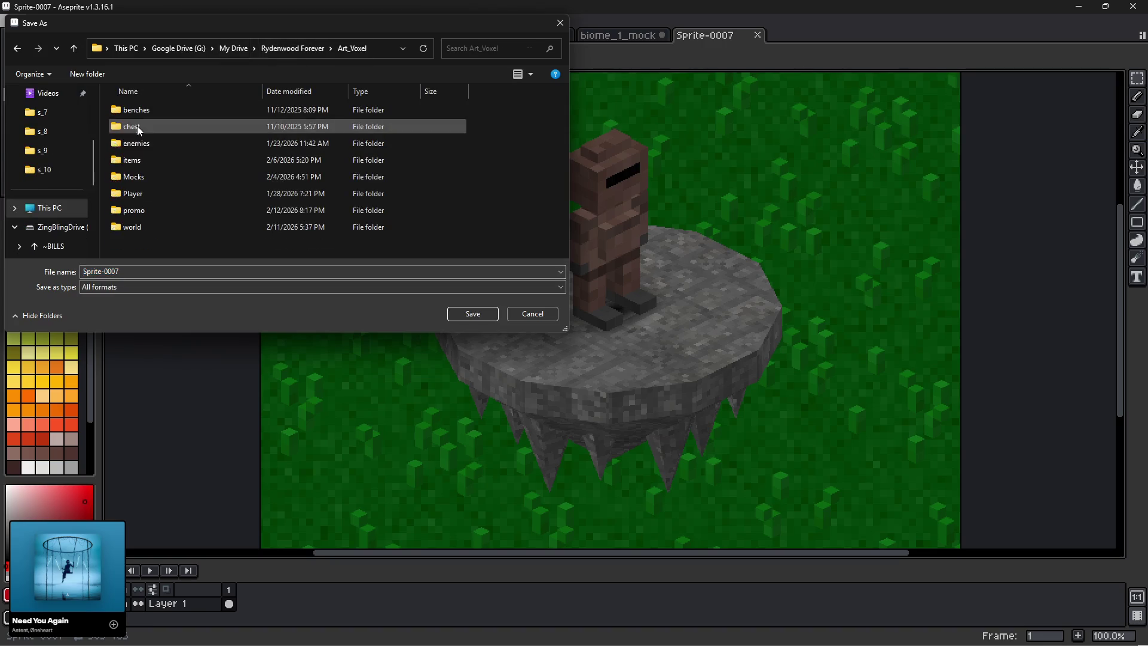
click(138, 214)
double_click(138, 212)
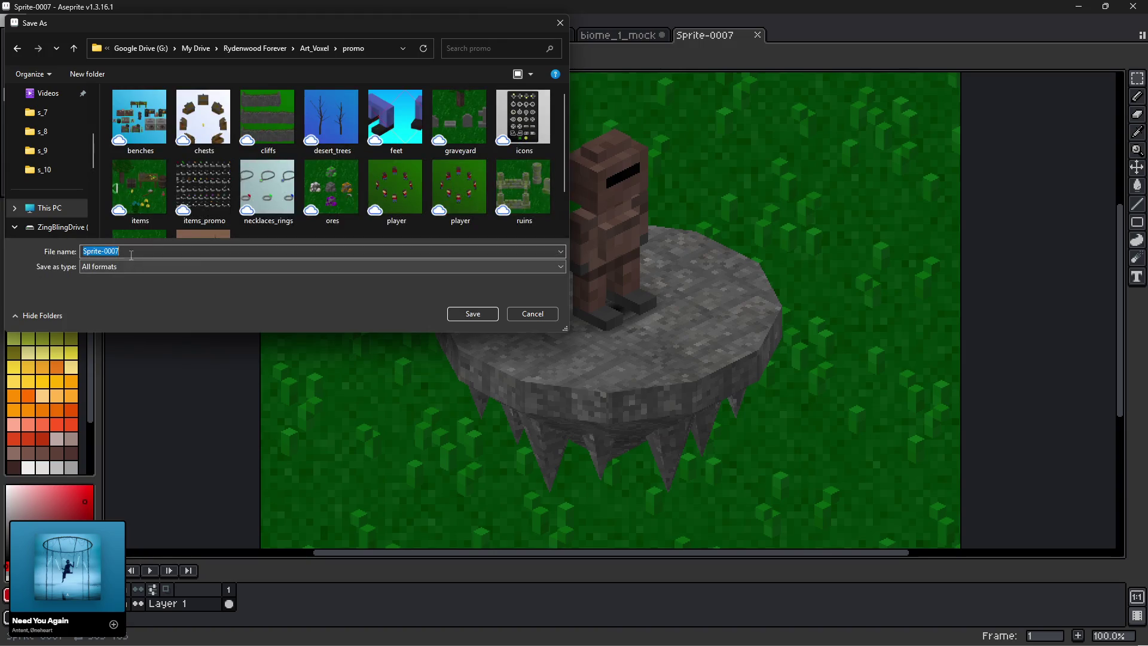
Save the sprite there as 'floater' with the png file type.
text(floater)
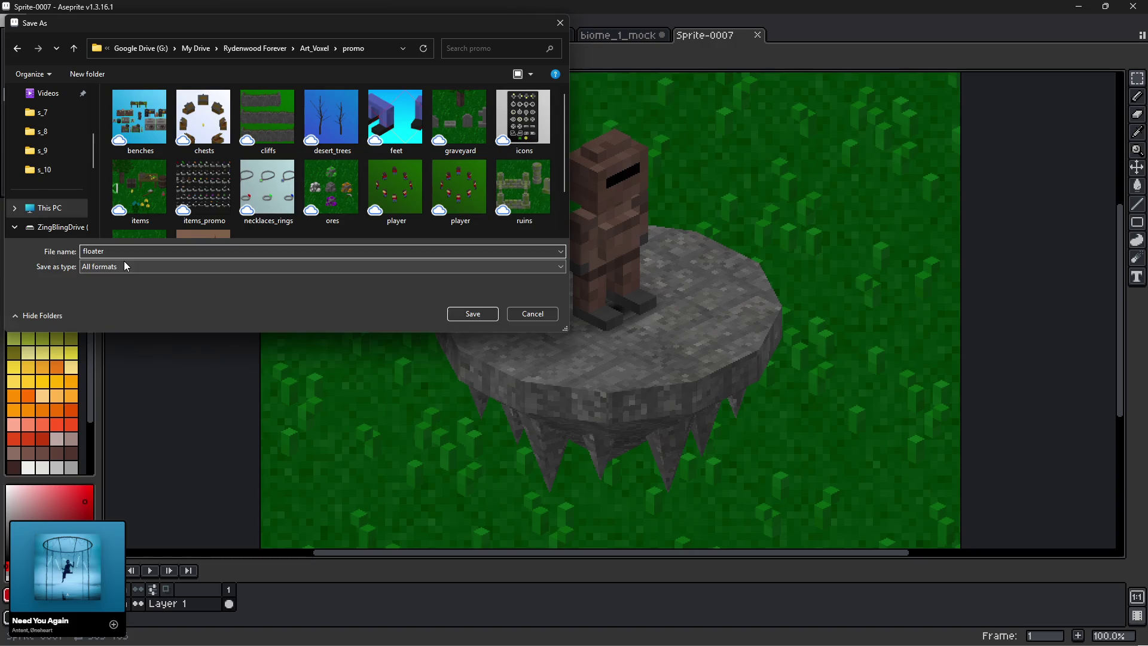
click(110, 267)
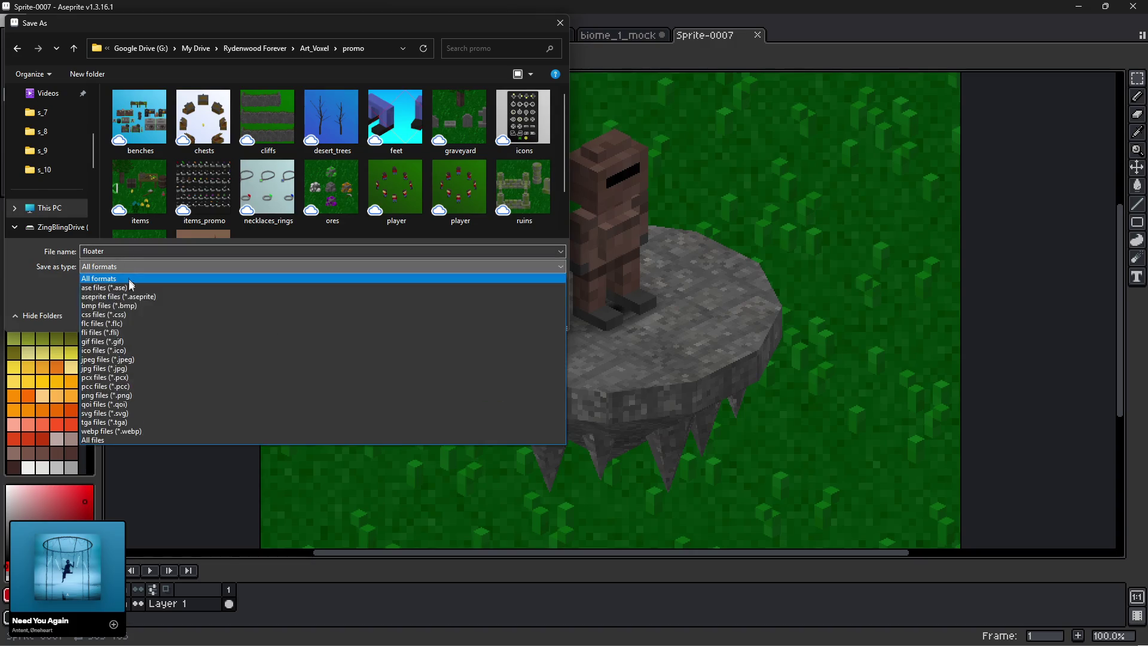
click(119, 396)
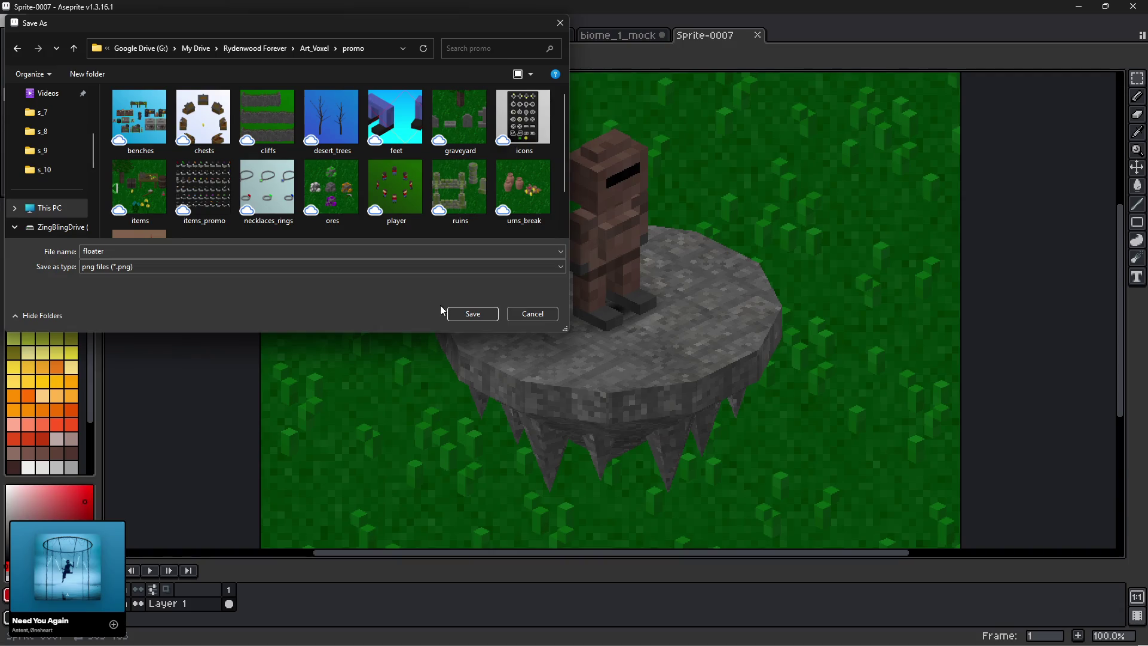
click(472, 315)
scroll(622, 317, down, 1)
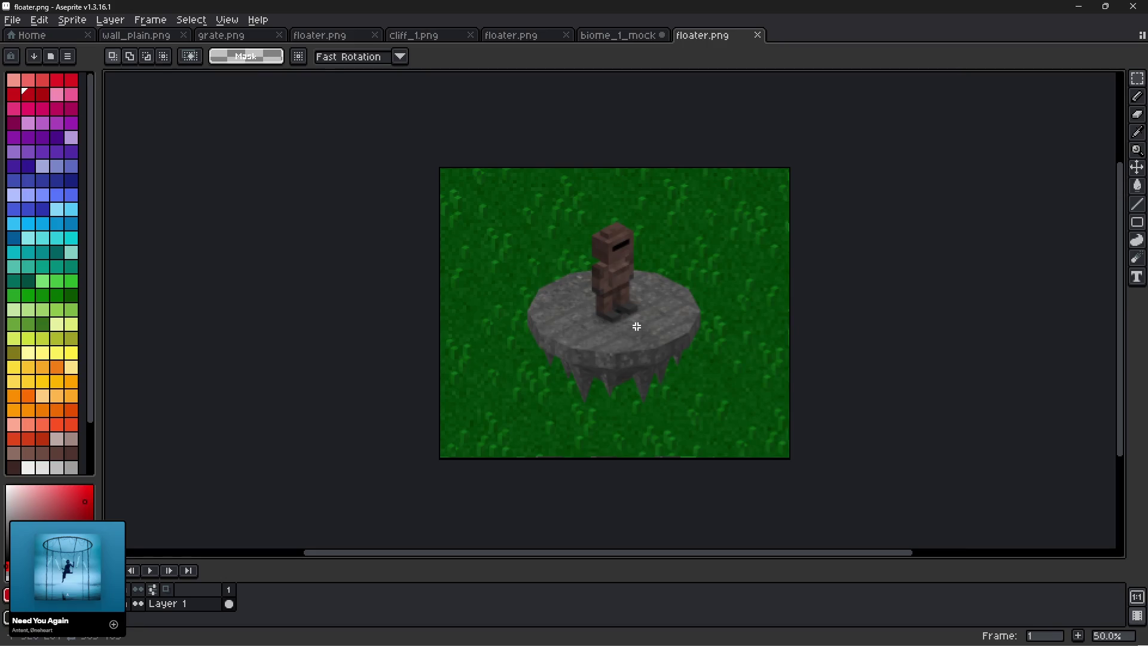
Switch to the floater.png tab showing the 290×230 bare stone island sprite.
scroll(643, 317, up, 1)
scroll(652, 293, down, 1)
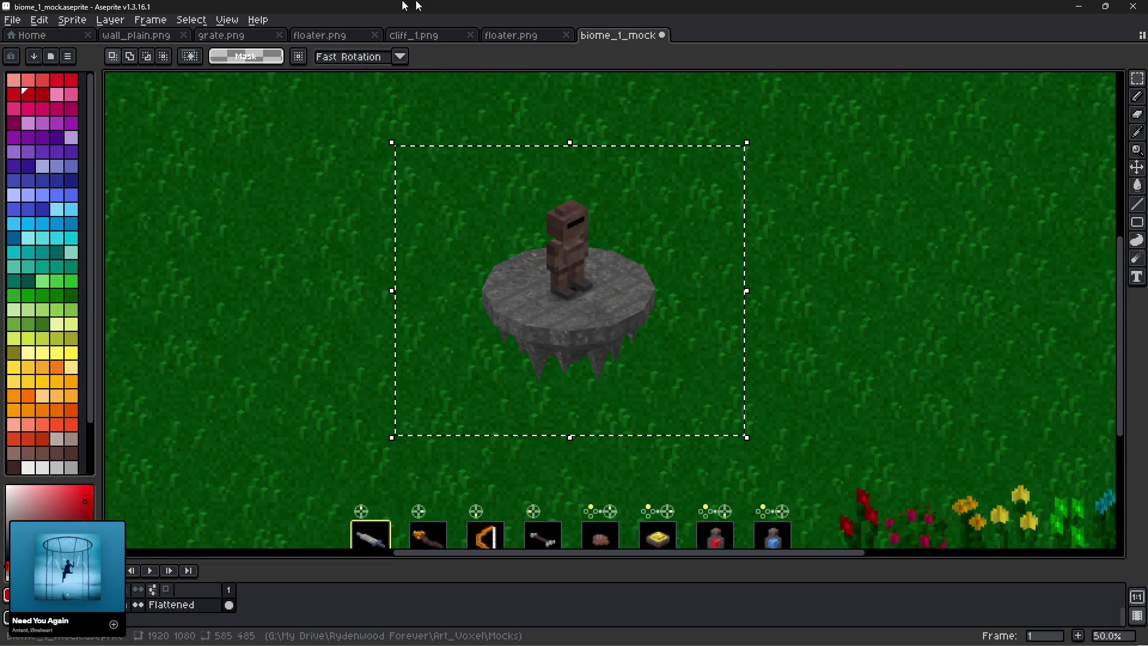
click(507, 37)
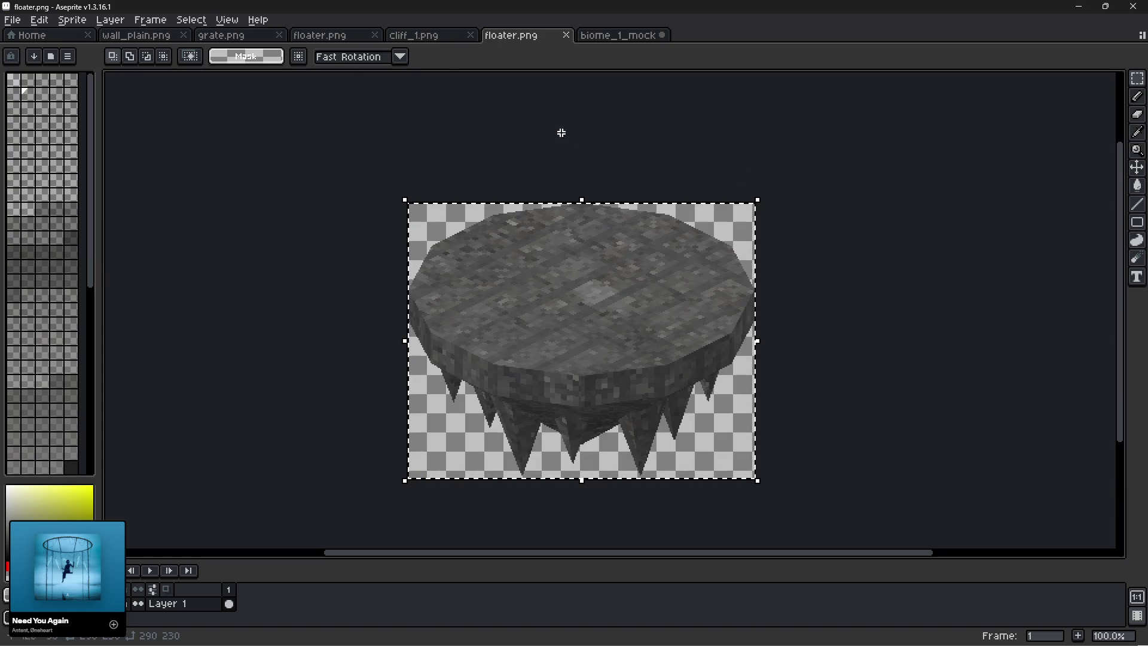
Trial-shrink the island sprite to 90%, undo it, and reopen Sprite Size.
click(72, 19)
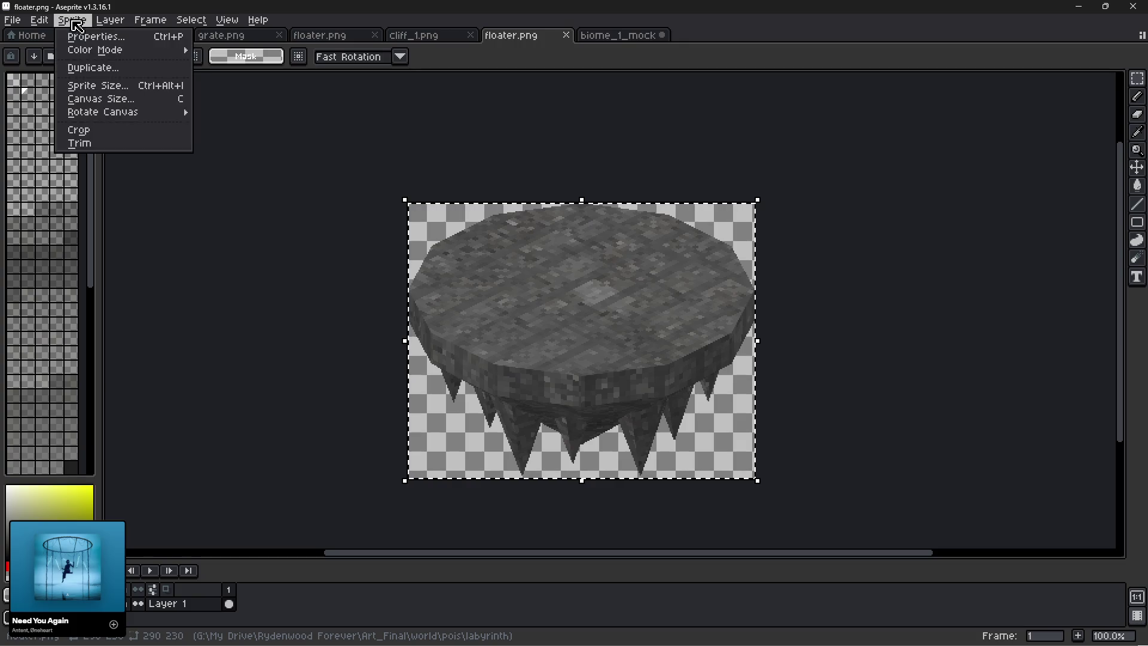
click(108, 85)
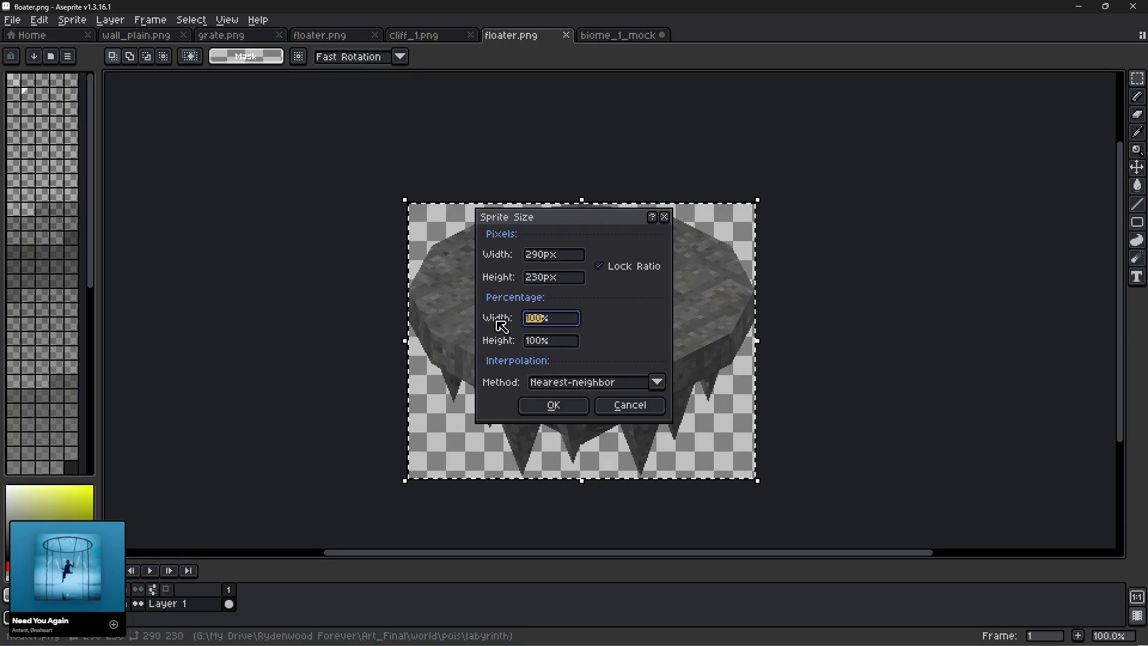
click(551, 404)
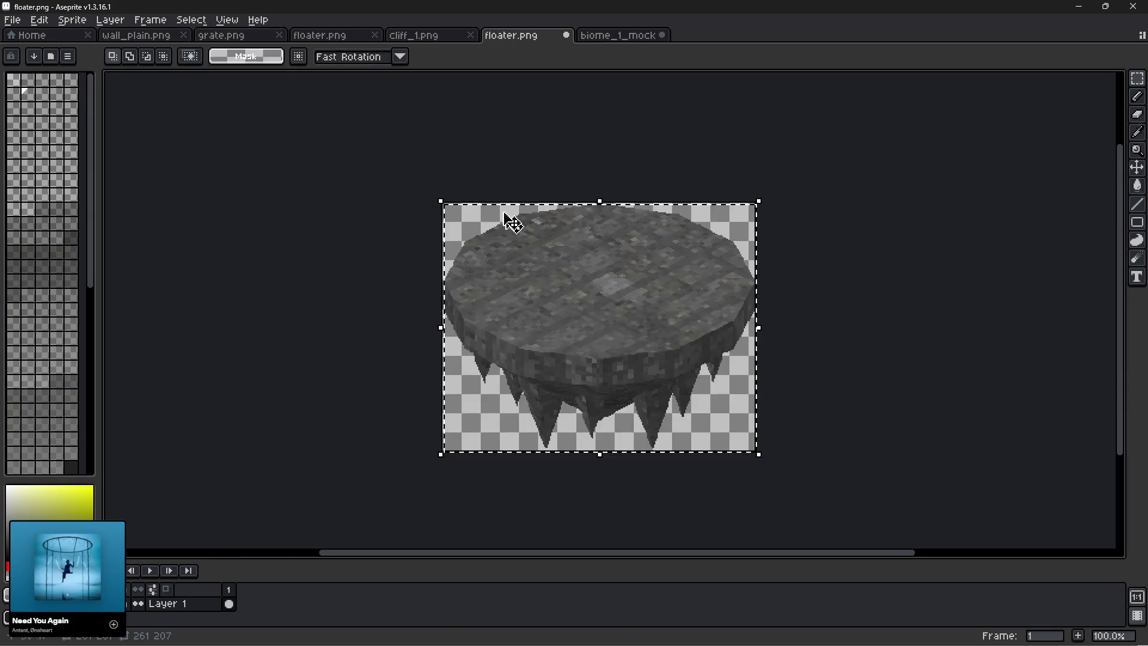
key(ctrl+z)
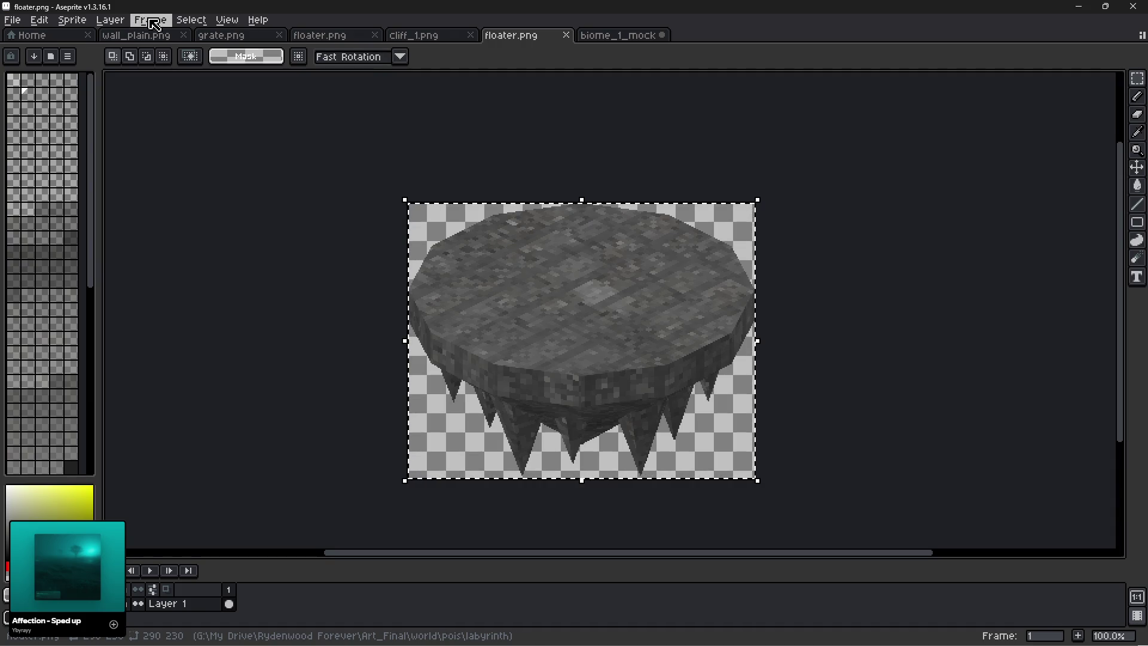
click(77, 24)
click(97, 85)
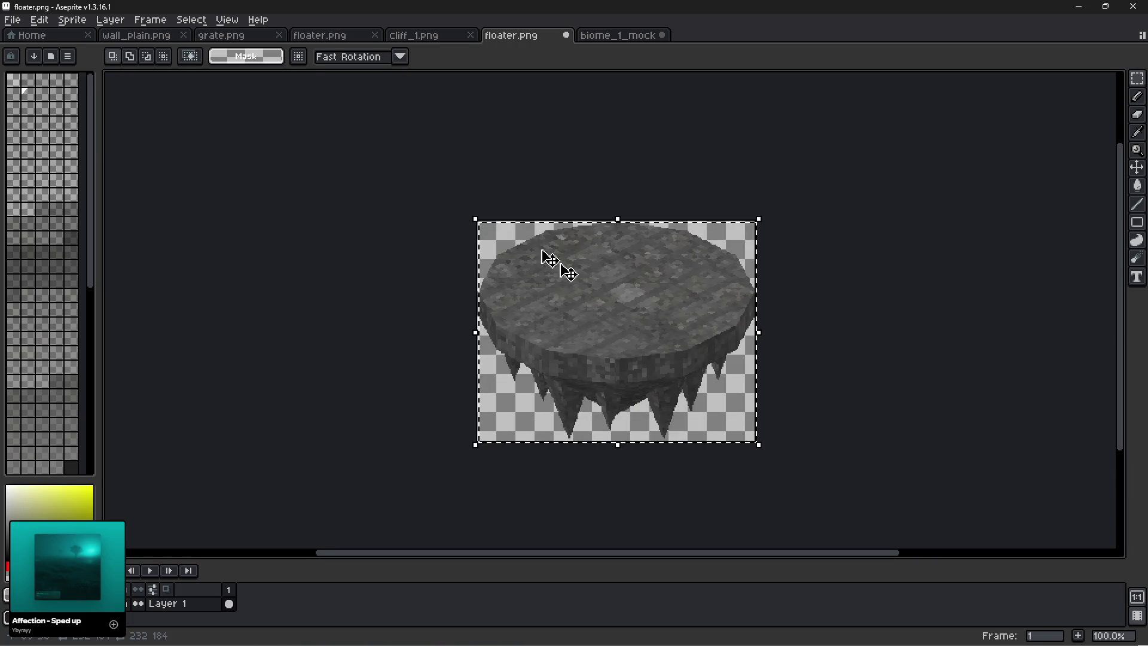
Turn the island solid black with Hue/Saturation lightness at -100.
key(ctrl+u)
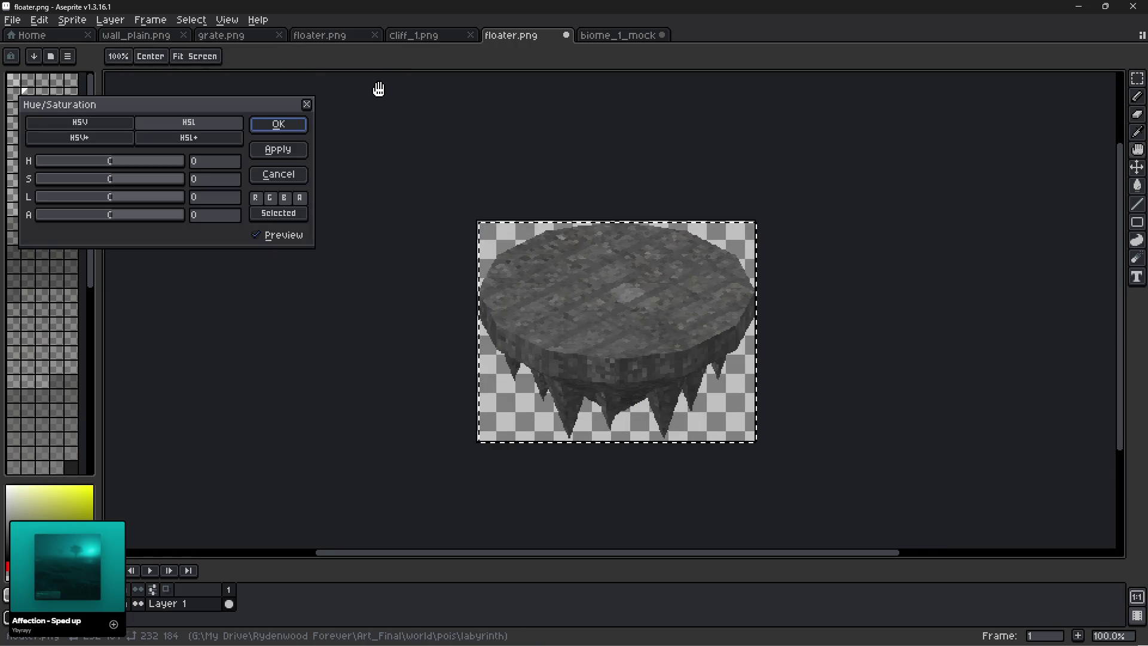
drag(123, 198, 39, 212)
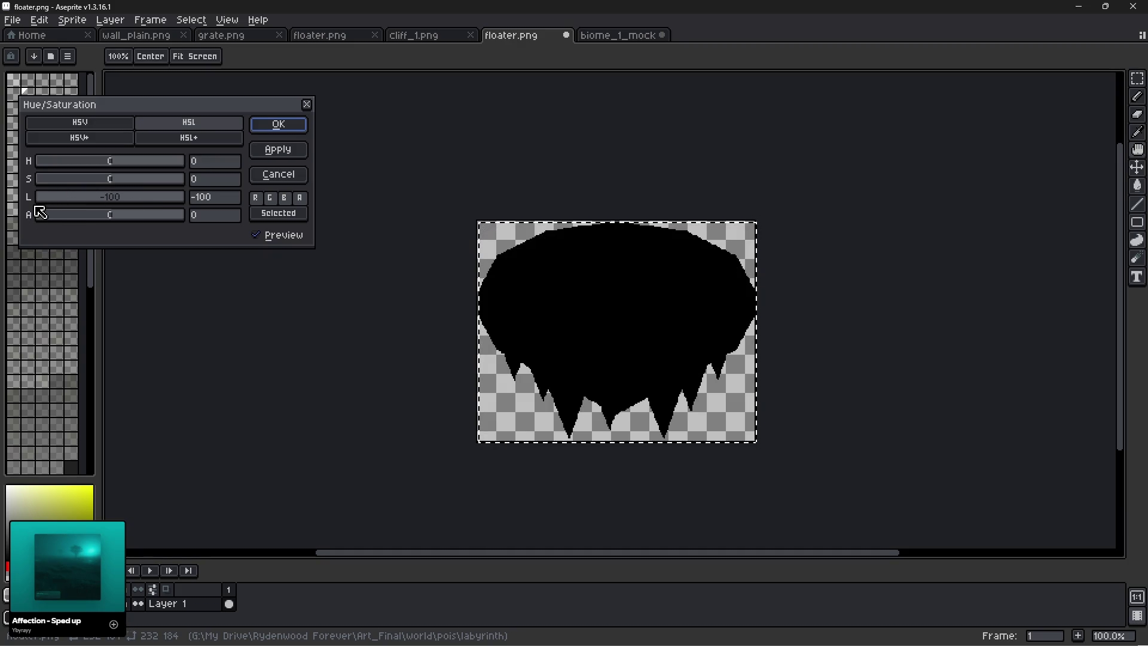
click(279, 124)
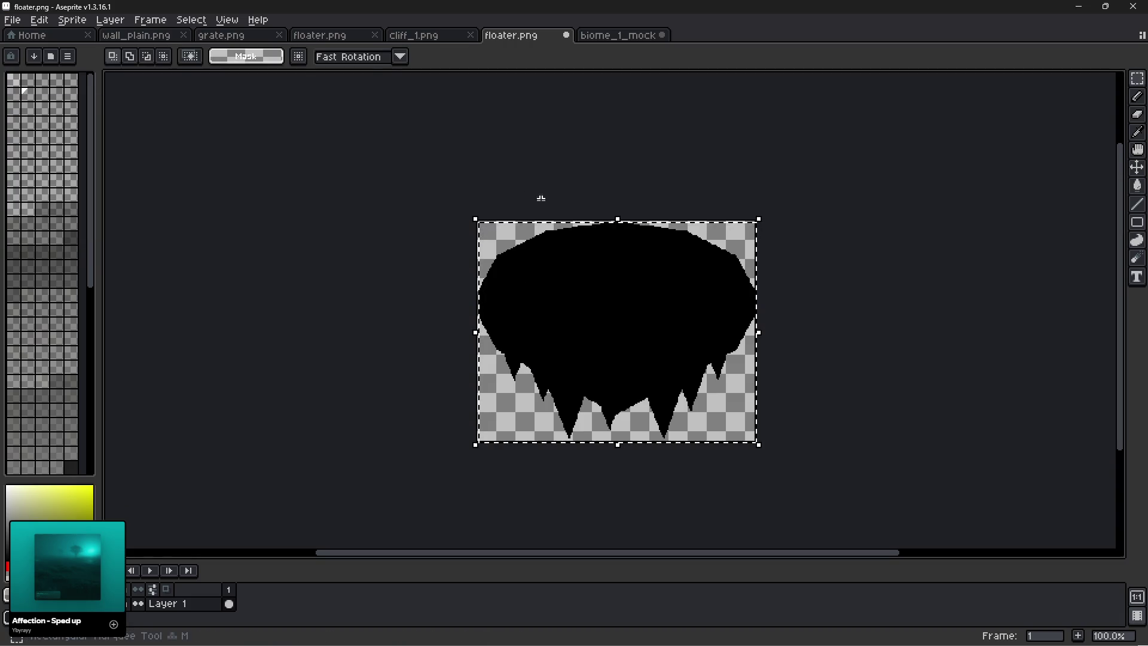
Enlarge the canvas to 400×400 and clear the selection around the silhouette.
click(84, 23)
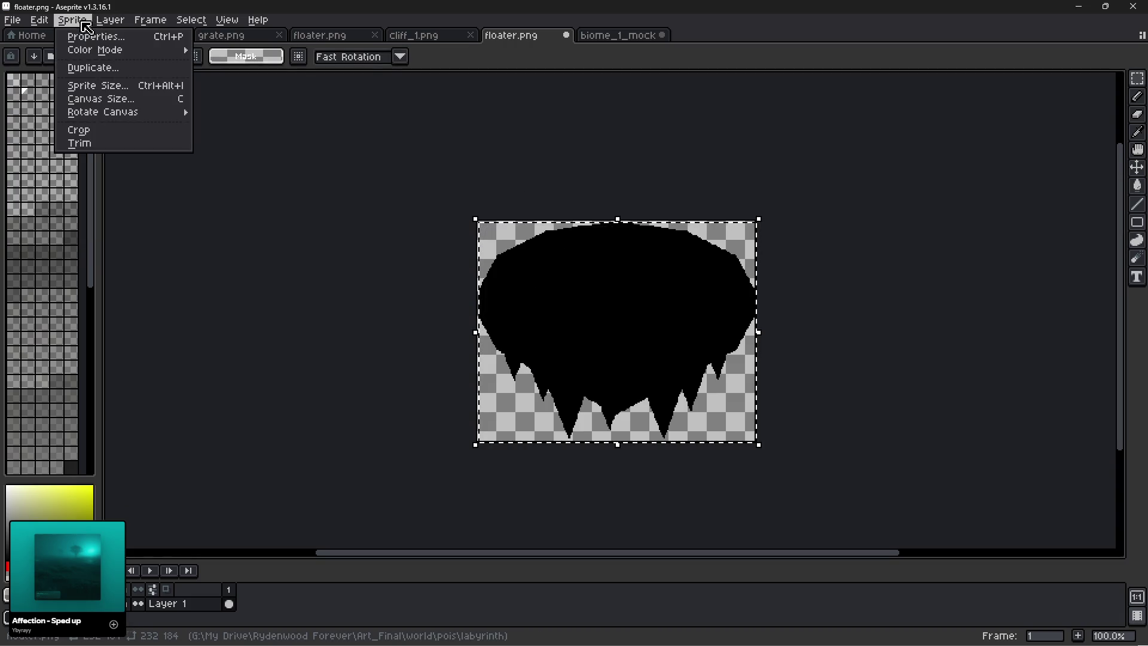
click(101, 99)
text(4)
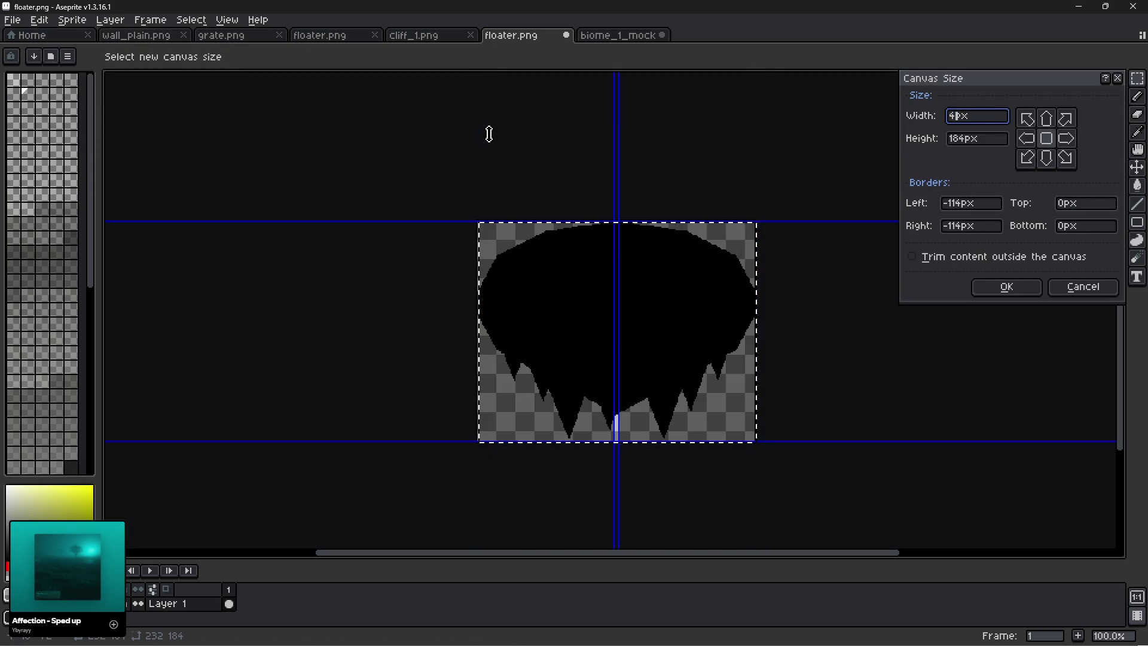
text(00)
key(Tab)
text(400)
key(Return)
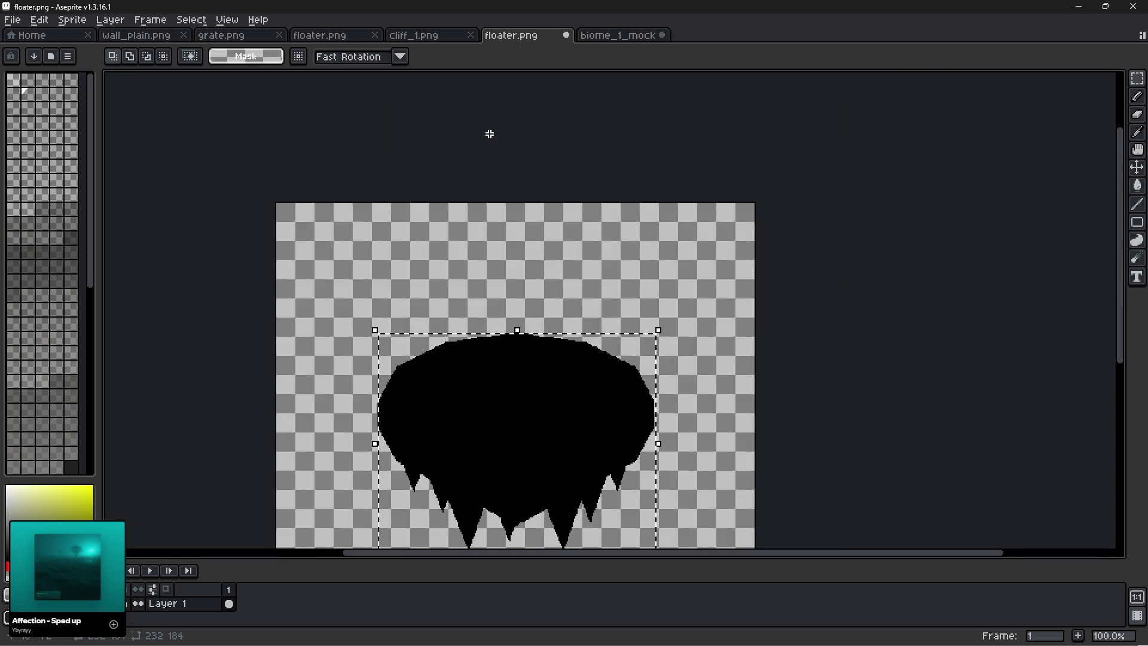
drag(789, 357, 816, 241)
key(ctrl+d)
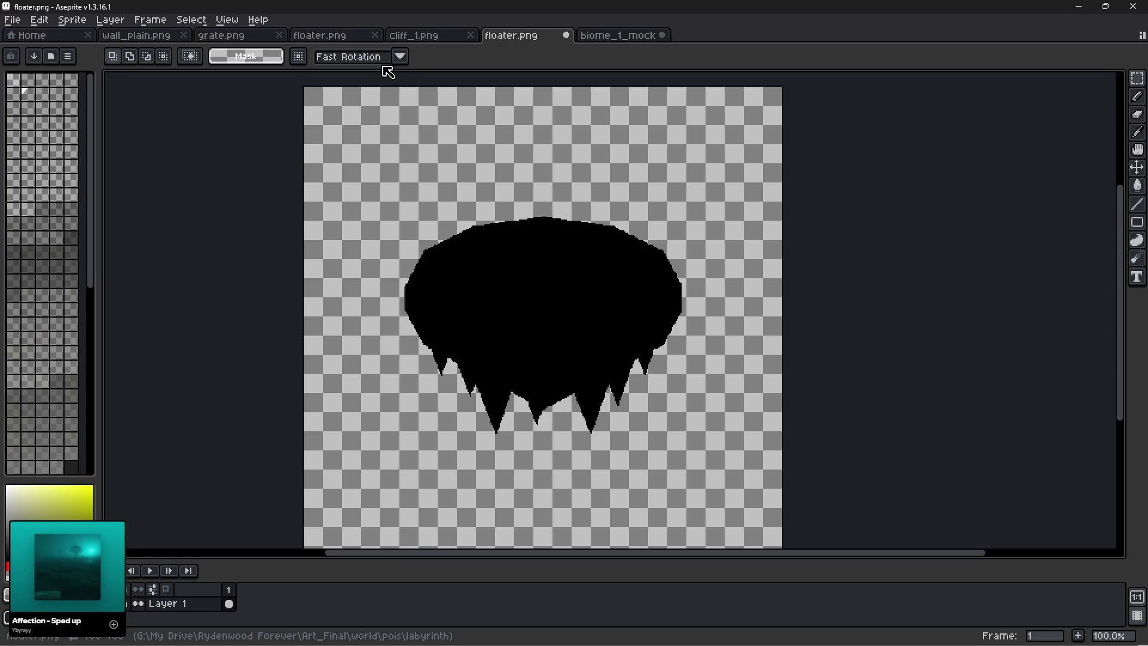
Preview Convolution Matrix blurs, apply blur-9x9, then undo it.
key(F9)
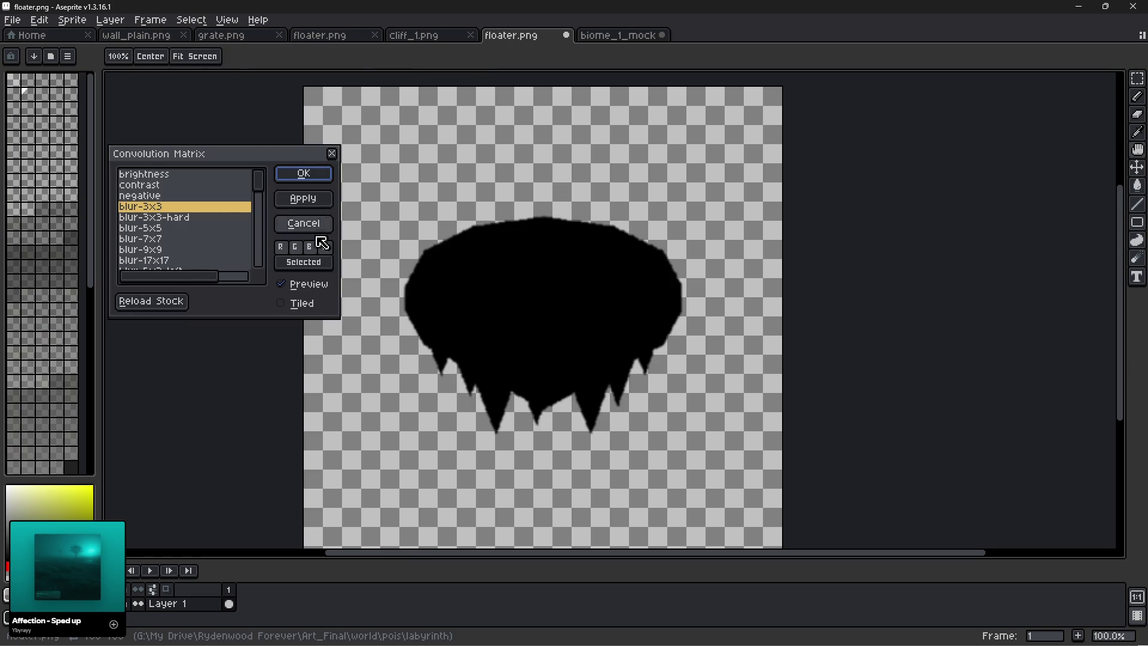
click(176, 238)
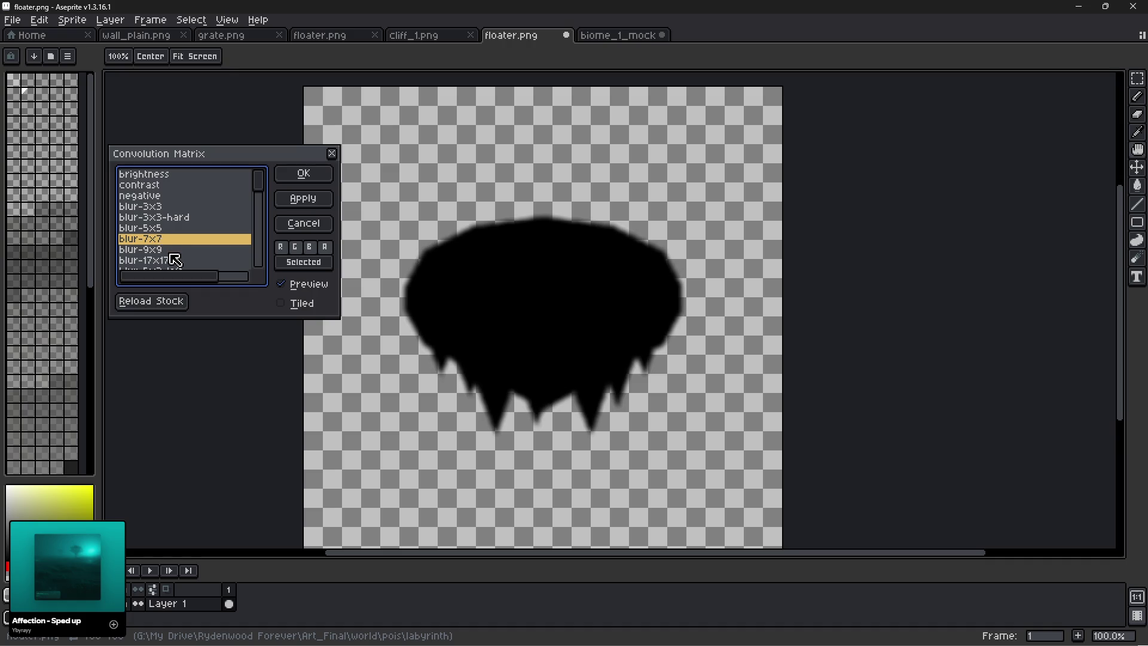
click(169, 251)
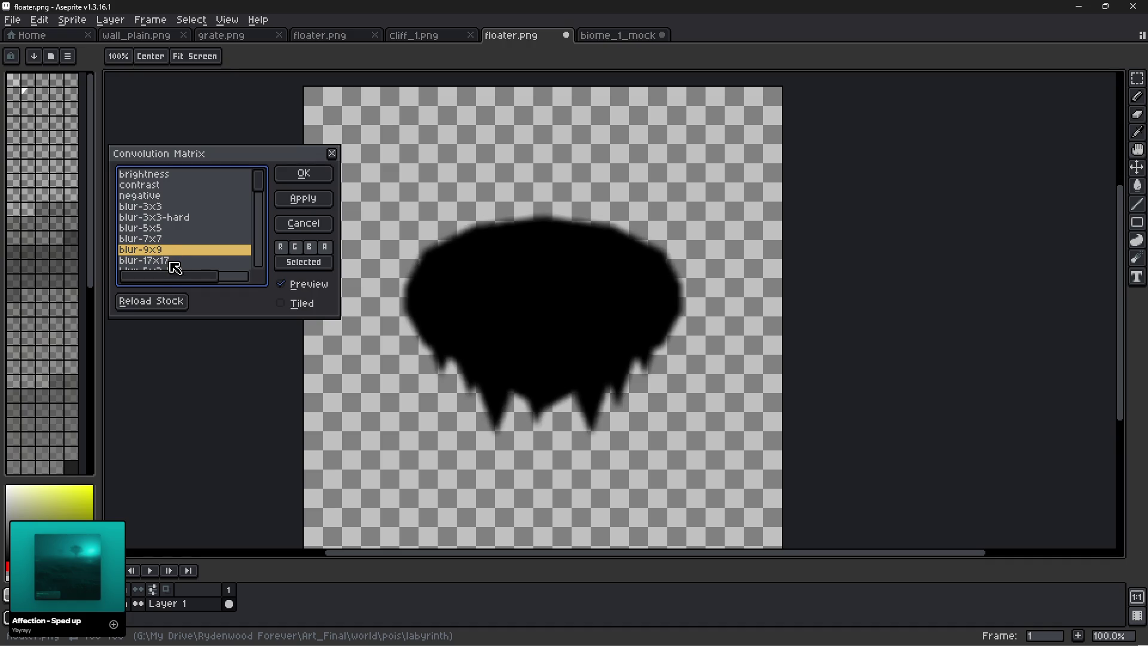
click(173, 262)
click(167, 251)
click(304, 174)
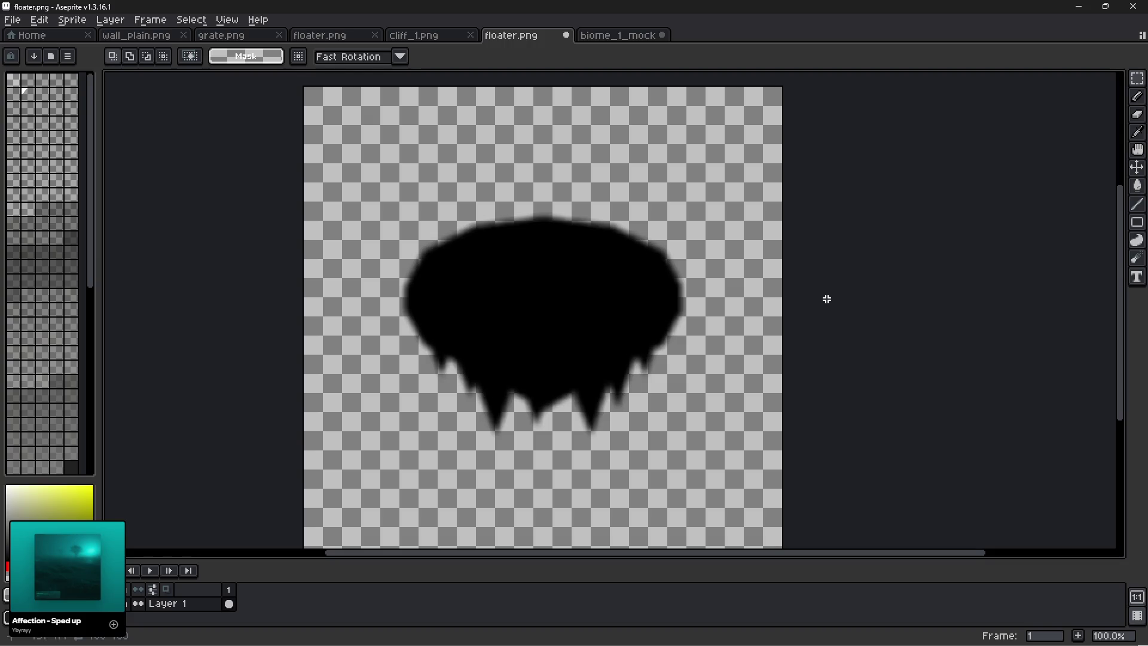
key(ctrl+z)
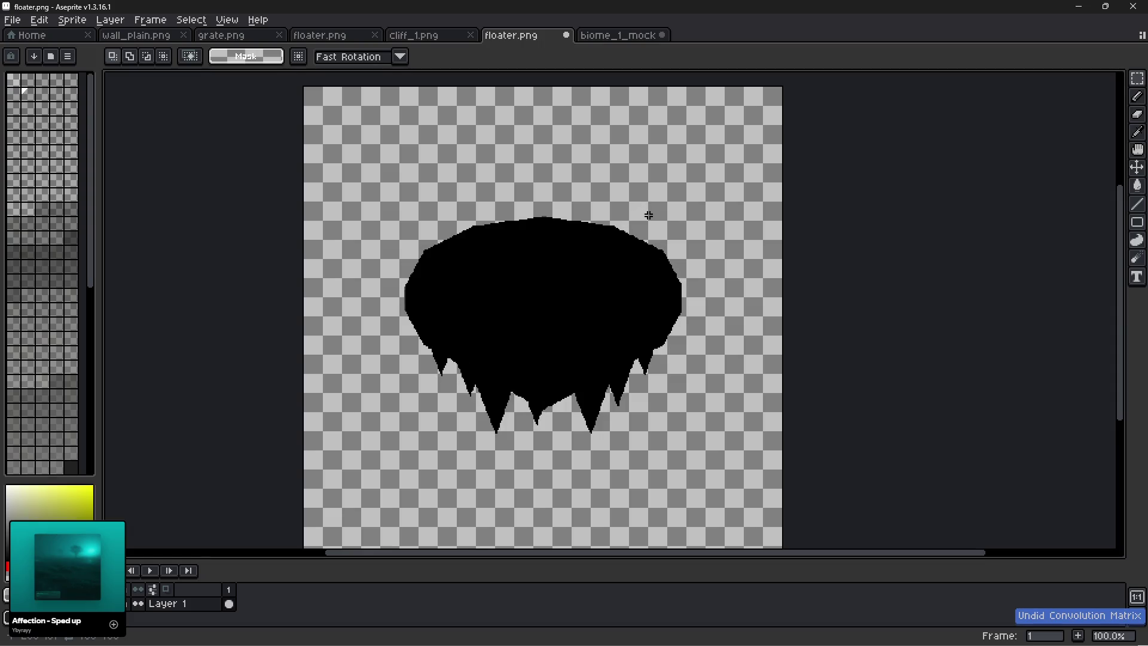
Revert to the original island, enlarge the canvas to 400×400, and deselect.
key(ctrl+z)
key(ctrl+z)
key(ctrl+z)
key(ctrl+z)
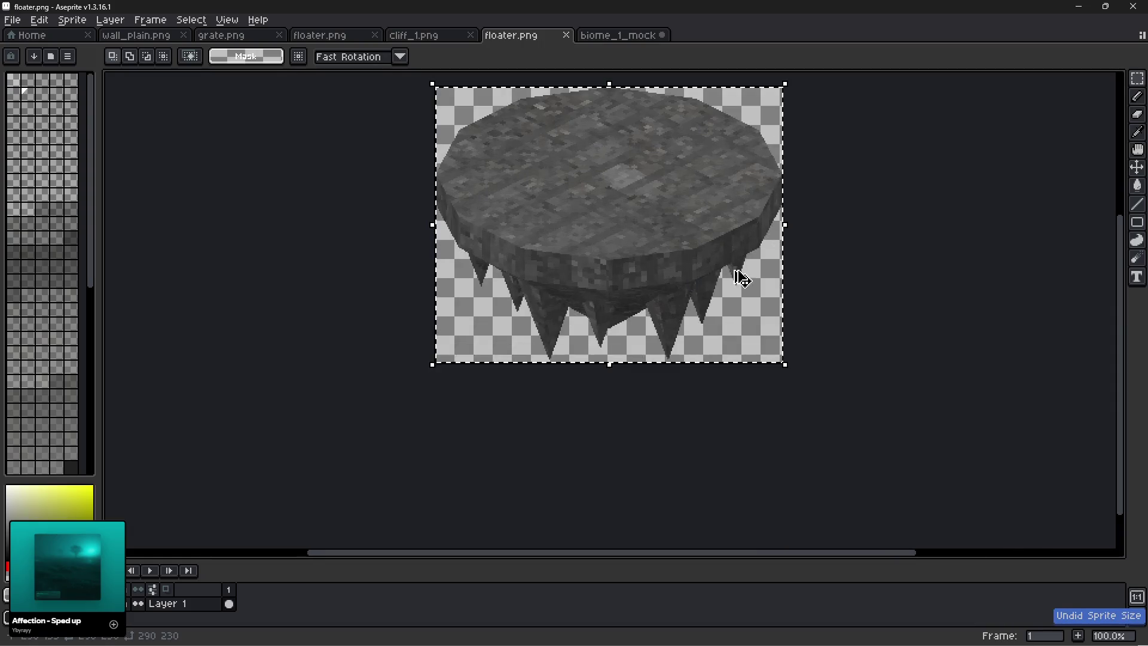
click(72, 20)
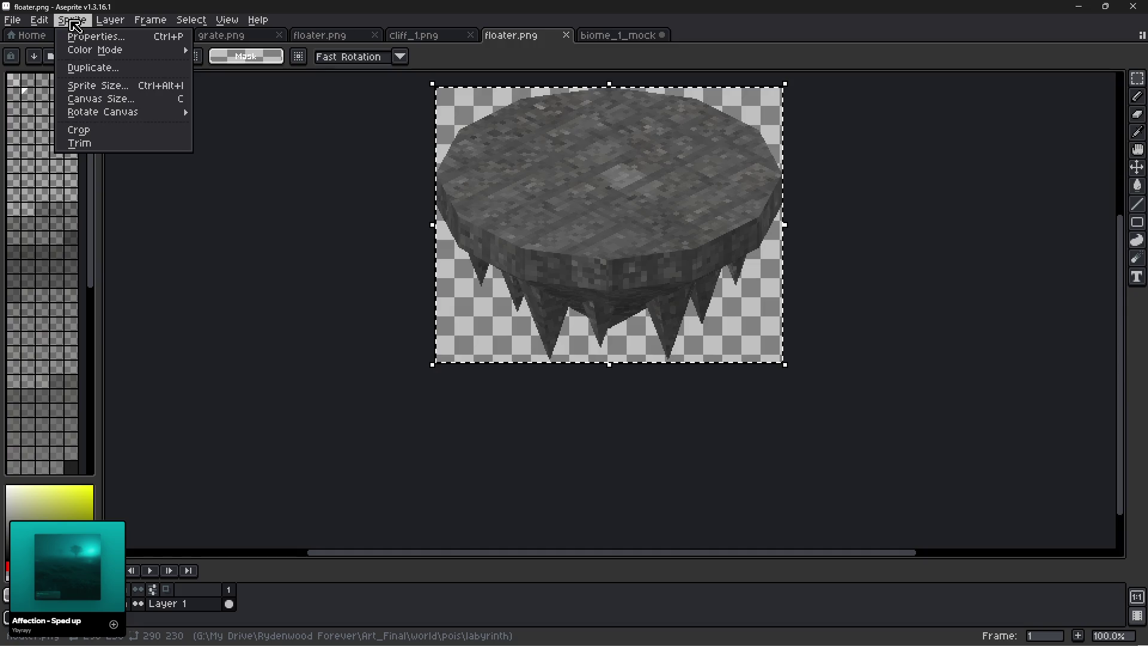
click(96, 99)
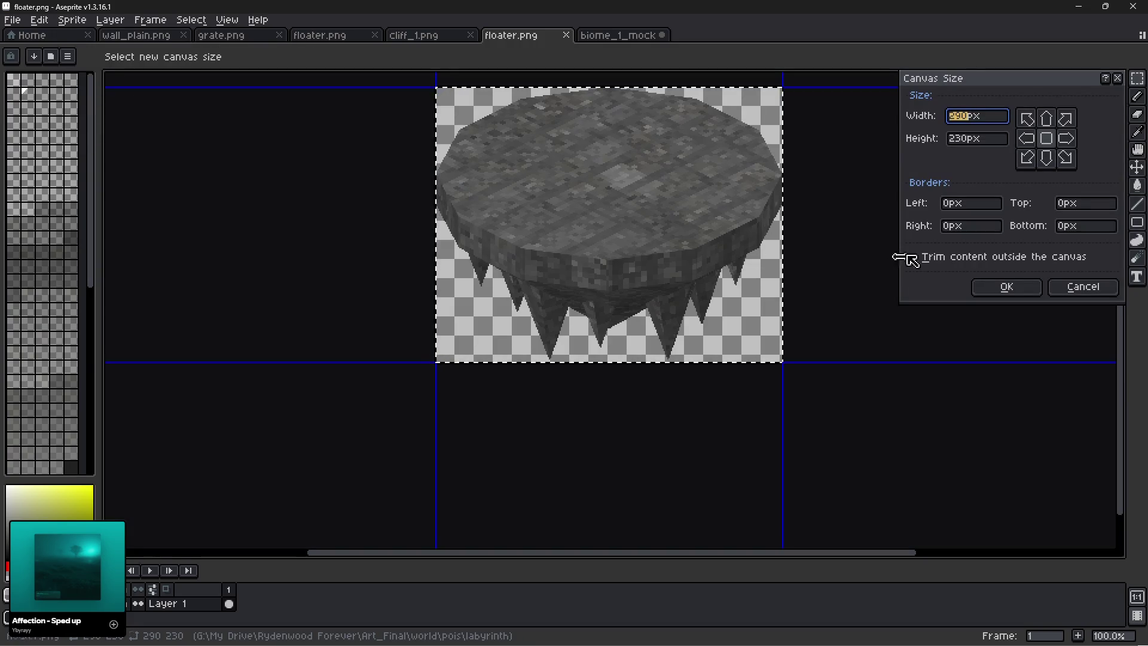
text(400)
key(Tab)
text(400)
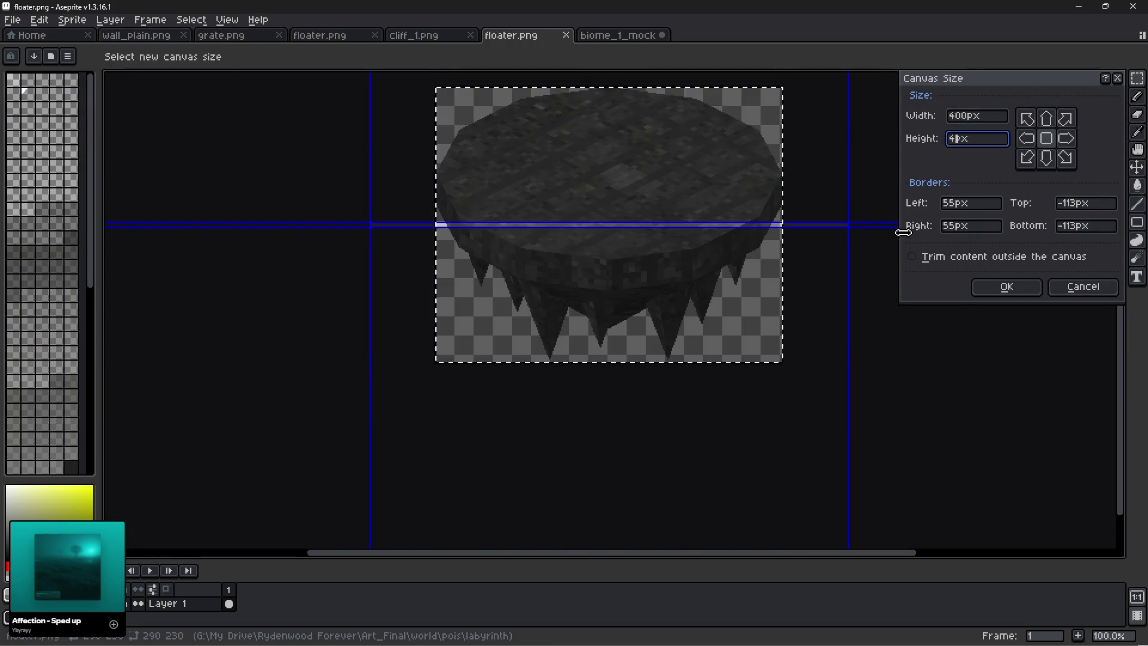
key(Return)
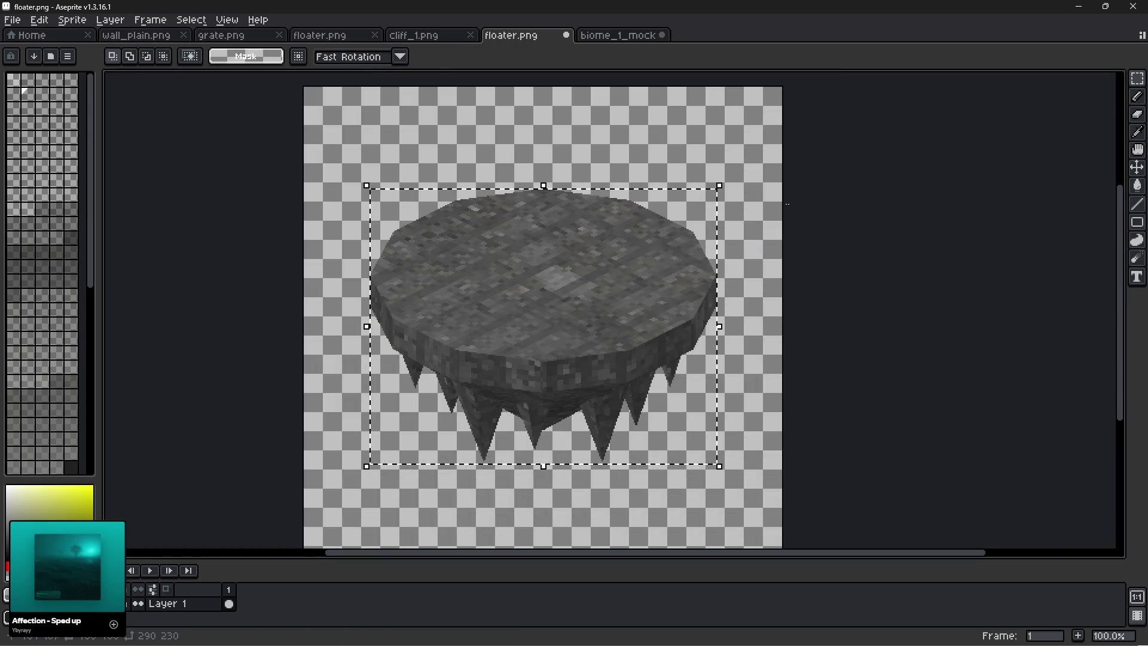
key(ctrl+d)
Darken the island to solid black with lightness -100.
key(ctrl+u)
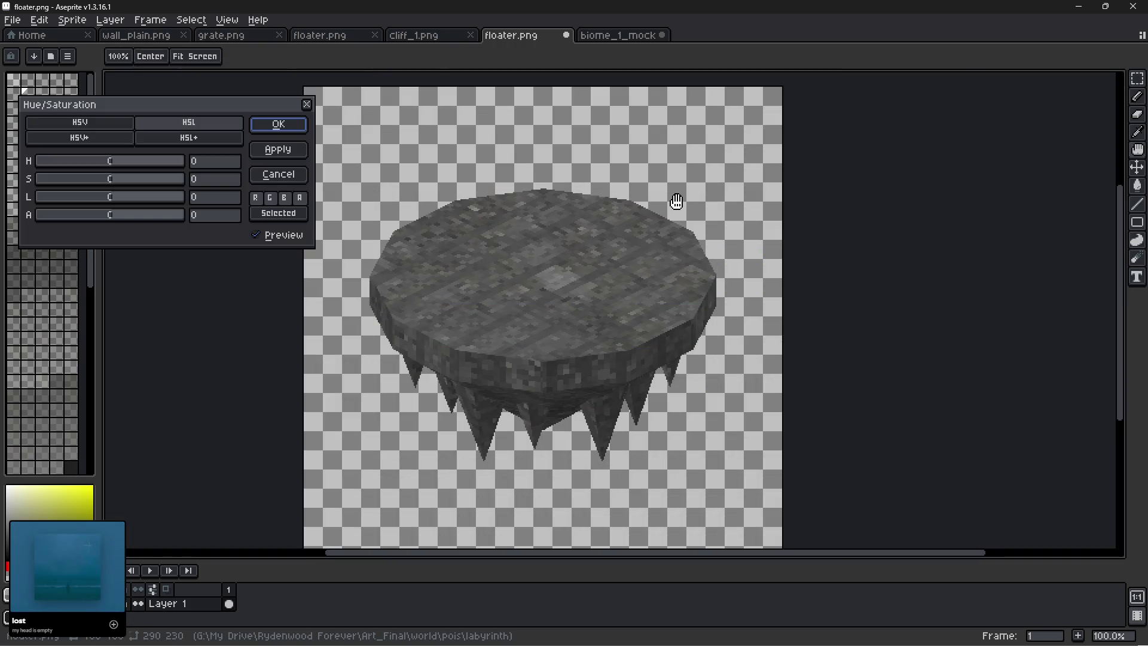
drag(116, 206, 20, 209)
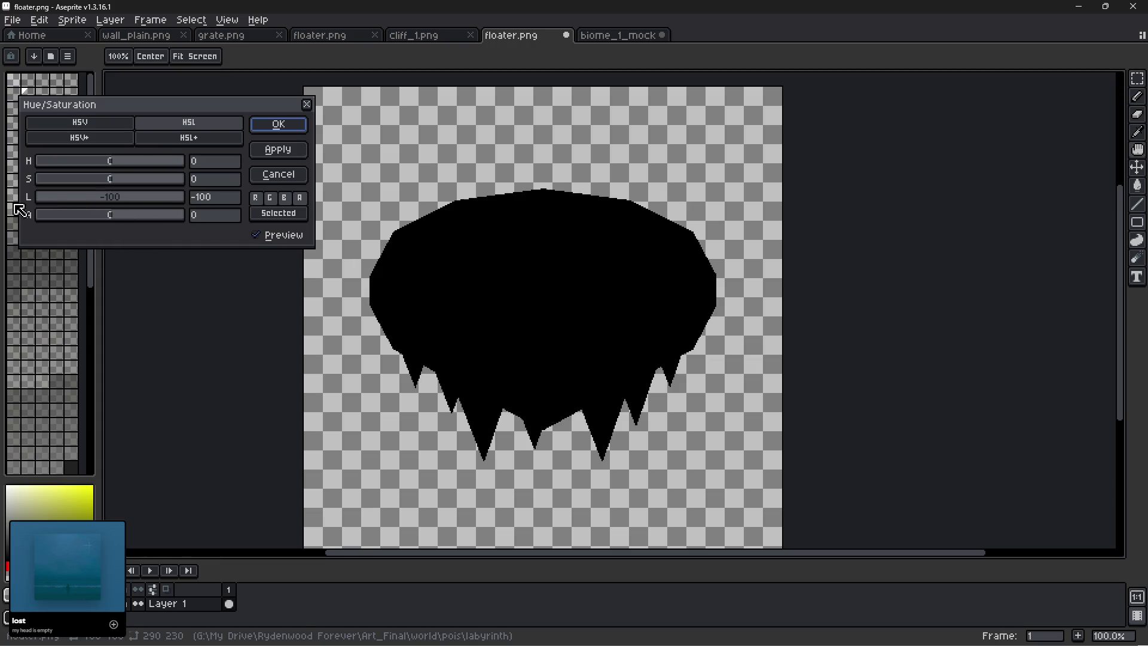
click(277, 124)
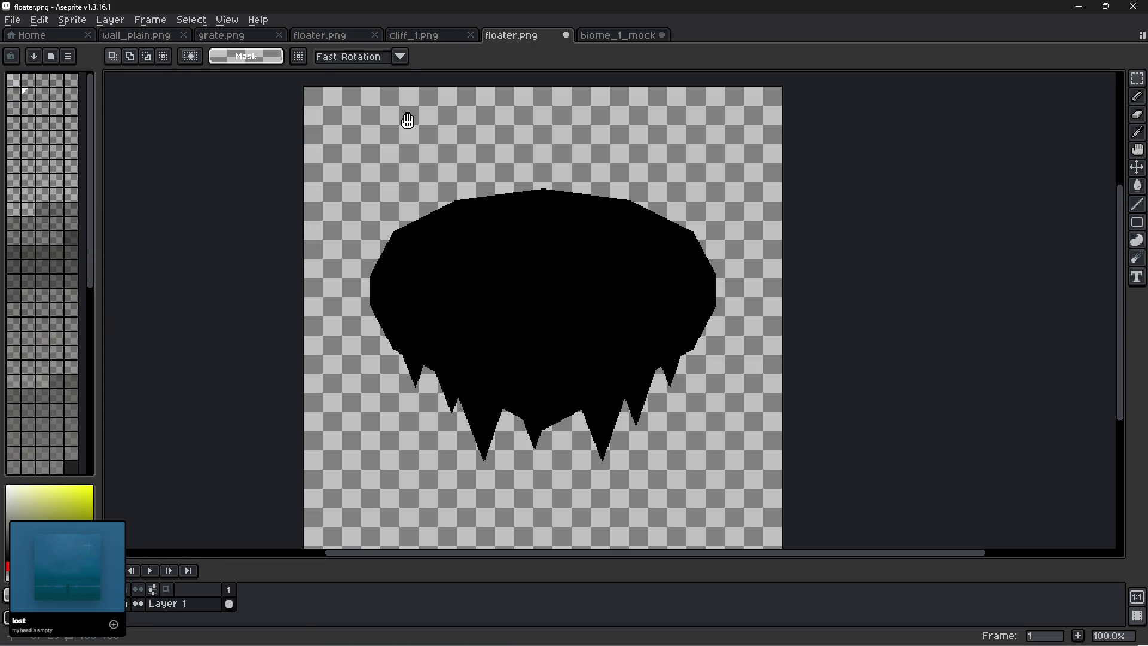
Blur the black silhouette with the blur-9x9 convolution matrix.
key(F9)
click(304, 173)
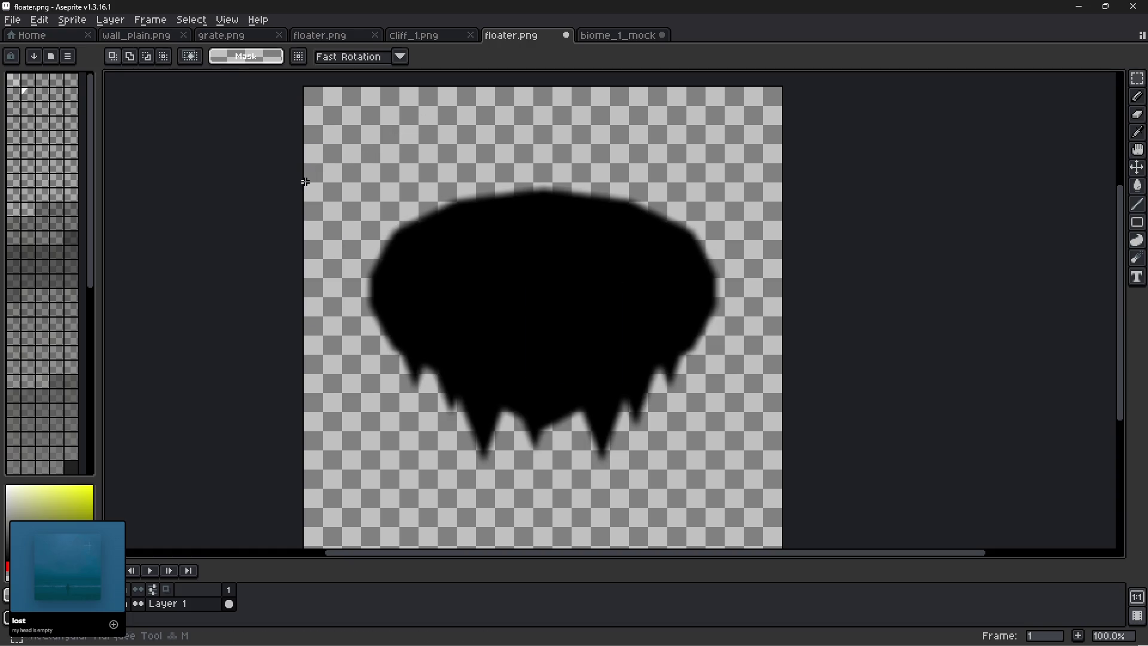
scroll(552, 431, up, 2)
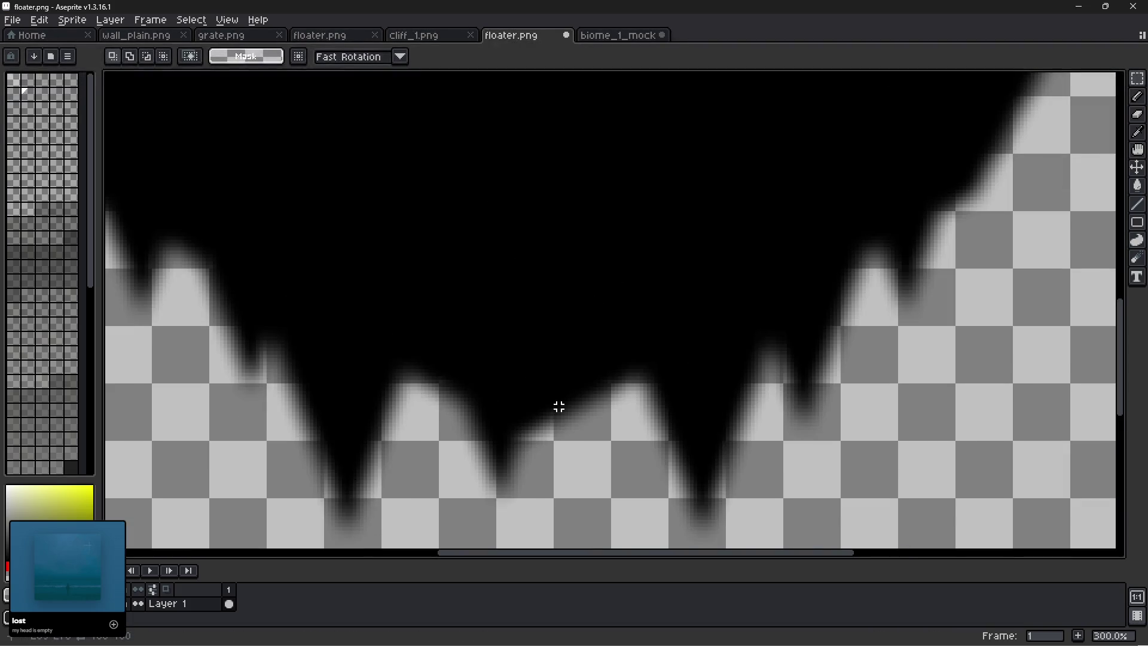
scroll(551, 430, down, 3)
scroll(557, 412, up, 1)
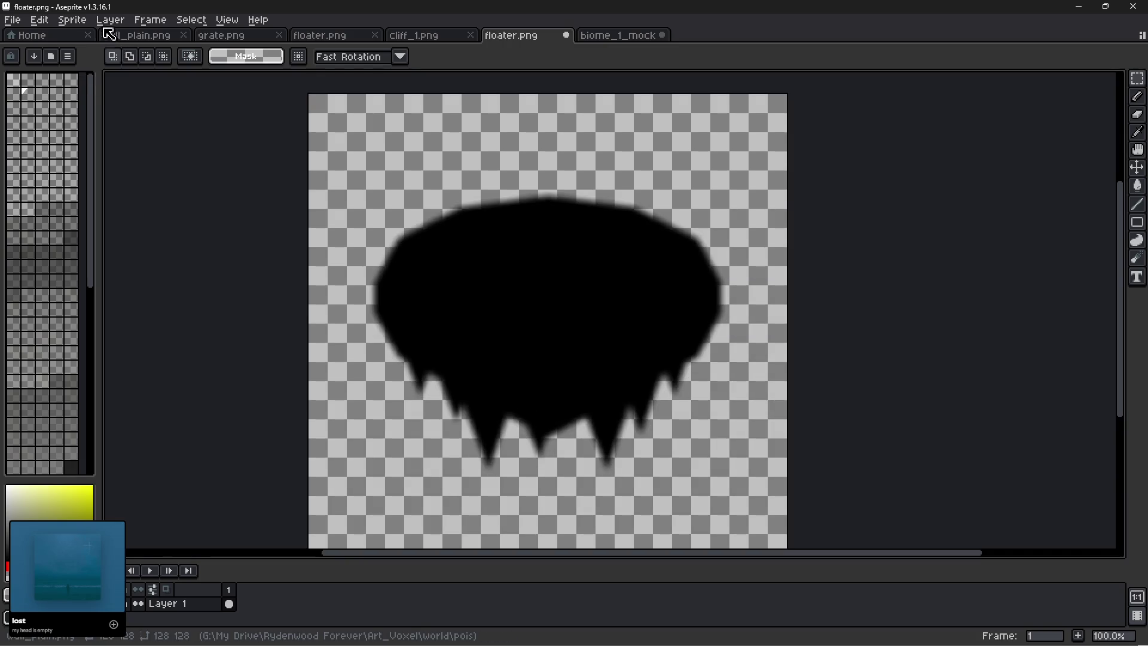
Trim the sprite tightly to the blurred silhouette.
click(72, 20)
click(98, 146)
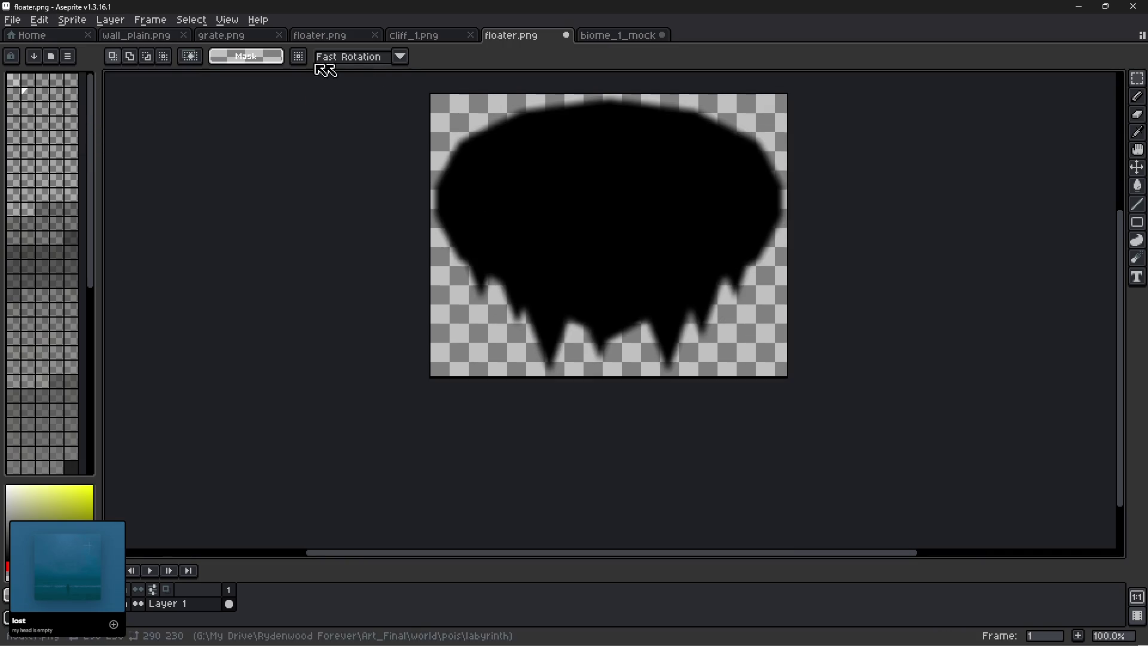
click(11, 19)
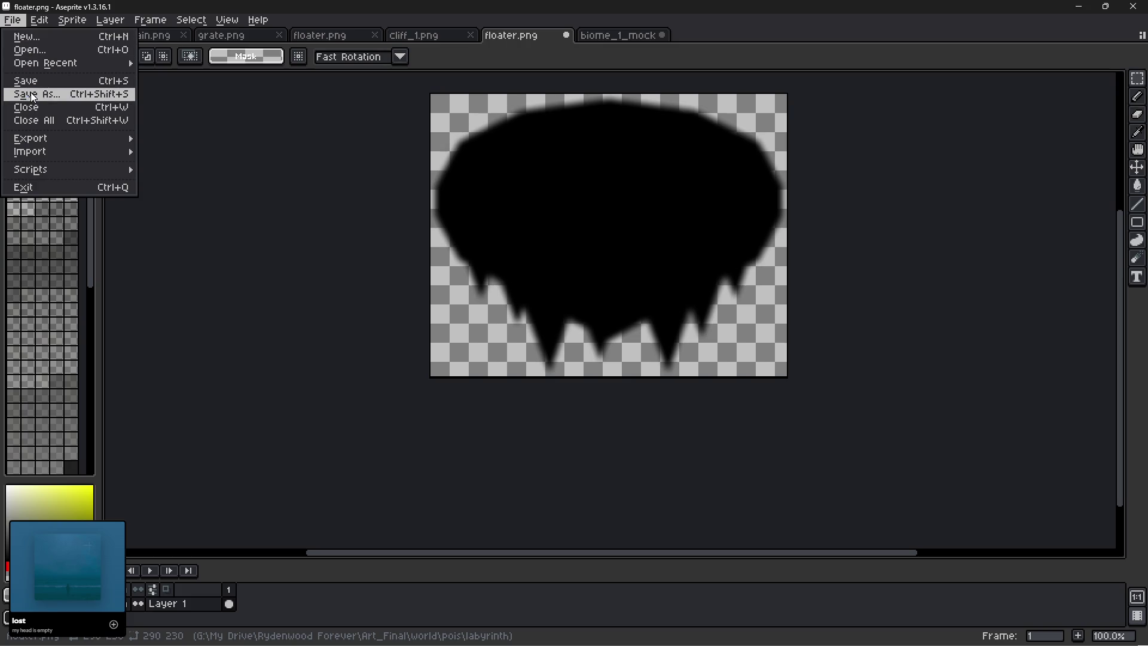
Save the silhouette as floater_shadow.png in the labyrinth folder and close its tab.
click(32, 95)
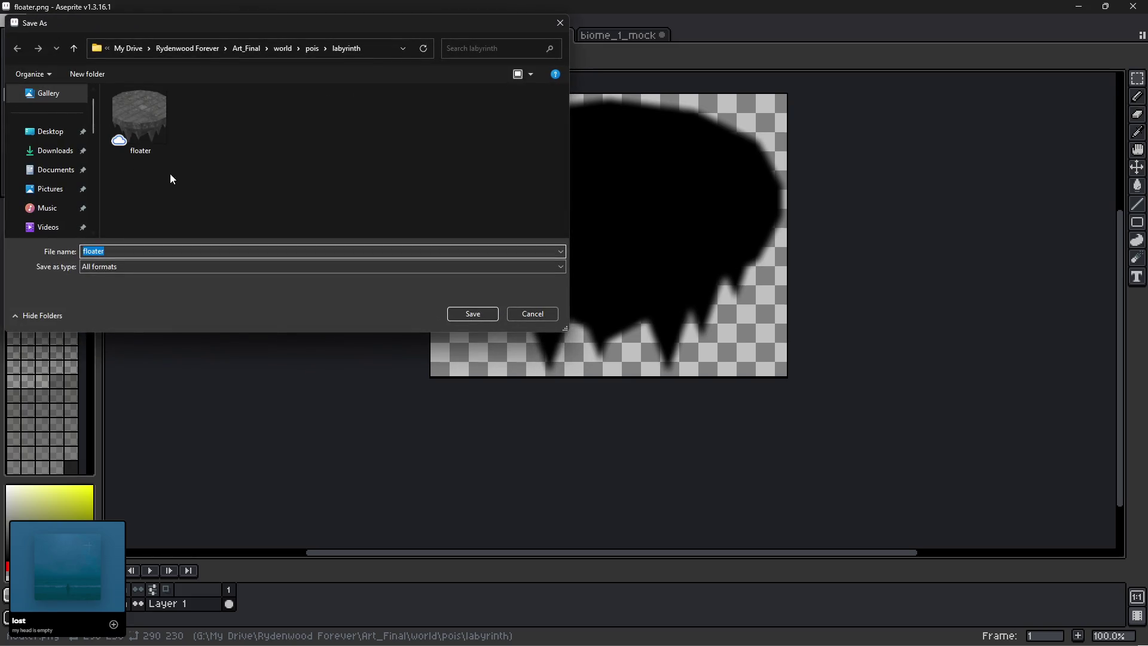
click(152, 117)
click(116, 247)
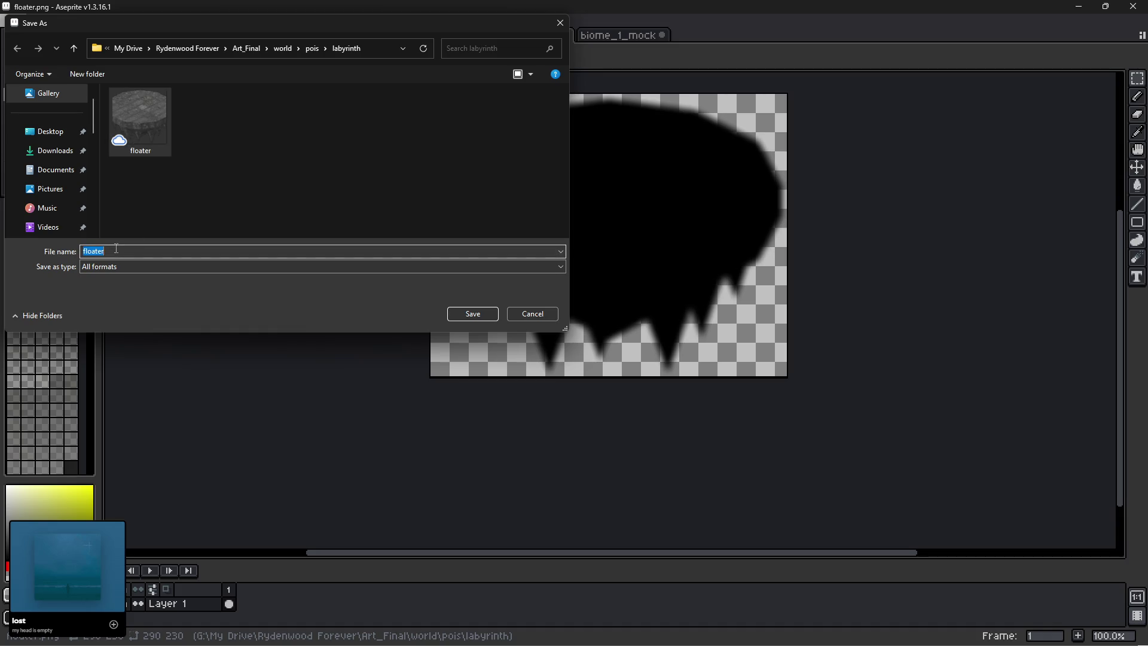
click(119, 250)
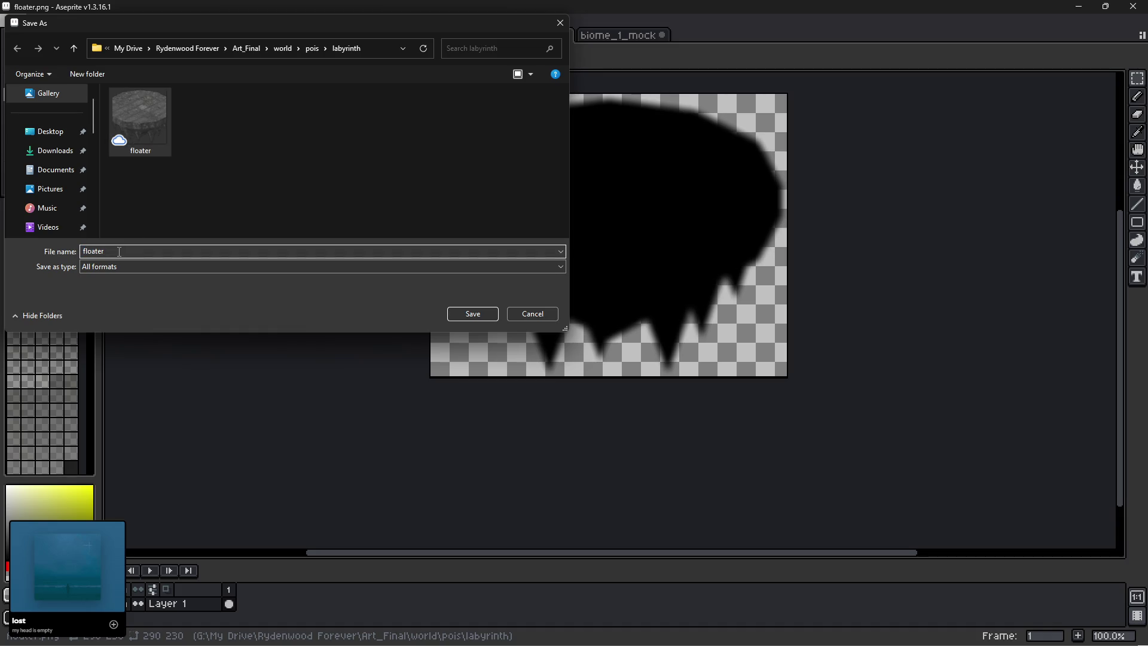
text(_shadow)
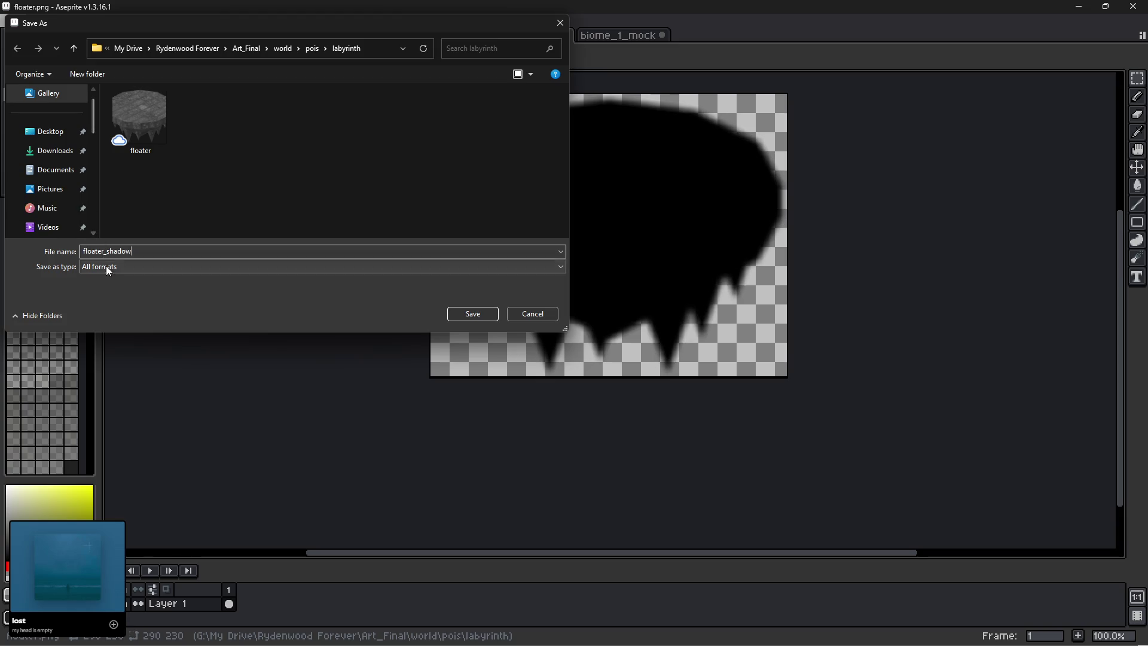
click(106, 266)
click(90, 395)
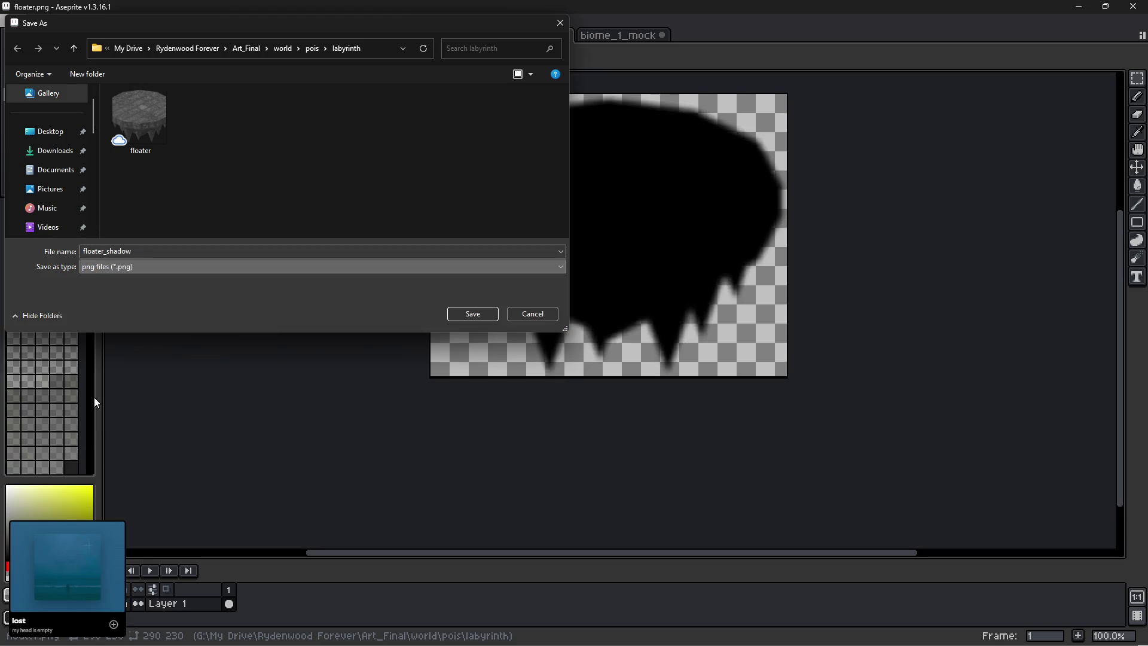
click(476, 314)
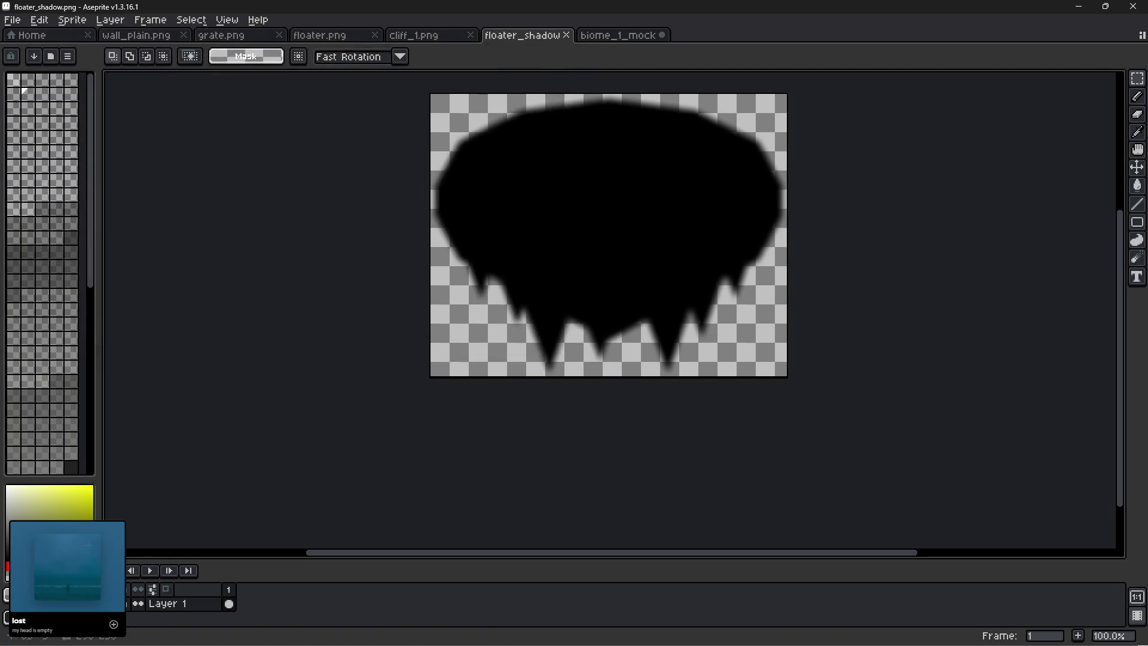
click(566, 35)
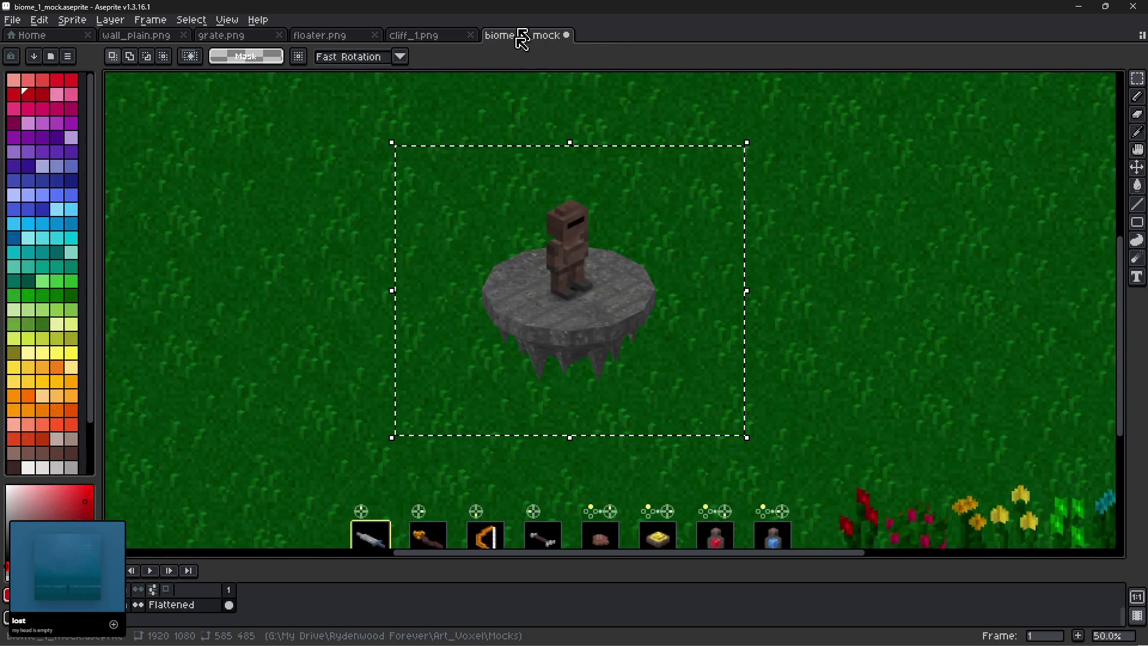
Clear the selection marquee around the player and island in biome_1_mock.
click(807, 309)
key(ctrl+z)
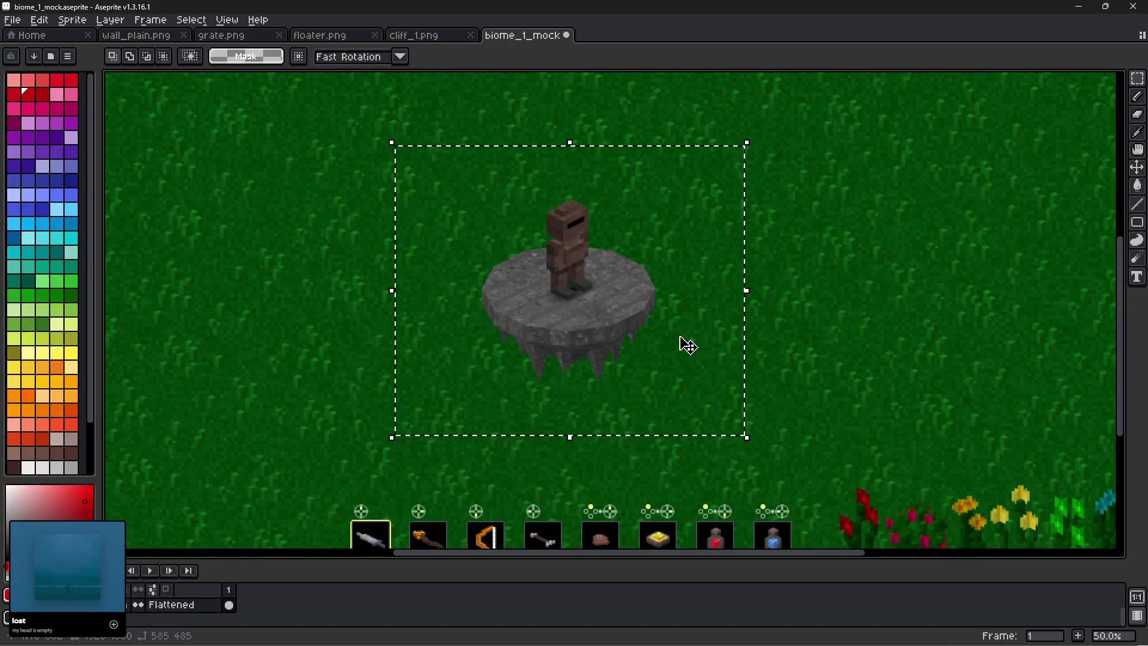
click(805, 336)
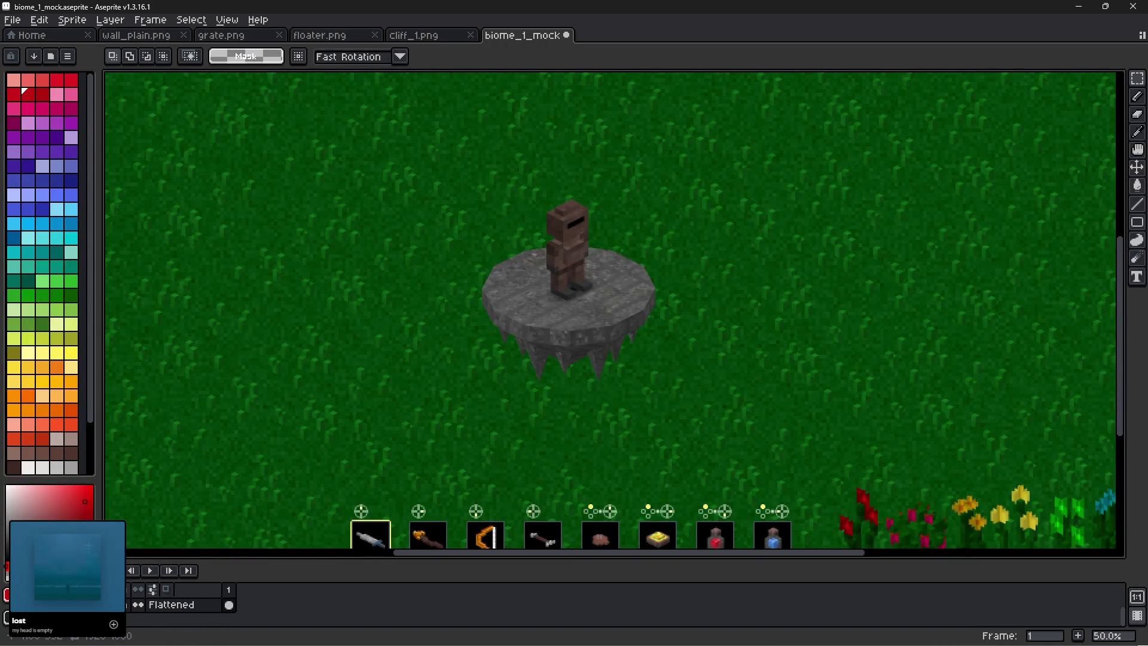
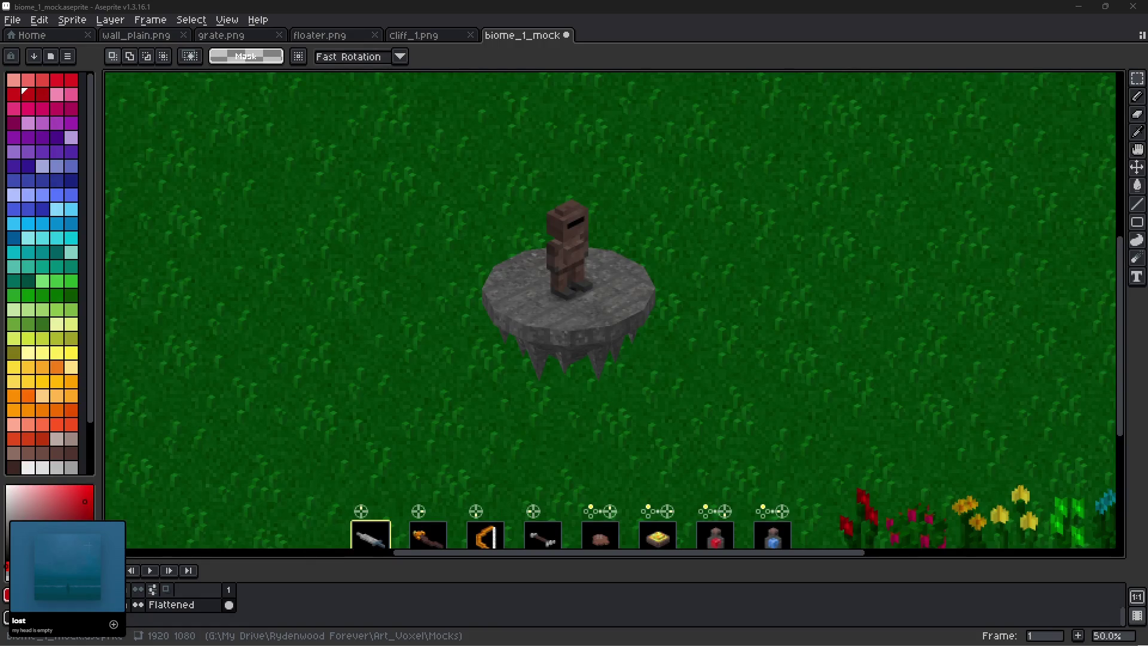
Reopen floater.png in its own tab and set its canvas size to 400 × 400 px.
key(ctrl+shift+t)
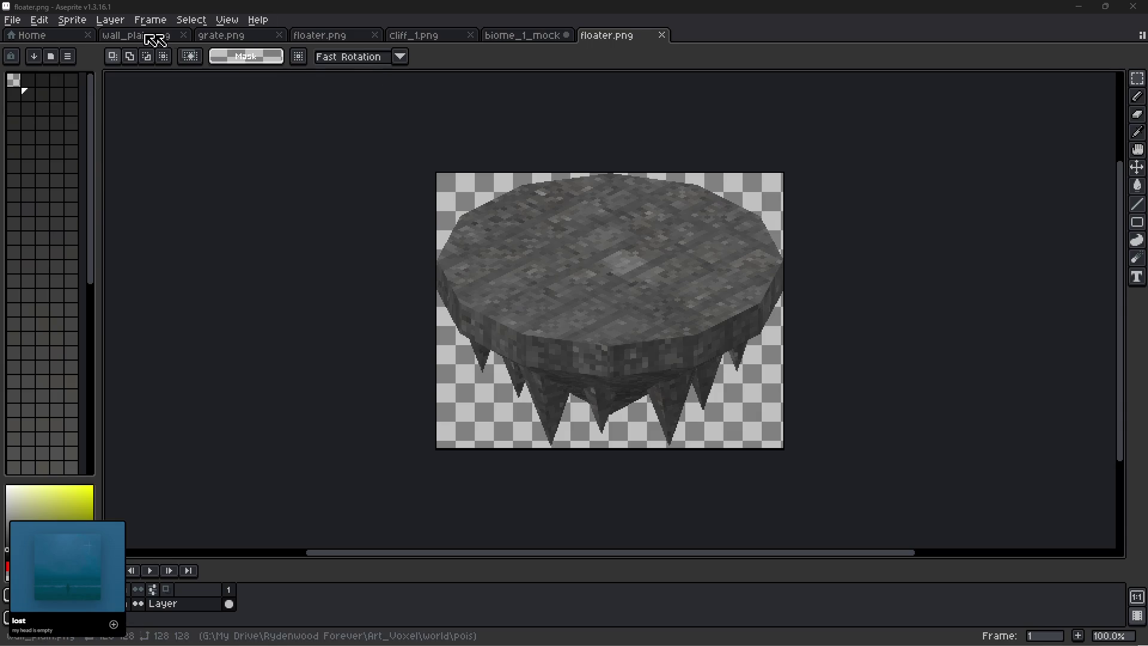
click(75, 20)
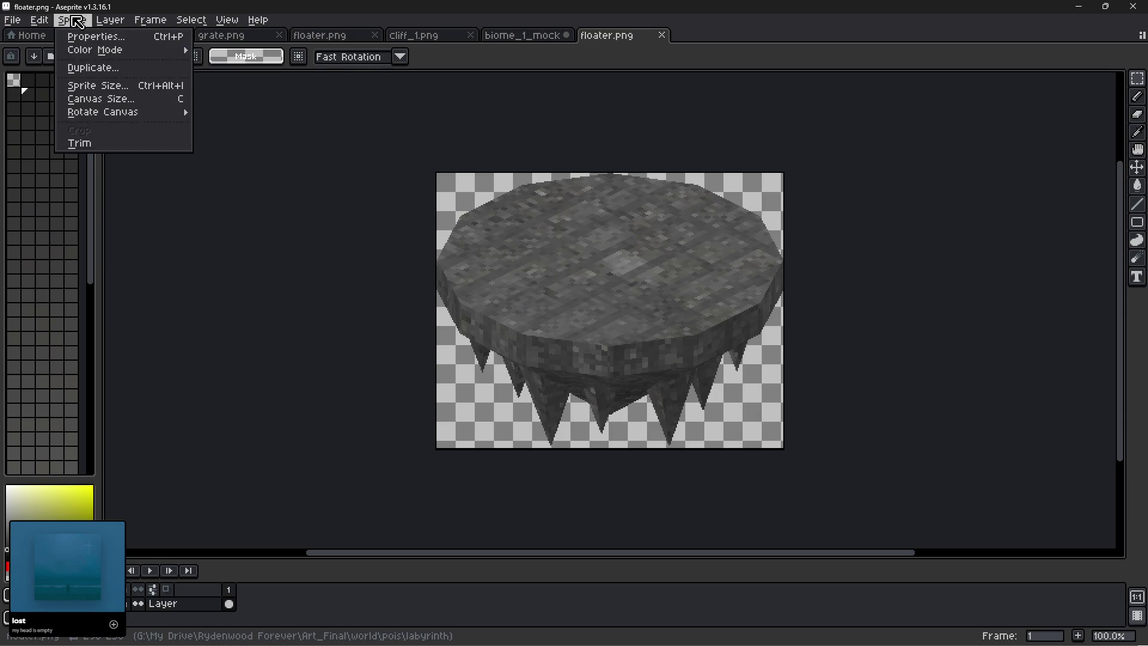
click(101, 99)
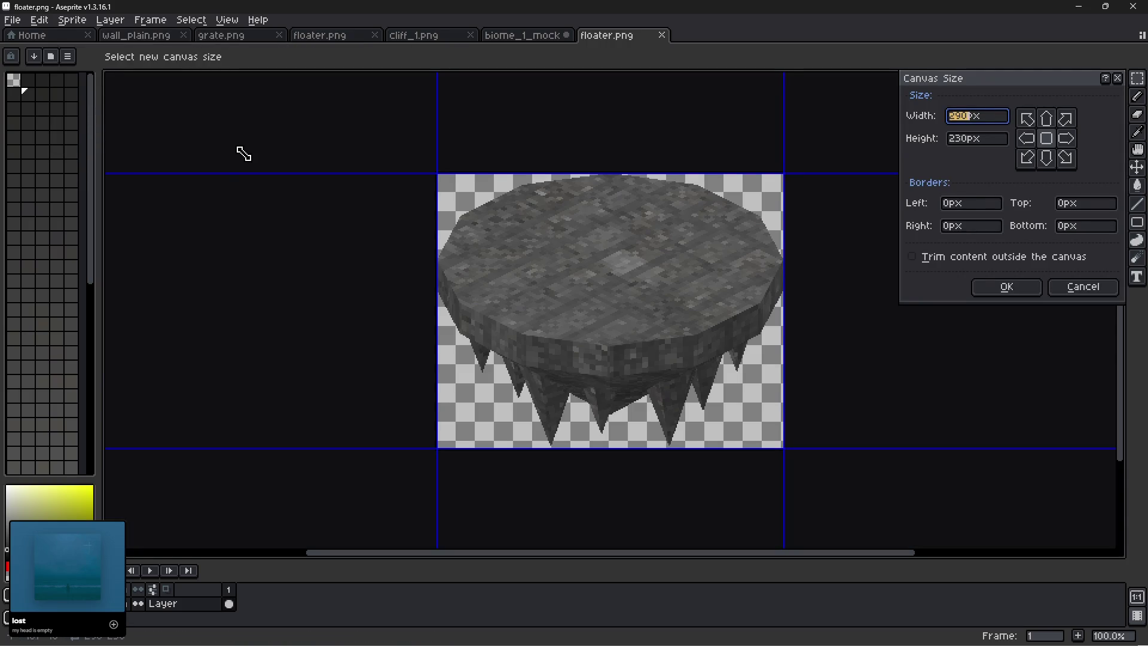
text(4004)
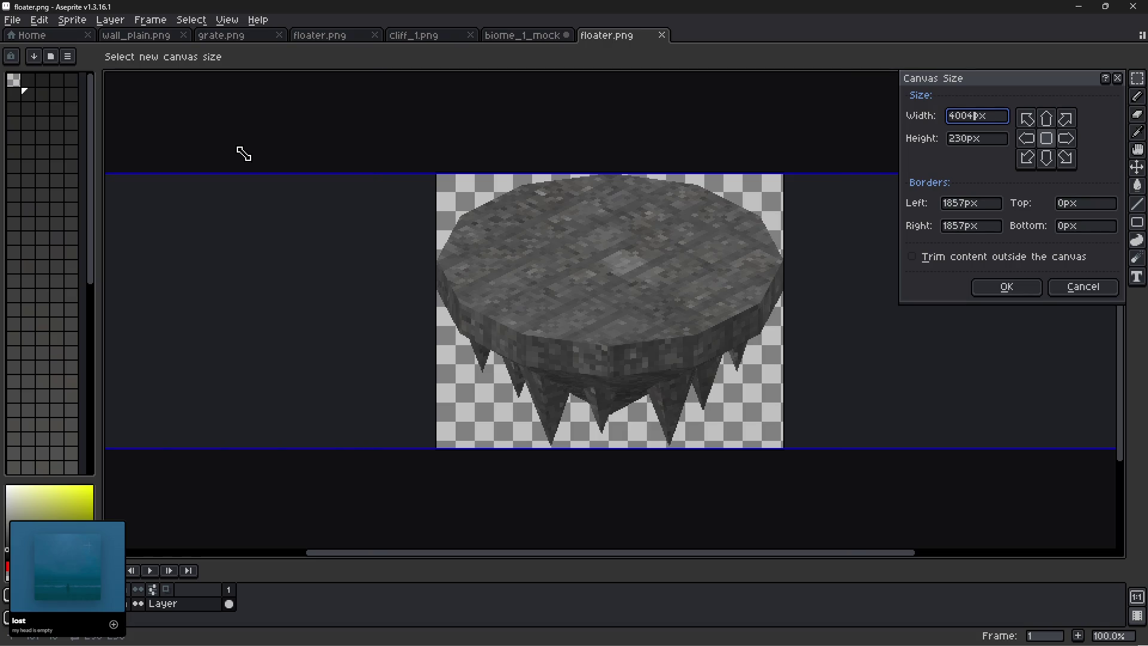
key(BackSpace)
text(400)
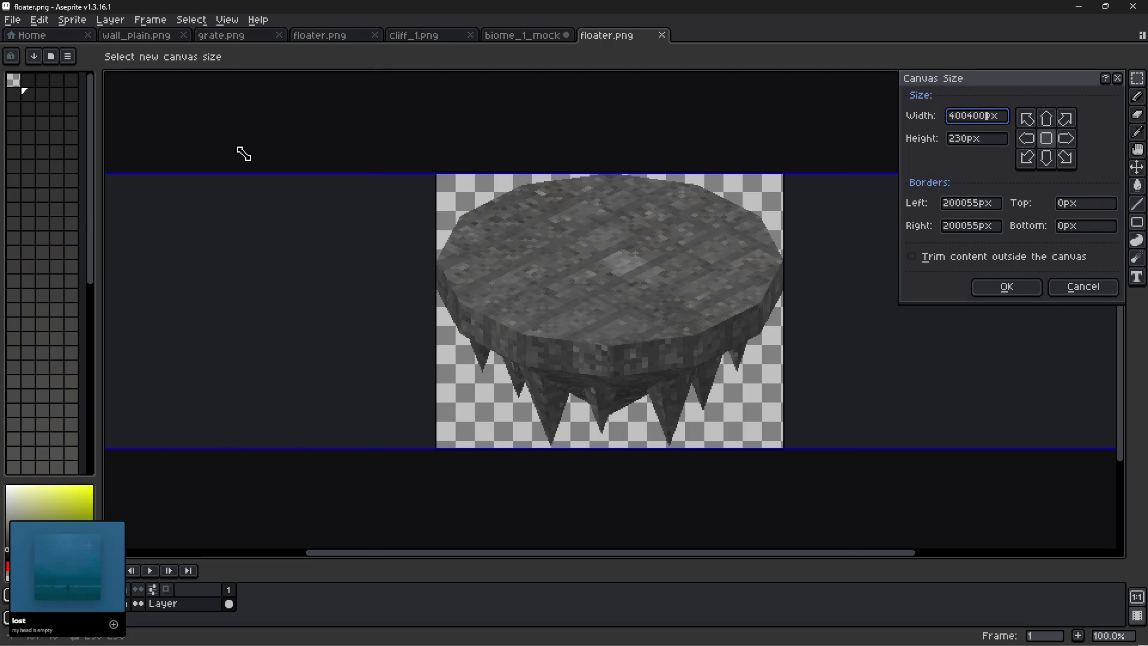
key(BackSpace)
key(BackSpace)
key(BackSpace)
text(0)
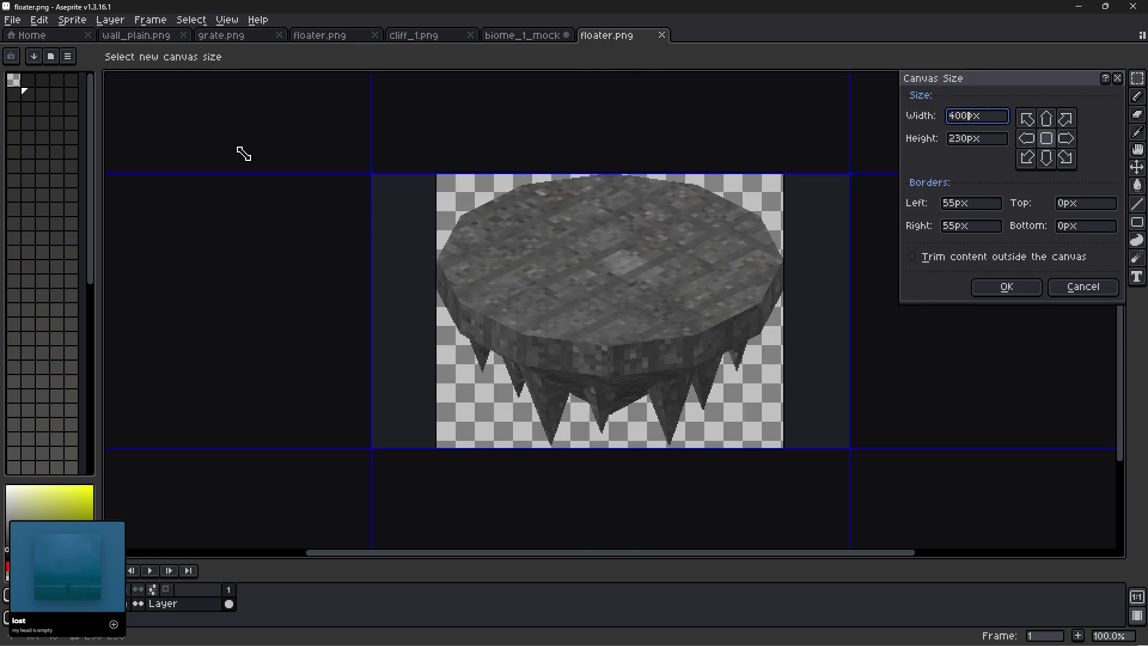
key(Tab)
text(400)
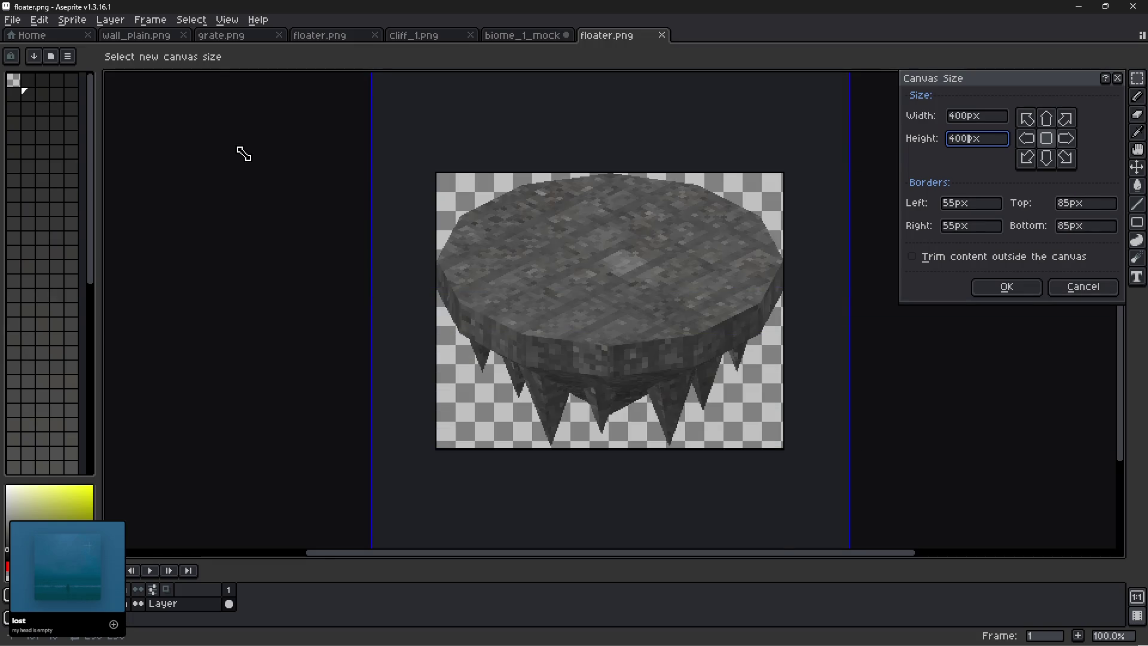
key(Return)
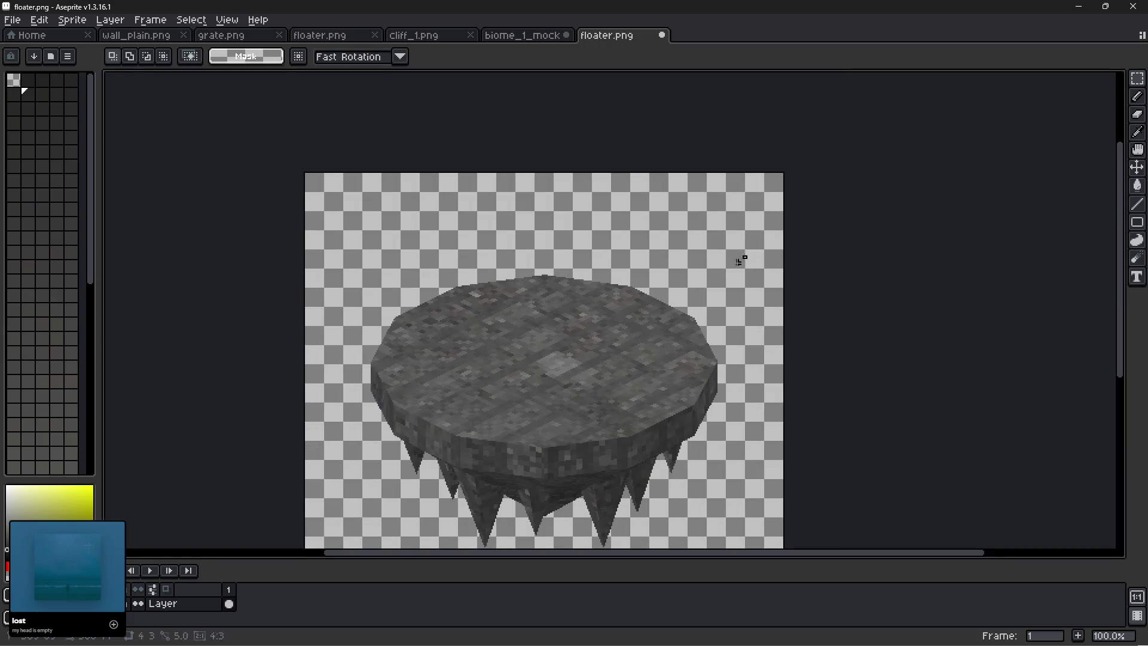
Nudge the selected floater upward and pick the filled Ellipse tool.
drag(749, 254, 322, 537)
key(Up)
key(Up)
key(Up)
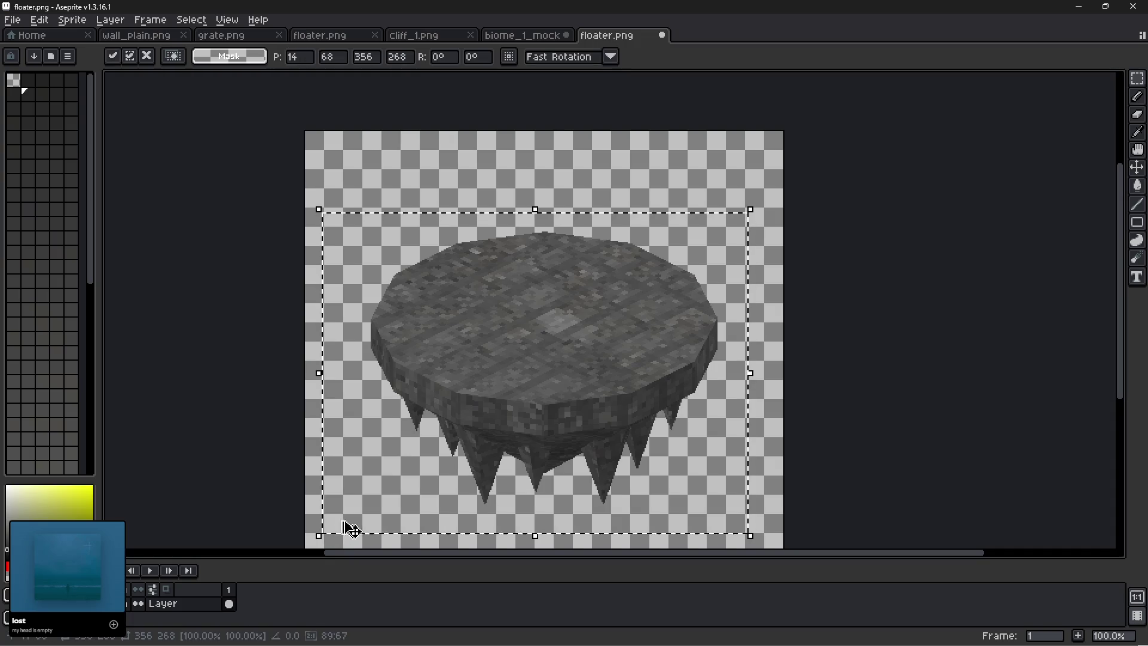
key(Up)
key(Up)
key(Up)
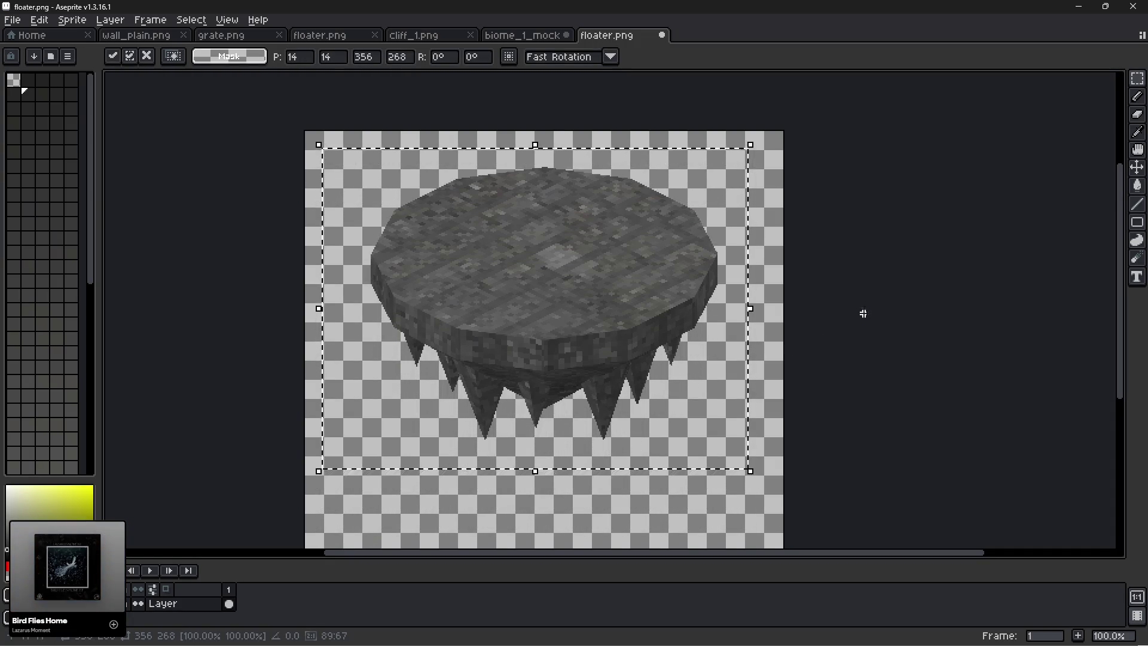
click(878, 287)
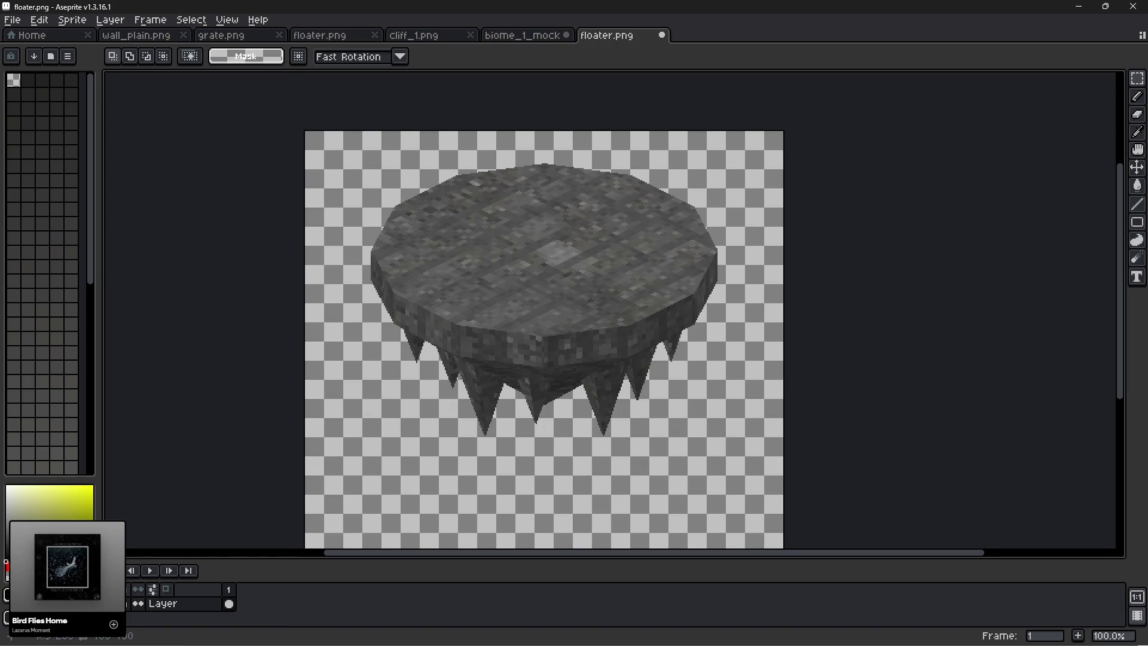
click(1108, 225)
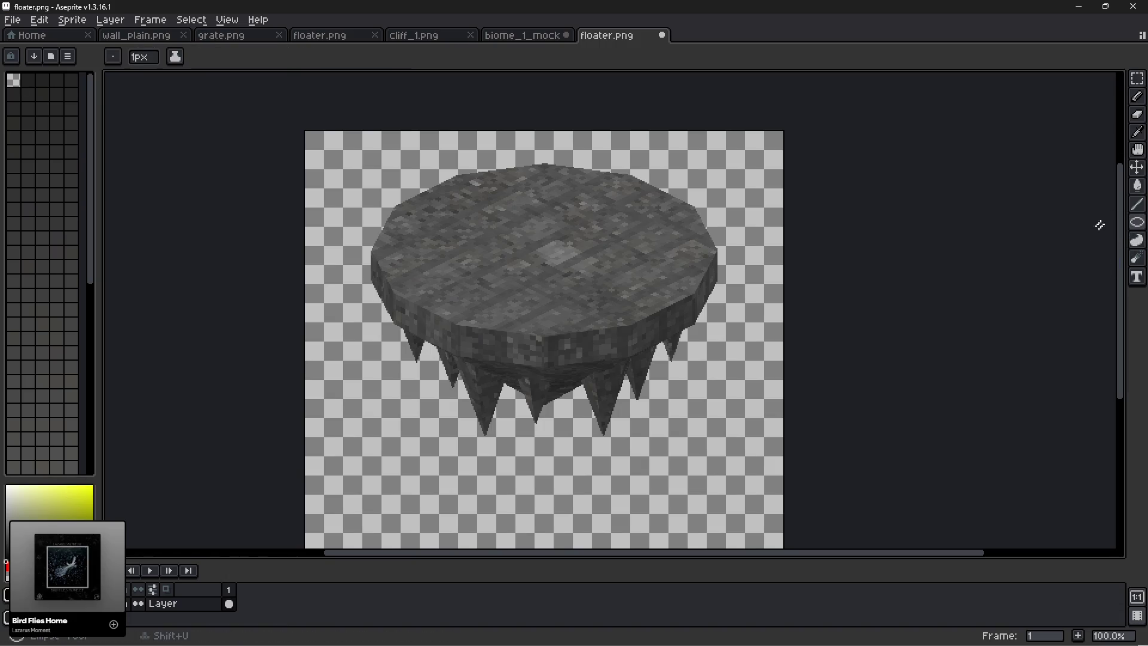
click(1118, 225)
drag(802, 388, 874, 195)
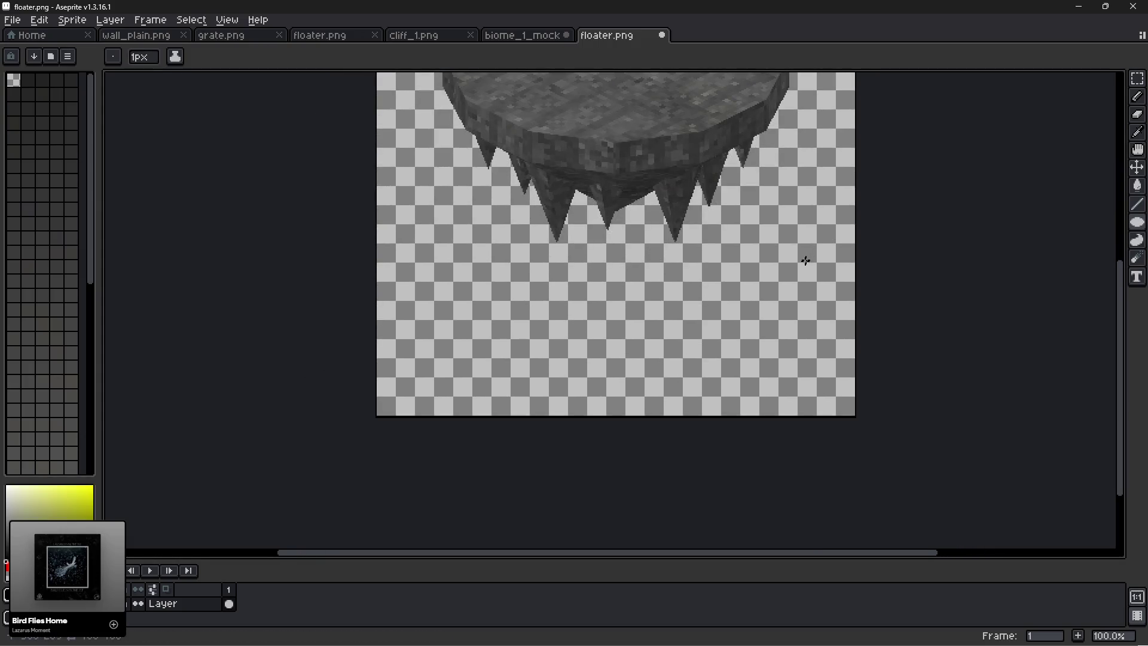
scroll(806, 261, down, 1)
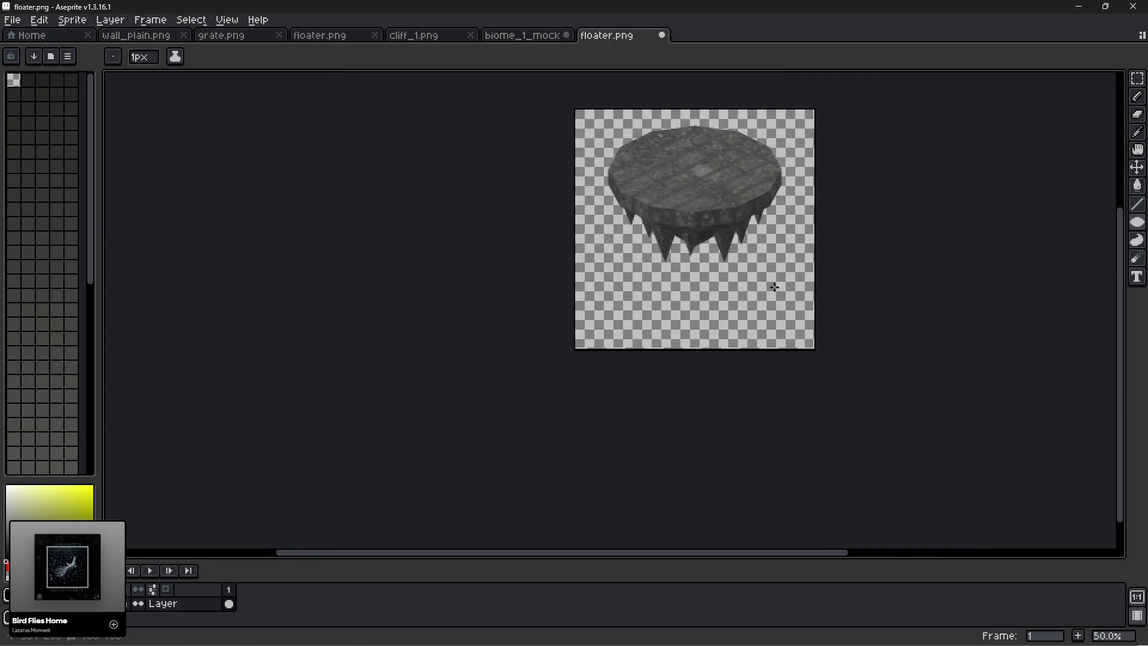
Enlarge the canvas to 600 × 600 px.
click(72, 20)
click(96, 100)
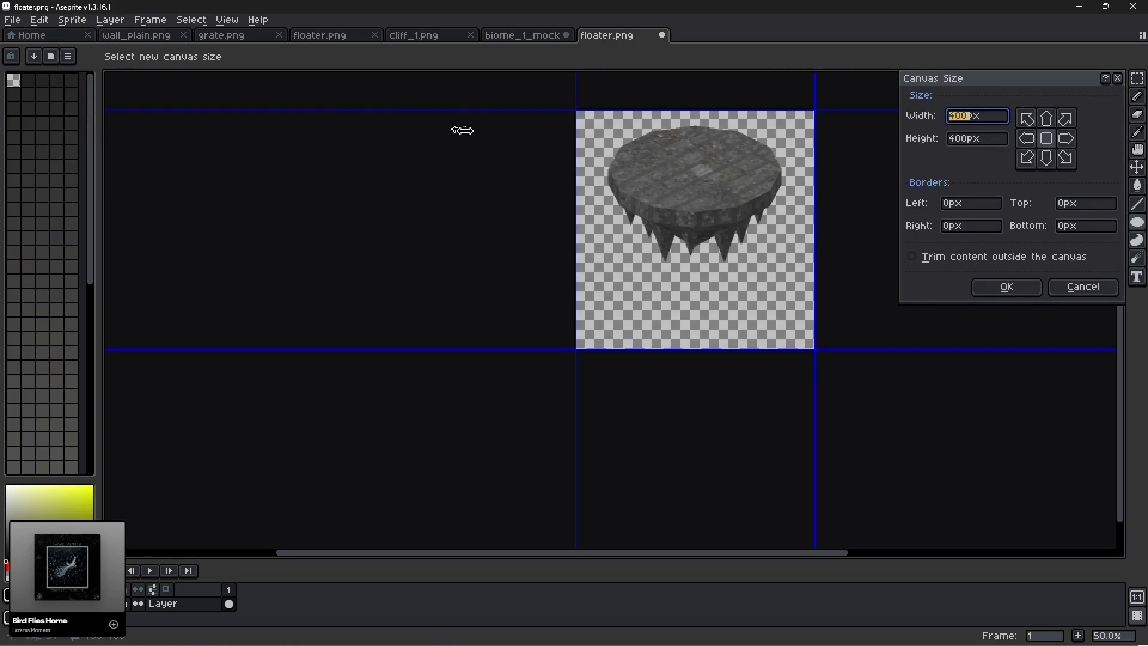
text(600)
key(Tab)
text(600)
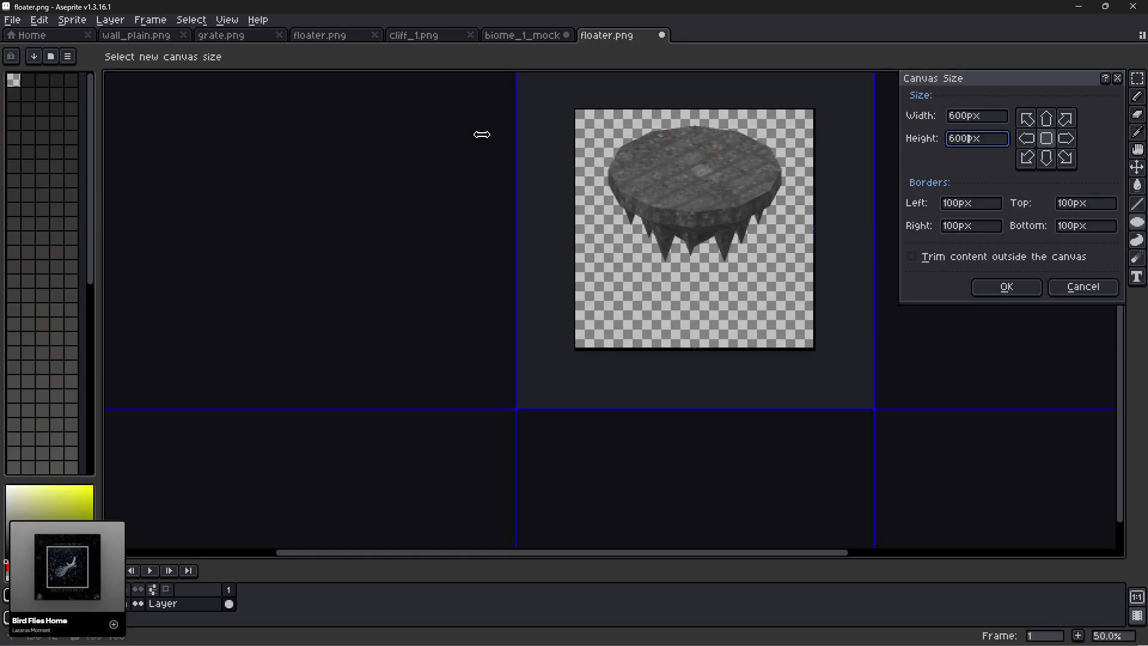
key(Return)
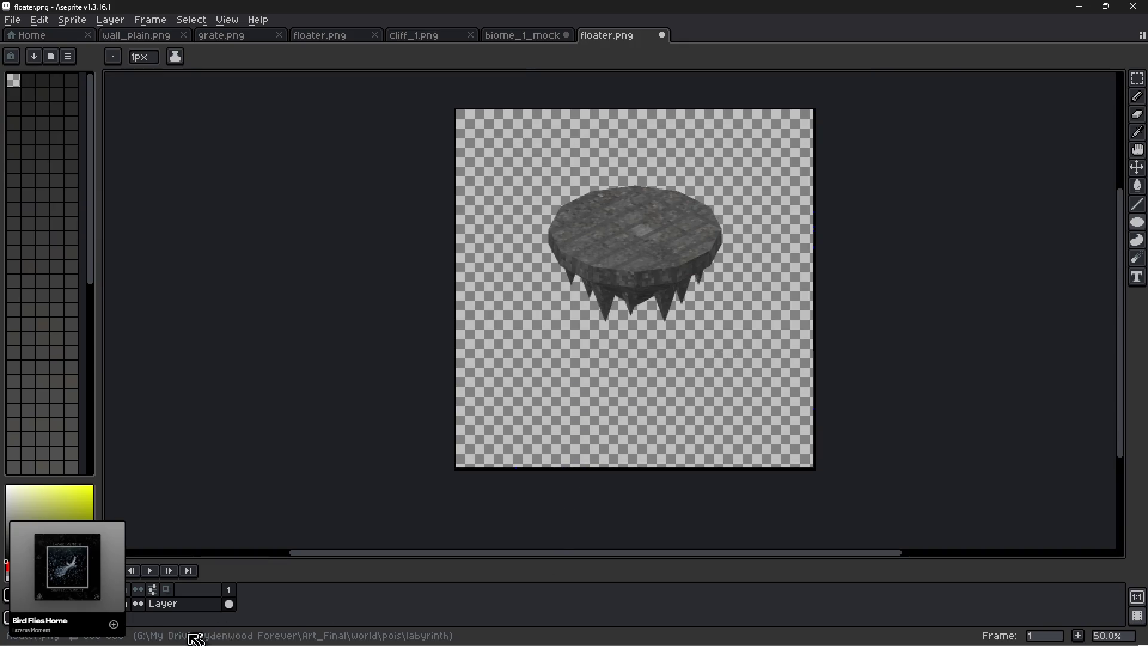
Add an empty Layer 1 above the rock layer.
click(175, 604)
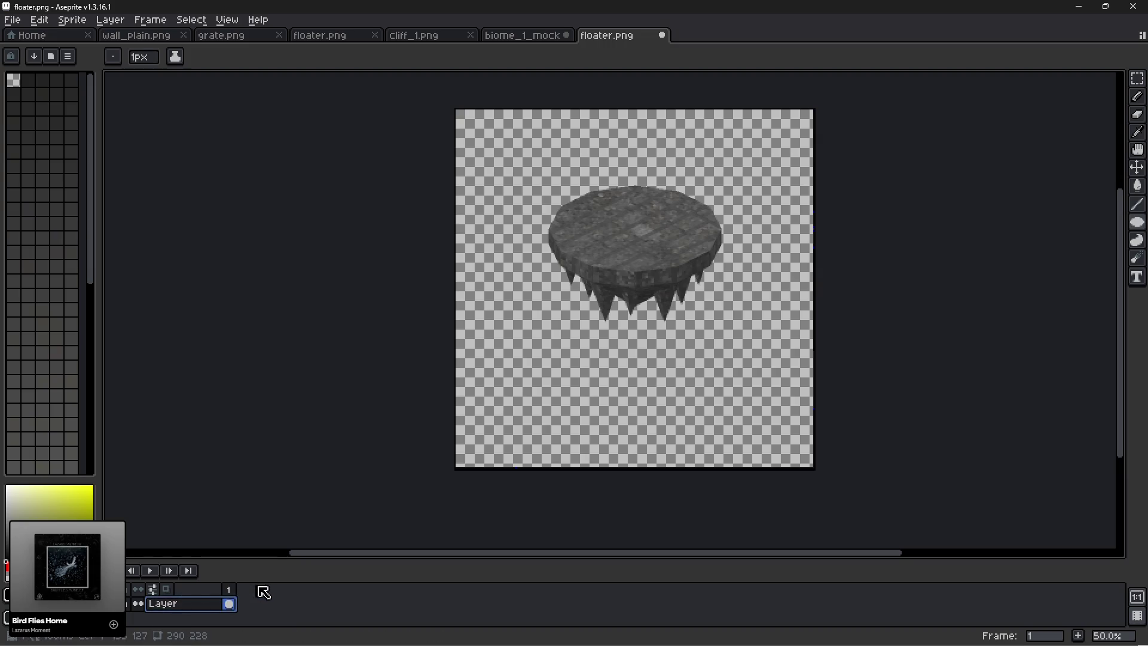
key(ctrl+n)
click(611, 436)
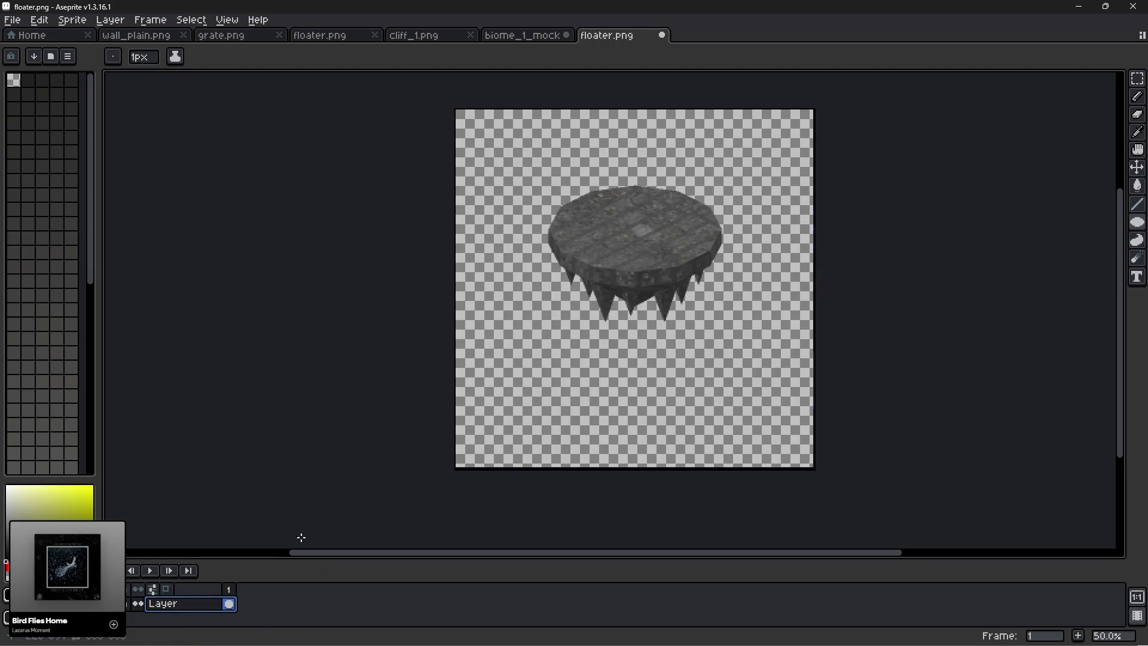
key(shift+n)
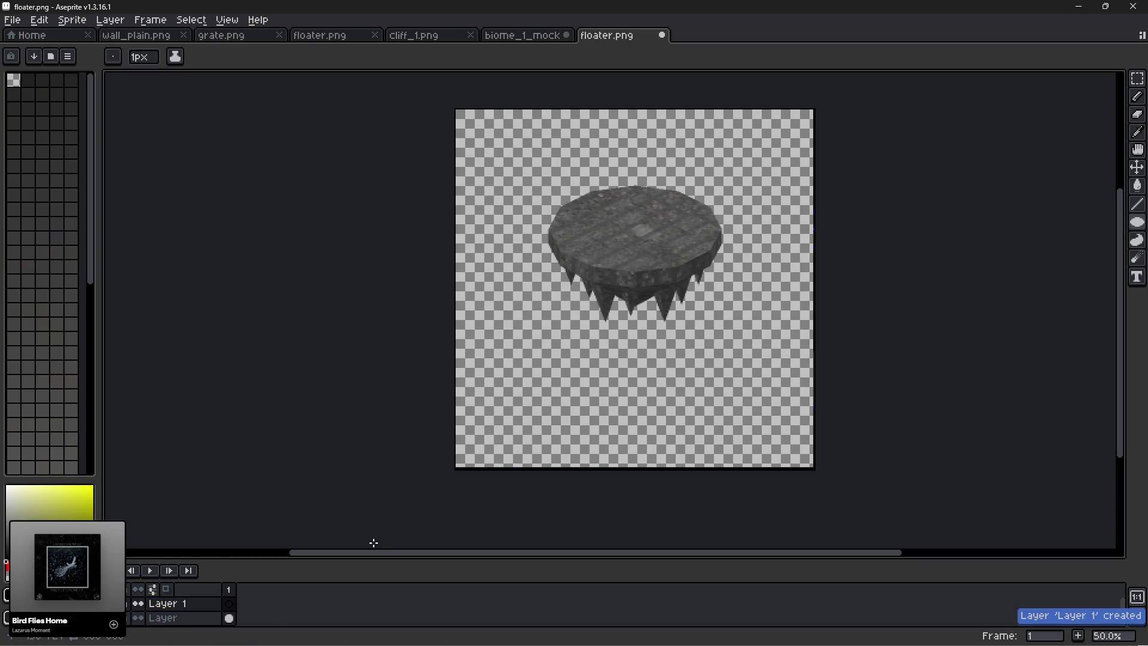
Draw a black filled ellipse over the floater's top on Layer 1 and hide the rock layer.
scroll(708, 235, up, 2)
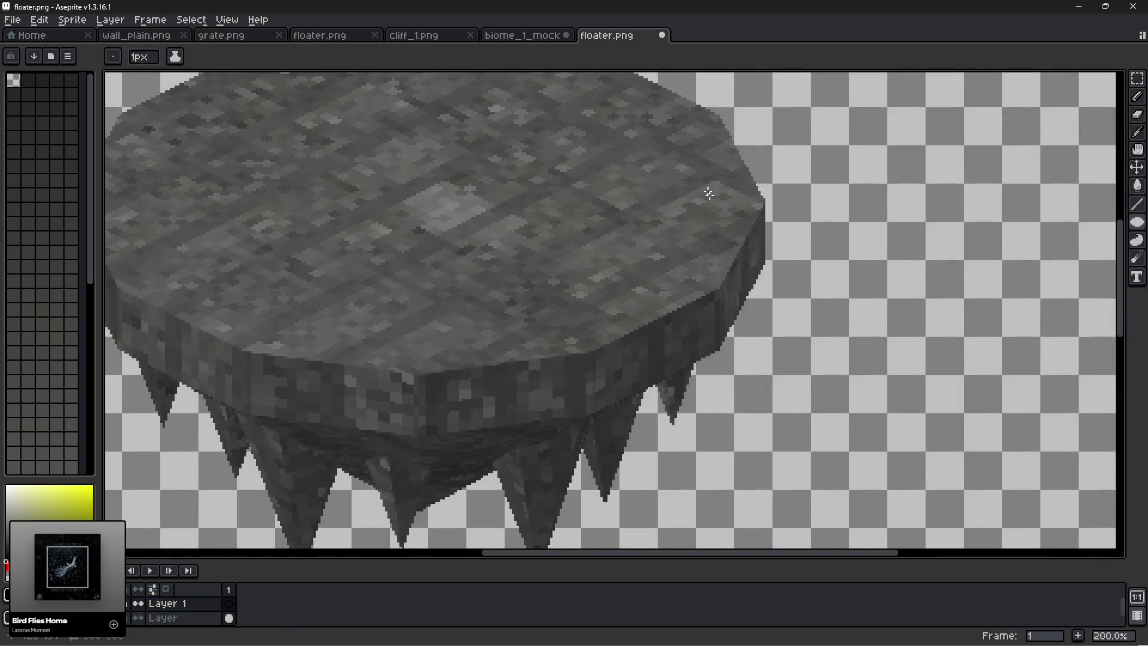
scroll(710, 189, down, 1)
drag(769, 157, 434, 327)
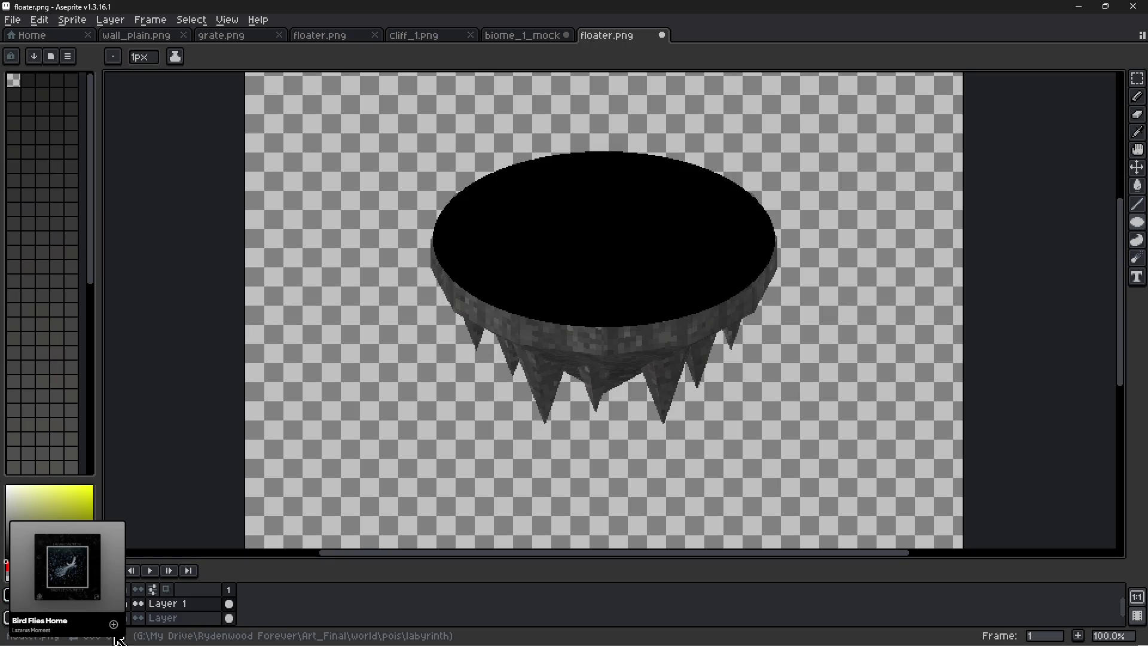
click(137, 618)
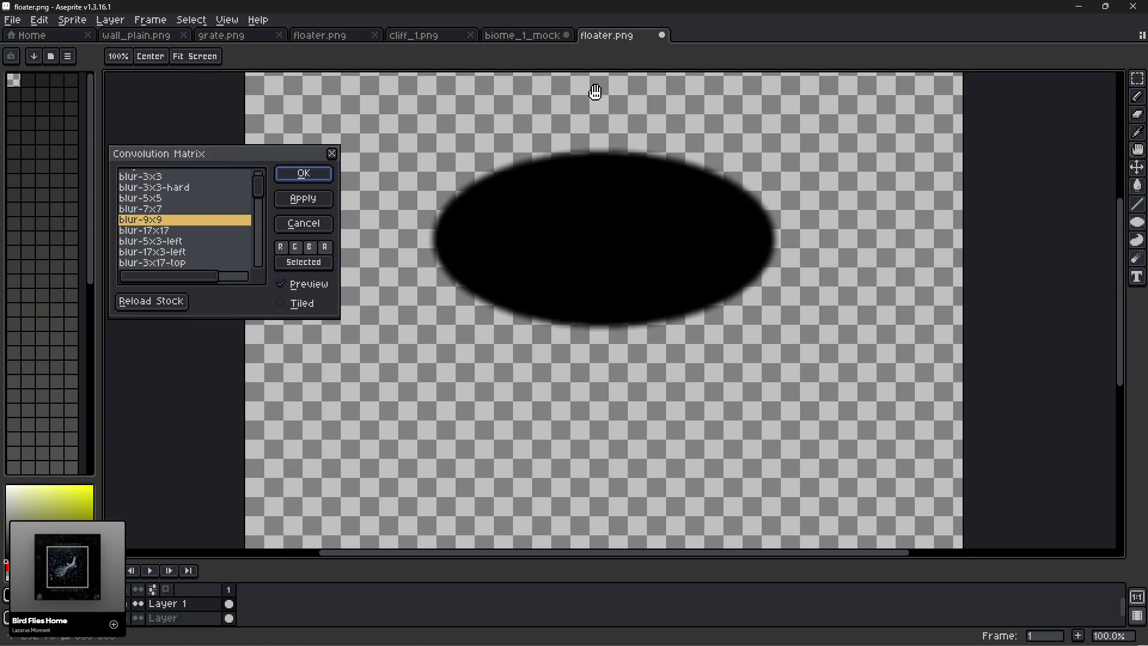
Blur the ellipse's edges with the blur-9x9 convolution matrix and trim the sprite around it.
click(294, 173)
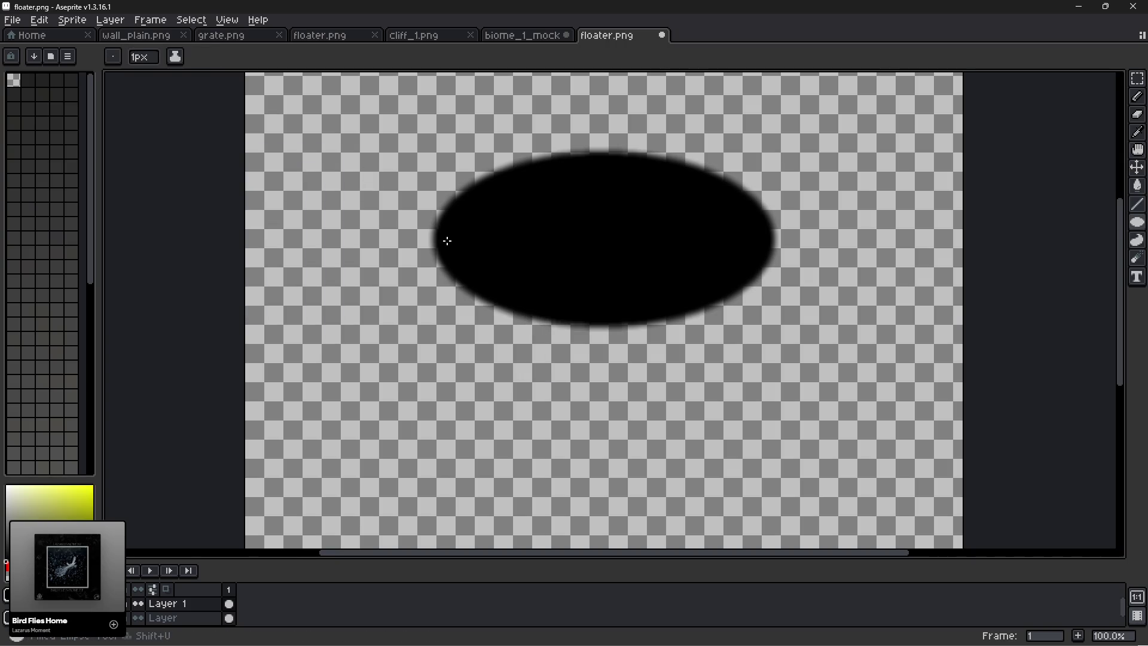
click(39, 20)
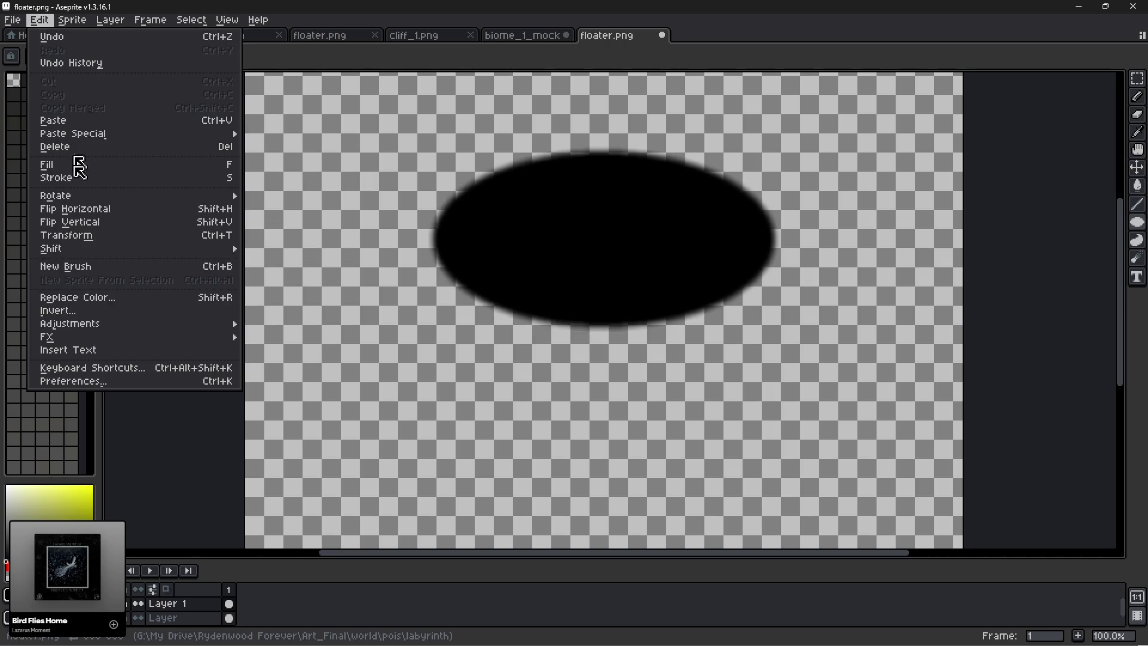
mouse_move(18, 22)
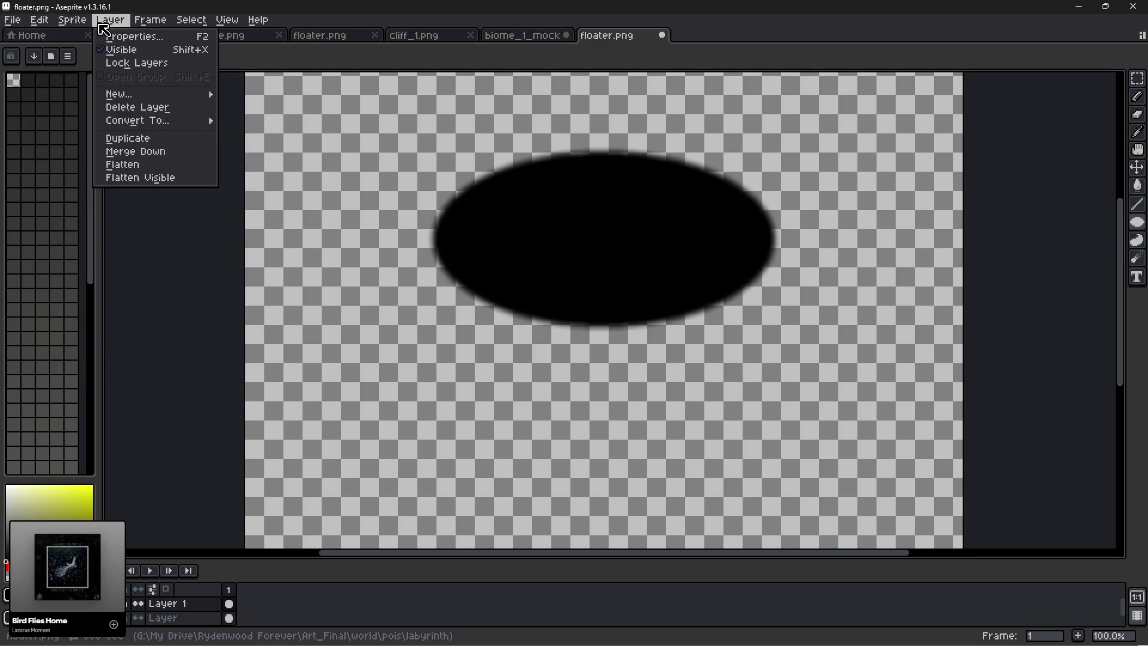
mouse_move(72, 20)
click(81, 148)
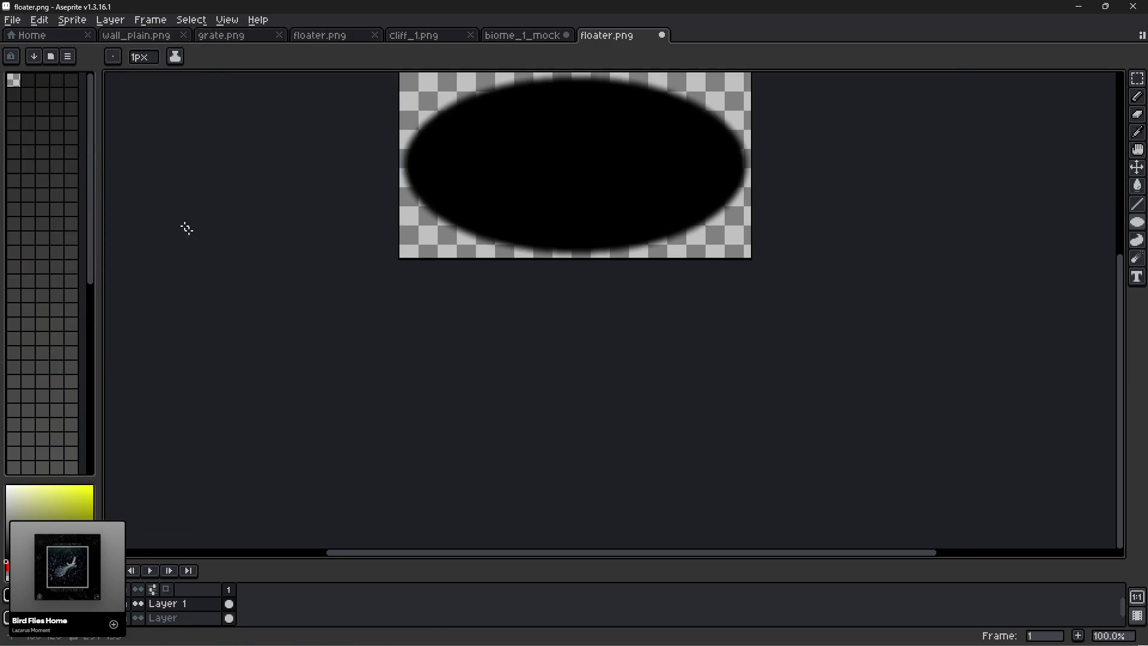
drag(278, 225, 296, 370)
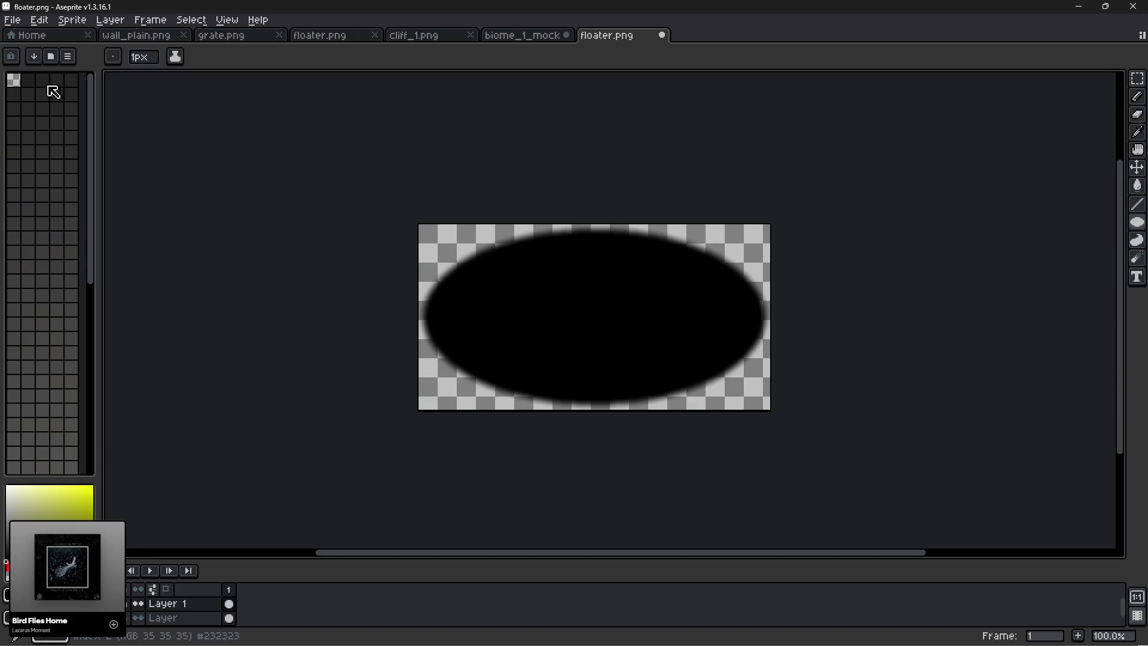
right_click(177, 622)
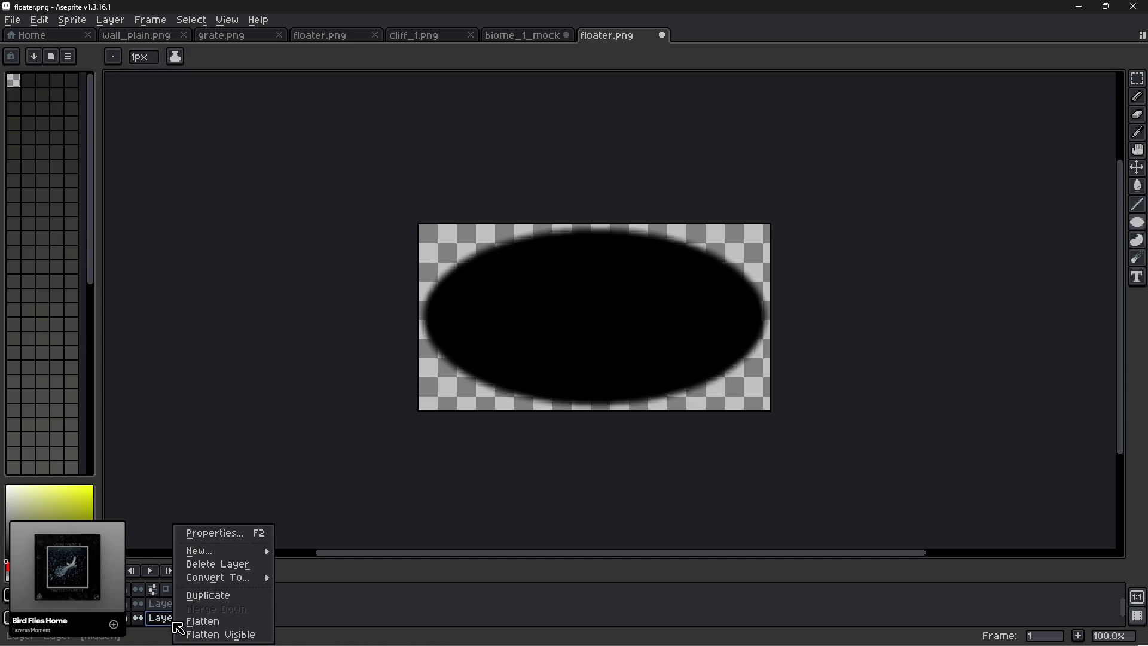
Delete the hidden rock layer.
click(216, 564)
click(71, 20)
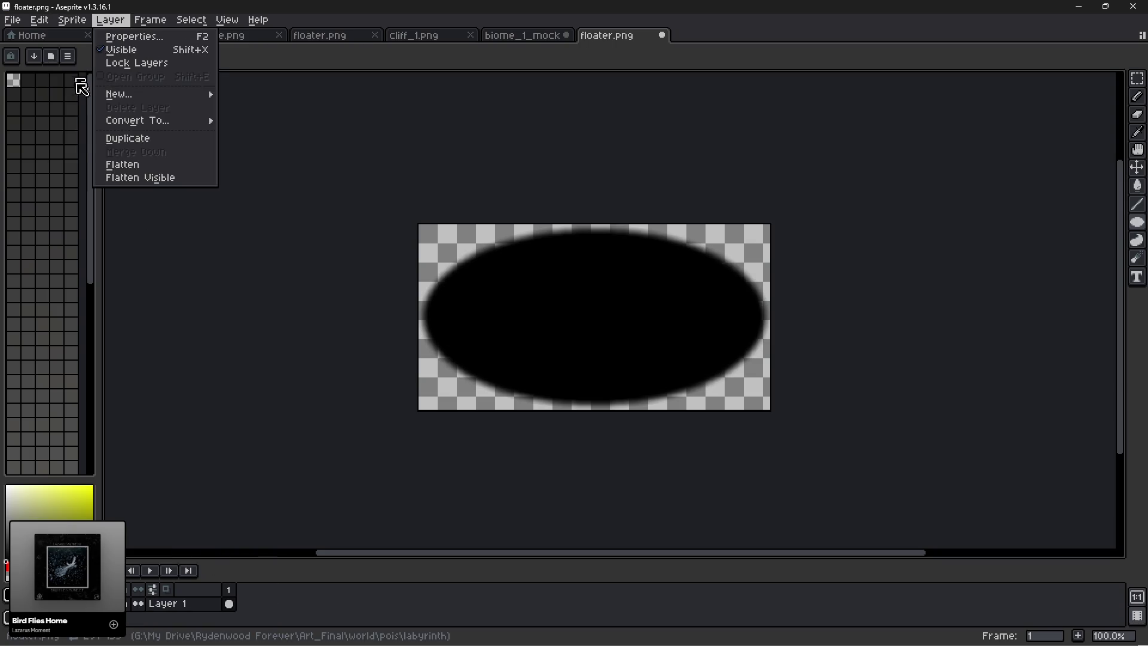
click(79, 143)
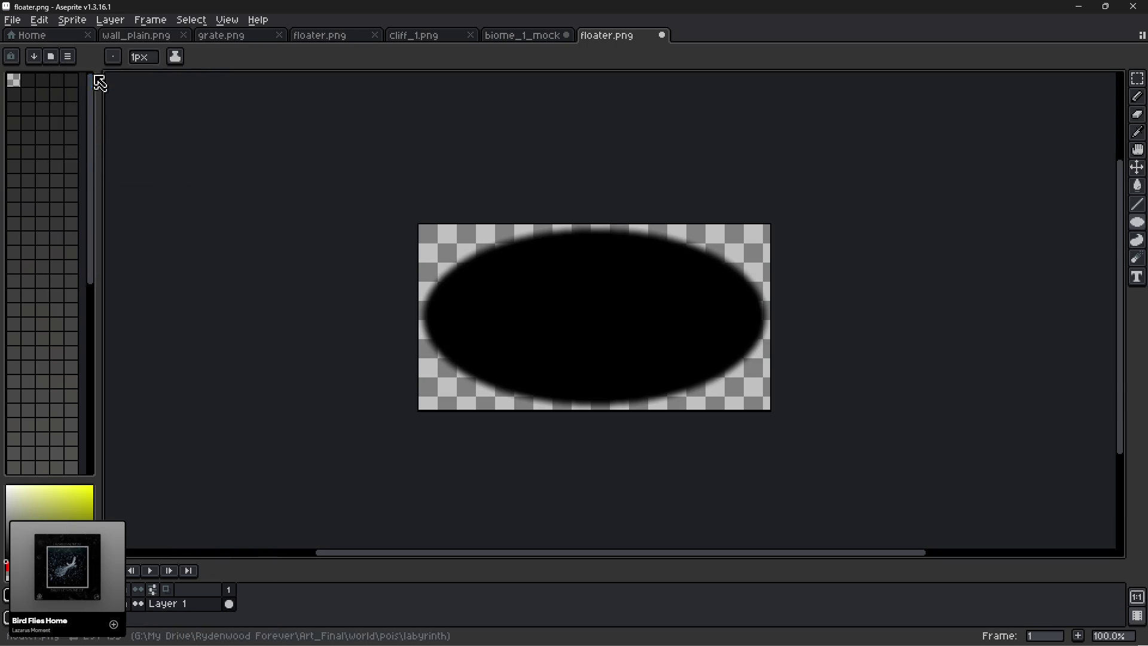
Save the ellipse over floater_shadow.png, select all, and bring up biome_1_mock.
click(12, 20)
click(32, 95)
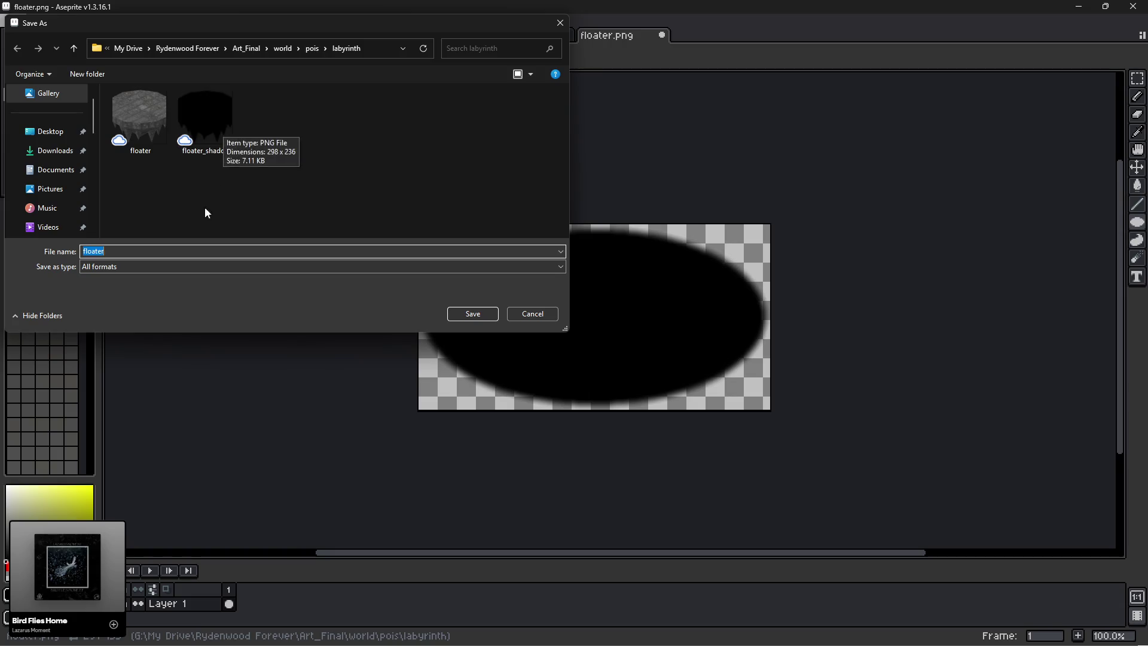
click(215, 112)
key(Return)
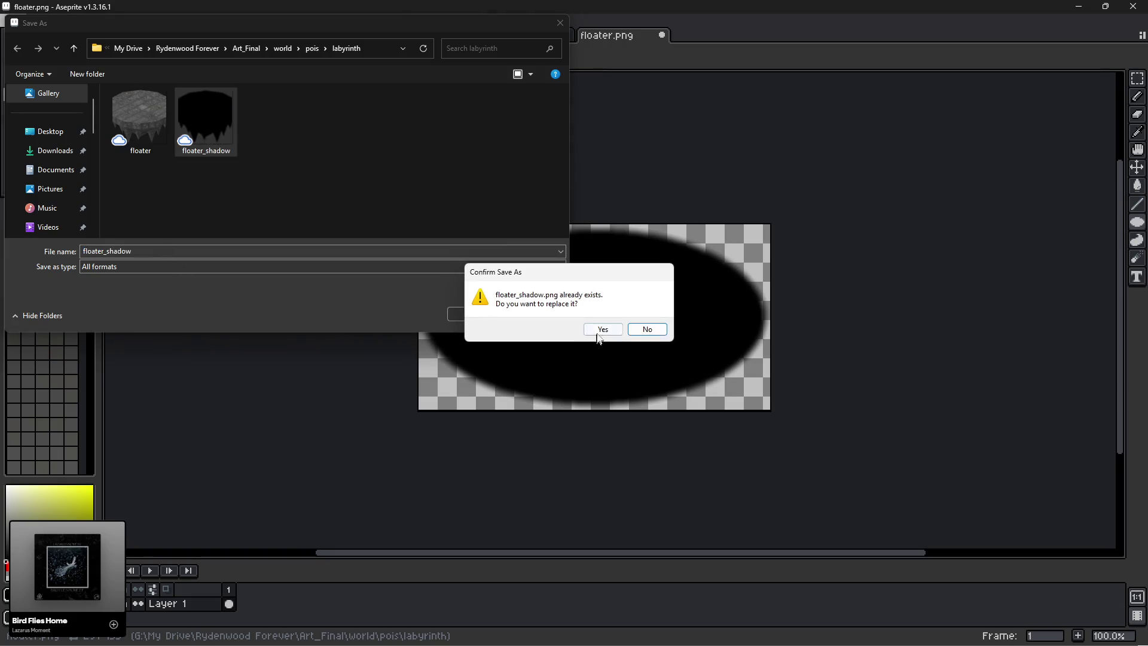
click(599, 330)
key(ctrl+a)
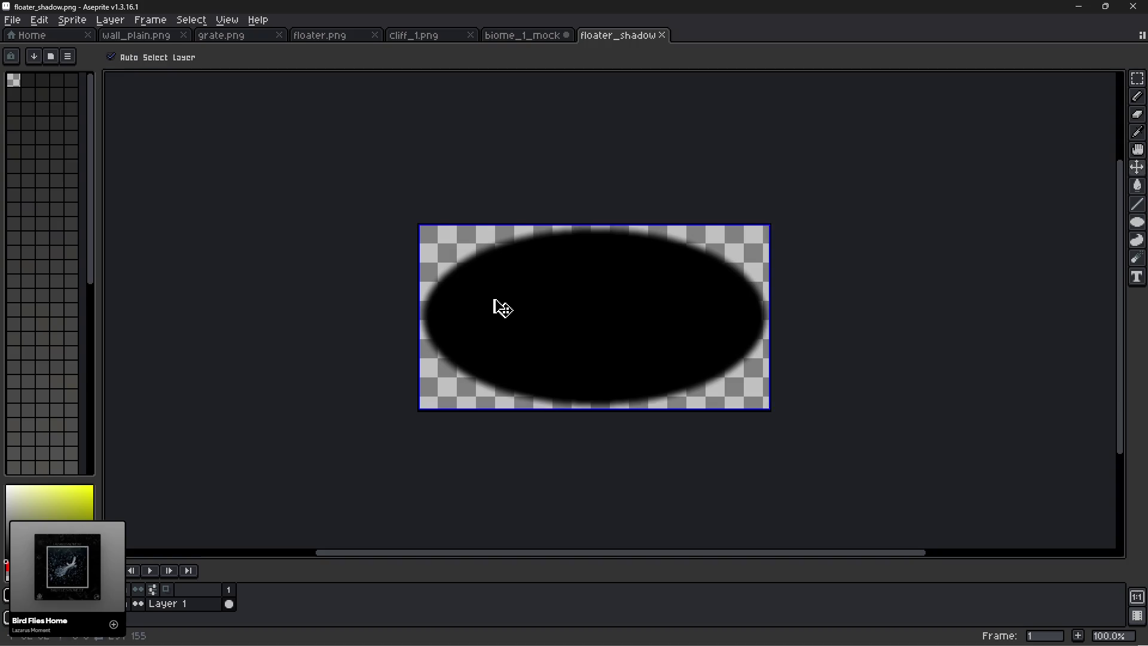
click(518, 37)
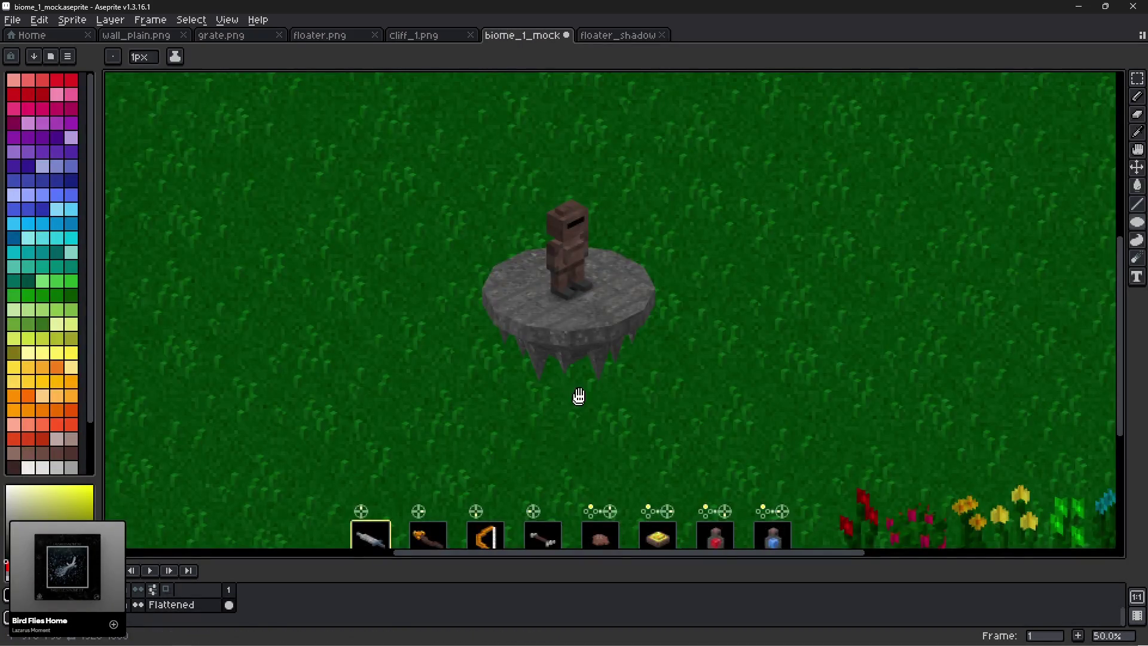
Undo back to the separate unflattened layers in biome_1_mock.
scroll(577, 397, down, 3)
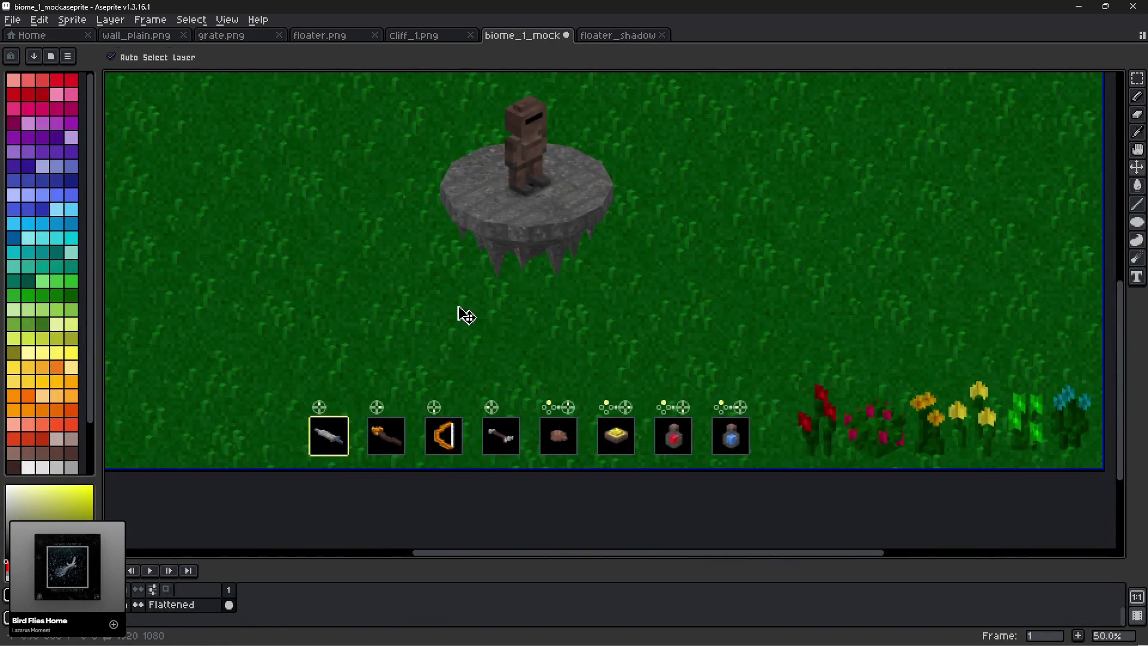
key(ctrl+z)
key(ctrl+z)
key(ctrl+z)
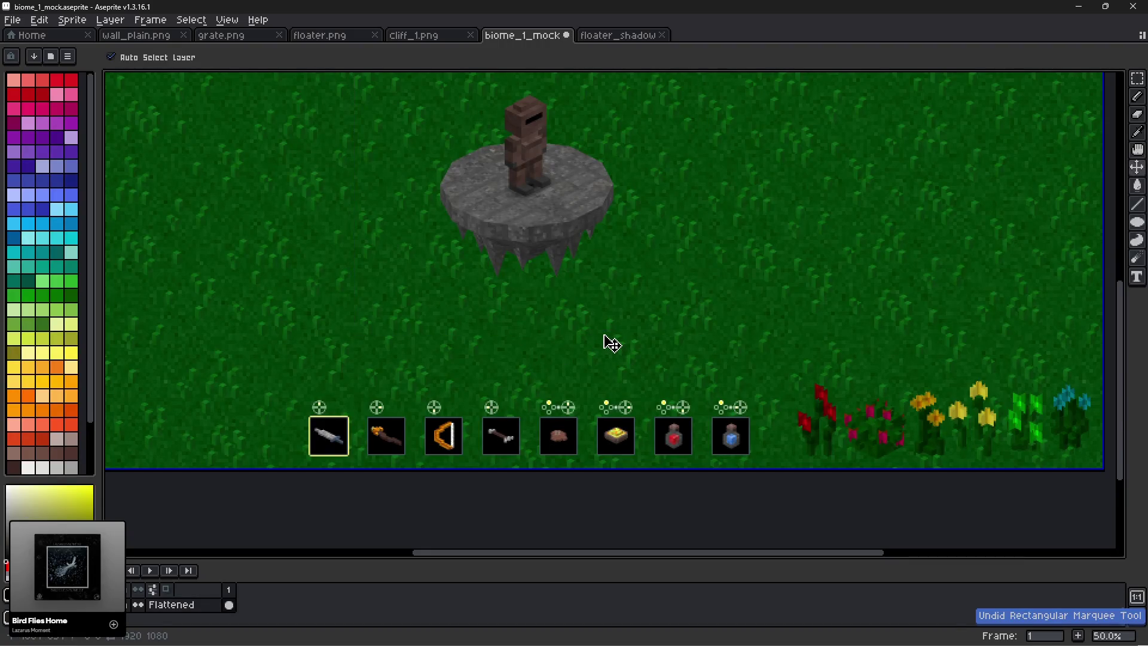
key(ctrl+z)
key(b)
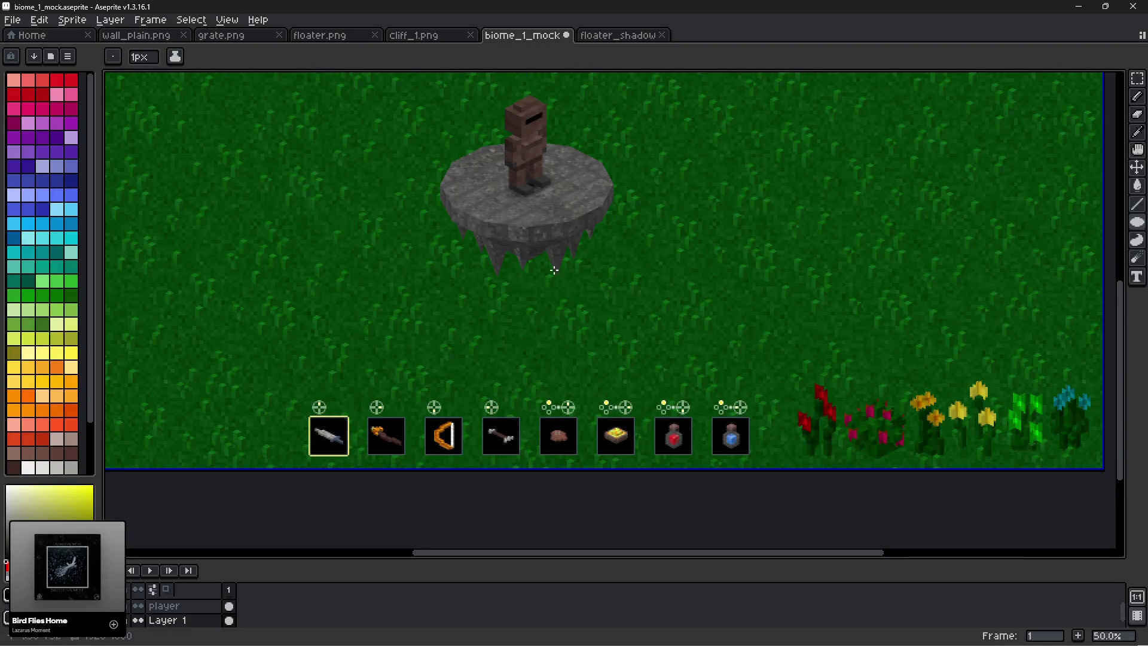
key(ctrl+v)
mouse_move(597, 315)
mouse_down()
mouse_move(602, 326)
mouse_move(525, 334)
mouse_move(520, 323)
mouse_move(527, 331)
mouse_up()
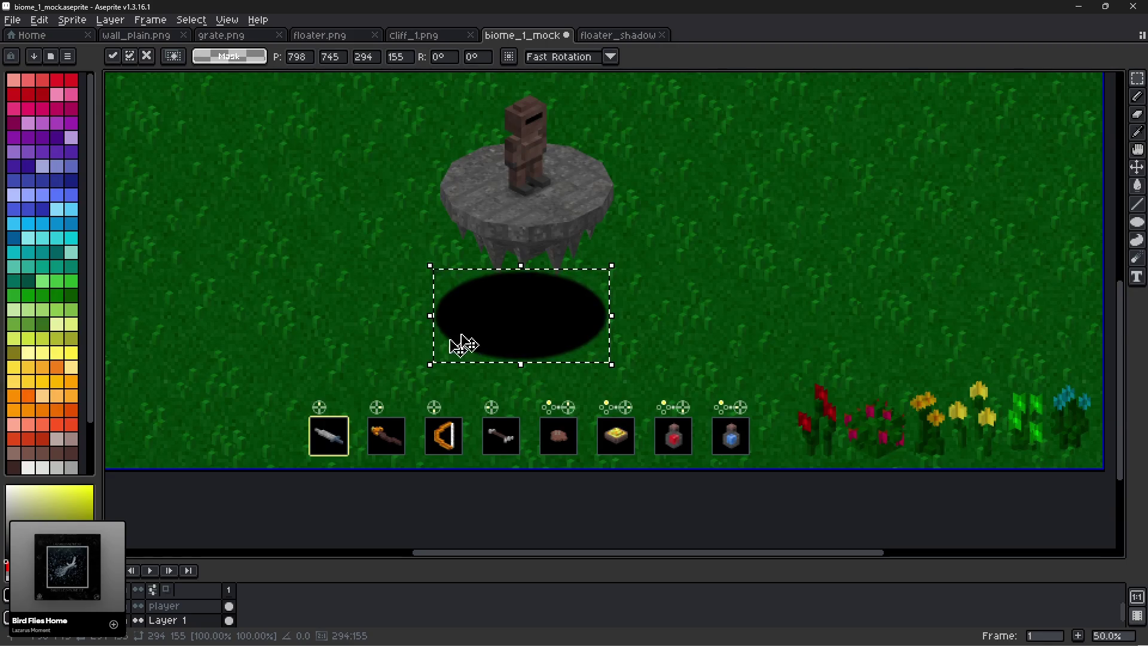
key(Escape)
Paste the shadow ellipse onto the plants layer just under the floating island.
scroll(440, 339, down, 3)
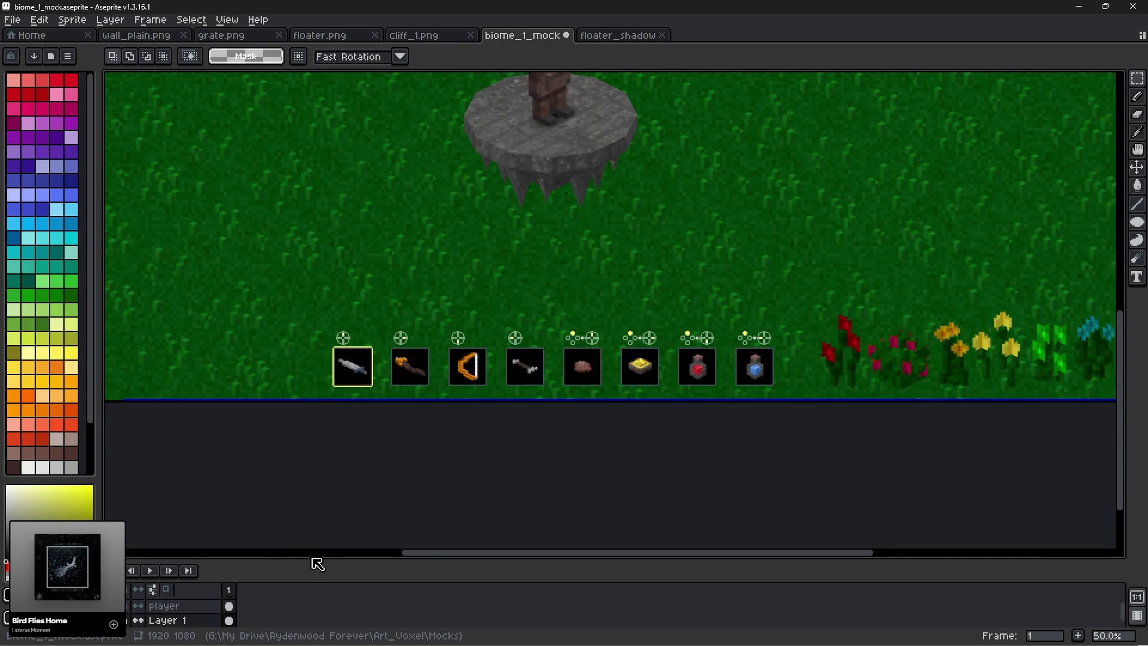
drag(314, 560, 333, 476)
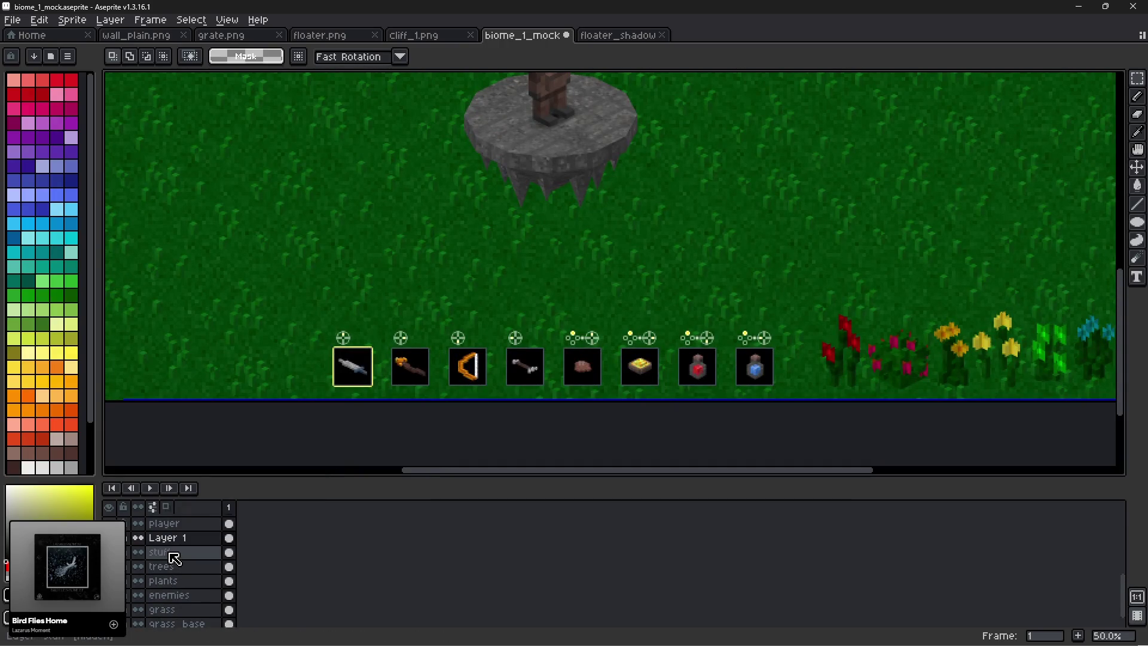
click(166, 583)
scroll(563, 305, up, 2)
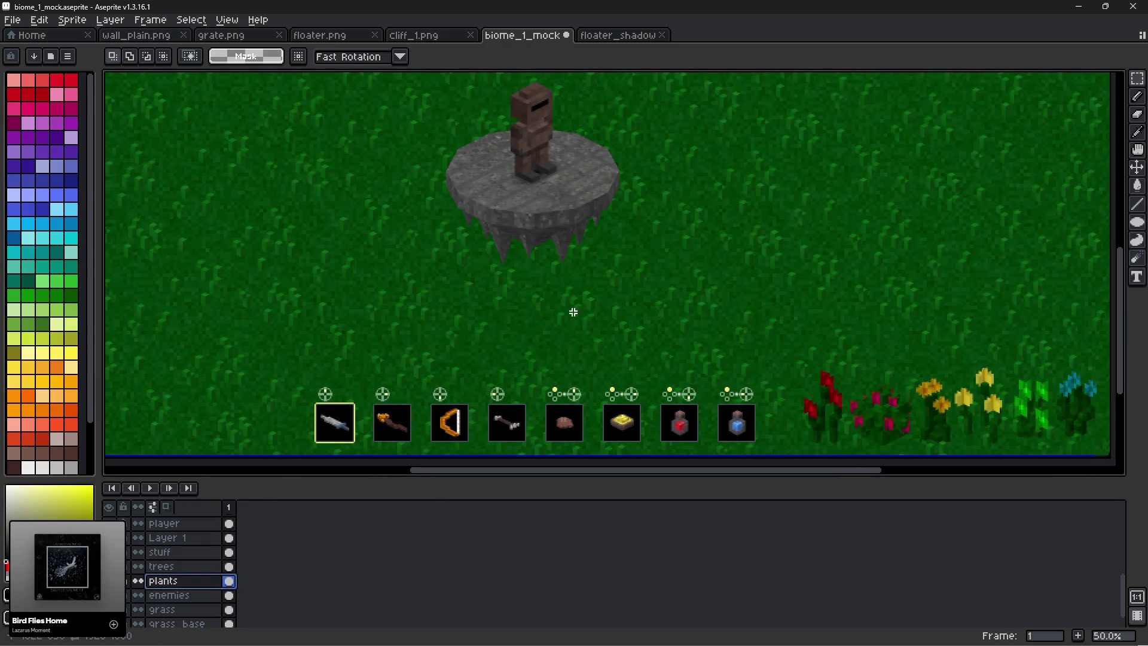
key(ctrl+v)
mouse_move(549, 315)
mouse_down()
mouse_move(553, 284)
mouse_move(555, 309)
mouse_up()
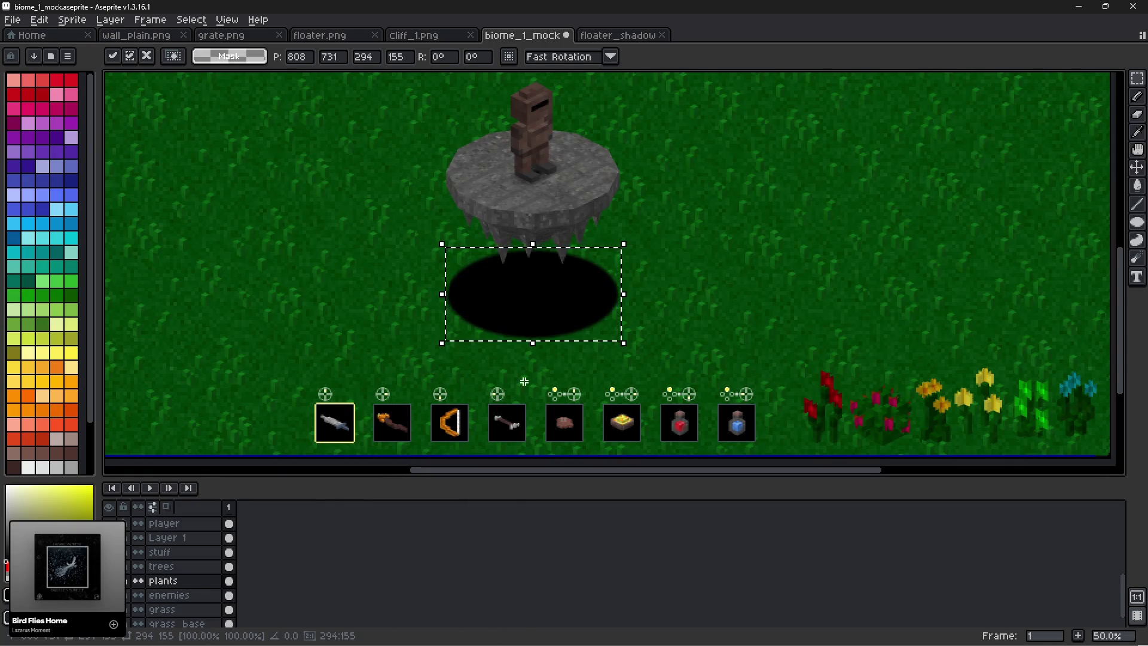
Set the plants layer's opacity to 55%.
click(192, 581)
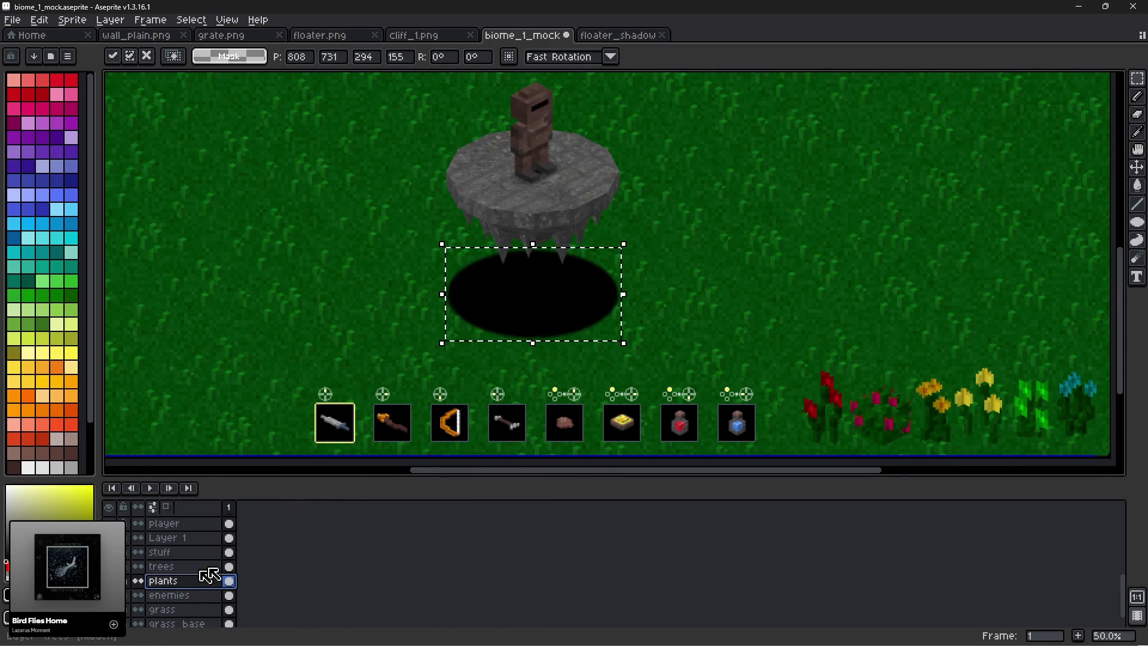
double_click(203, 580)
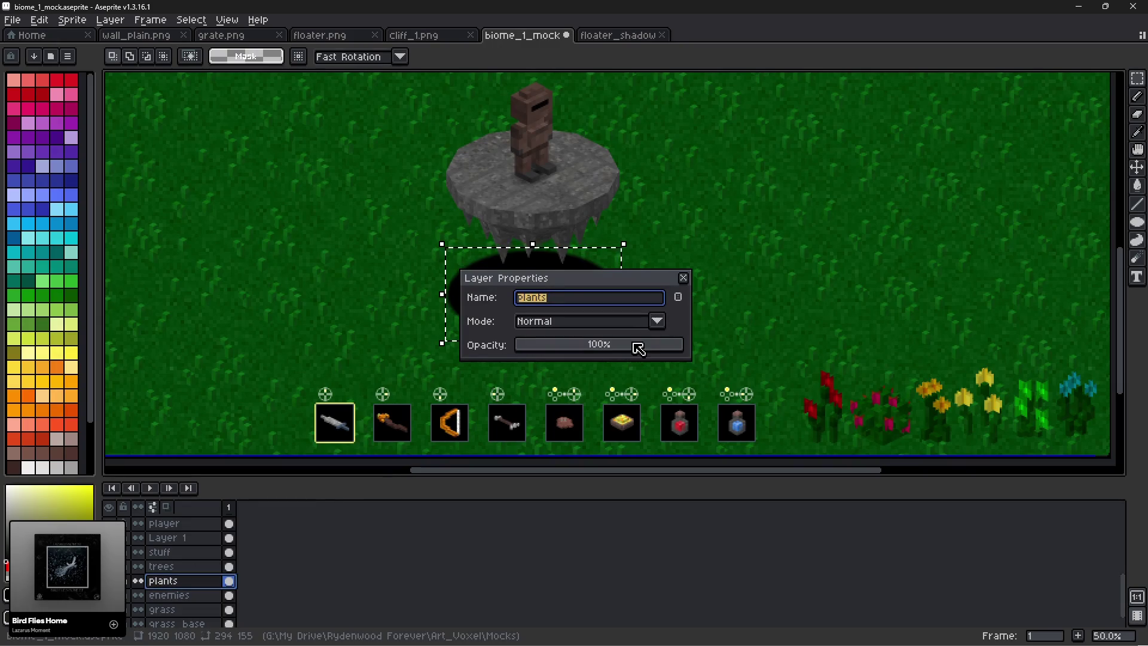
drag(638, 349, 612, 350)
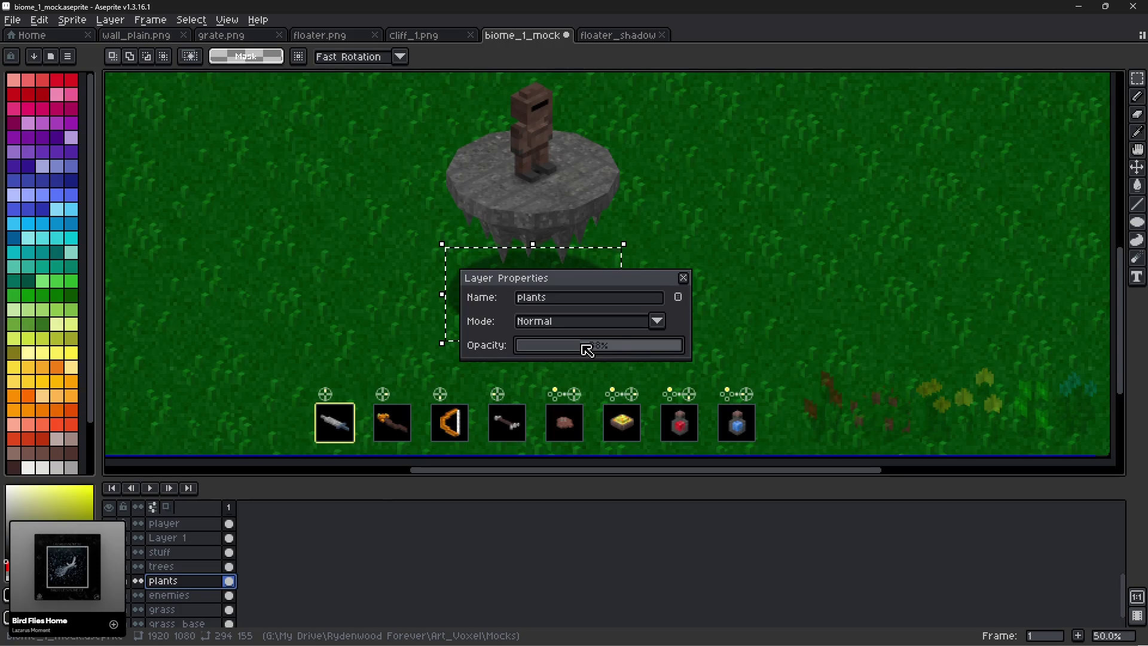
click(683, 278)
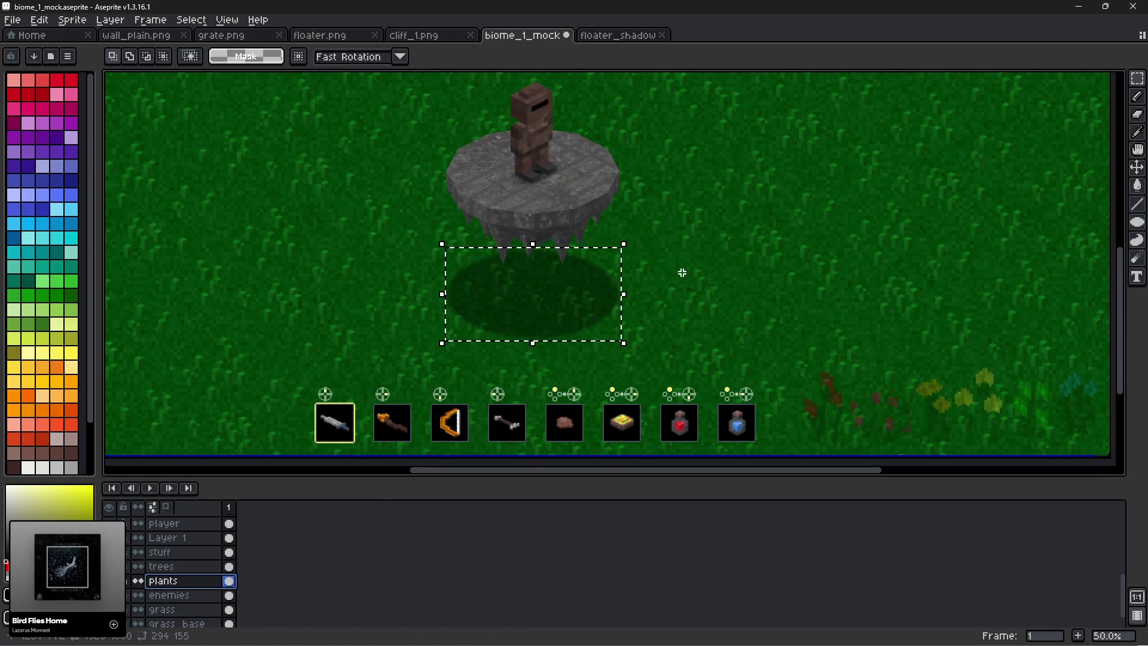
Deselect the shadow and flatten all visible layers.
click(651, 277)
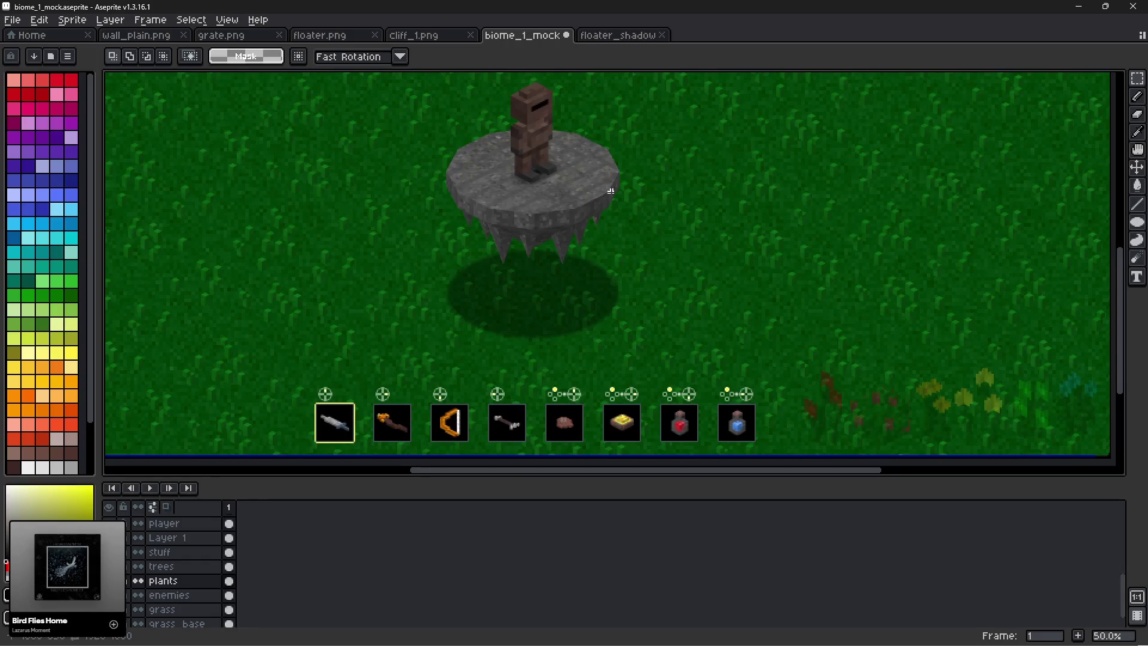
drag(681, 220, 649, 284)
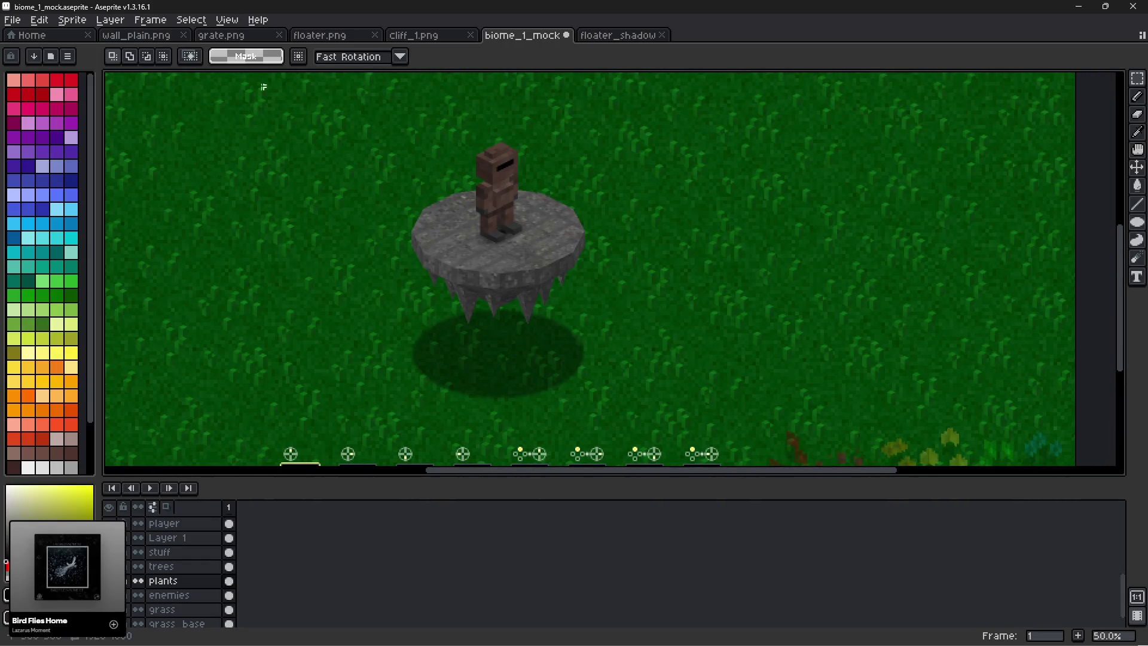
click(73, 19)
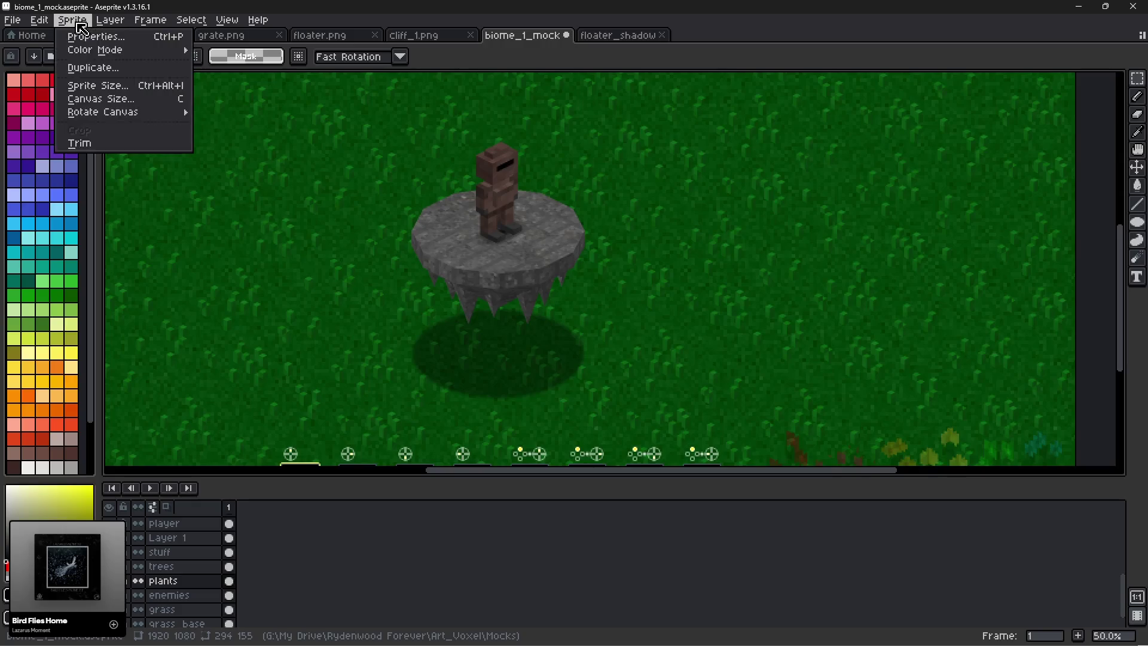
mouse_move(108, 18)
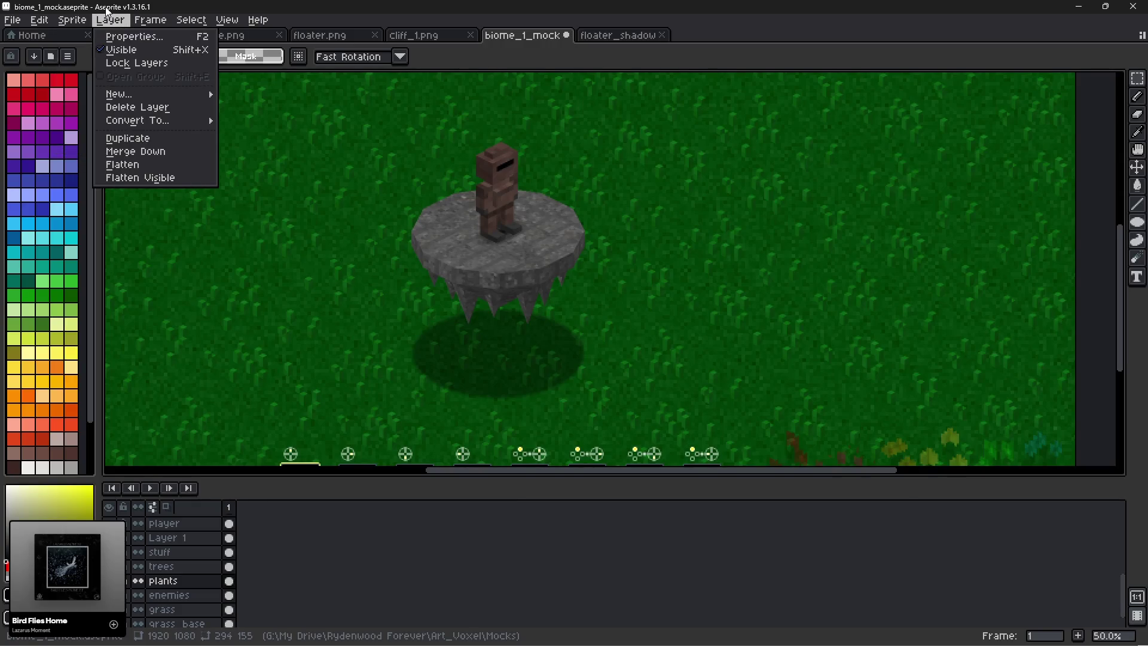
click(128, 178)
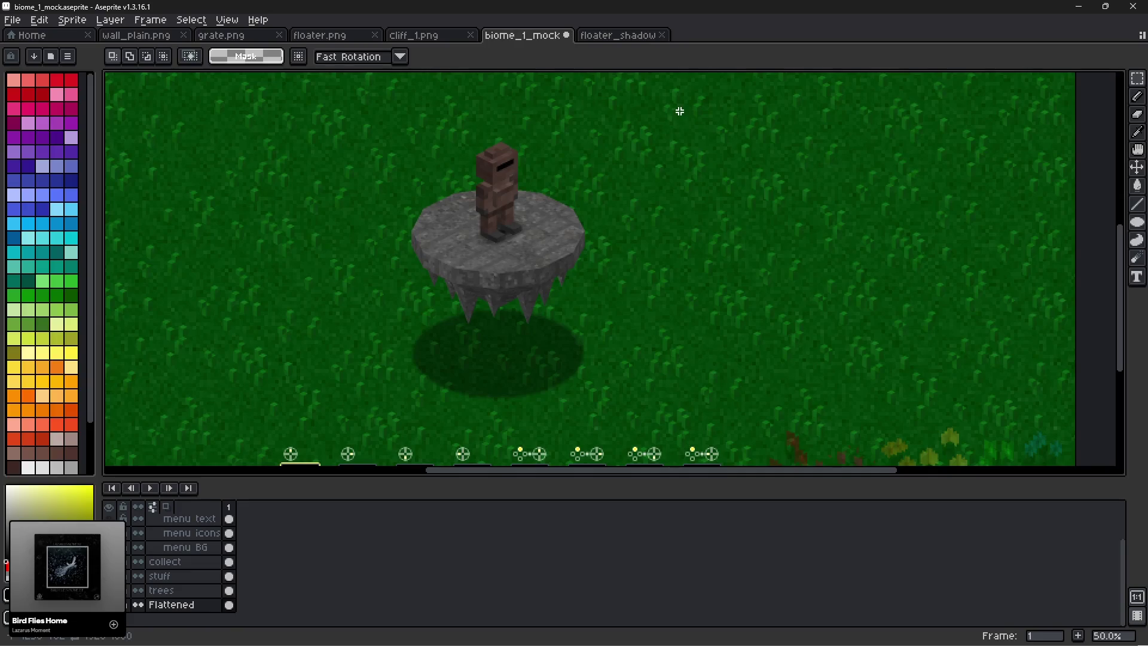
Crop the floater and its shadow into a new sprite, inspect it, then close it.
mouse_move(680, 111)
mouse_down()
mouse_move(431, 371)
mouse_move(320, 416)
mouse_up()
key(ctrl+alt+n)
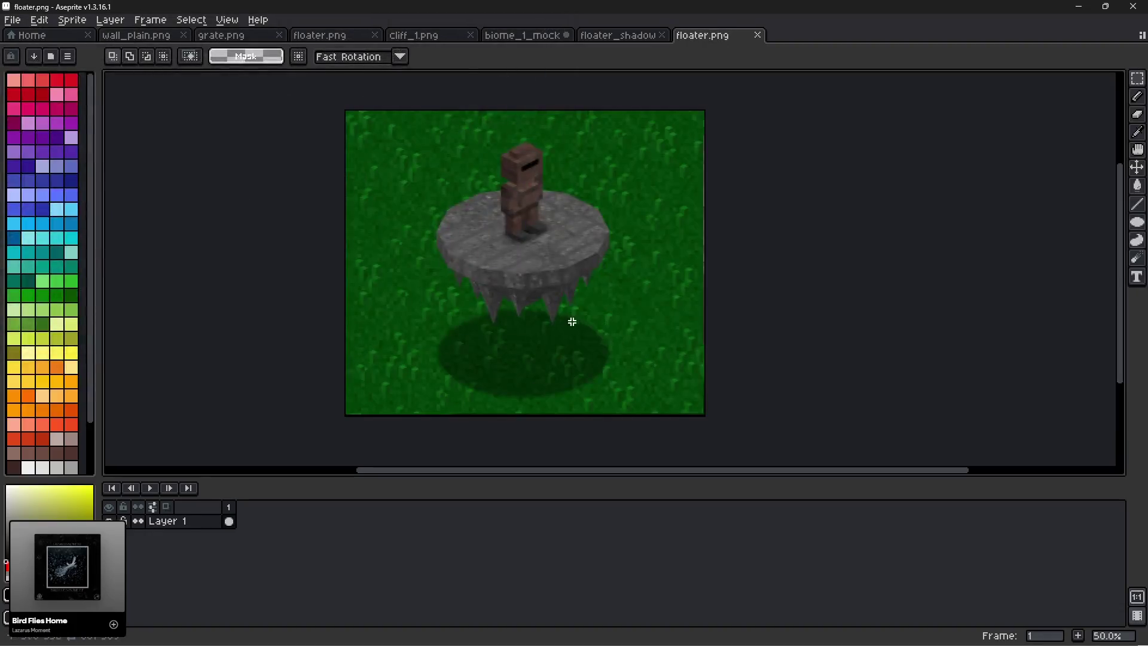
scroll(582, 281, up, 1)
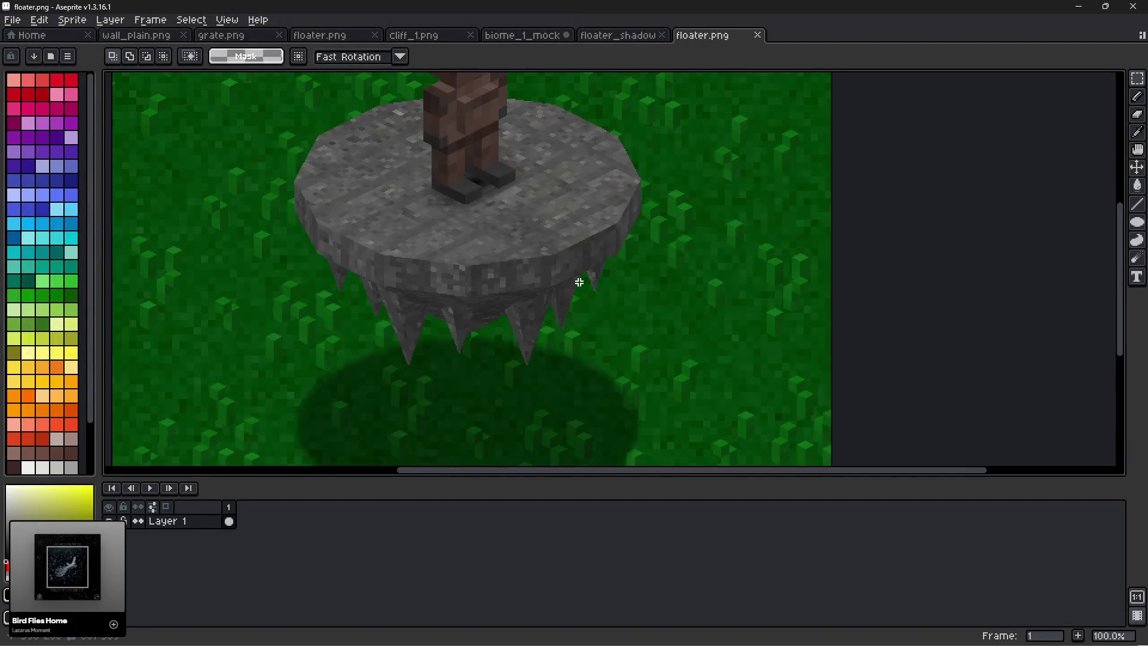
mouse_move(579, 277)
mouse_down()
mouse_move(598, 303)
mouse_move(625, 420)
mouse_move(629, 308)
mouse_up()
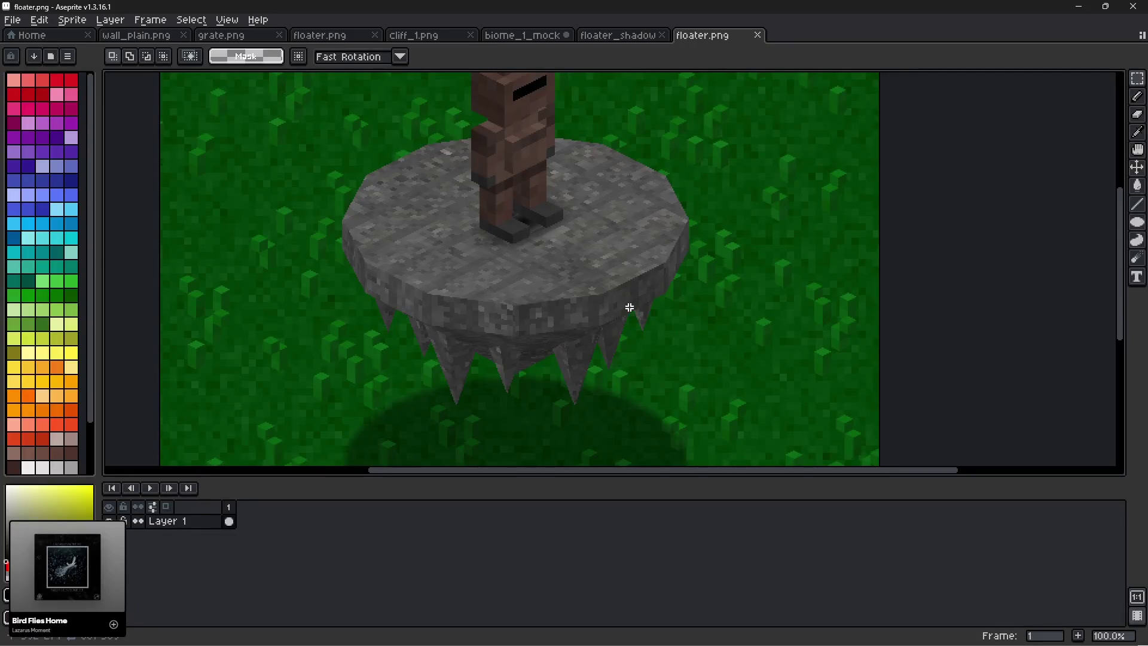
scroll(648, 266, up, 3)
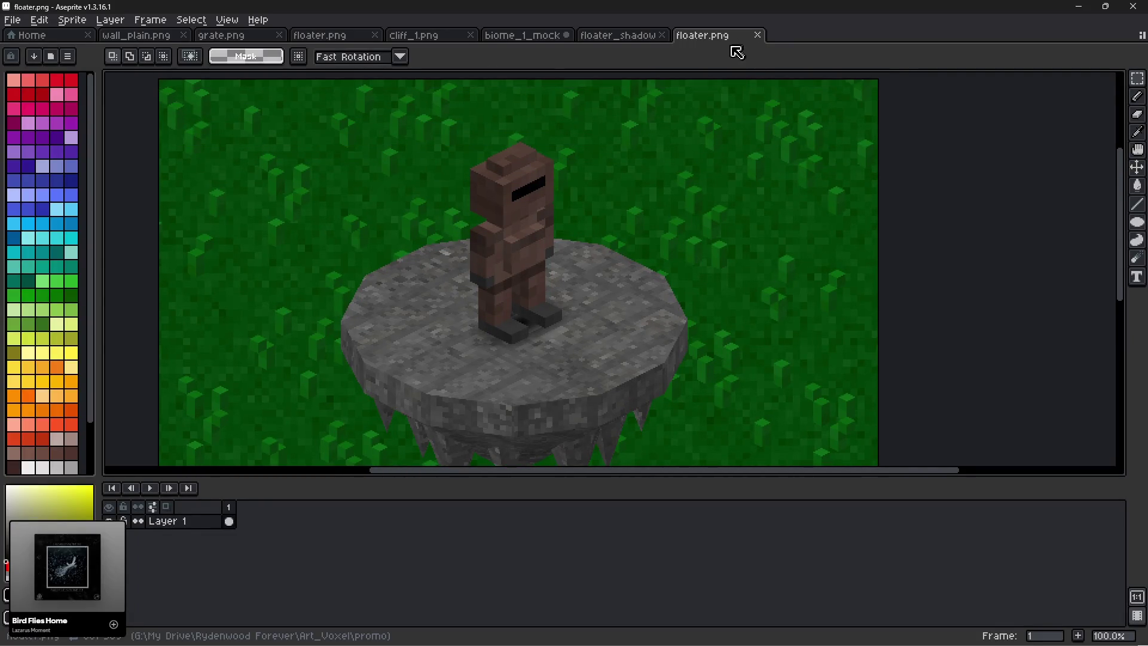
click(757, 35)
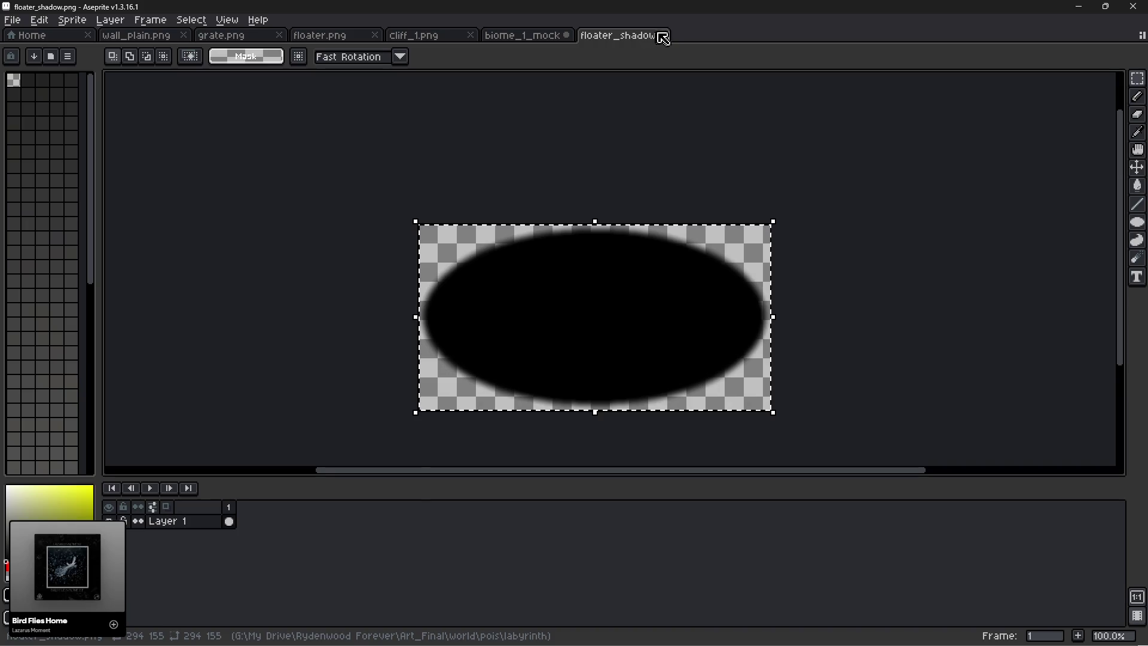
Close floater_shadow, biome_1_mock without saving, floater, grate and wall_plain, then go to Blockbench.
click(662, 35)
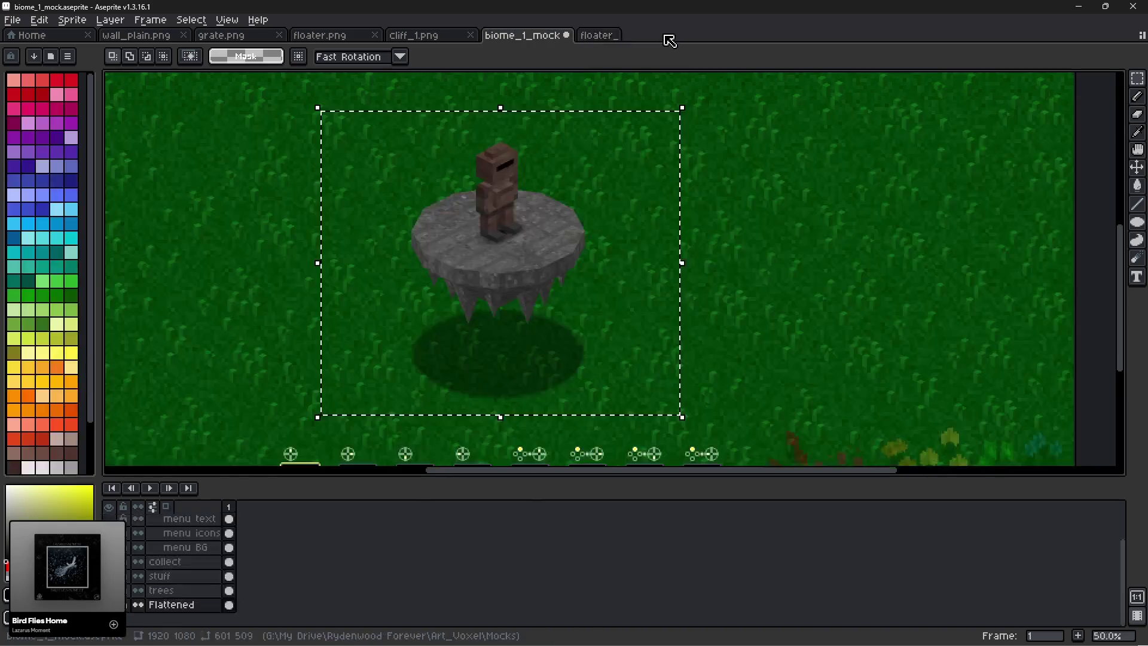
click(566, 35)
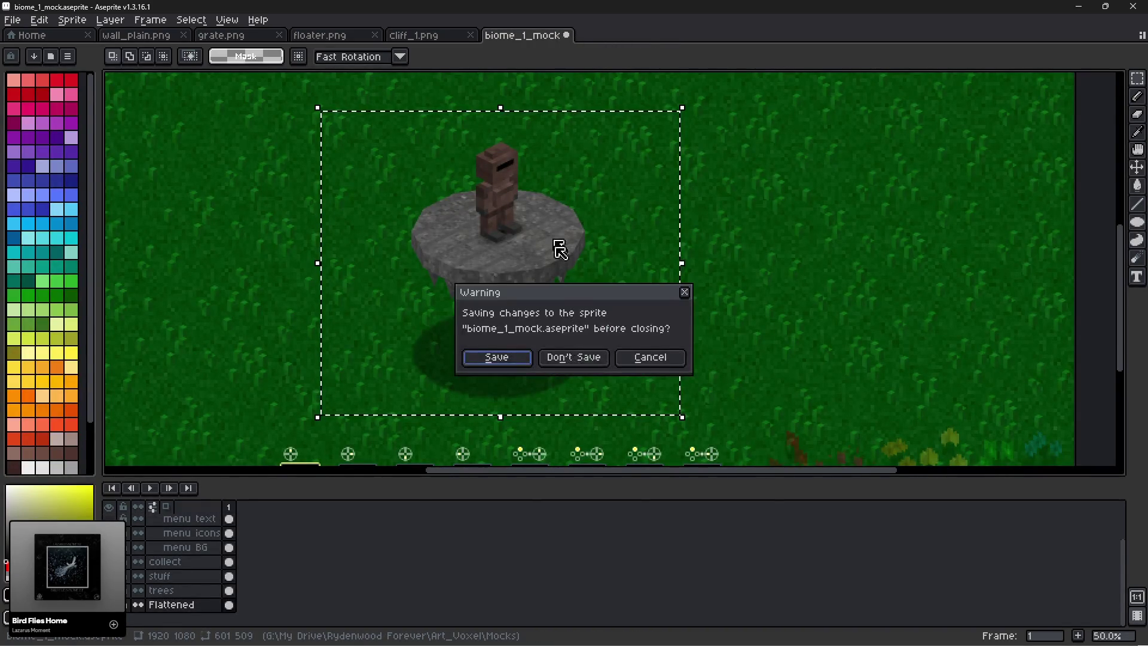
click(575, 359)
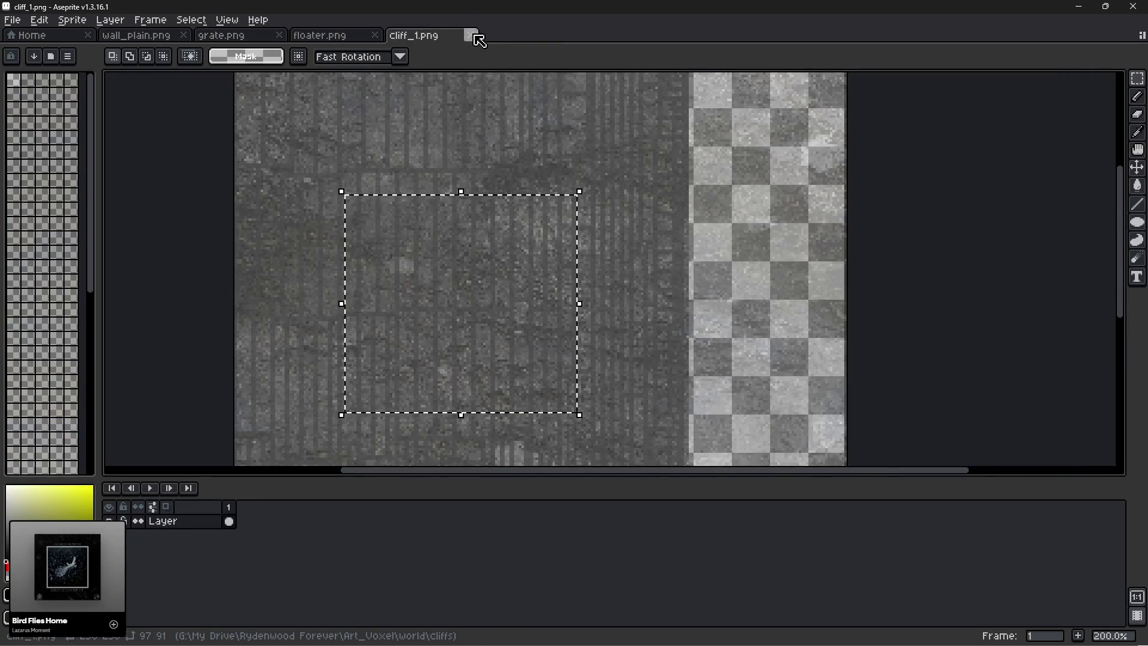
click(470, 35)
click(375, 36)
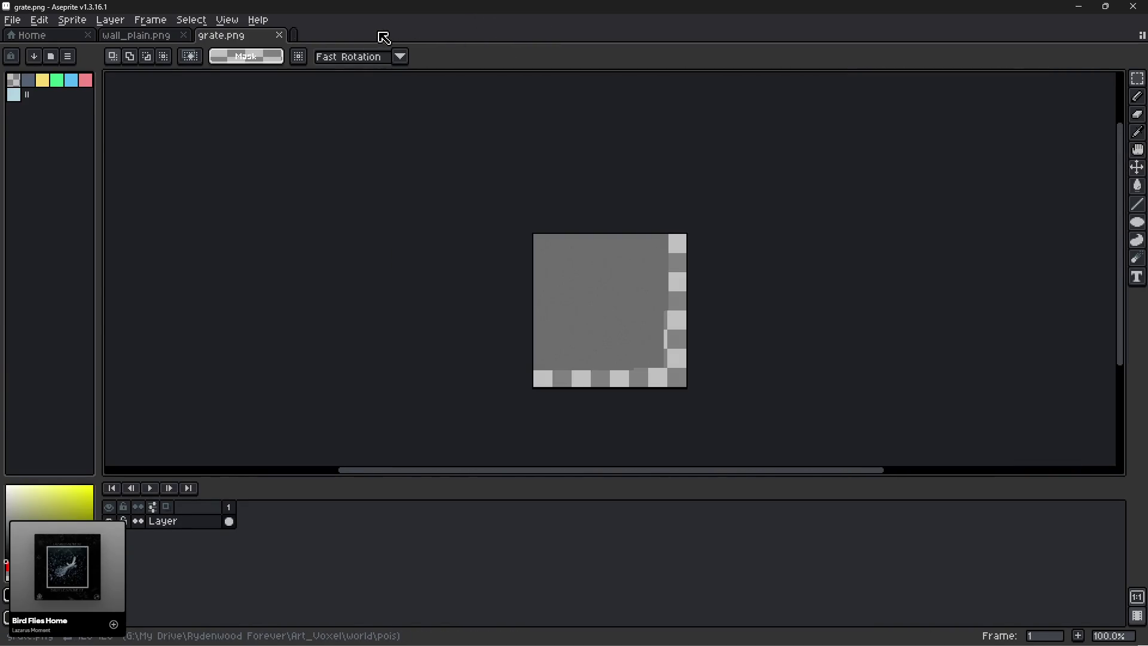
click(281, 37)
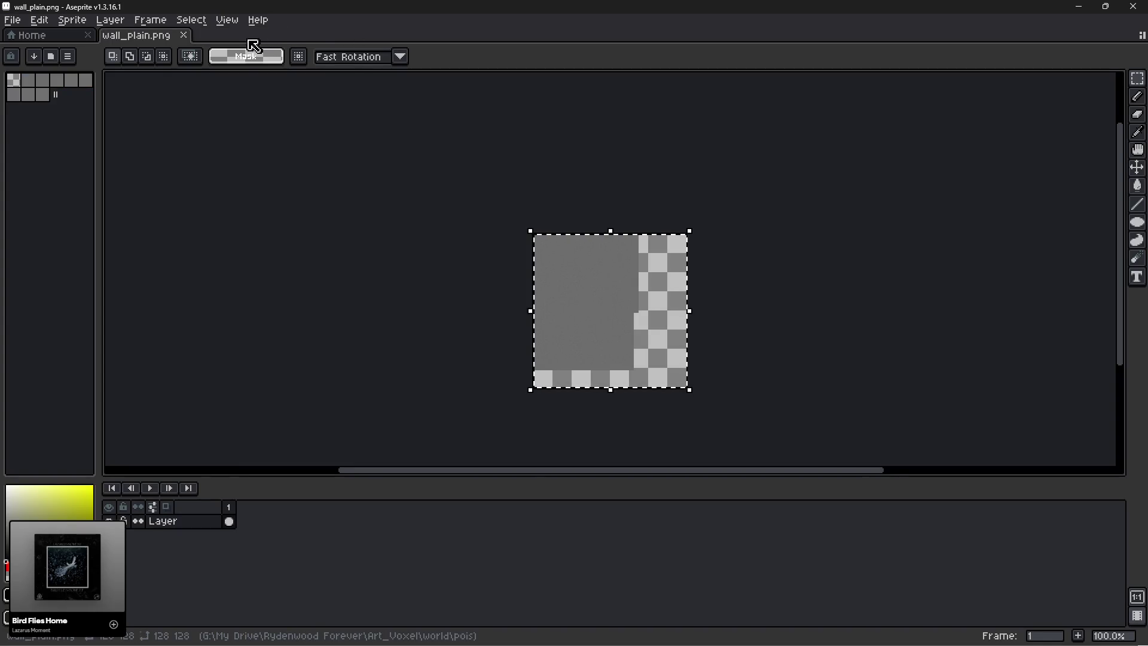
click(183, 36)
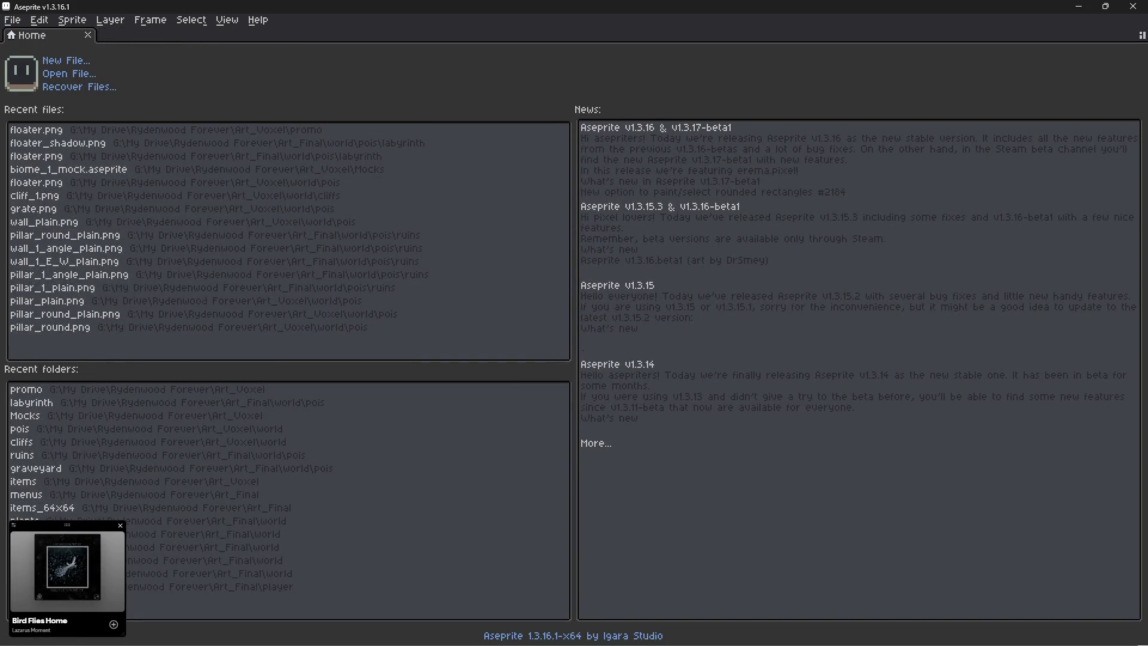
key(alt+Tab)
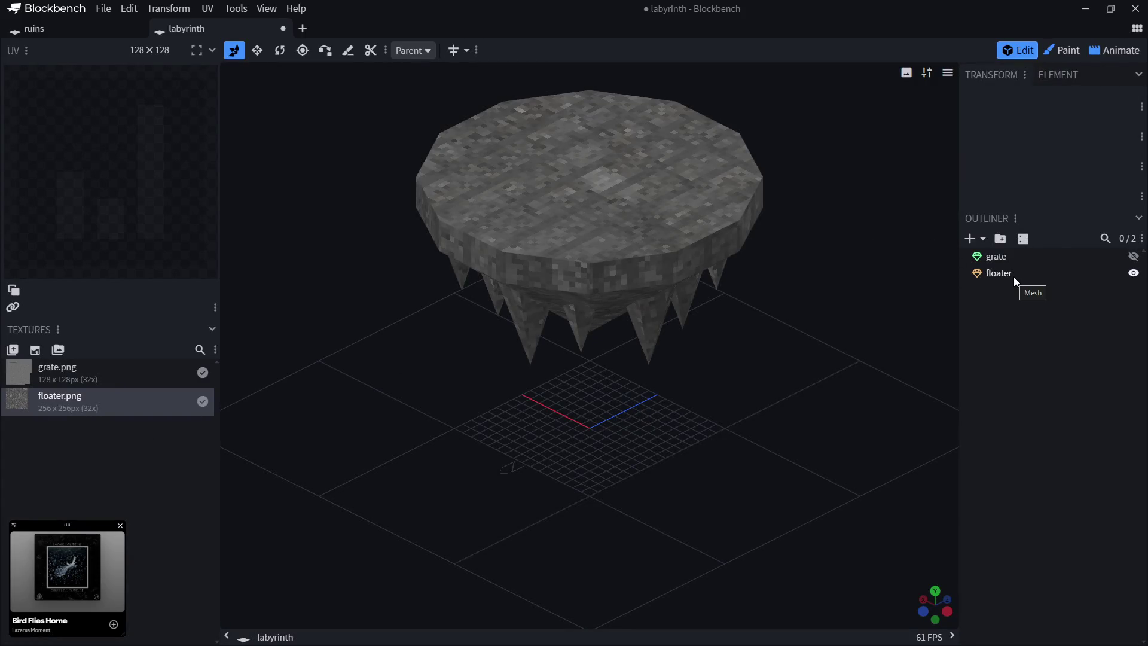
Hide the floater, show and select the grate, and view it from the Top.
click(1000, 257)
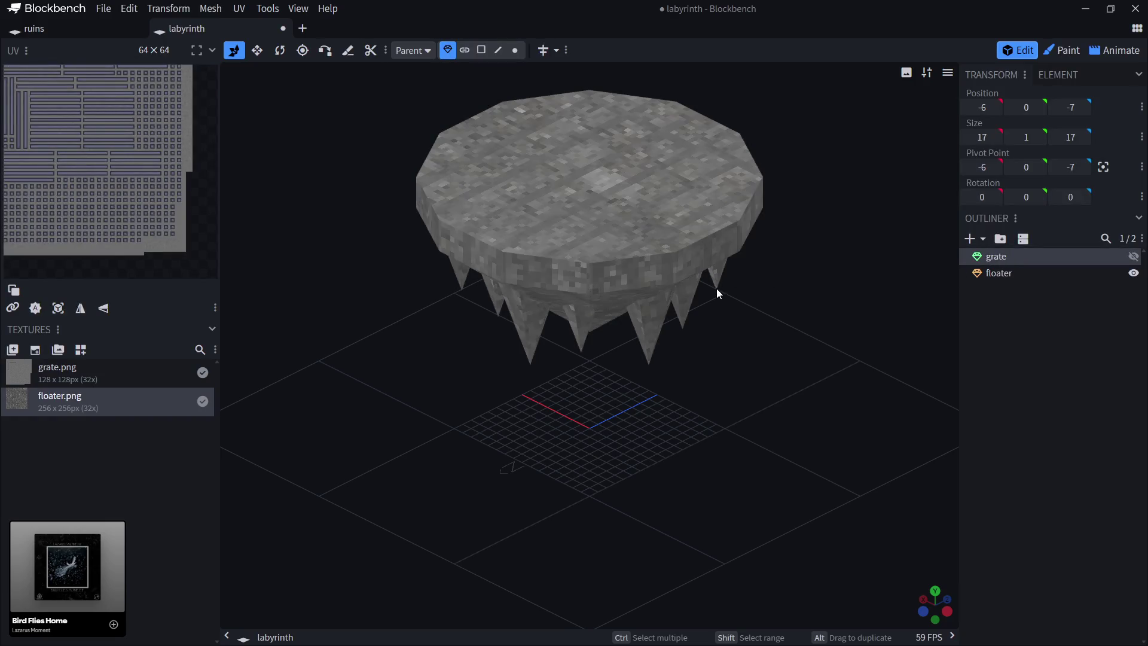
click(1134, 274)
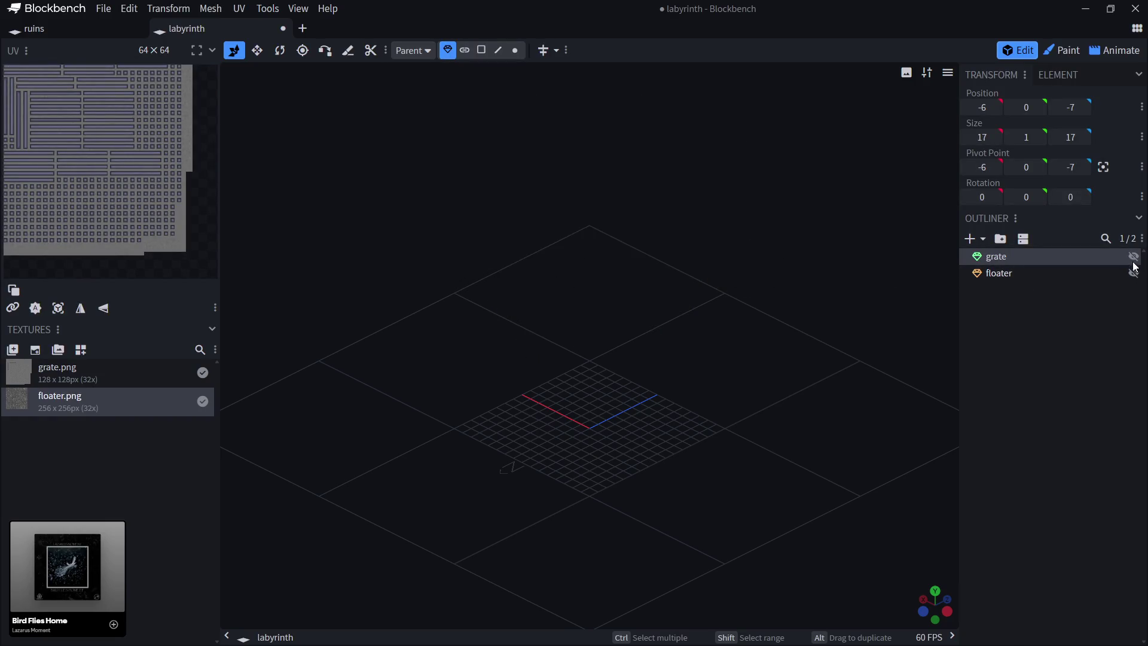
click(1133, 257)
click(976, 421)
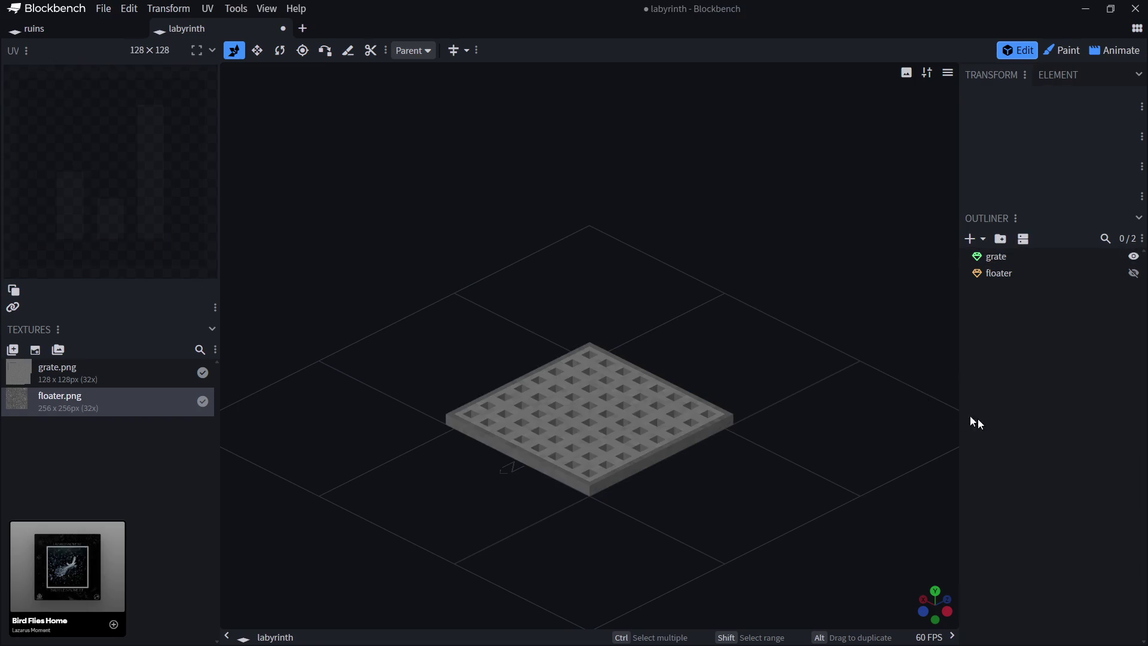
click(995, 259)
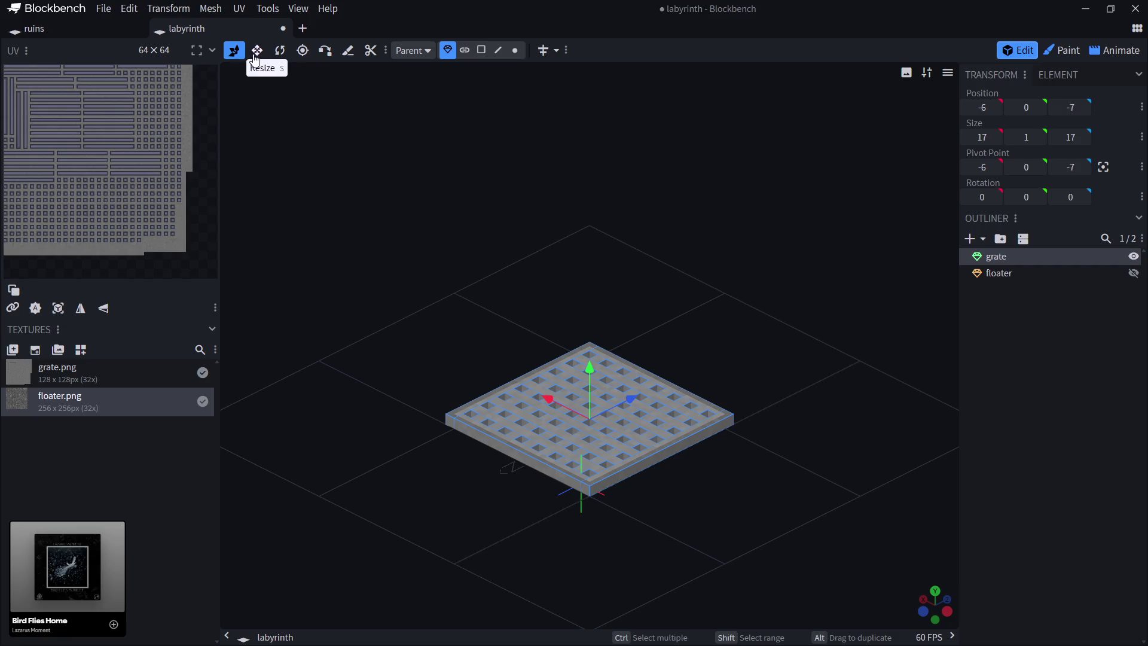
click(279, 52)
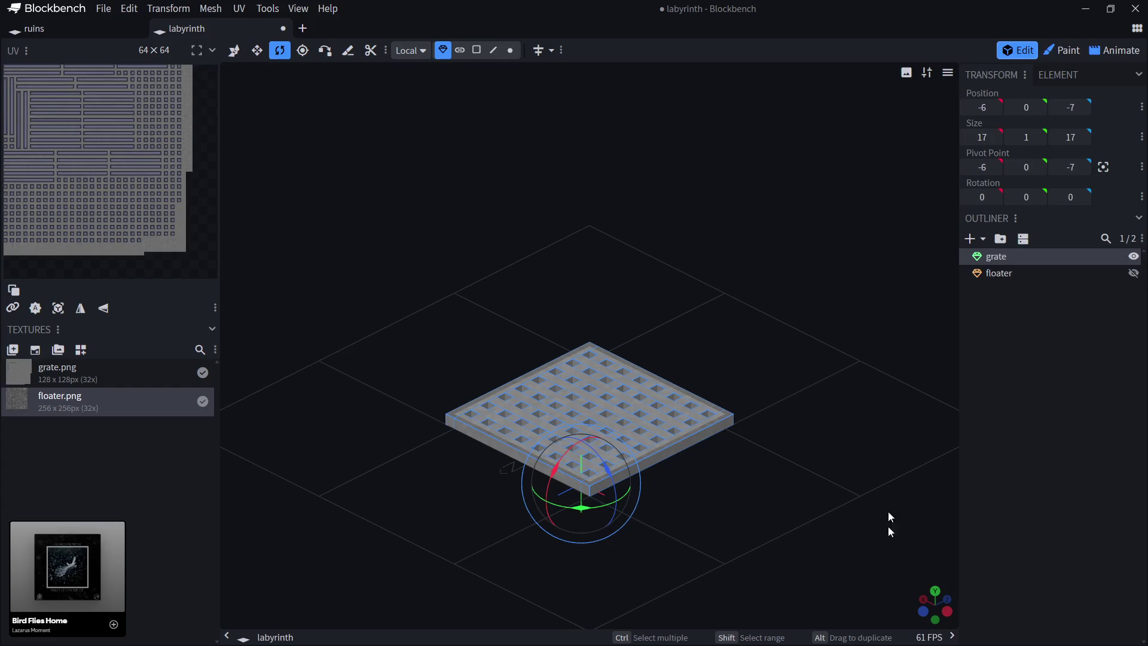
click(936, 592)
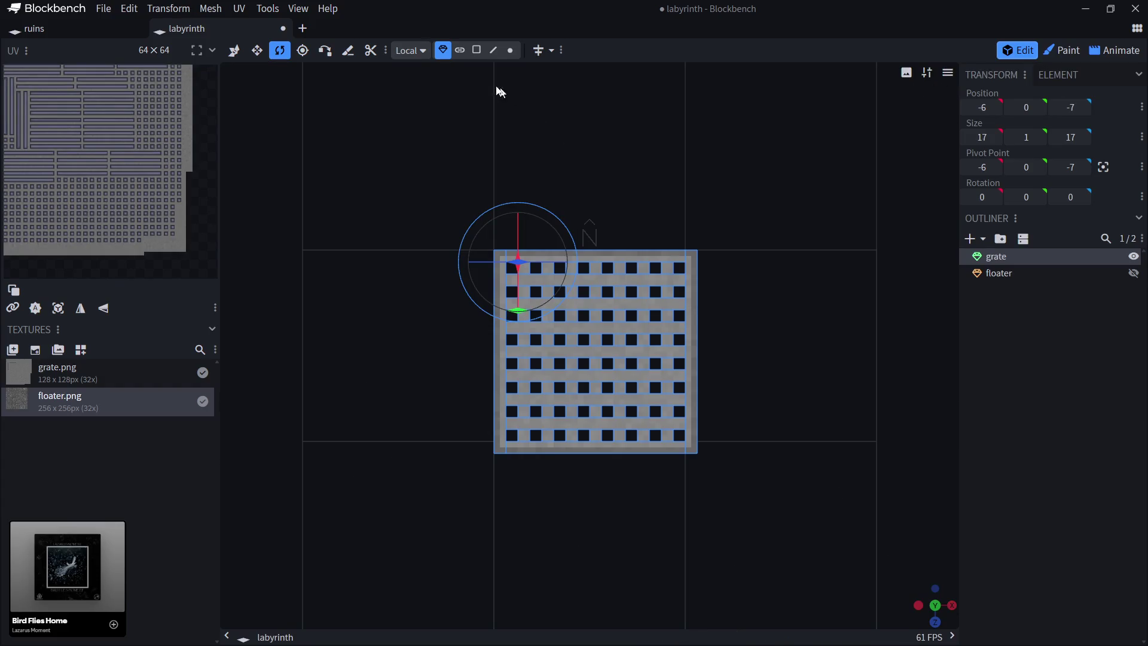
Drag the grate with the Pivot Tool to position X 0.5, Z 0.5.
click(302, 53)
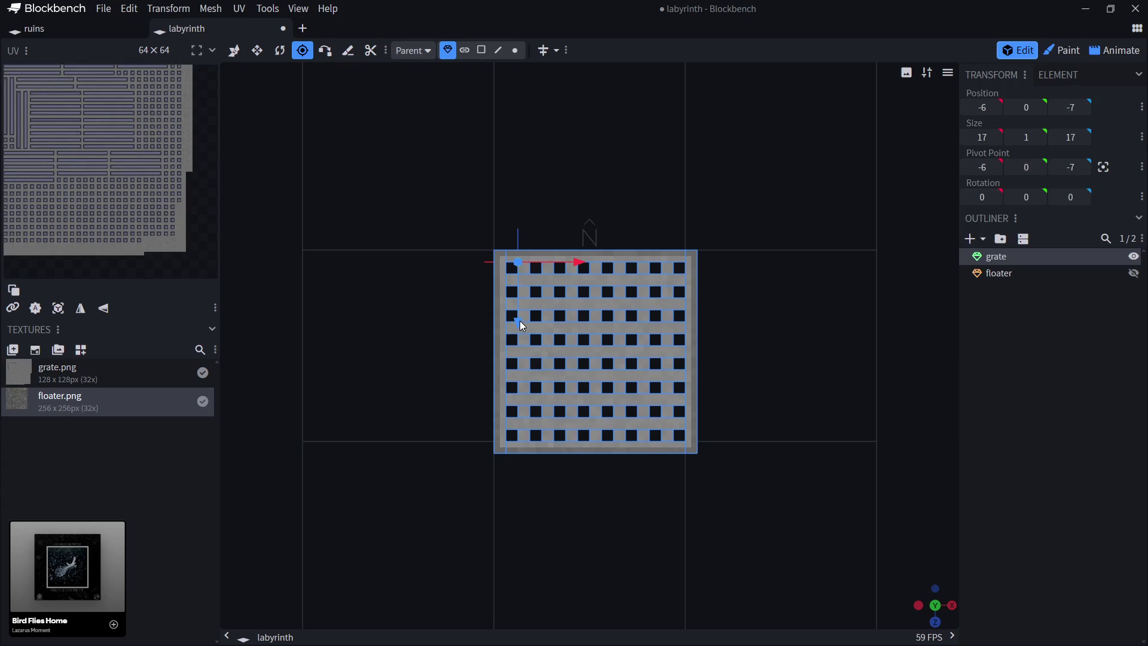
drag(520, 323, 537, 410)
drag(583, 347, 646, 355)
drag(589, 406, 590, 411)
drag(653, 360, 656, 358)
drag(596, 418, 597, 411)
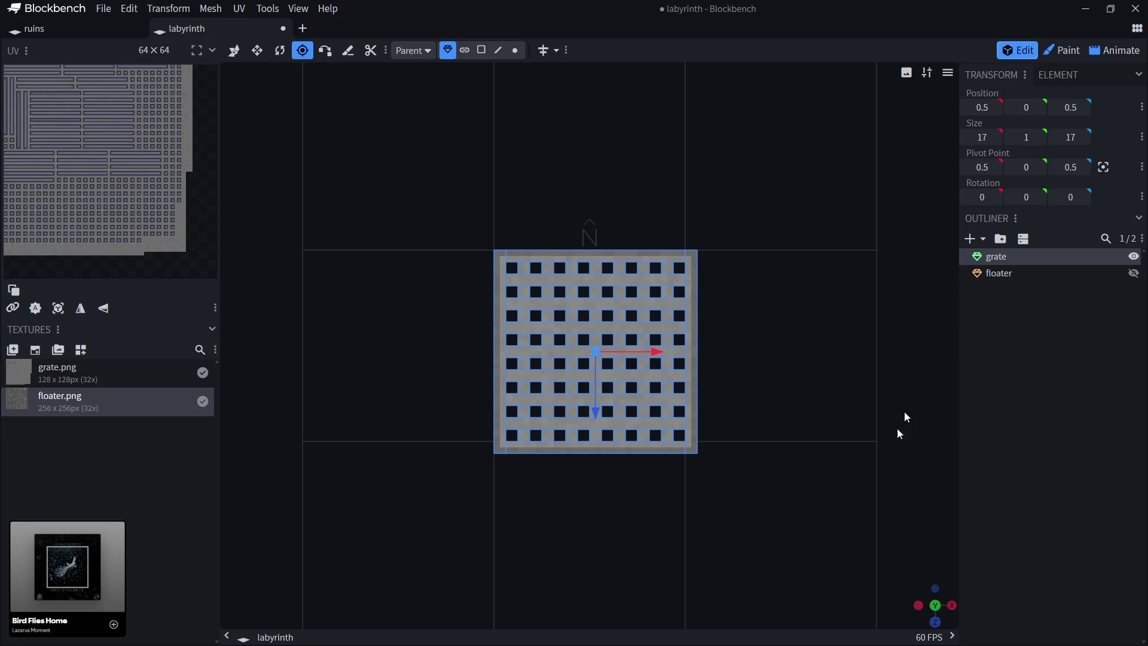
Switch the viewport to the Isometric Right angle.
drag(921, 601, 926, 598)
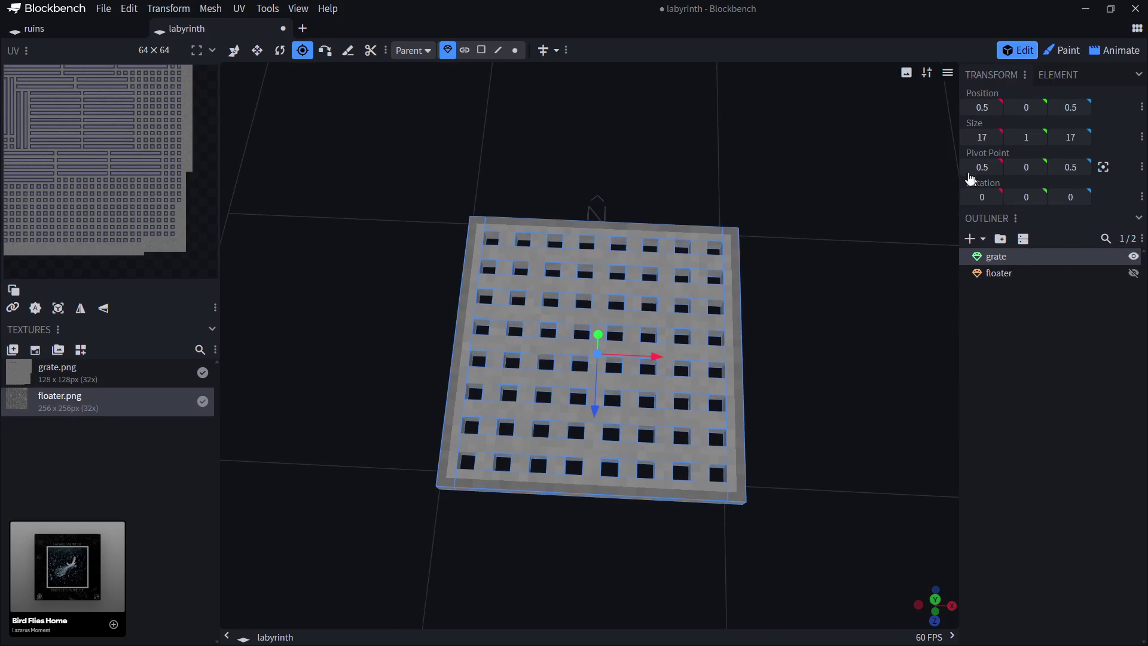
click(947, 73)
mouse_move(929, 213)
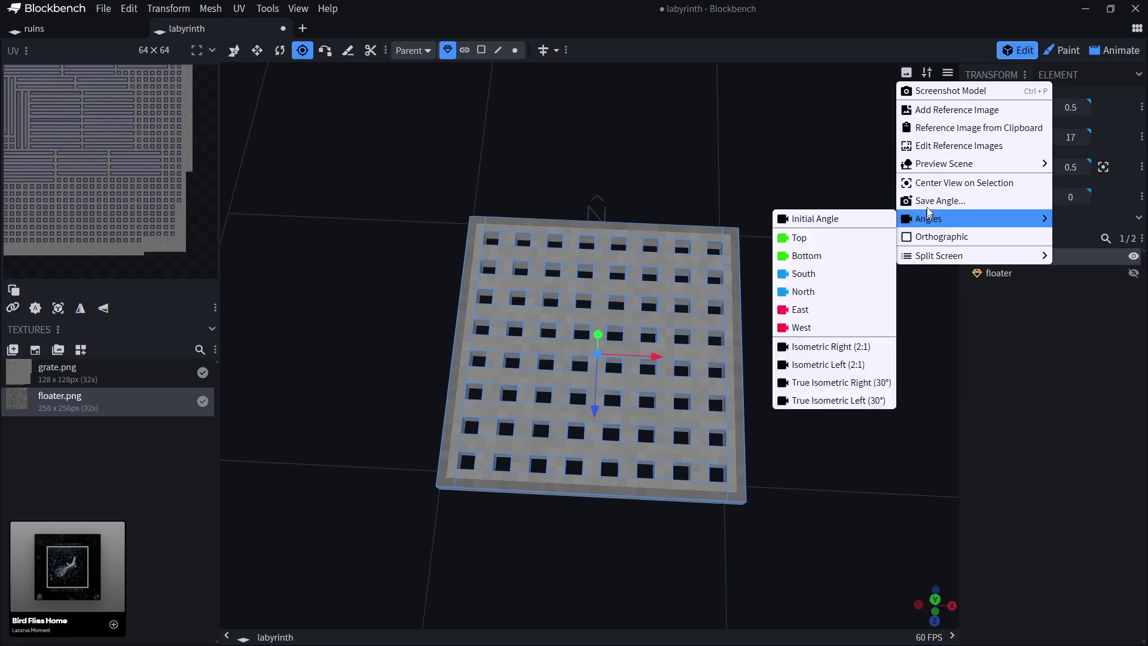
click(834, 349)
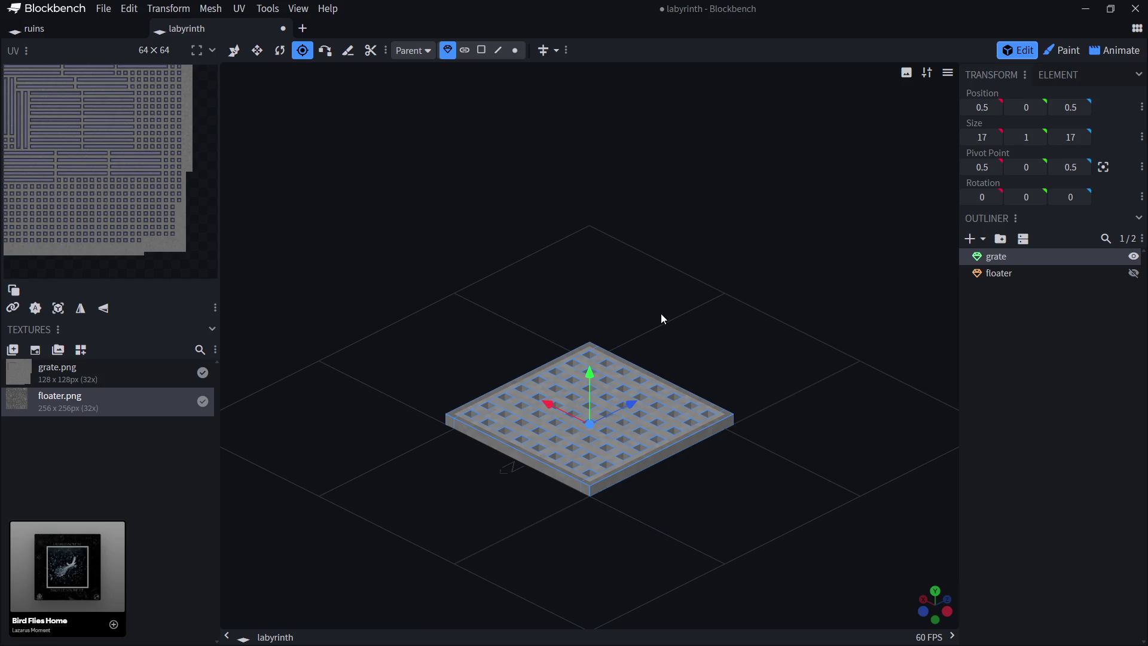
click(280, 50)
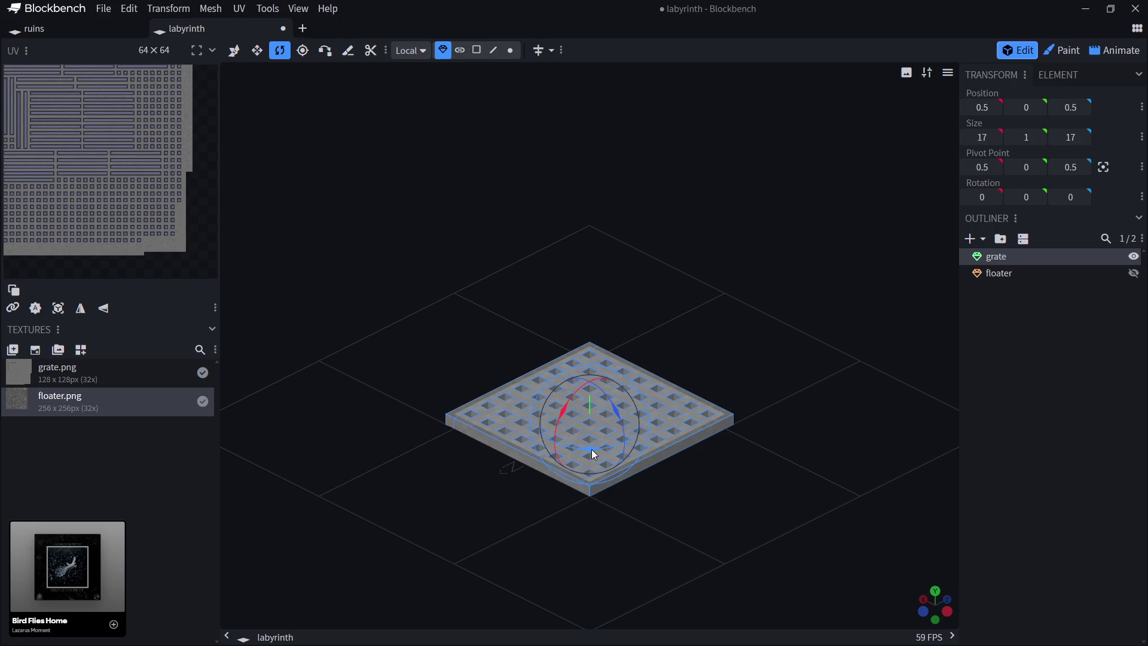
Rotate the grate -45° on Y and copy a 340×188 screenshot to the clipboard.
drag(591, 449, 559, 442)
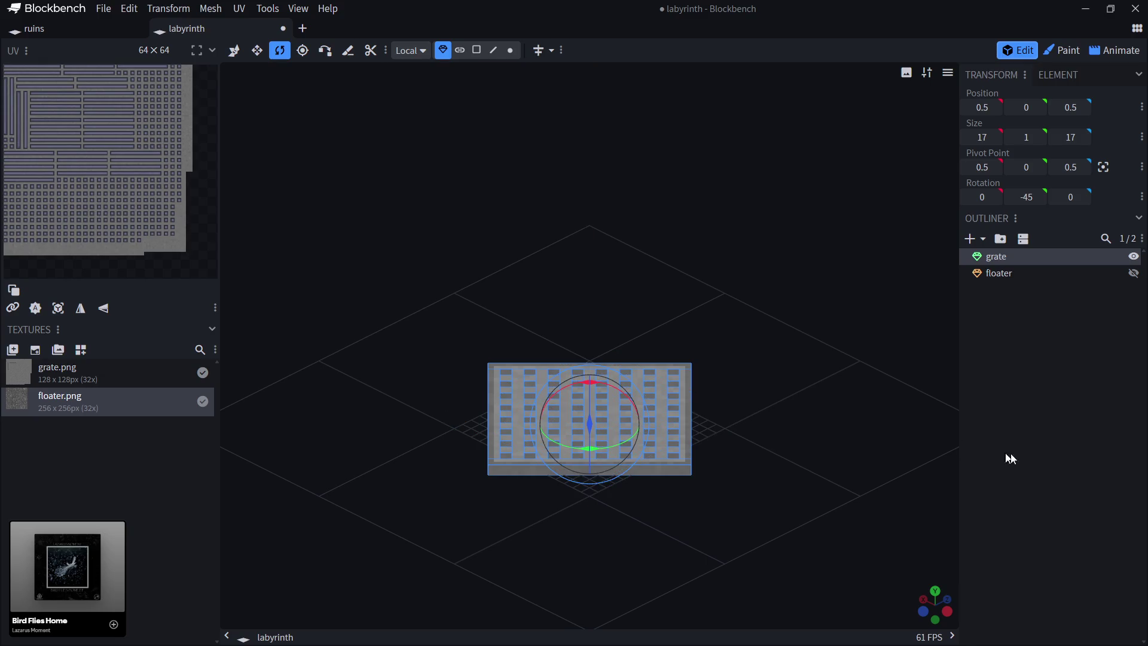
click(1020, 456)
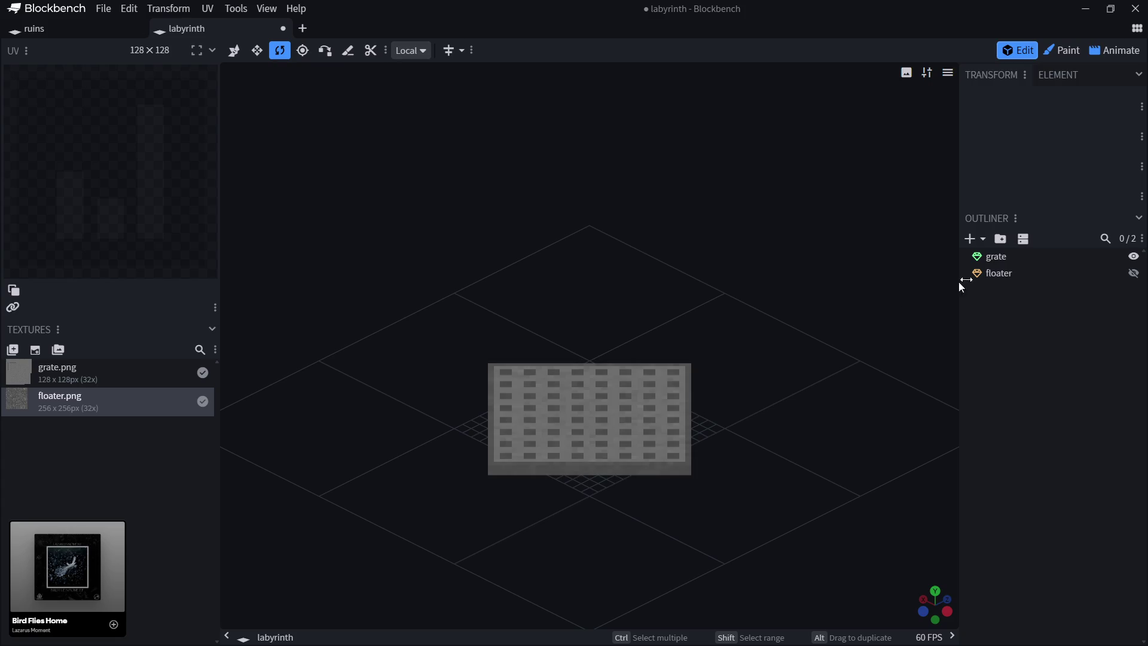
click(947, 72)
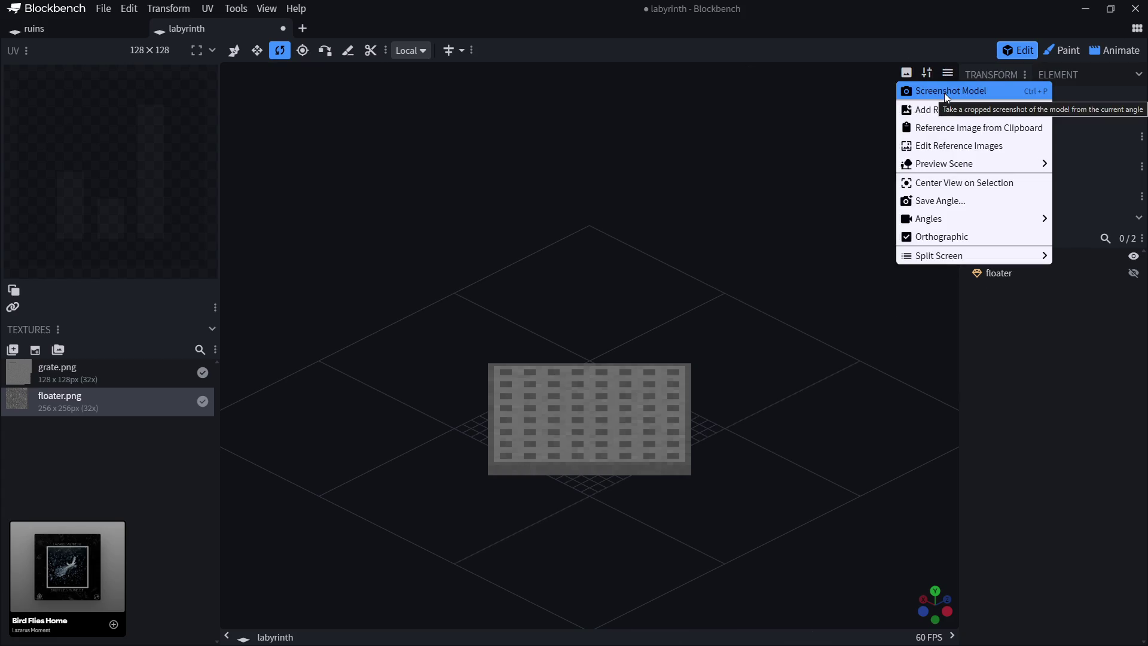
click(945, 94)
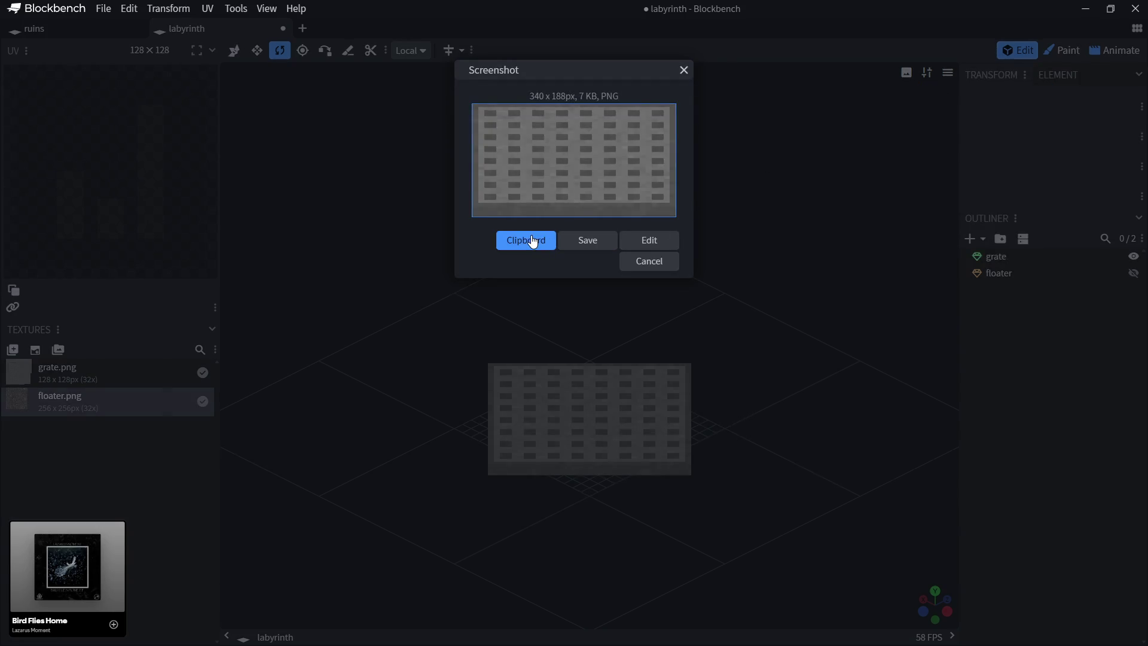
click(532, 239)
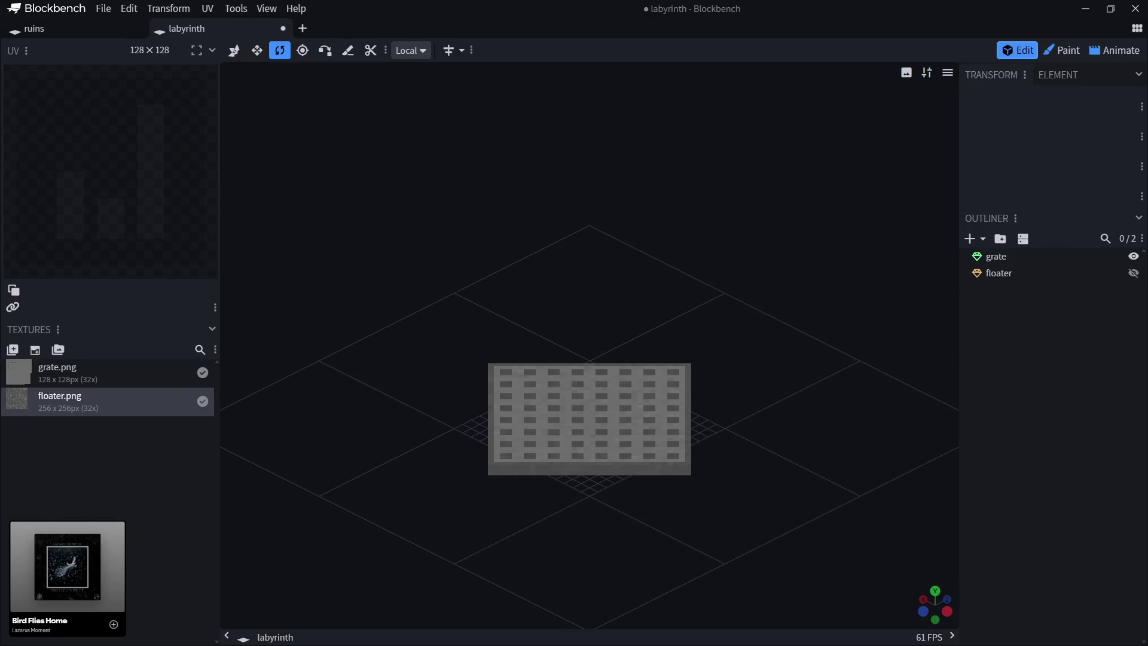
key(alt+Tab)
click(39, 19)
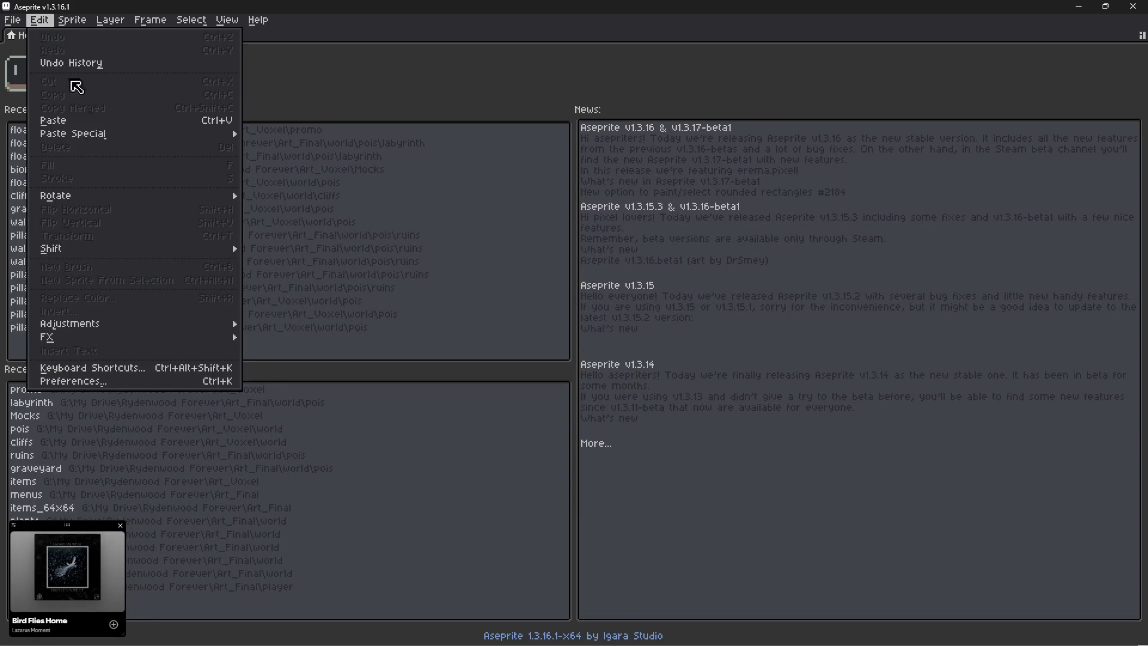
Paste the copied grate screenshot as a new sprite, Sprite-0009.
mouse_move(165, 134)
click(281, 132)
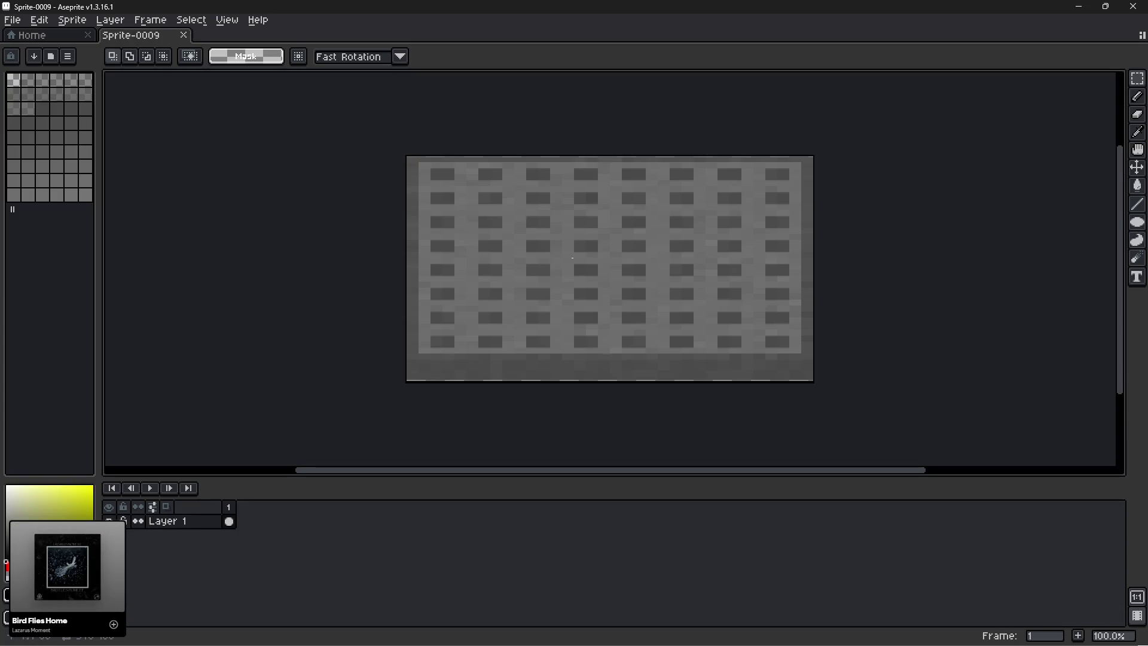
scroll(793, 367, up, 3)
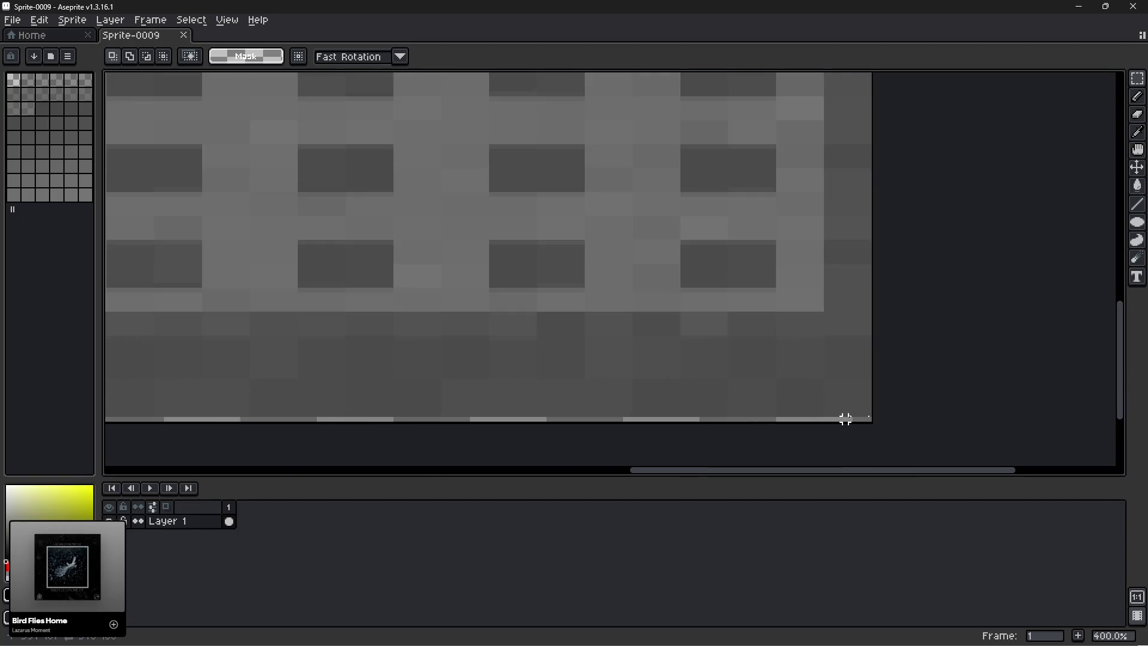
scroll(868, 415, down, 3)
scroll(869, 415, left, 10)
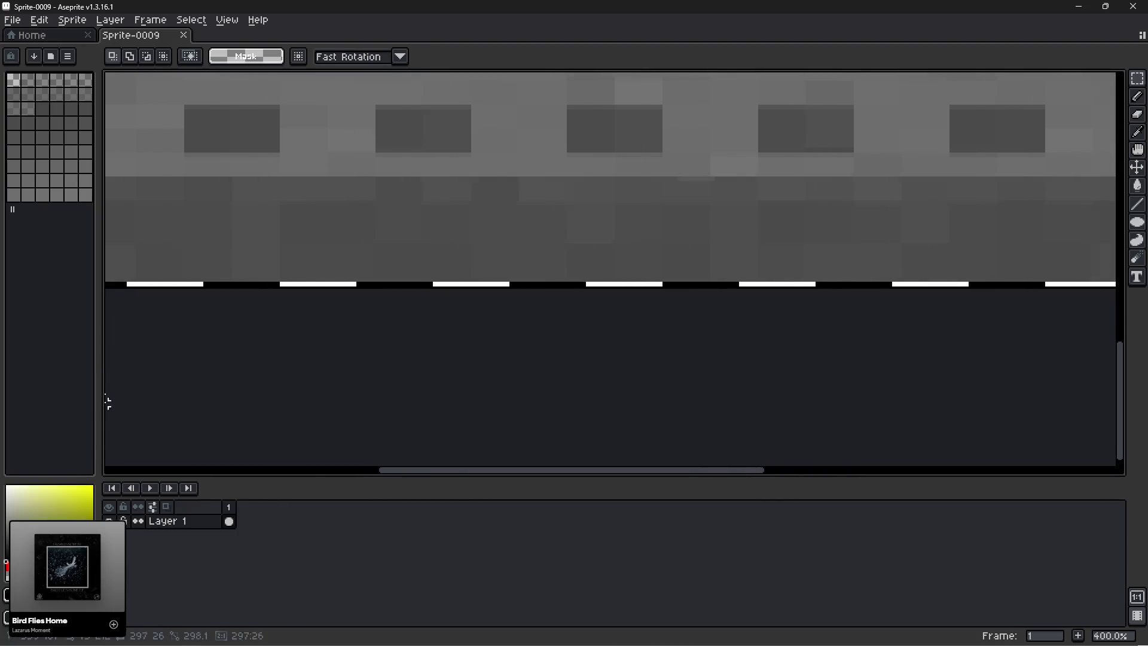
scroll(104, 383, left, 3)
Clear the selection and trim Sprite-0009 down to the 340×188 grate content.
click(372, 336)
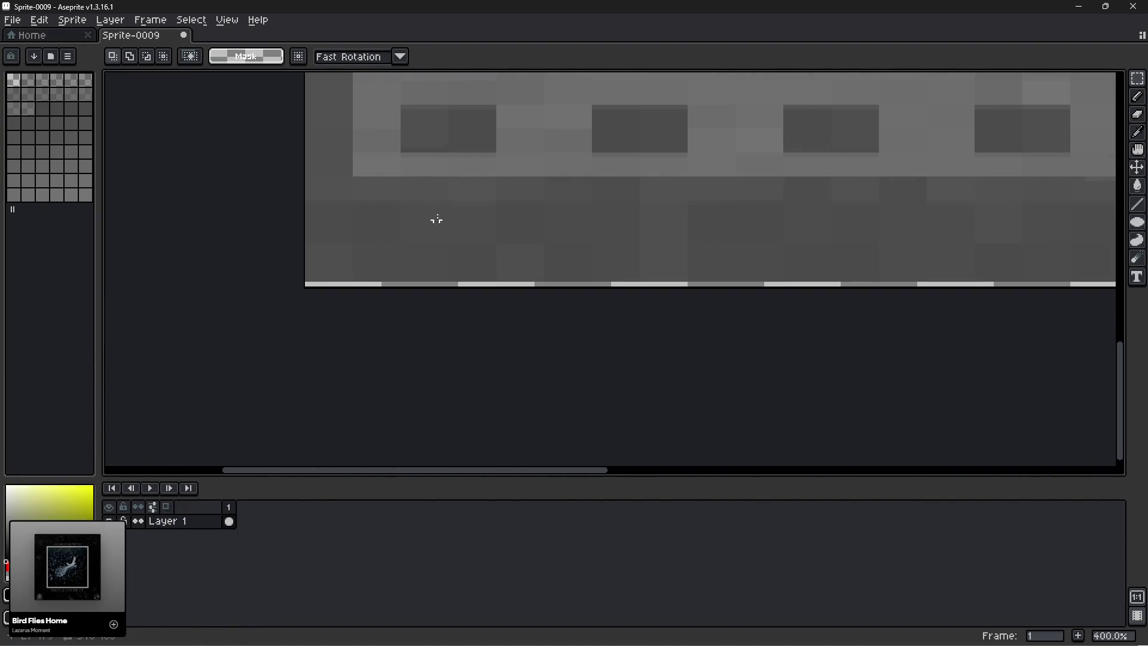
scroll(419, 329, up, 5)
scroll(464, 346, right, 2)
scroll(436, 231, up, 10)
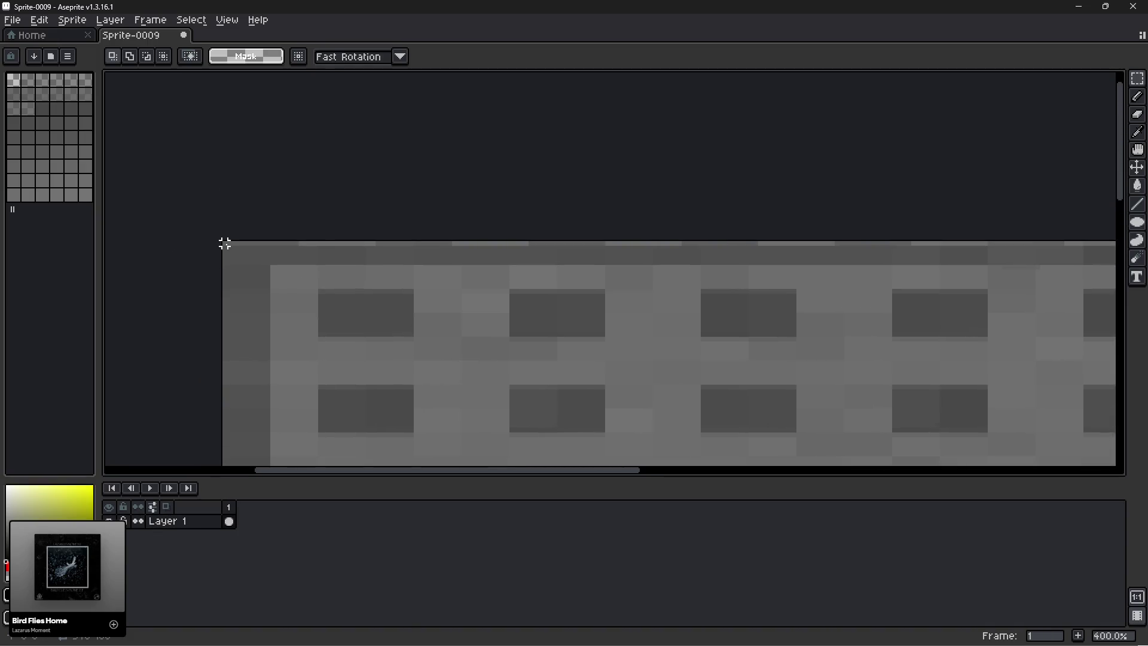
mouse_move(224, 243)
mouse_down()
mouse_move(1021, 254)
mouse_move(1112, 179)
mouse_move(1111, 80)
mouse_up()
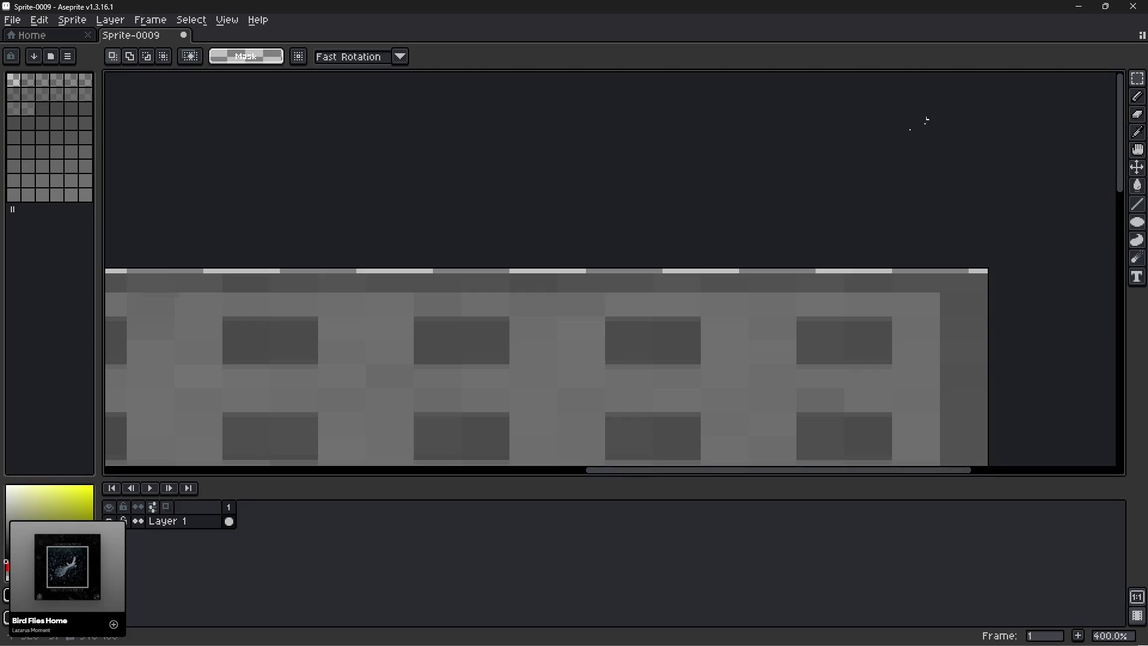
click(72, 20)
click(78, 144)
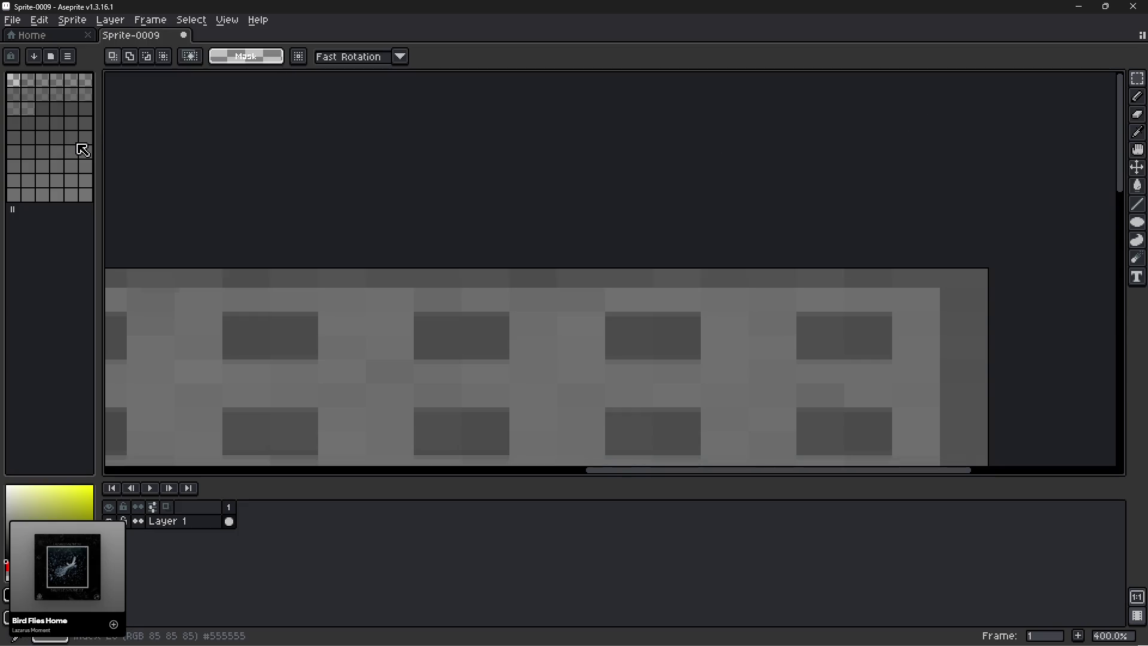
scroll(461, 210, down, 5)
mouse_move(476, 231)
mouse_down()
mouse_move(486, 180)
mouse_move(468, 259)
mouse_up()
scroll(454, 284, up, 2)
scroll(456, 286, down, 1)
click(72, 20)
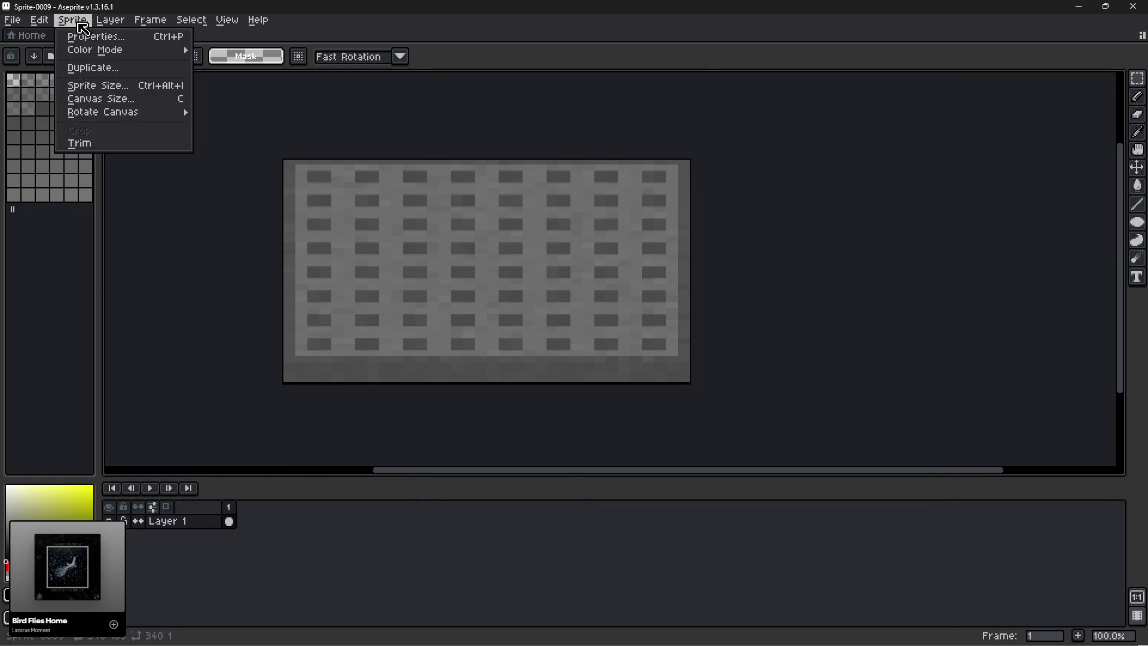
Resize the grate sprite to 50%, making it 170×93 pixels.
click(99, 100)
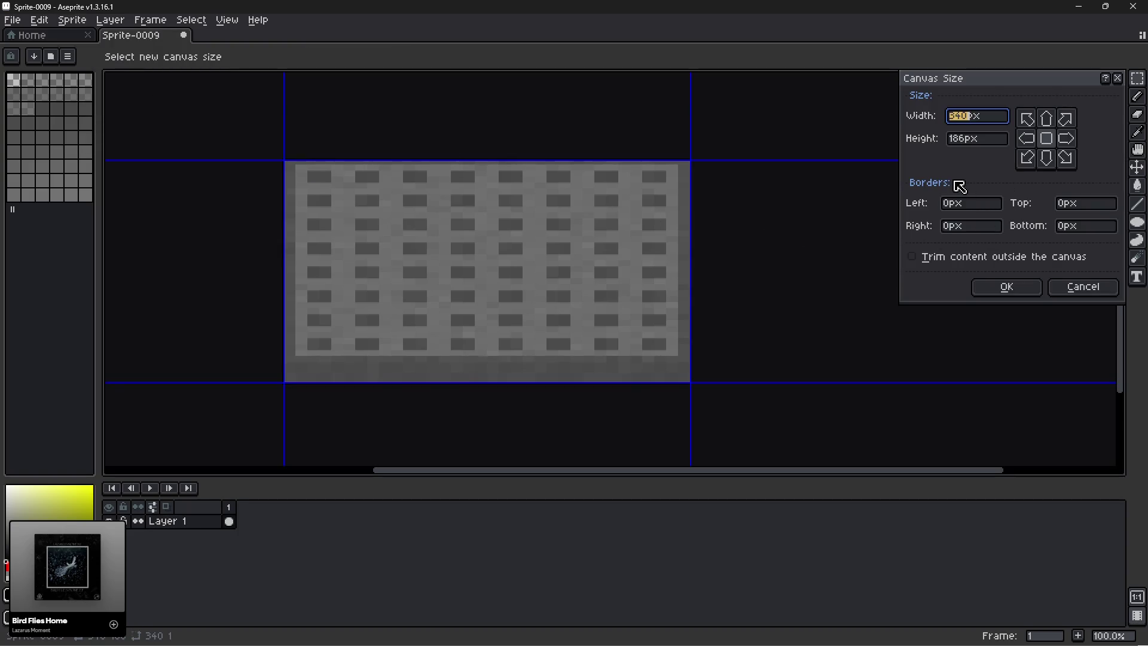
click(1083, 287)
click(76, 21)
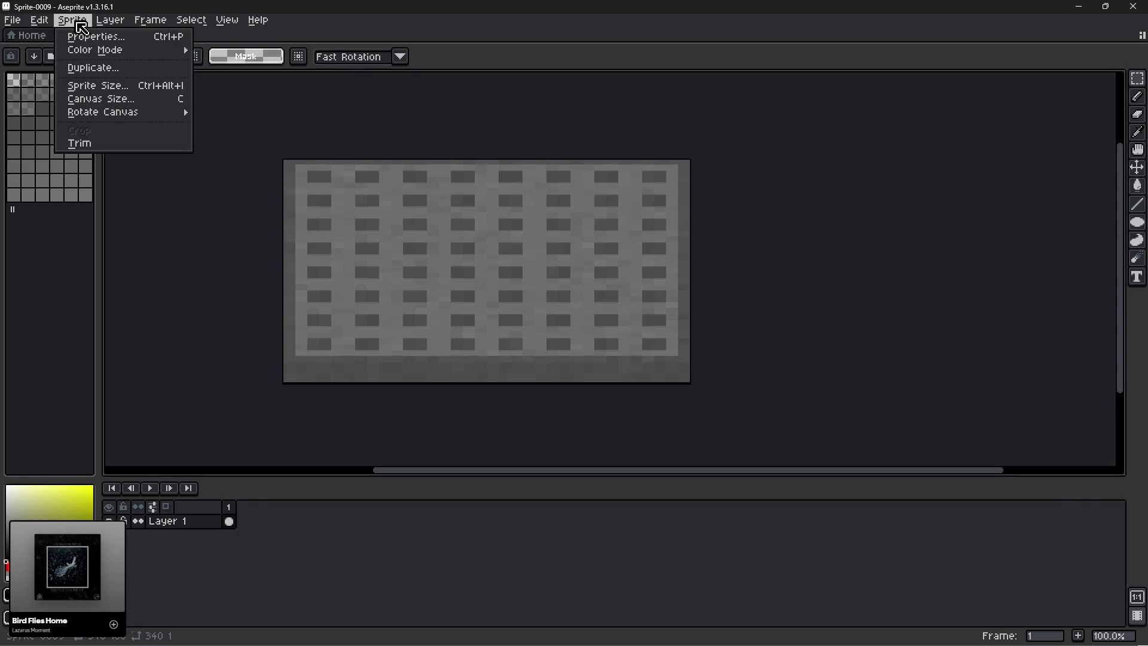
click(98, 87)
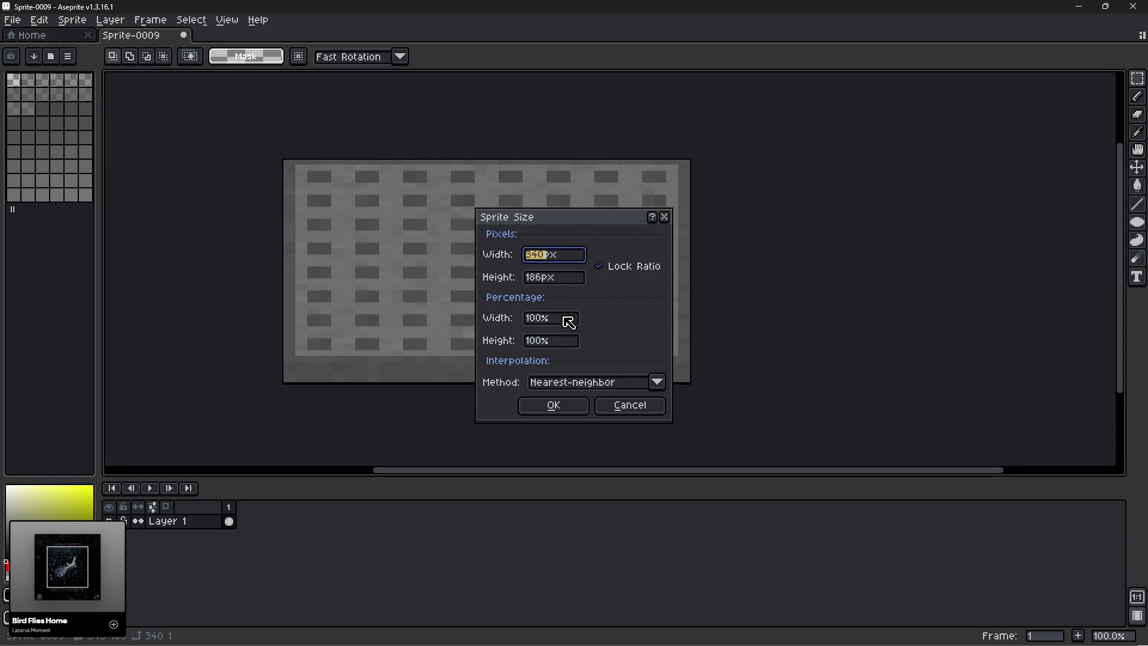
drag(569, 323, 469, 316)
text(50)
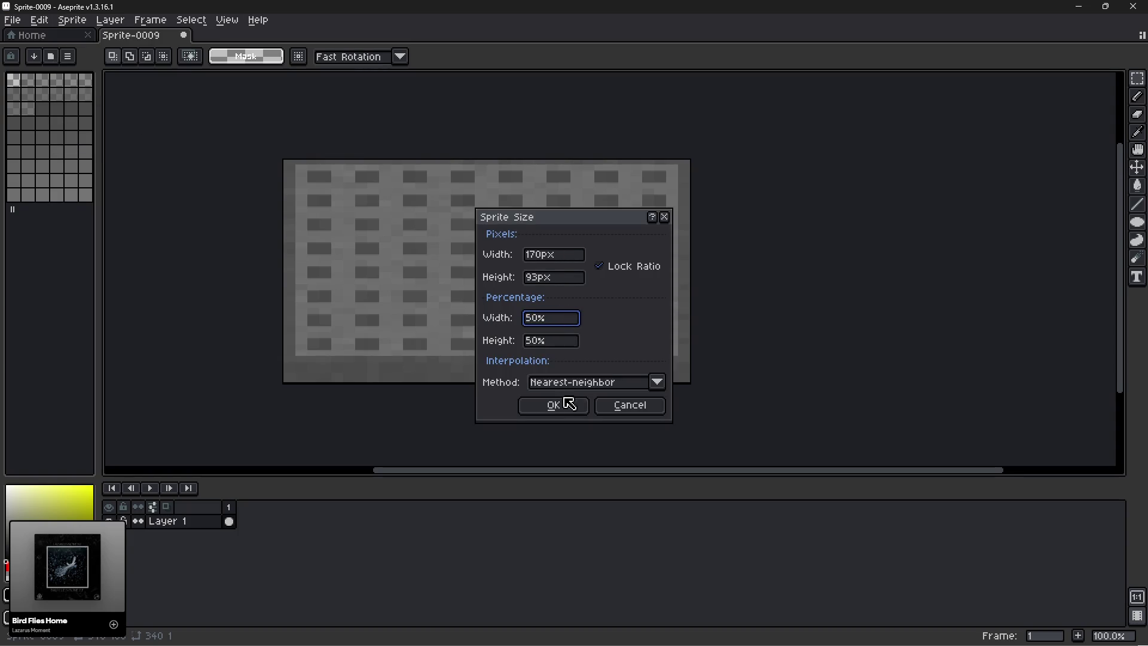
click(568, 403)
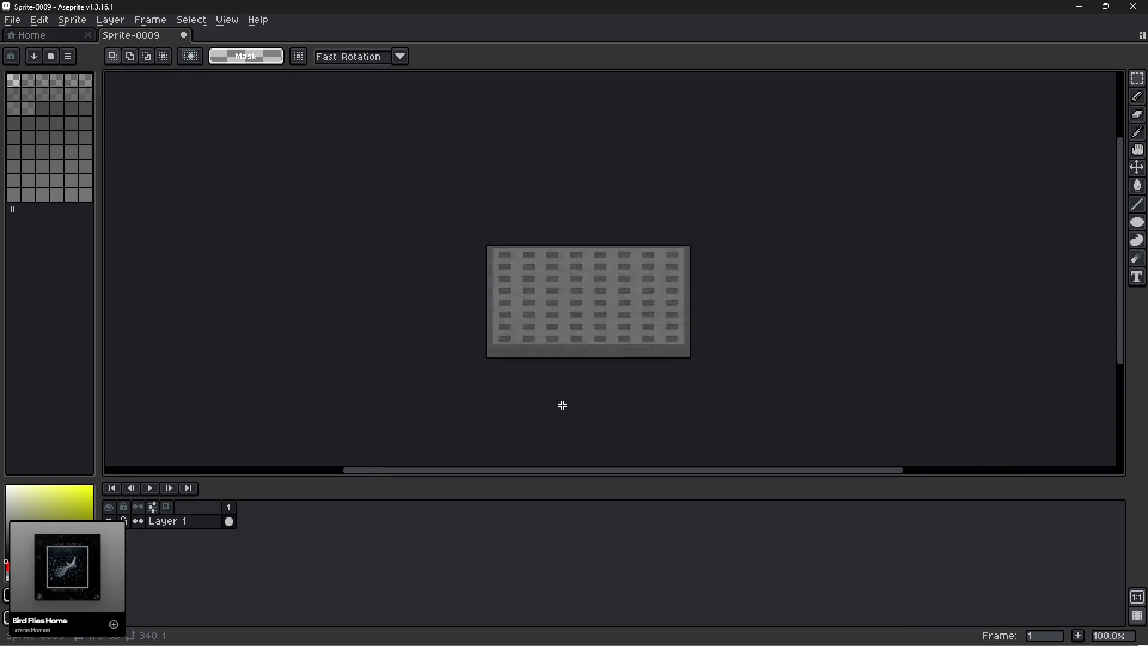
Start Save As and browse to the Art_Final/world/pois/labyrinth folder.
click(22, 22)
click(39, 92)
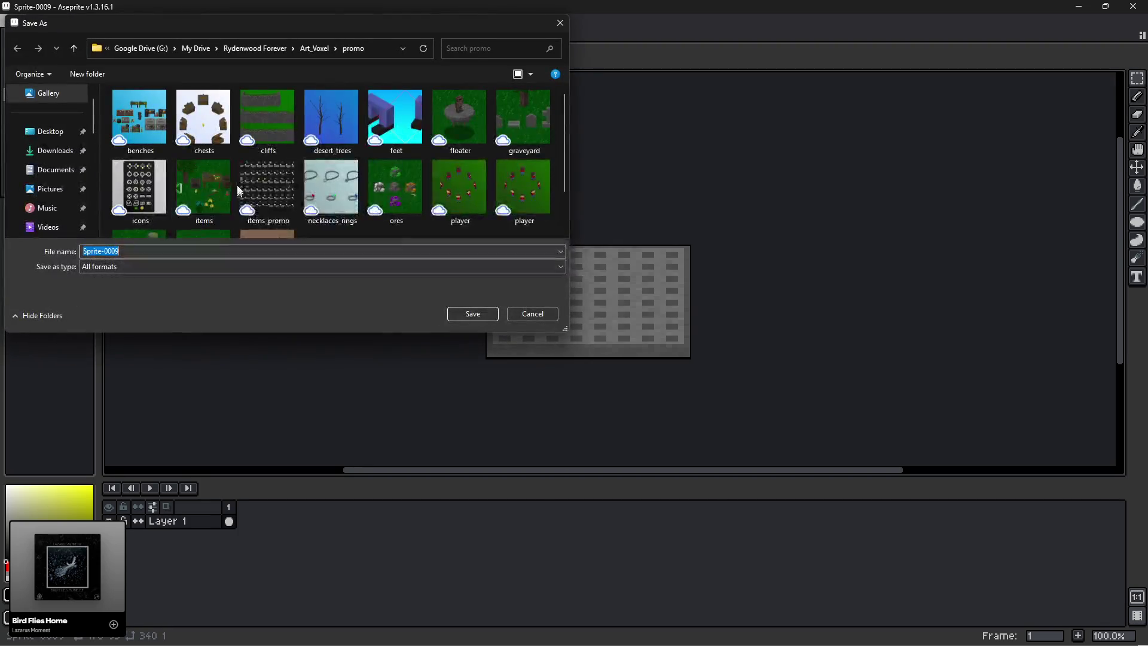
click(250, 47)
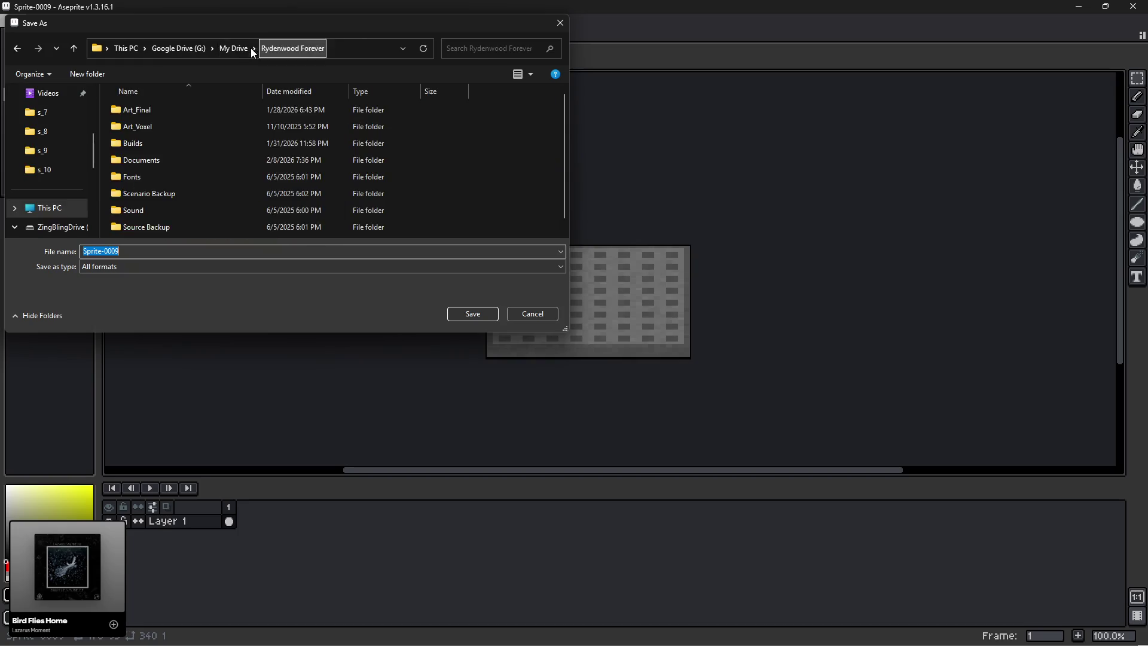
double_click(141, 110)
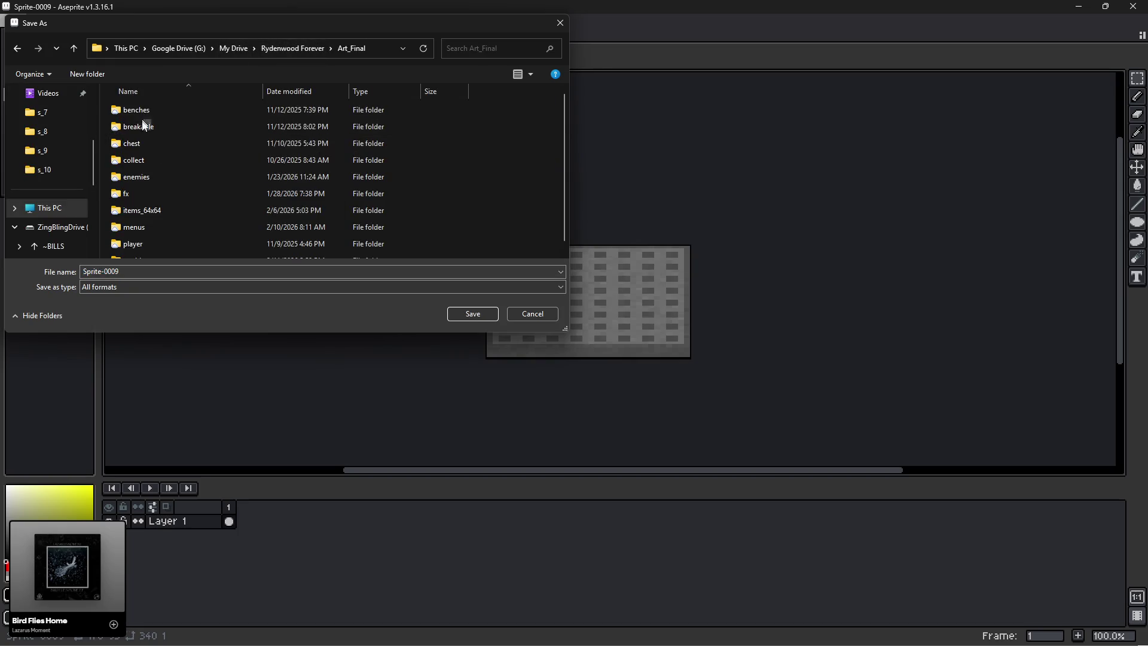
double_click(136, 245)
double_click(139, 173)
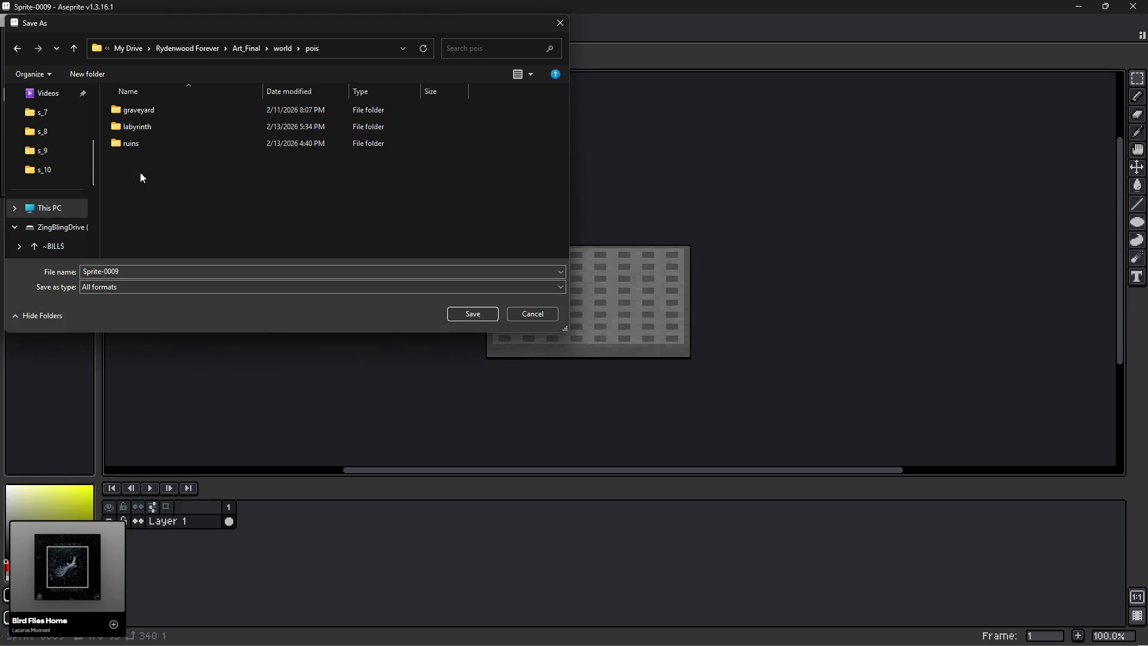
double_click(136, 128)
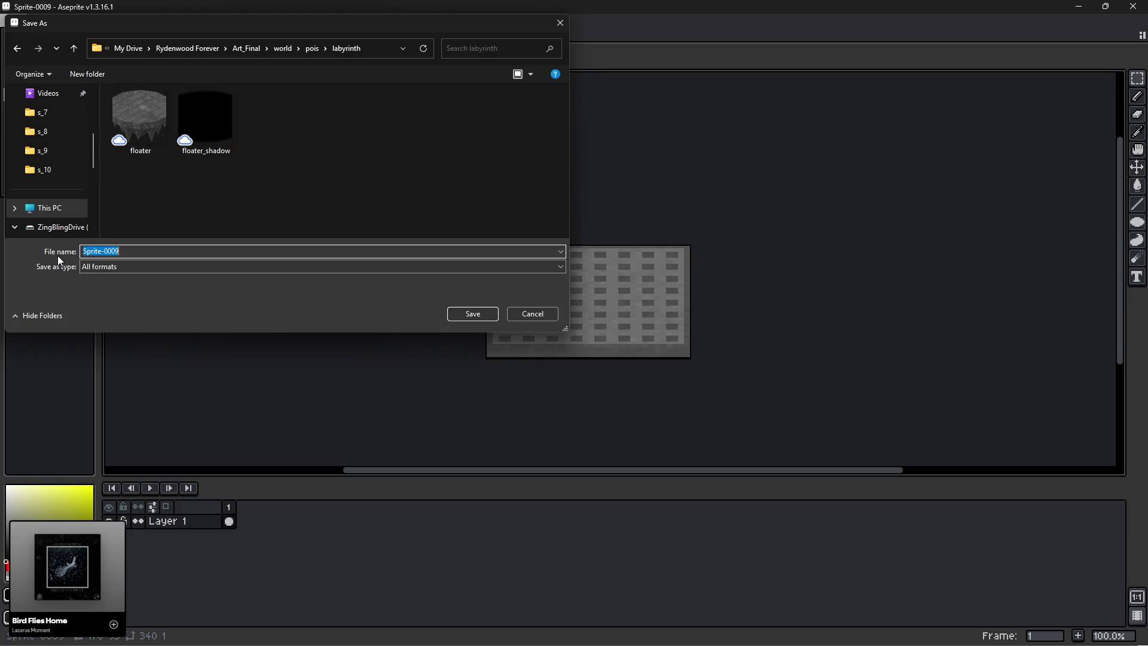
Name the file spr_laby_grate and save it in PNG format.
text(GA)
text(PR_)
text(gl)
key(BackSpace)
key(BackSpace)
text(laby_g)
text(rate)
click(137, 266)
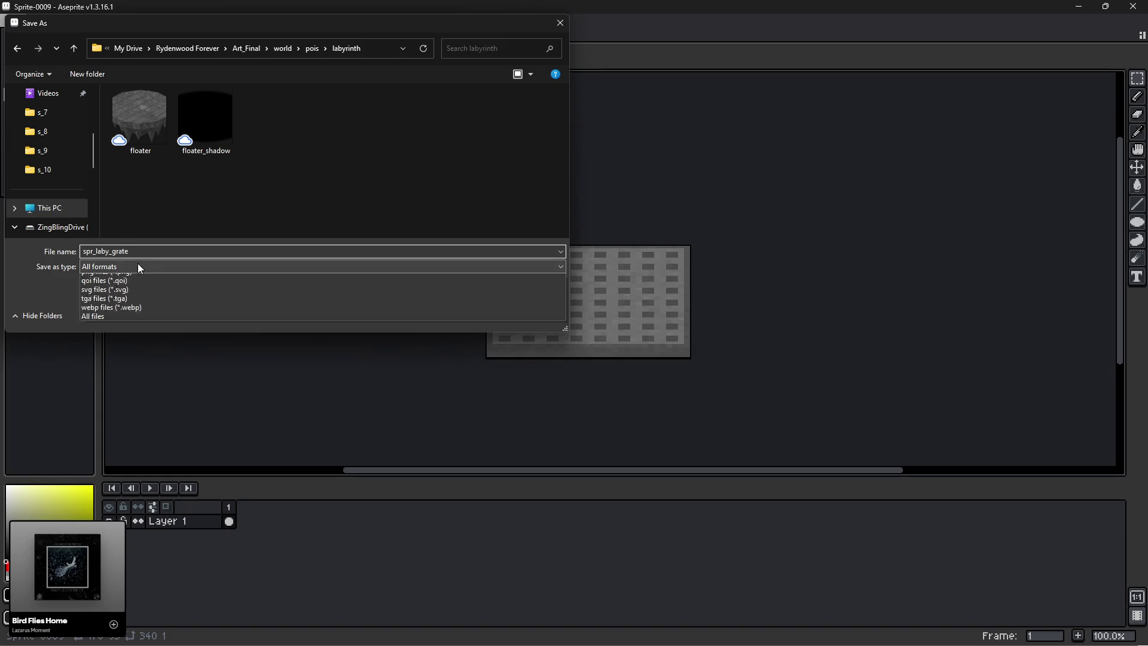
click(102, 396)
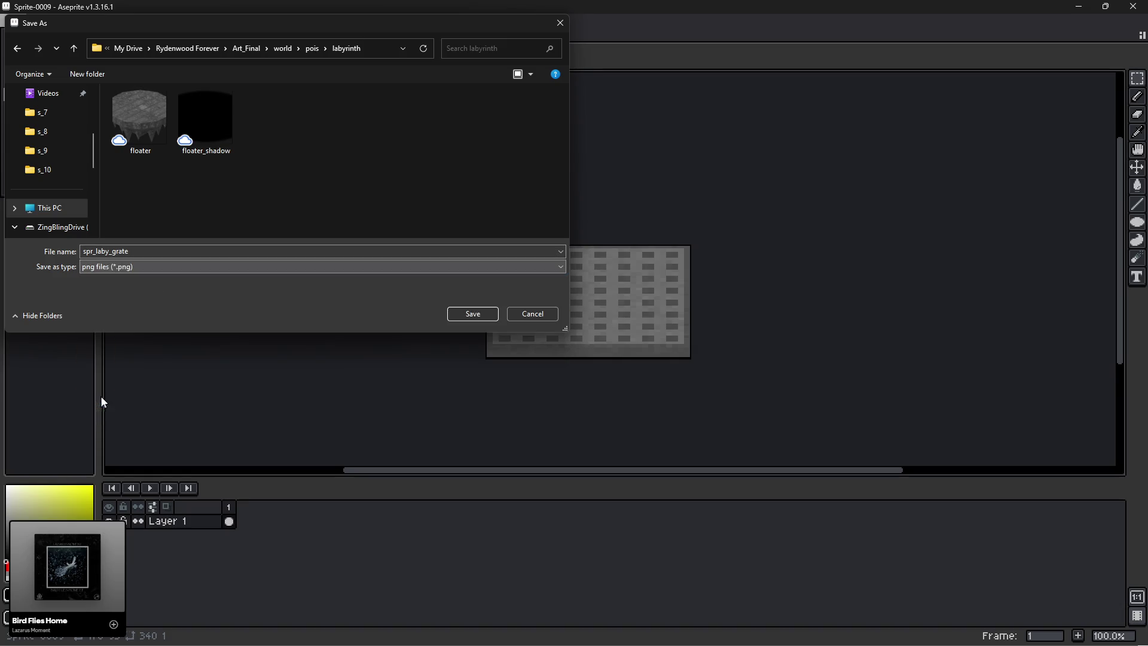
click(482, 315)
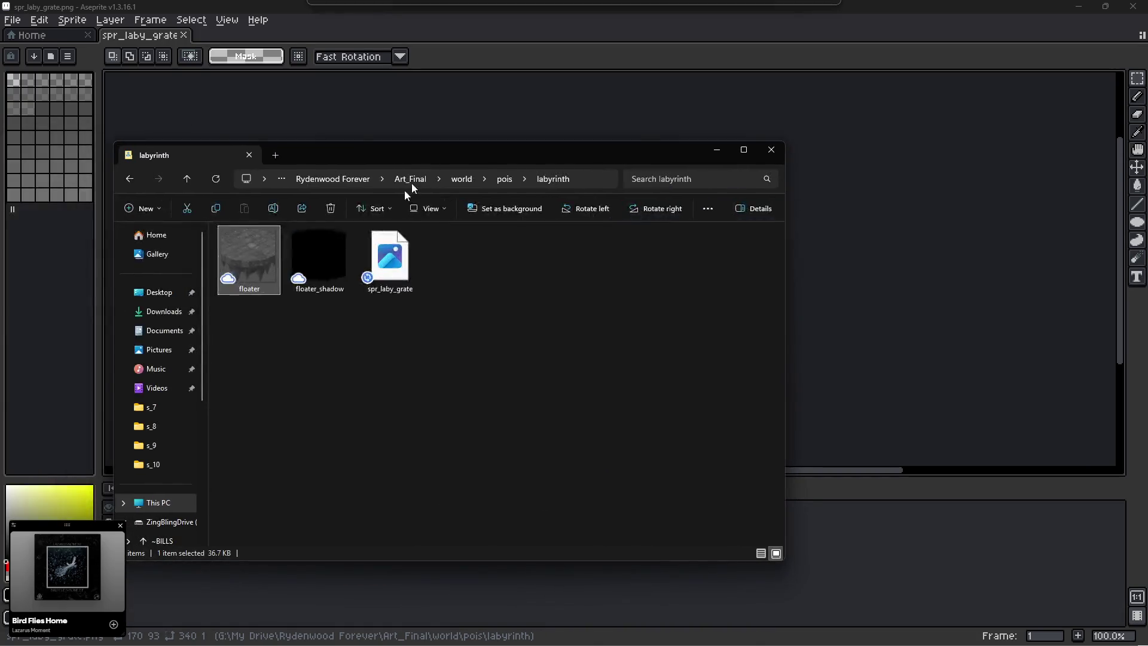
Rename the floater file to spr_laby_floater.
click(236, 281)
click(248, 288)
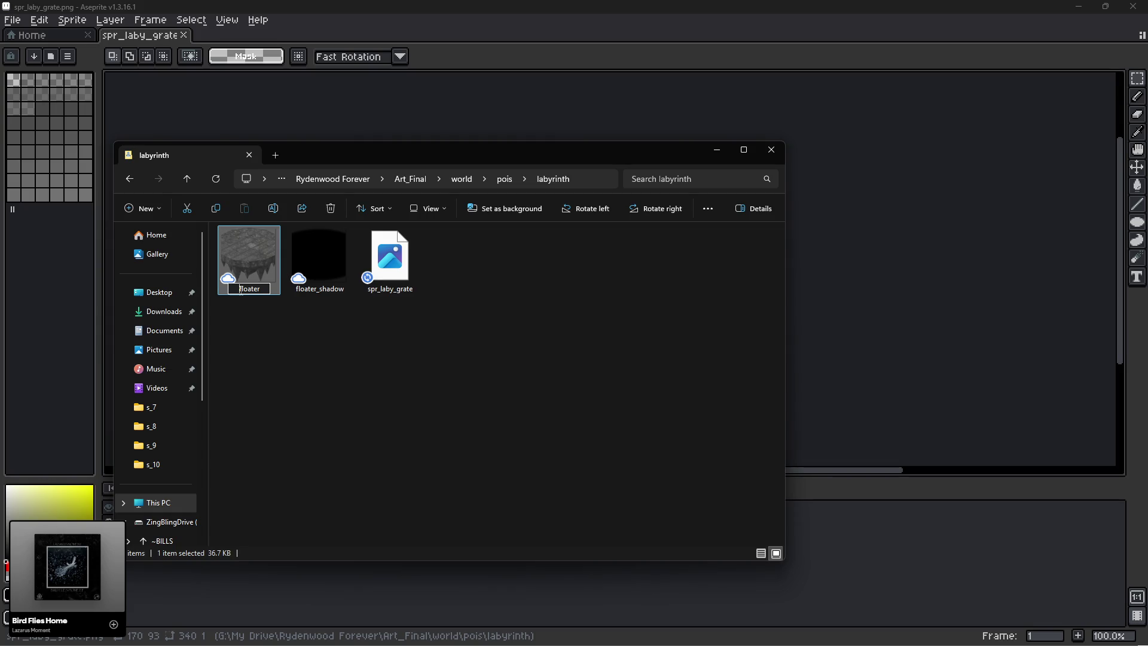
text(spr_lab)
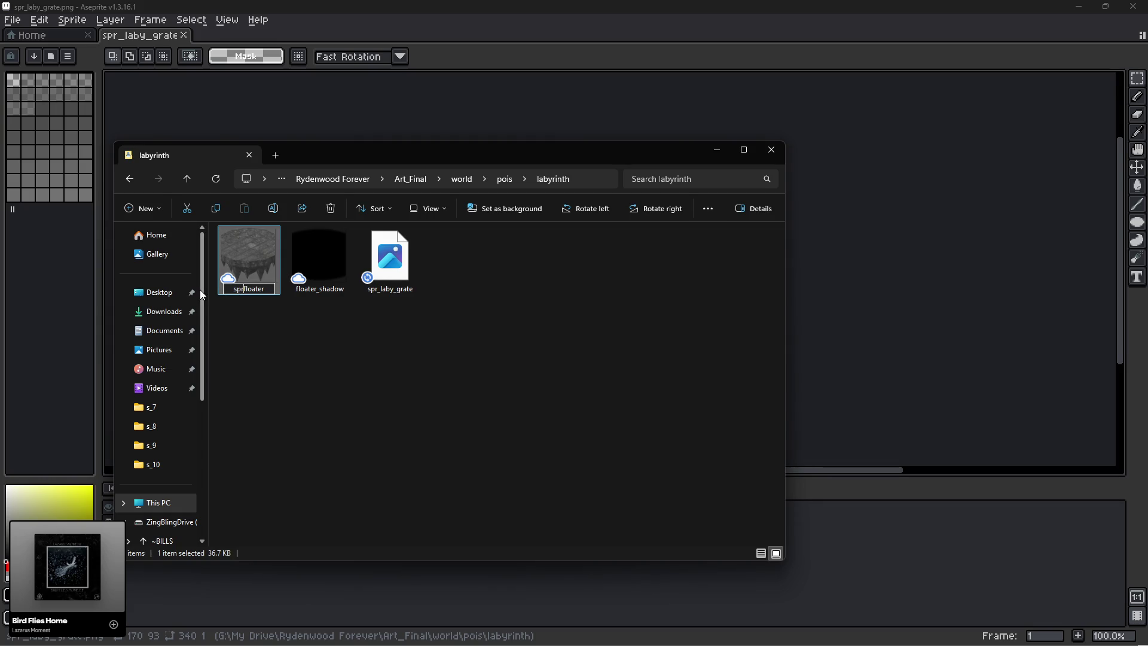
text(y_)
key(Return)
Rename floater_shadow to spr_laby_floater_shadow and close the Explorer window.
click(303, 292)
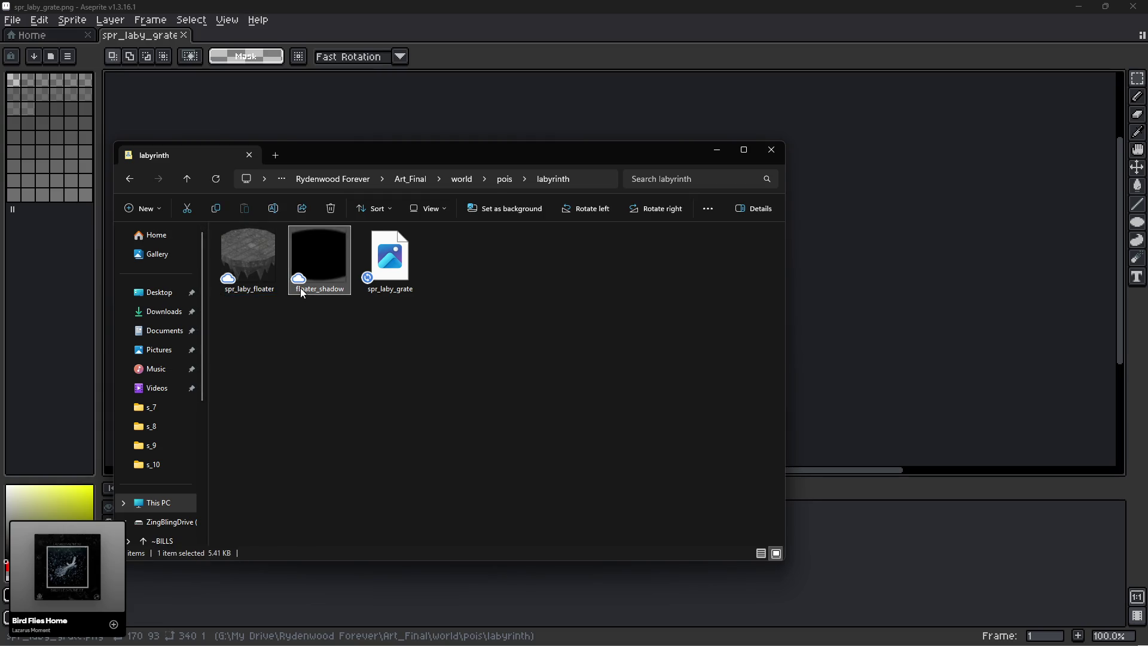
click(300, 288)
click(294, 292)
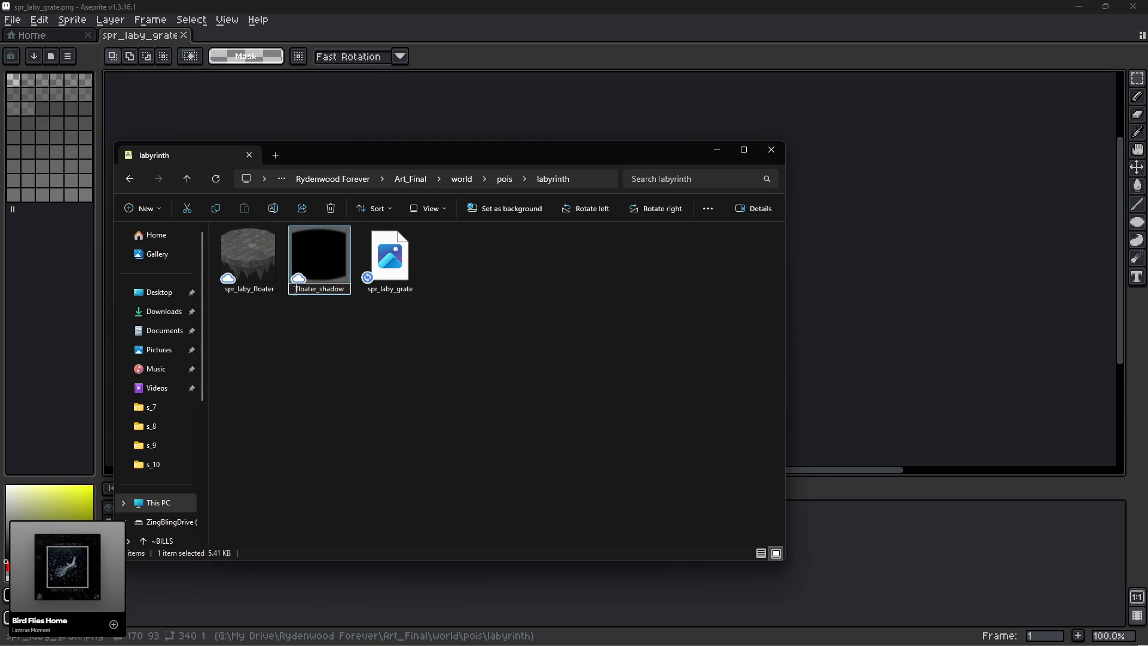
text(spr_laby)
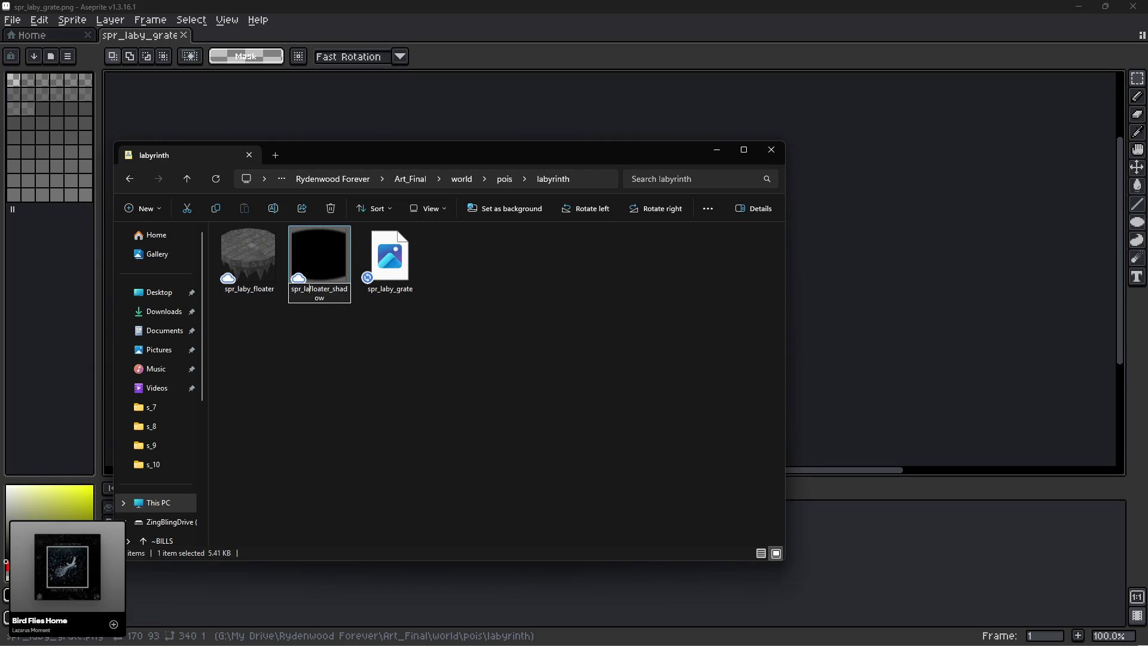
text(_)
click(315, 351)
drag(388, 162, 242, 191)
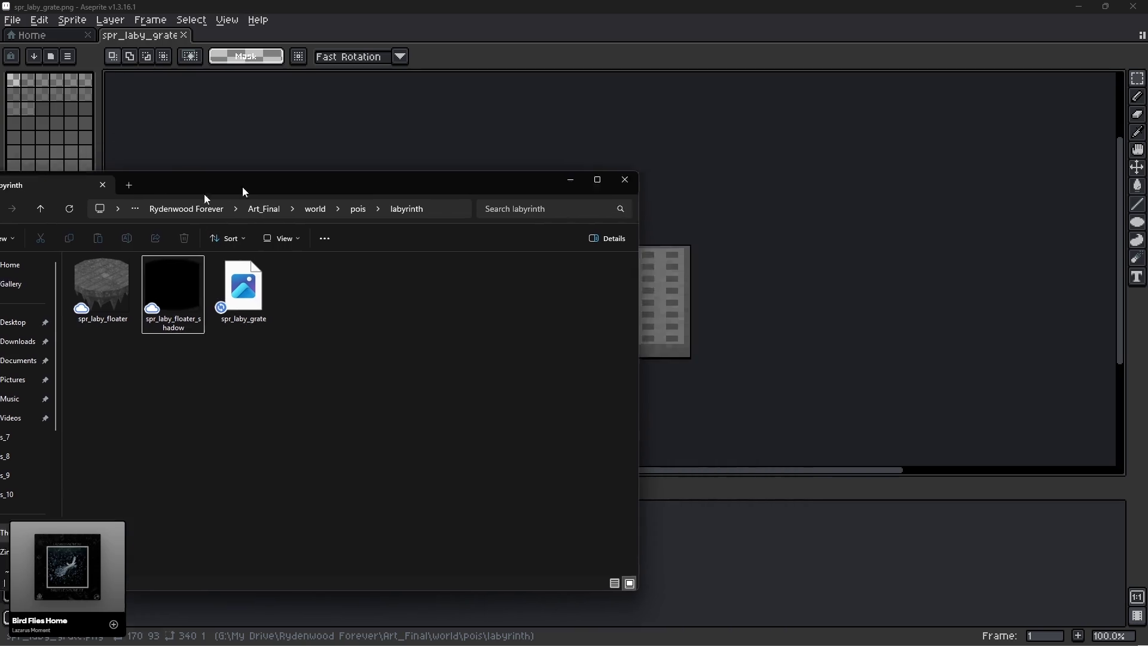
key(alt+Tab)
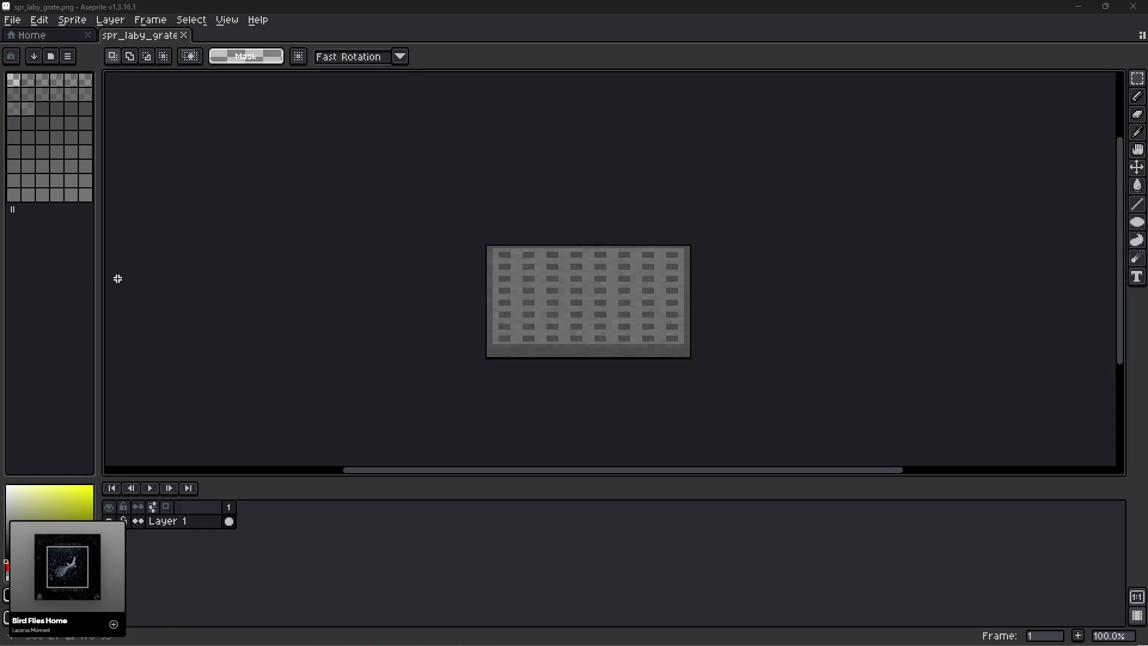
Hide the menu layer in the biome_1_mock scene.
mouse_move(67, 562)
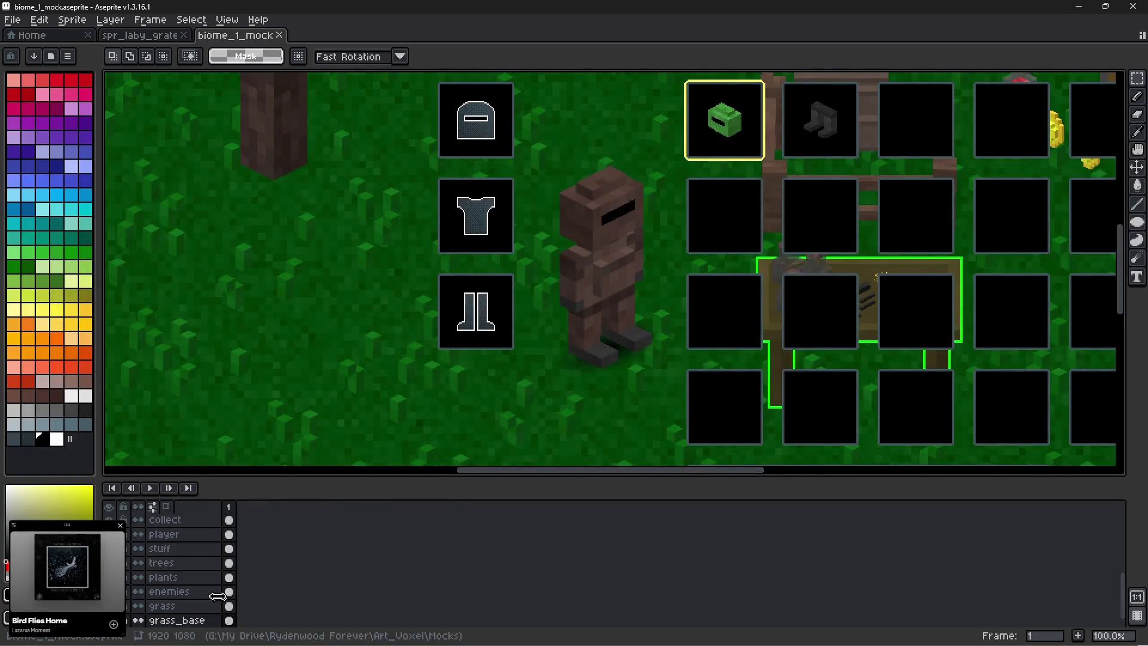
scroll(182, 589, up, 3)
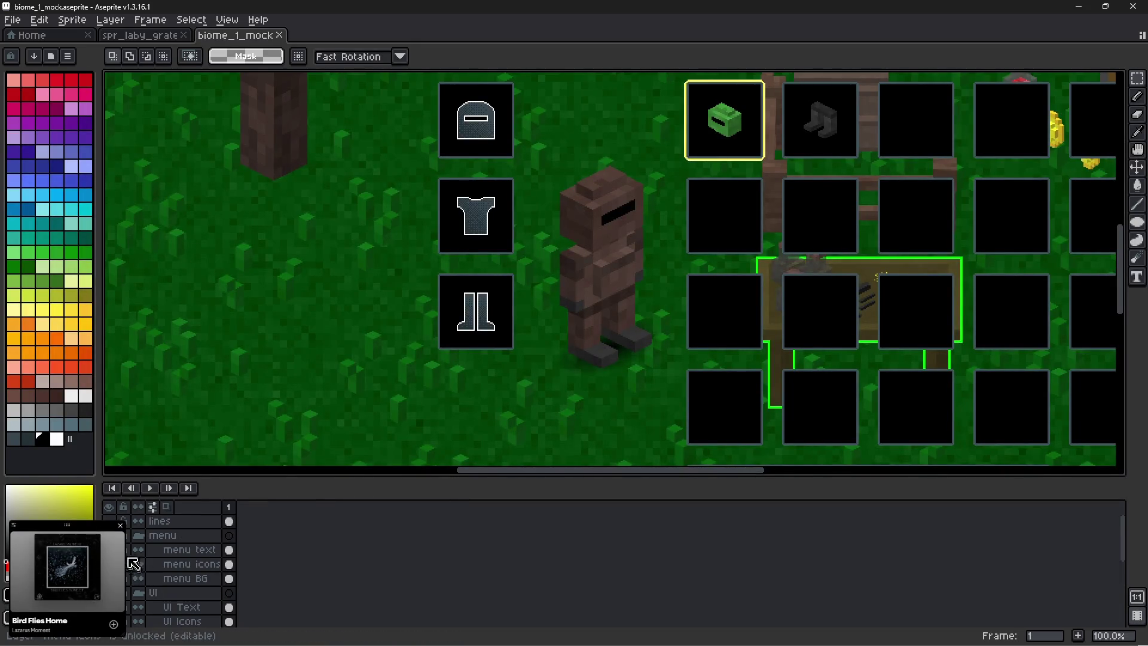
click(109, 535)
scroll(179, 556, down, 3)
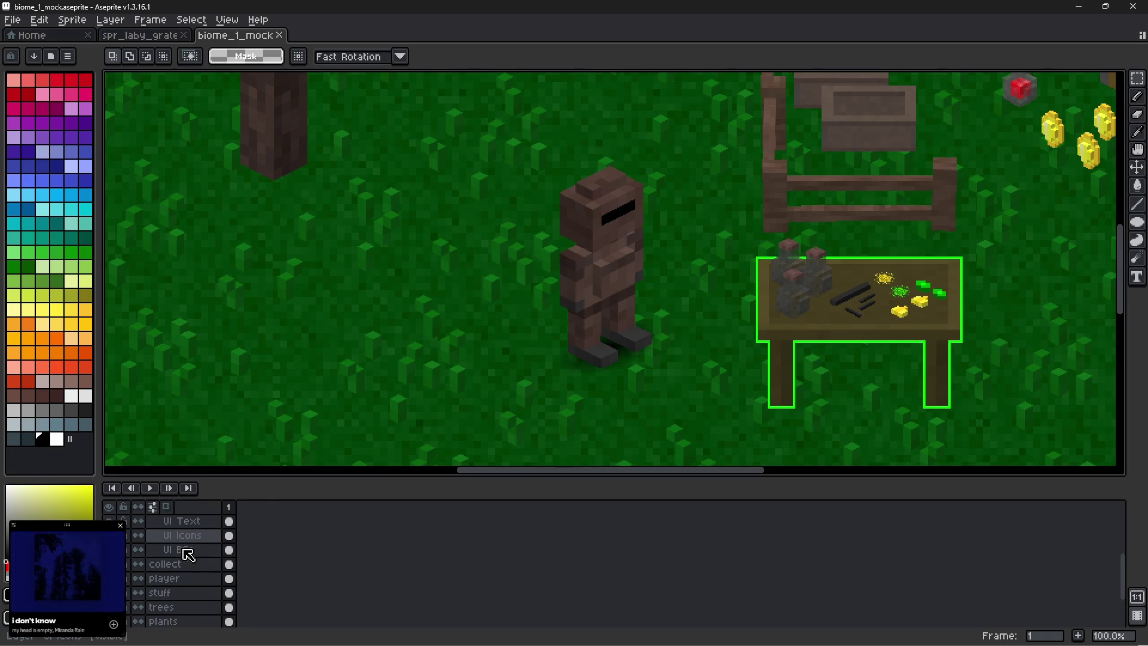
scroll(189, 555, down, 2)
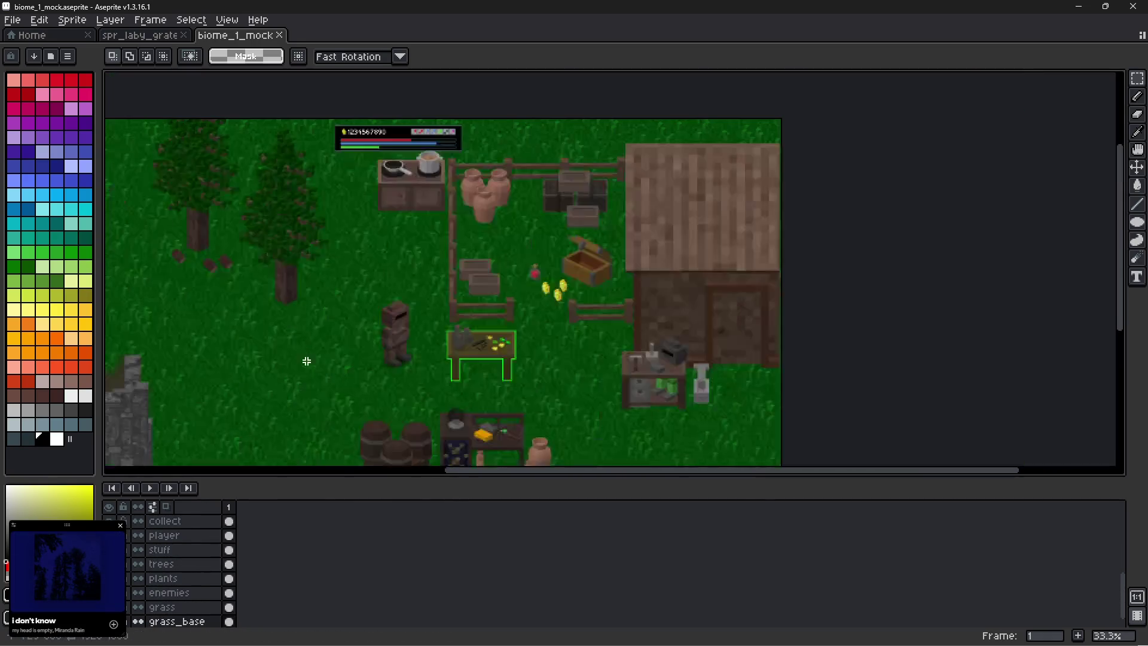
scroll(317, 359, down, 2)
Select the player layer, look over the grass, then return to spr_laby_grate.
drag(318, 359, 393, 261)
scroll(354, 331, up, 3)
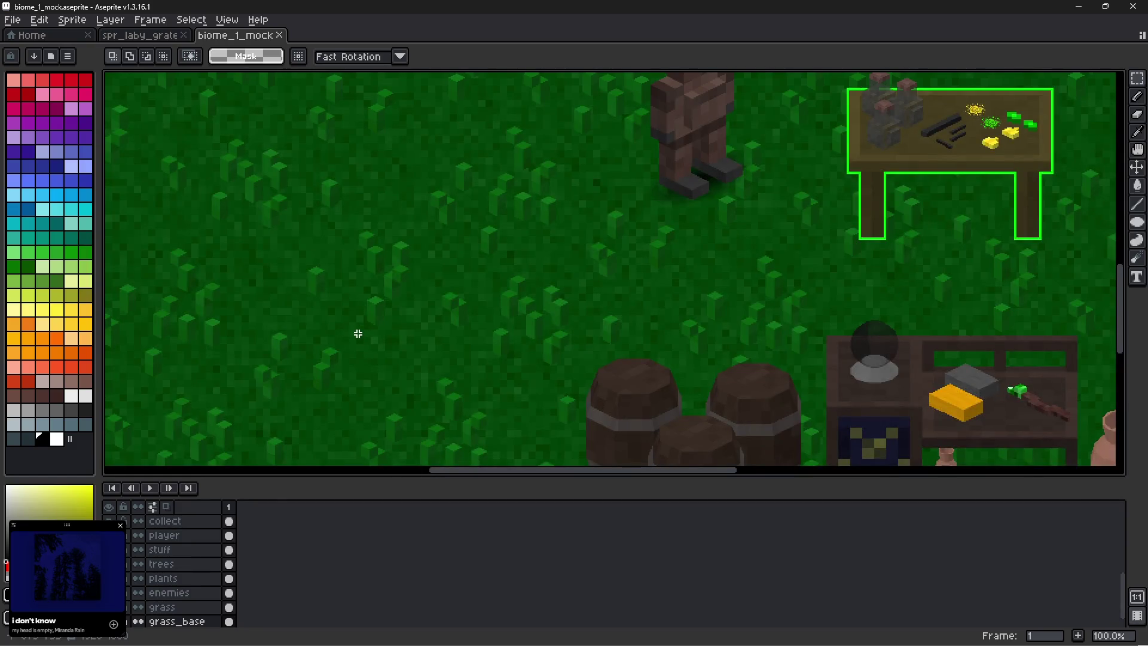
scroll(179, 574, up, 1)
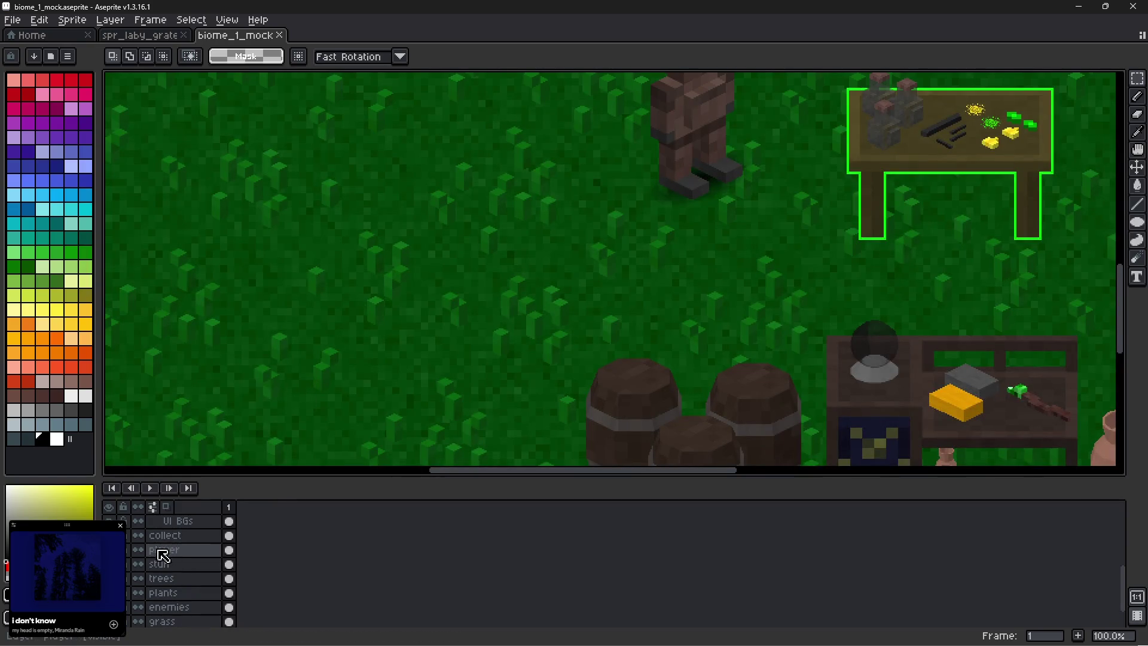
click(164, 555)
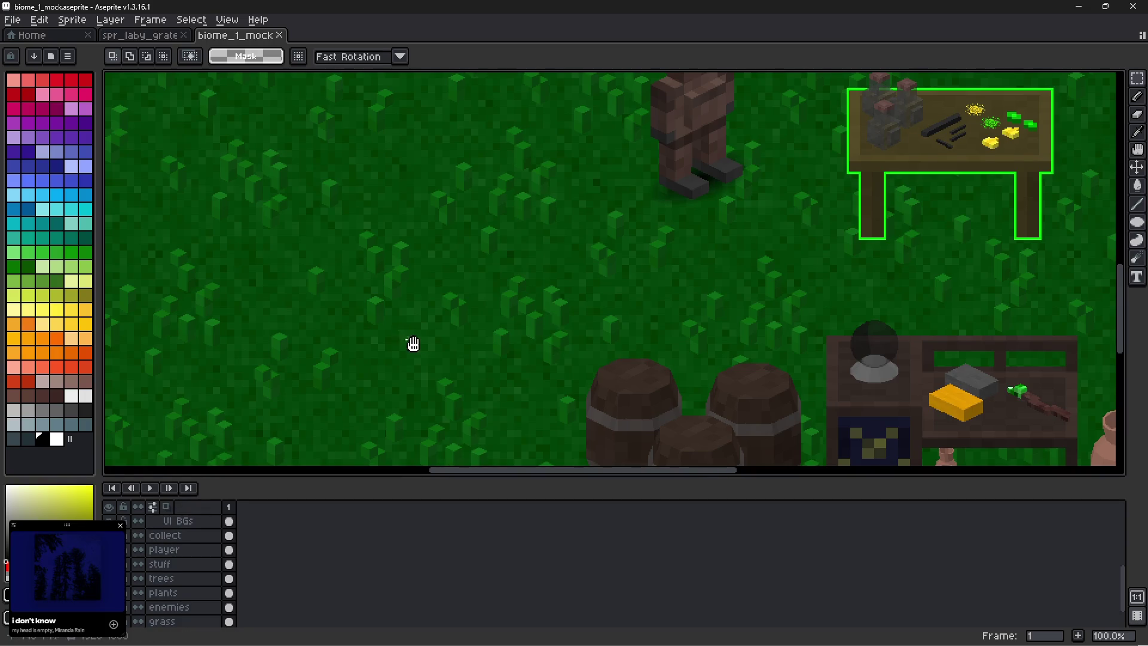
mouse_move(413, 344)
mouse_down()
mouse_move(594, 289)
mouse_move(577, 313)
mouse_move(571, 277)
mouse_up()
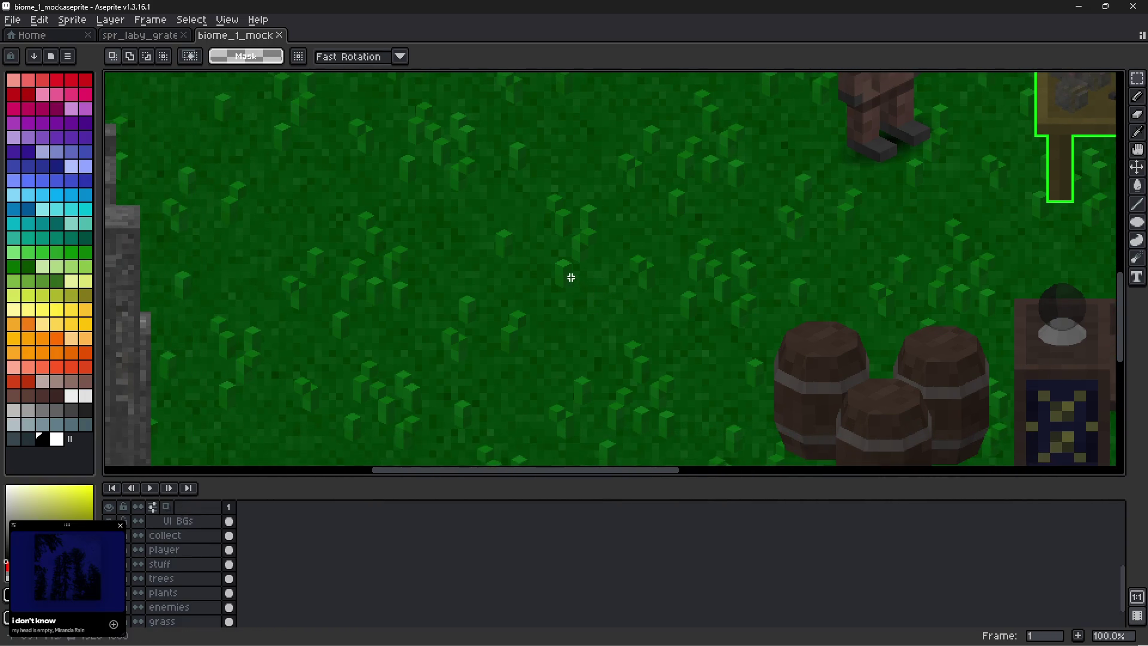
click(141, 35)
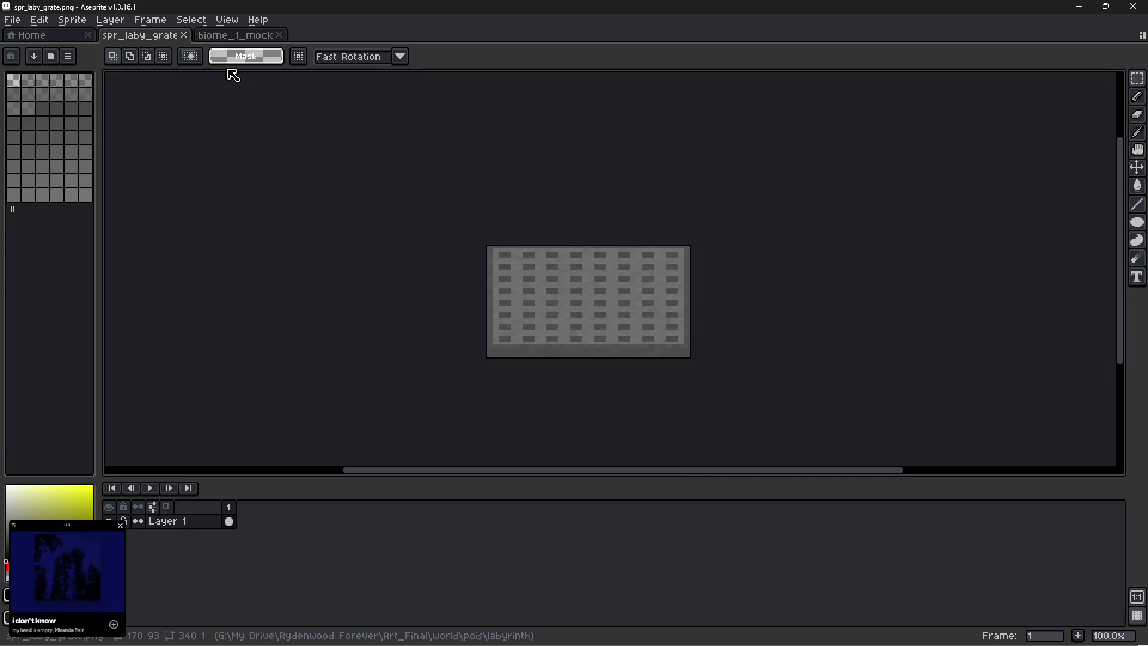
Copy the grate and paste it onto the mock's player layer over the grass.
drag(482, 241, 693, 359)
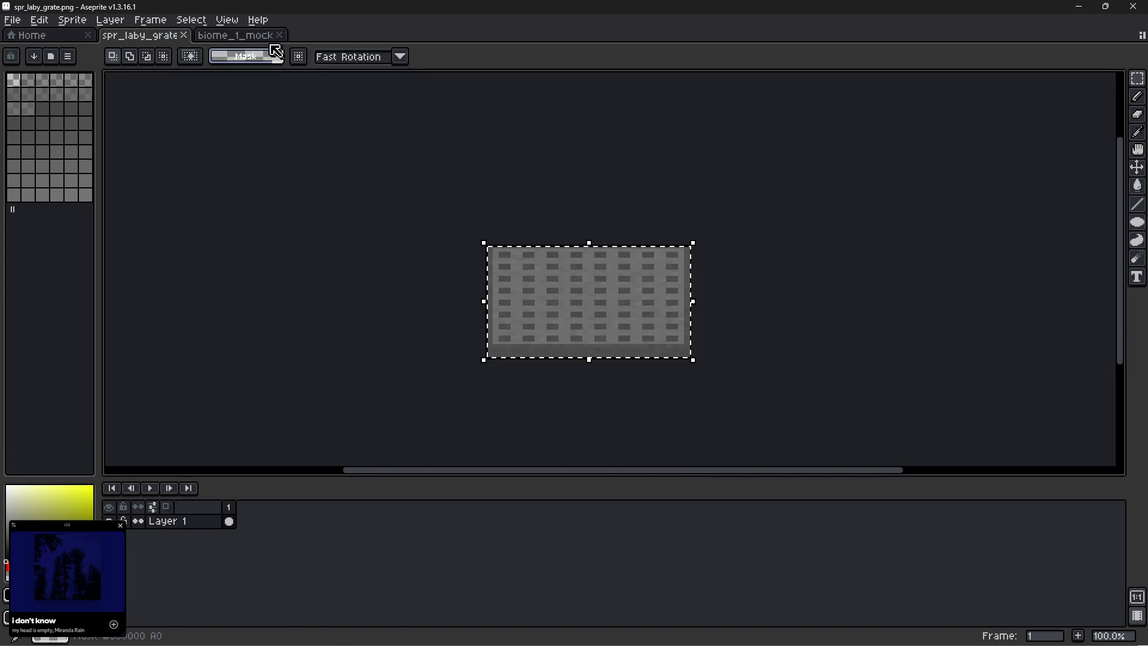
click(255, 37)
key(ctrl+v)
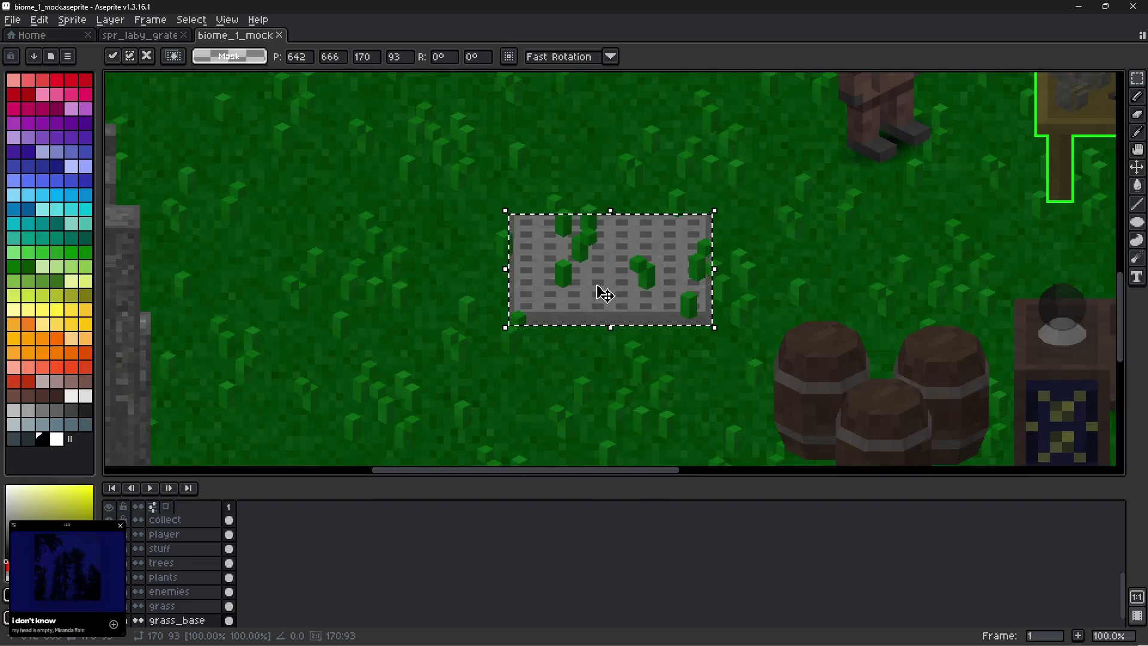
key(Escape)
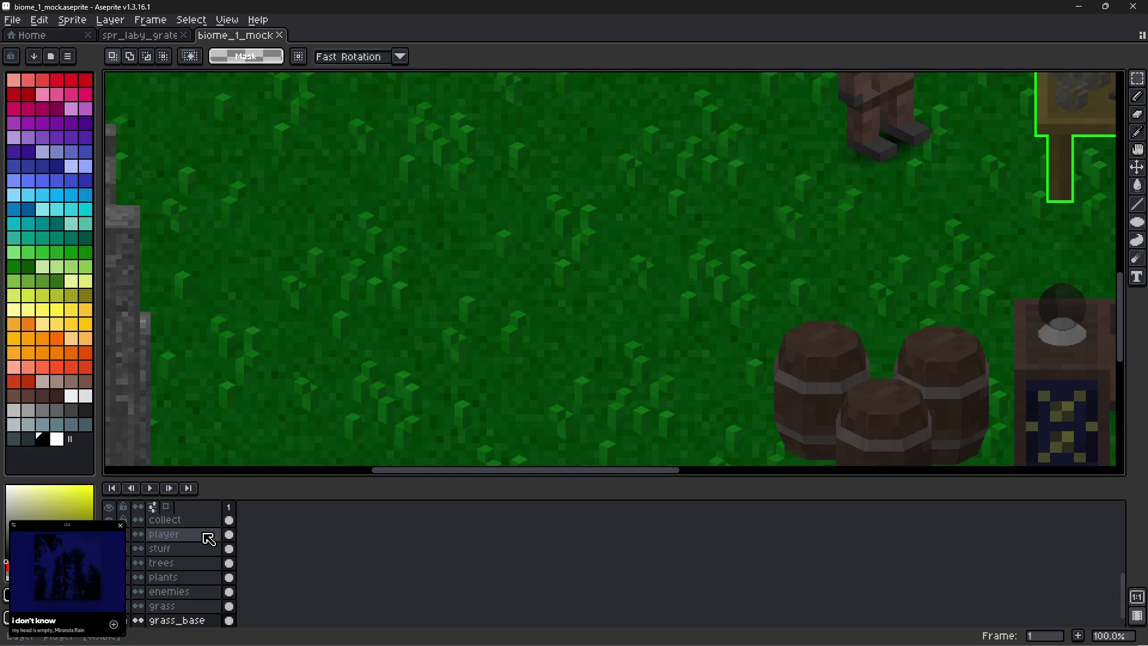
click(238, 535)
key(ctrl+v)
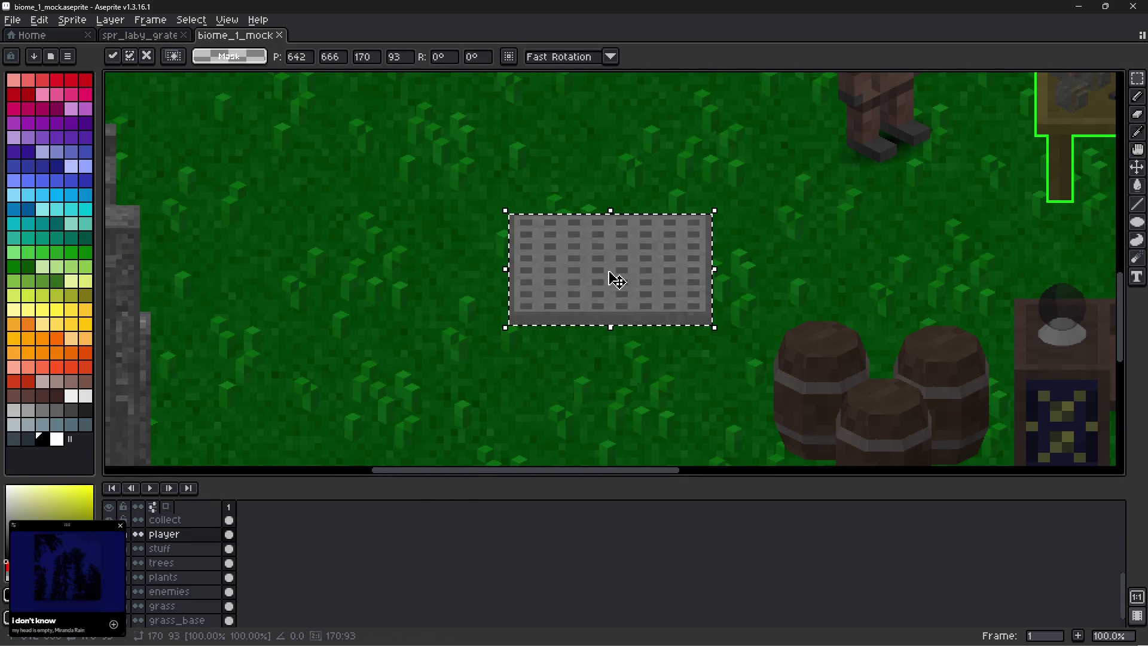
mouse_move(616, 277)
mouse_down()
mouse_move(415, 262)
mouse_move(400, 214)
mouse_move(413, 215)
mouse_move(399, 213)
mouse_up()
Paste two more grates below the first, aligned into a column, and select the column.
key(ctrl+v)
mouse_move(592, 290)
mouse_down()
mouse_move(512, 333)
mouse_move(398, 345)
mouse_up()
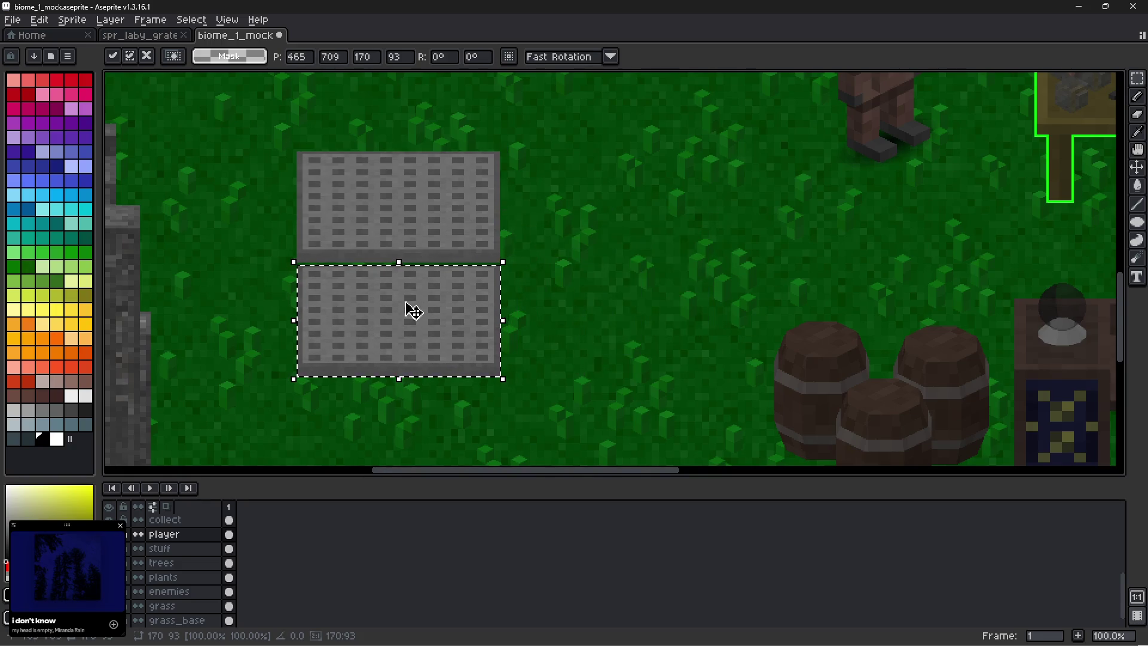
scroll(411, 310, up, 2)
key(Up)
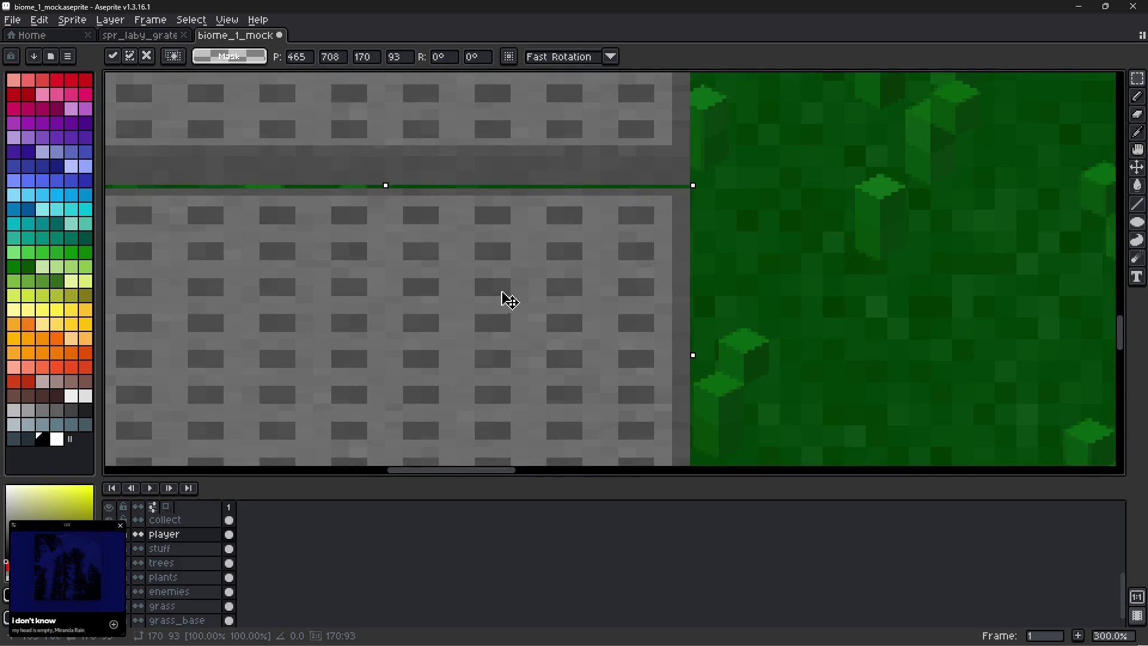
key(Up)
scroll(543, 299, down, 2)
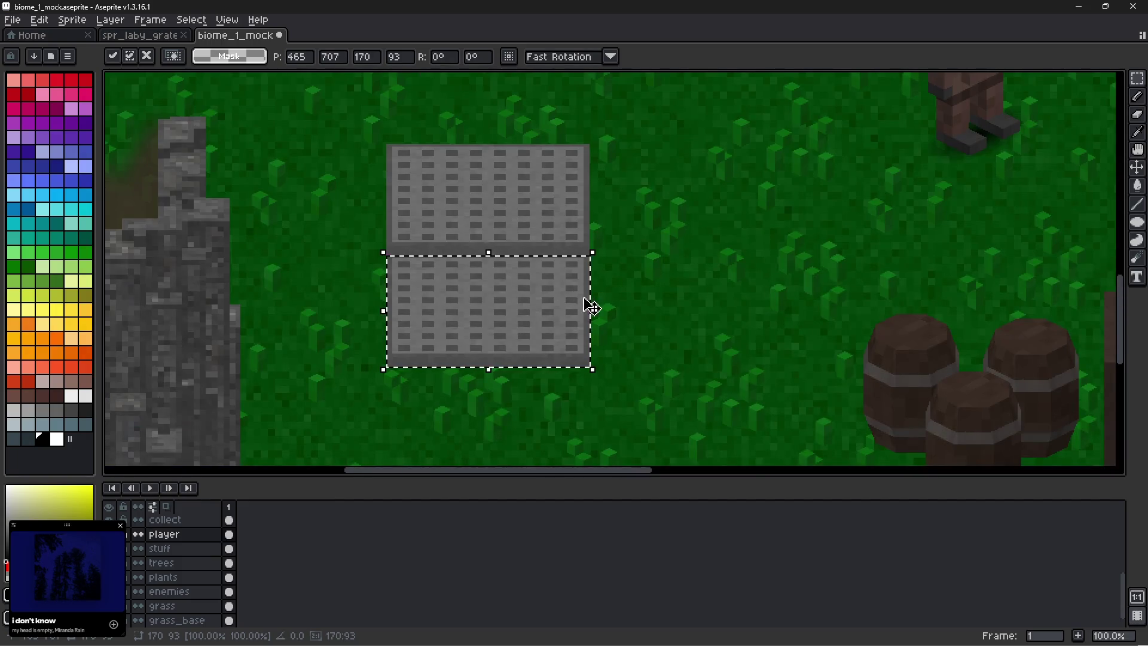
mouse_move(591, 306)
mouse_down()
mouse_move(603, 313)
mouse_move(559, 397)
mouse_move(481, 386)
mouse_move(474, 359)
mouse_up()
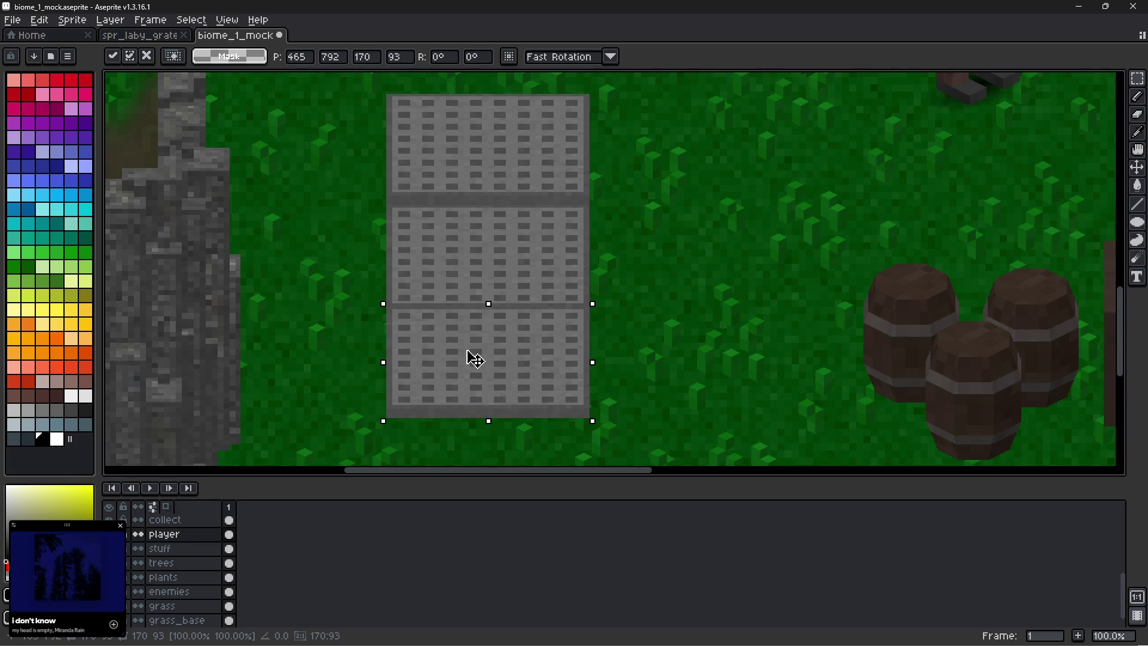
drag(476, 359, 472, 366)
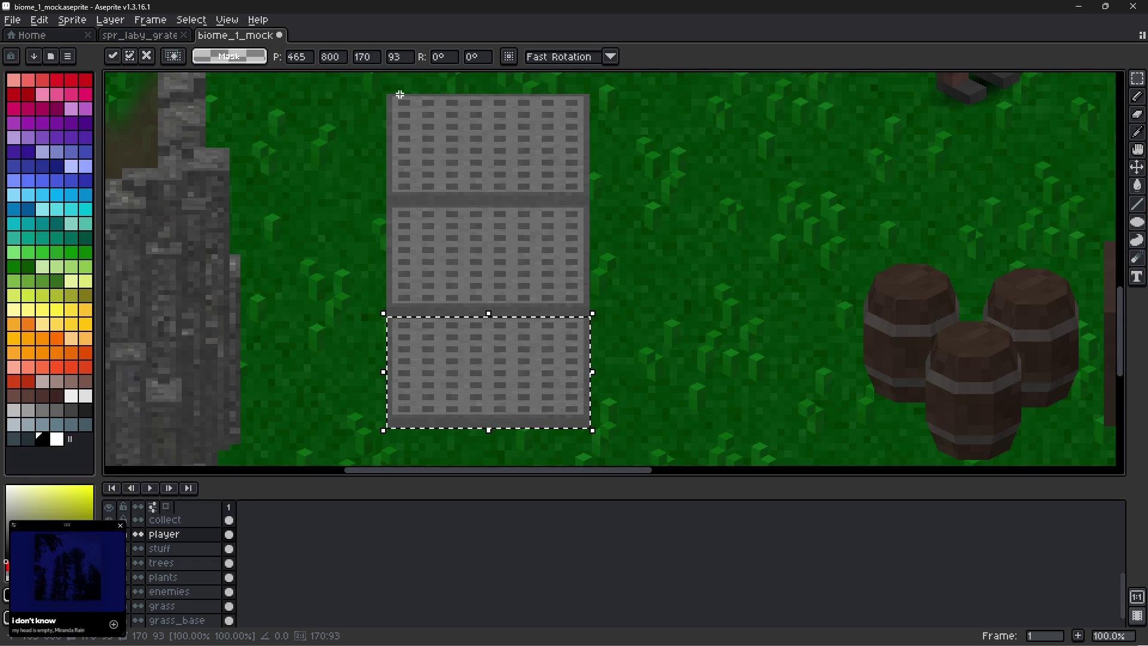
scroll(389, 100, up, 1)
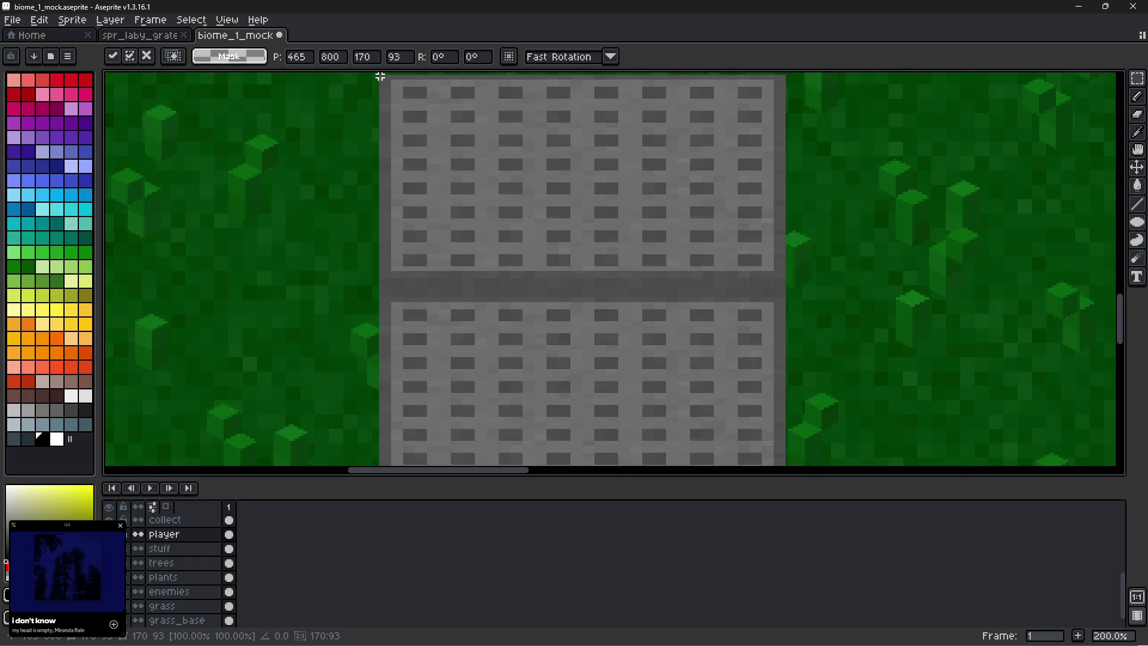
mouse_move(381, 77)
mouse_down()
mouse_move(459, 256)
mouse_move(525, 464)
mouse_move(712, 454)
mouse_move(784, 323)
mouse_up()
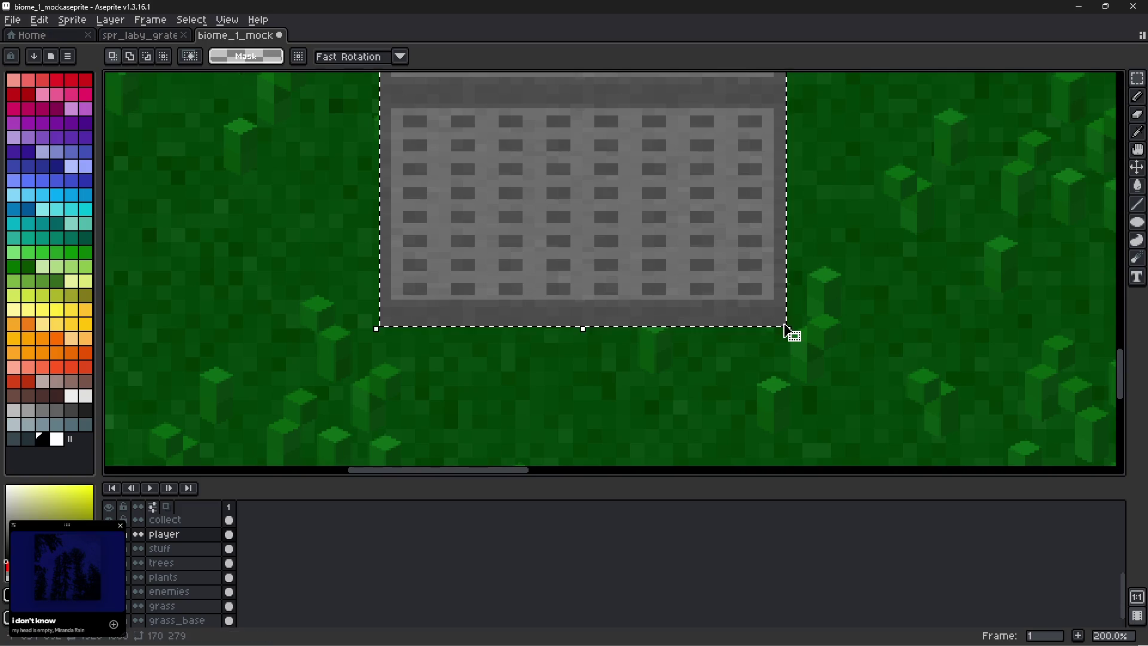
Duplicate the three-grate column to the right and drop it aligned beside the first.
scroll(723, 346, down, 2)
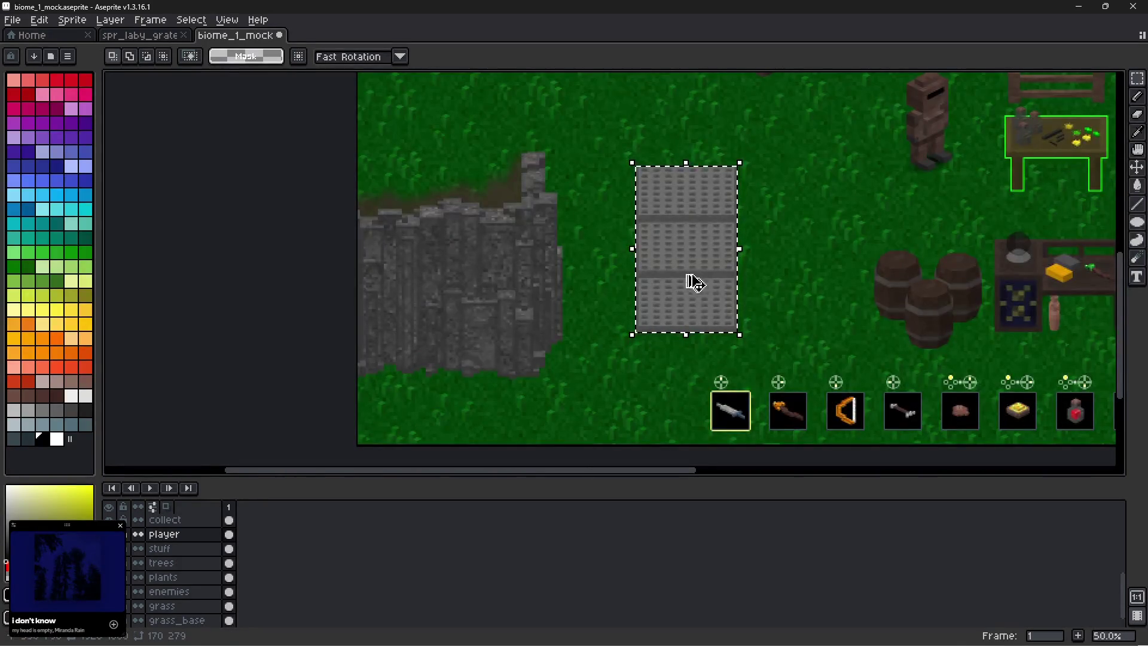
drag(710, 275, 805, 267)
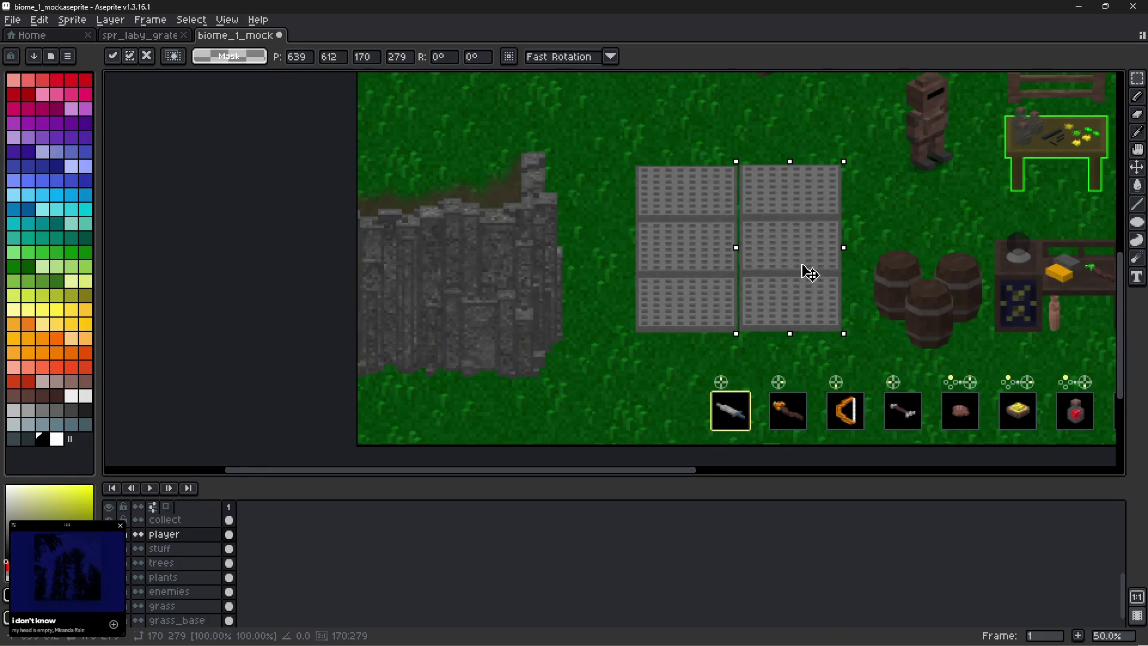
scroll(805, 268, up, 2)
drag(733, 307, 726, 315)
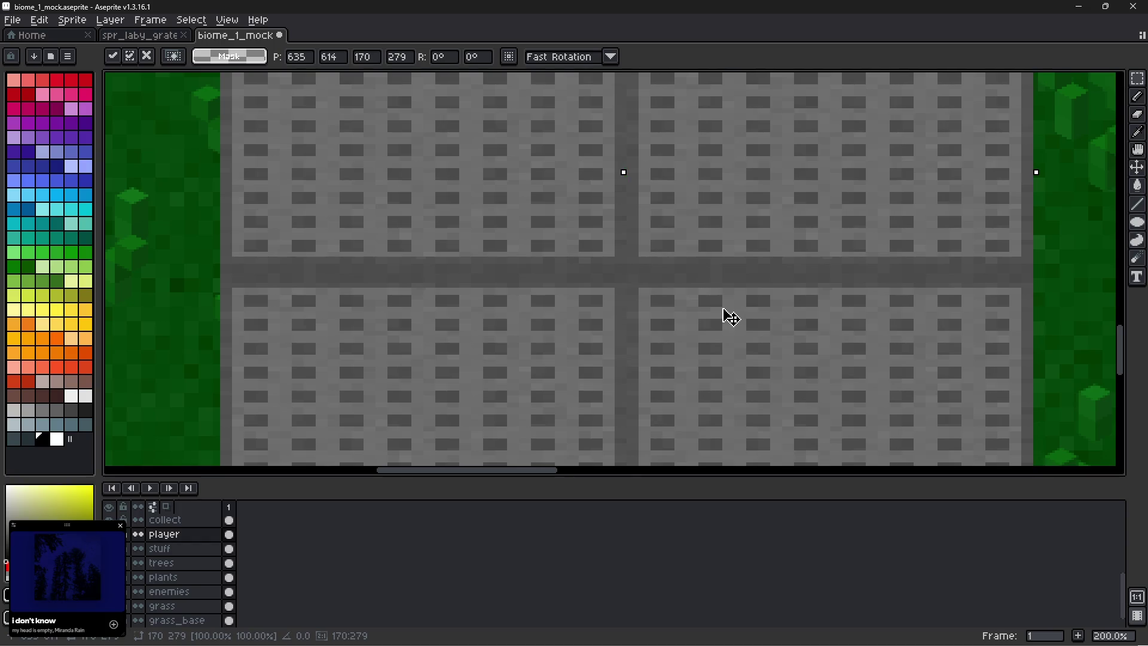
scroll(724, 315, down, 2)
click(828, 339)
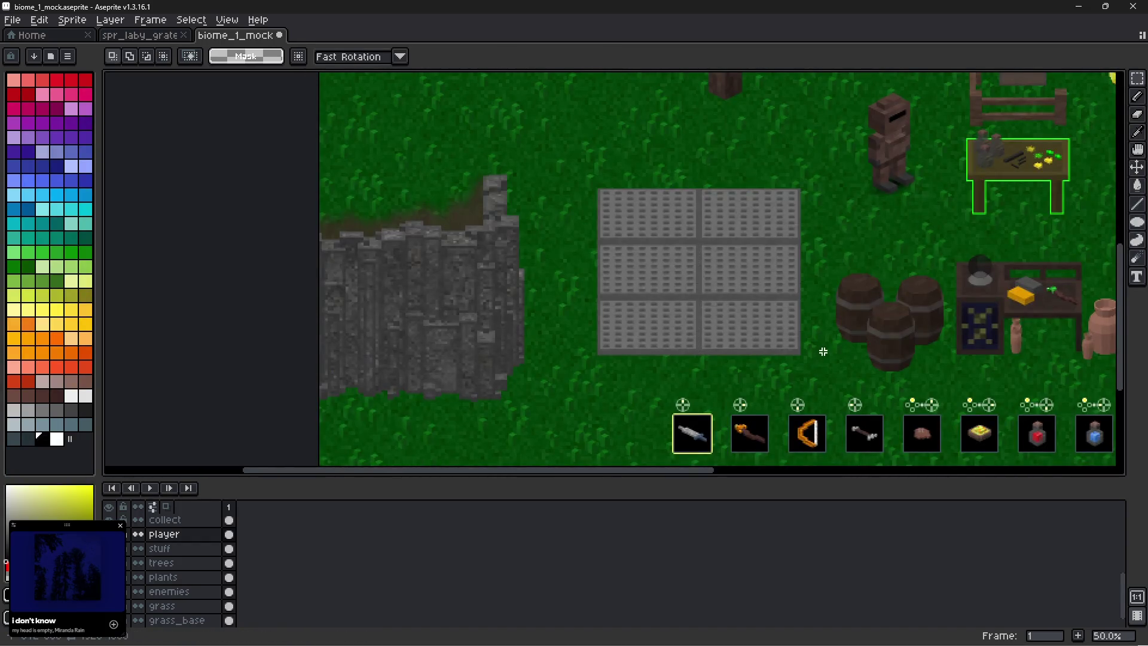
scroll(750, 311, up, 1)
mouse_move(737, 304)
mouse_down()
mouse_move(620, 385)
mouse_move(528, 341)
mouse_move(529, 313)
mouse_up()
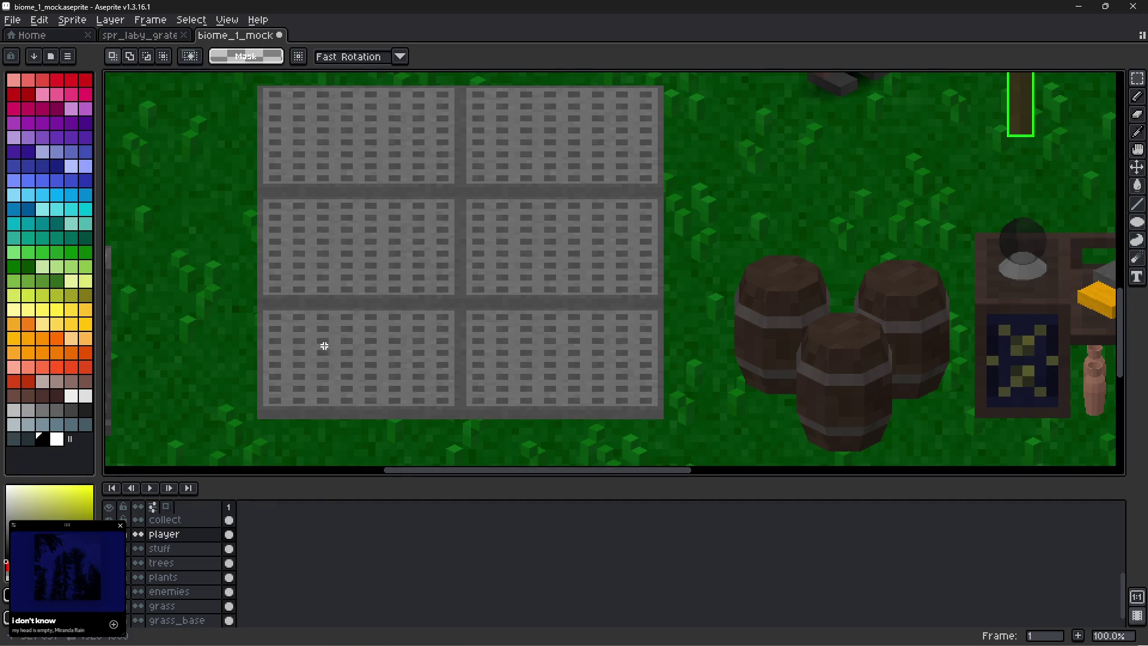
Select the top row of grates in the panel.
mouse_move(285, 231)
mouse_down()
mouse_move(287, 287)
mouse_move(200, 273)
mouse_up()
scroll(290, 243, down, 2)
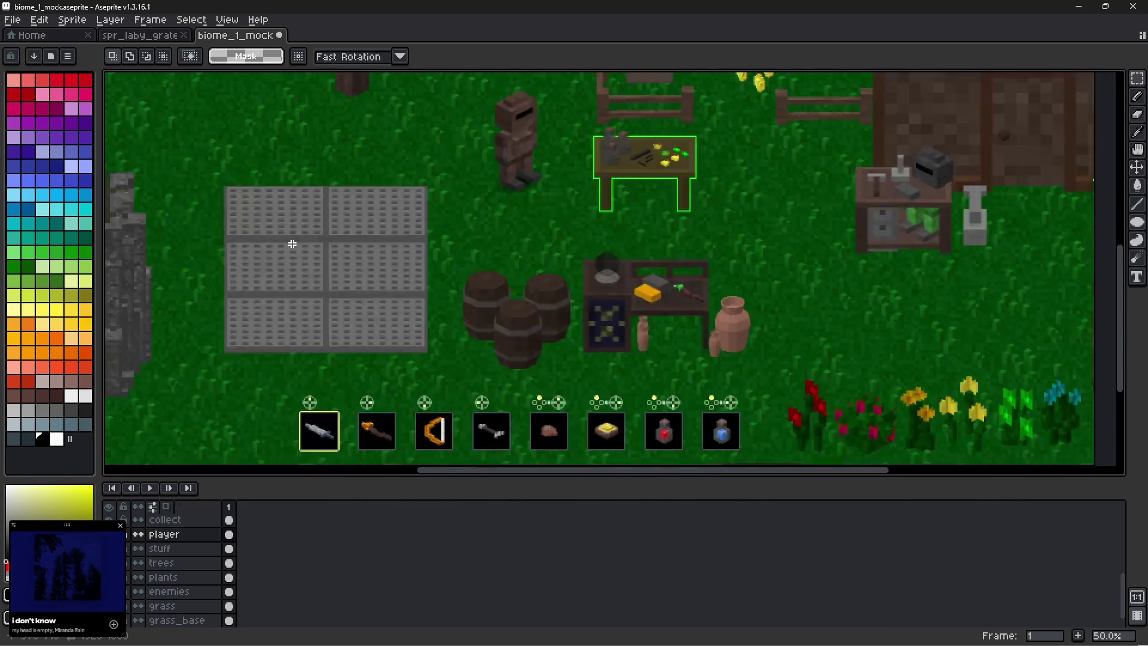
scroll(311, 259, up, 1)
scroll(234, 269, up, 2)
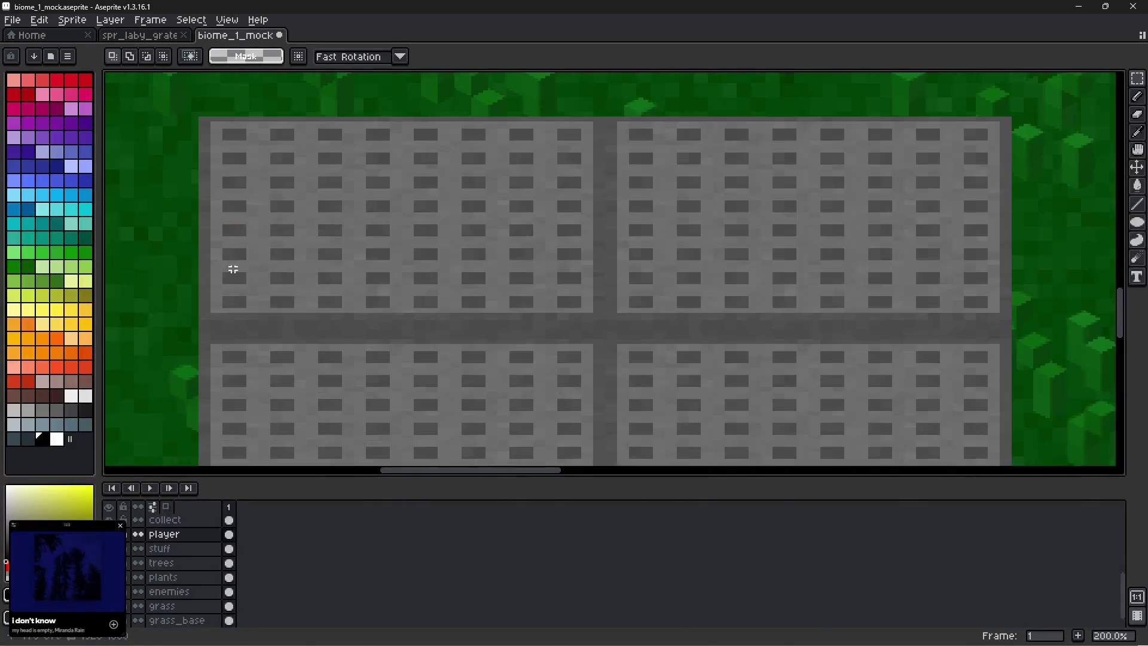
mouse_move(200, 118)
mouse_down()
mouse_move(282, 159)
mouse_move(951, 297)
mouse_move(1006, 324)
mouse_move(1008, 310)
mouse_move(840, 461)
mouse_move(879, 464)
mouse_move(1017, 78)
mouse_move(999, 239)
mouse_move(1012, 290)
mouse_up()
scroll(495, 223, up, 2)
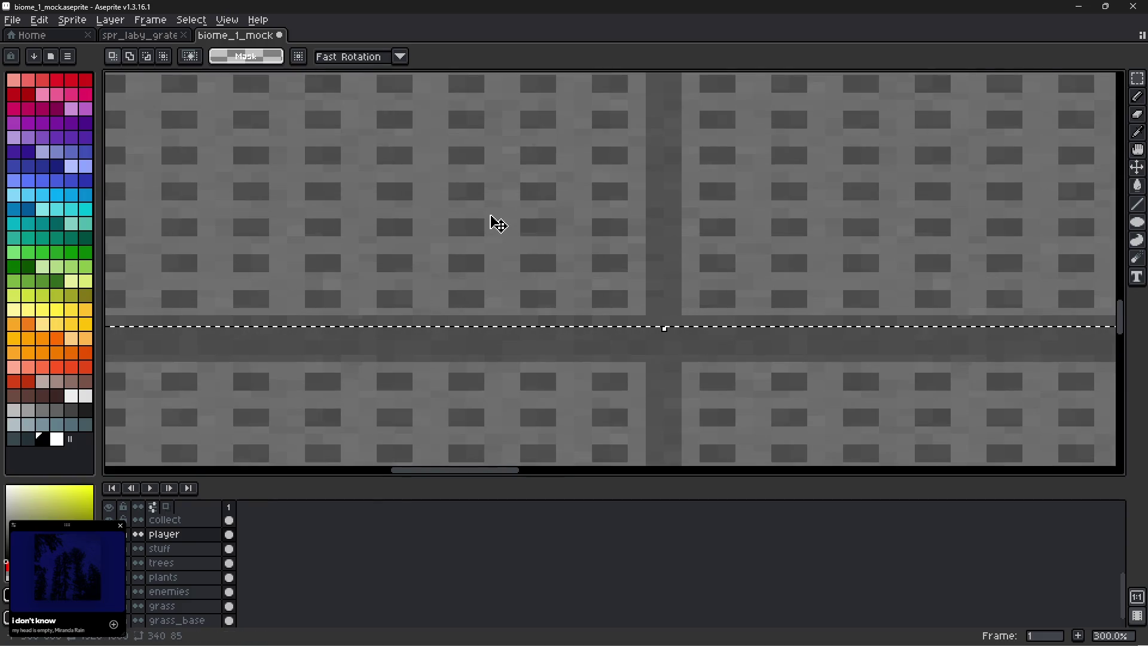
scroll(525, 222, down, 2)
scroll(530, 227, down, 1)
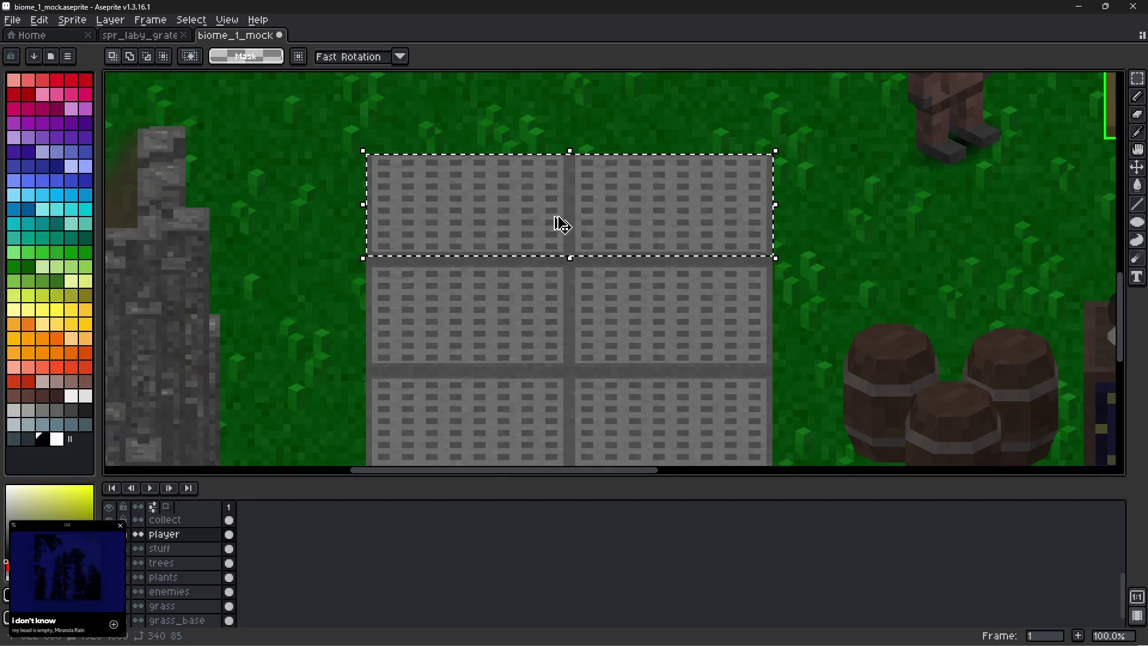
Paste a copy of the top row above the panel, nudged into alignment.
key(ctrl+v)
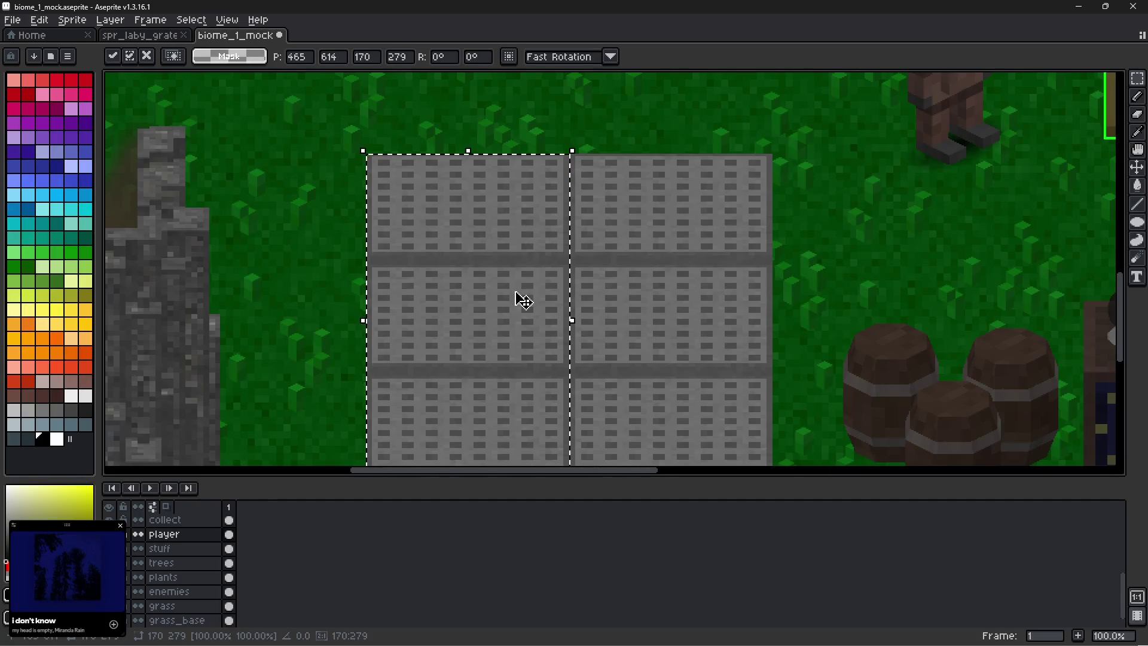
key(ctrl+v)
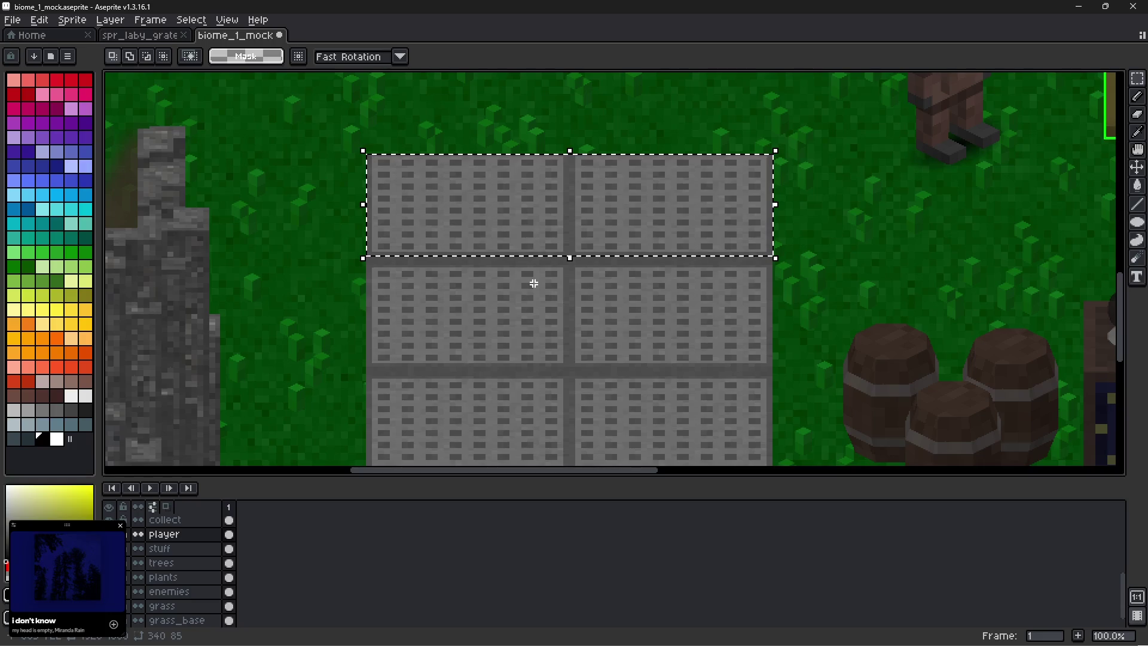
mouse_move(530, 257)
mouse_down()
mouse_move(550, 163)
mouse_move(541, 124)
mouse_move(538, 133)
mouse_up()
scroll(526, 147, up, 2)
key(Right)
key(Up)
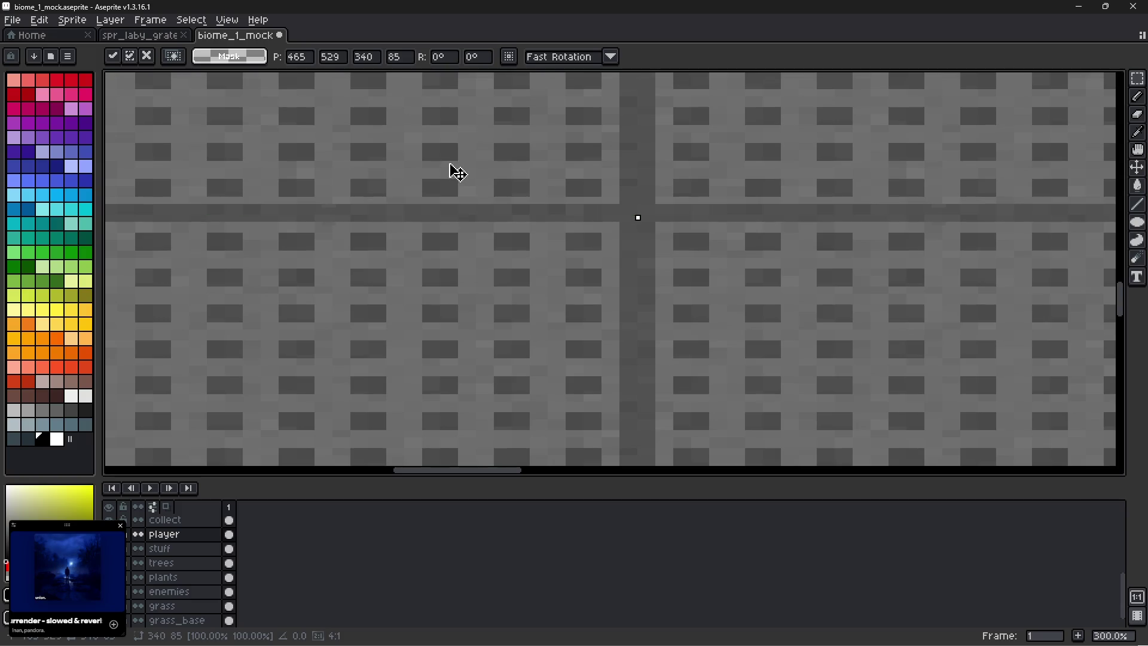
scroll(479, 179, down, 2)
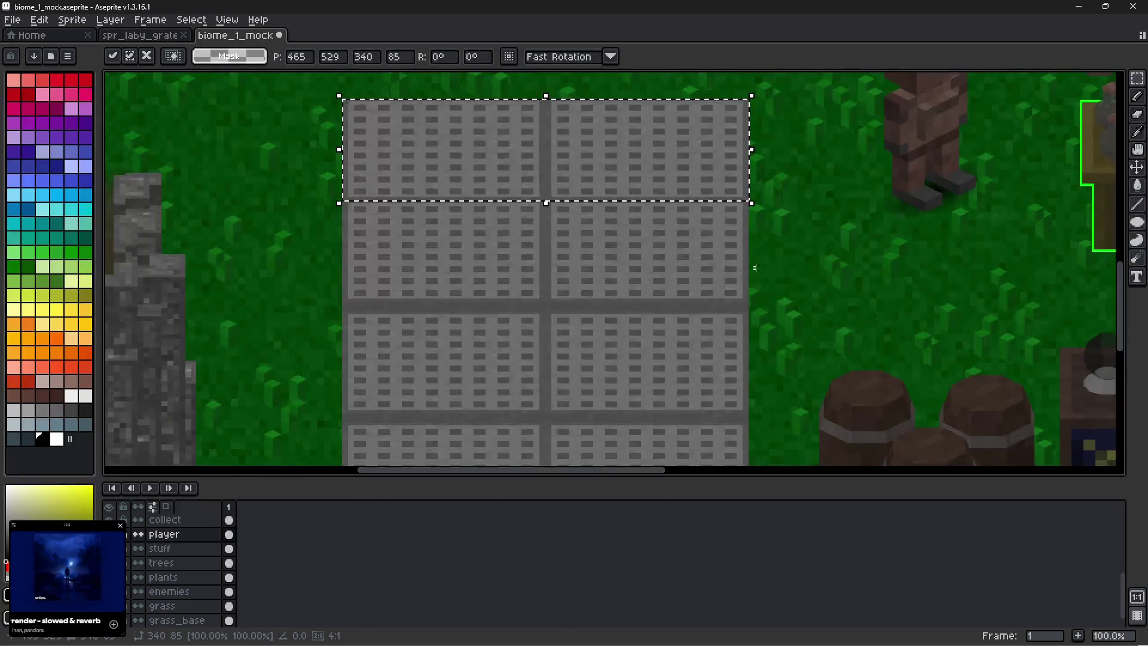
key(ctrl+d)
Undo the extra grate row and return to the spr_laby_grate document.
scroll(801, 280, down, 3)
drag(800, 280, 720, 235)
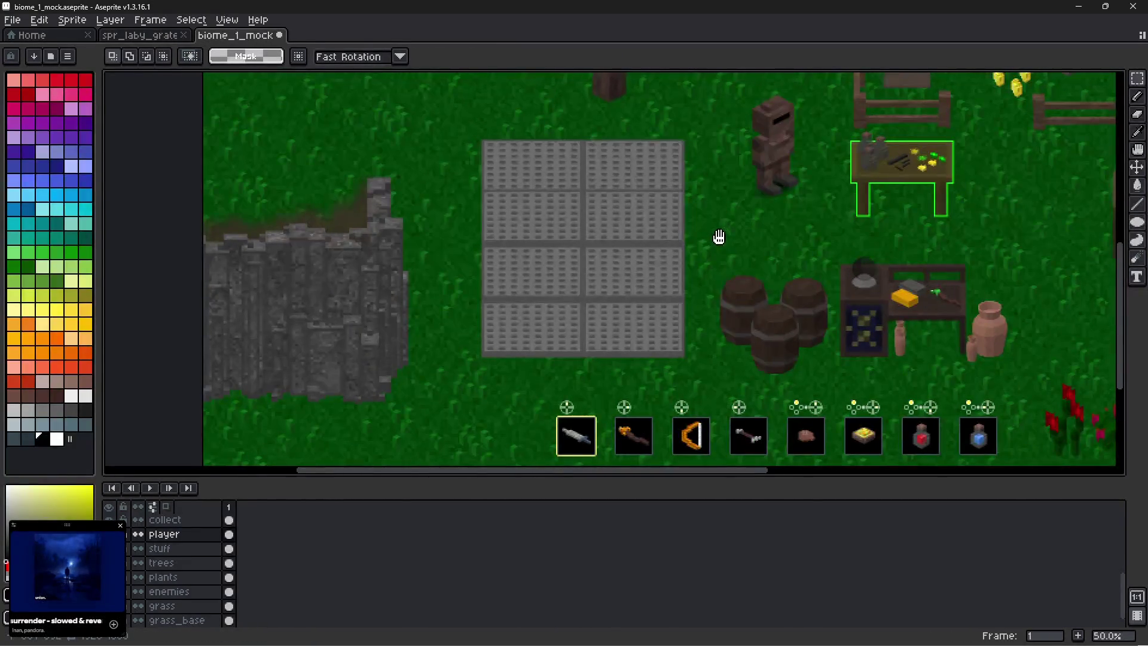
scroll(623, 165, up, 2)
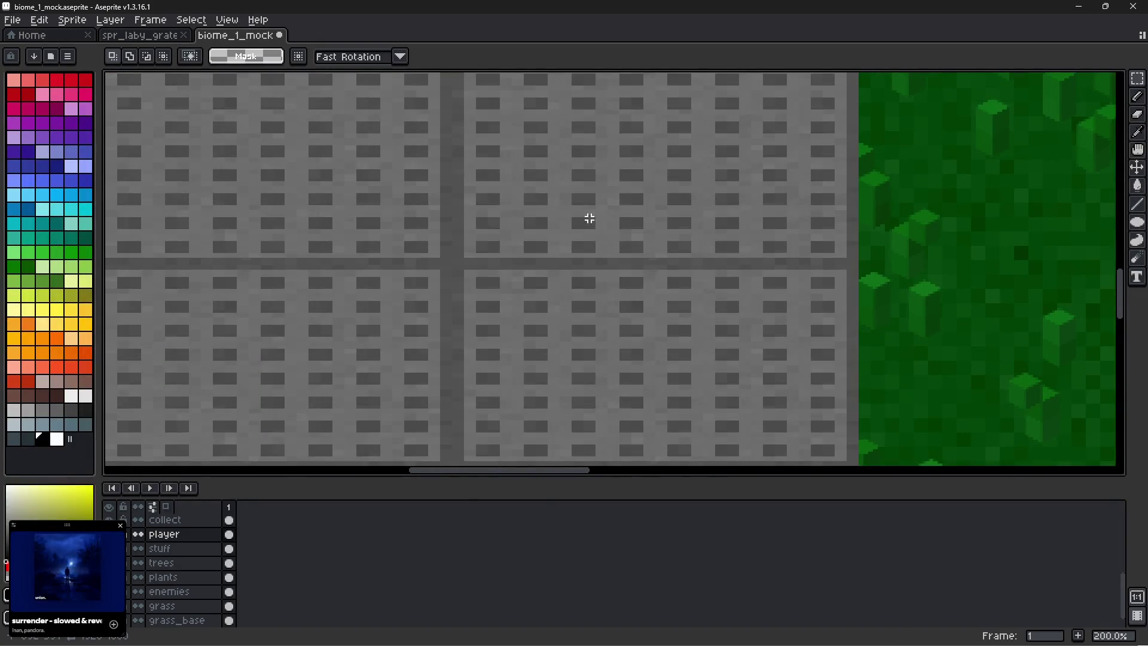
key(ctrl+z)
scroll(606, 242, down, 2)
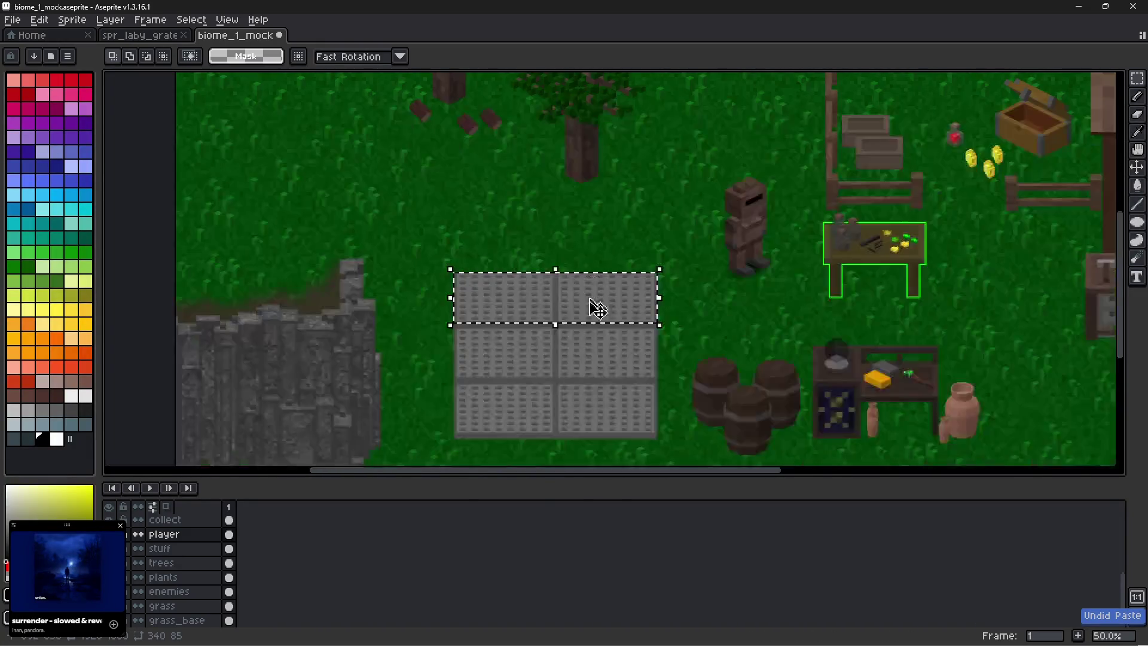
drag(594, 307, 600, 276)
drag(552, 381, 562, 301)
scroll(522, 320, up, 2)
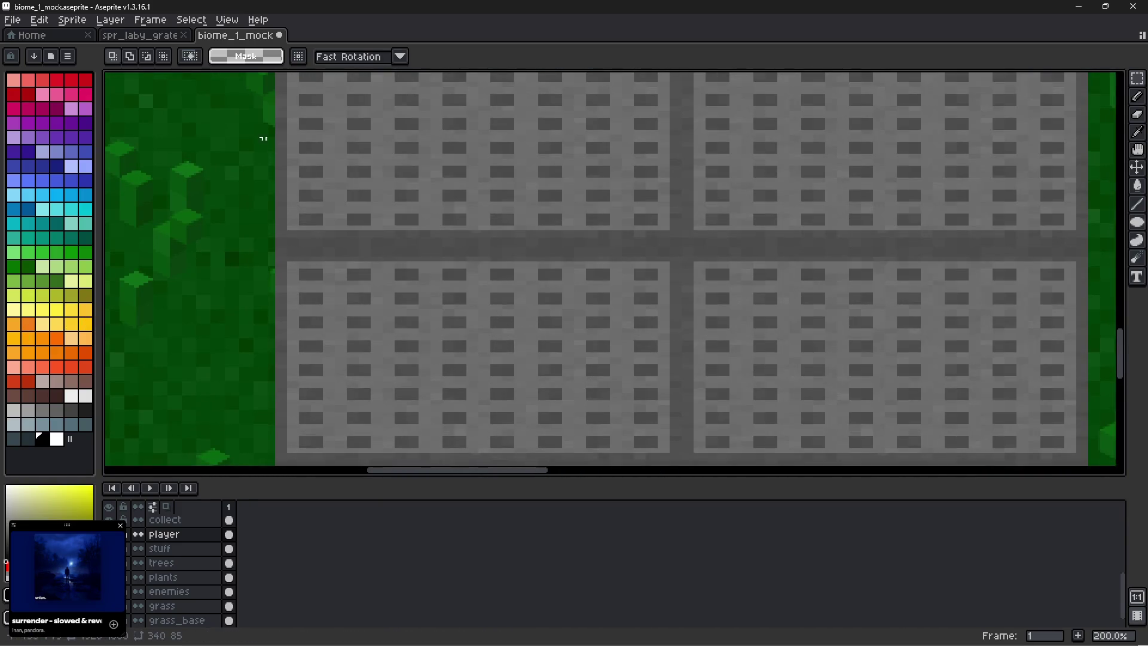
scroll(296, 222, down, 2)
click(141, 35)
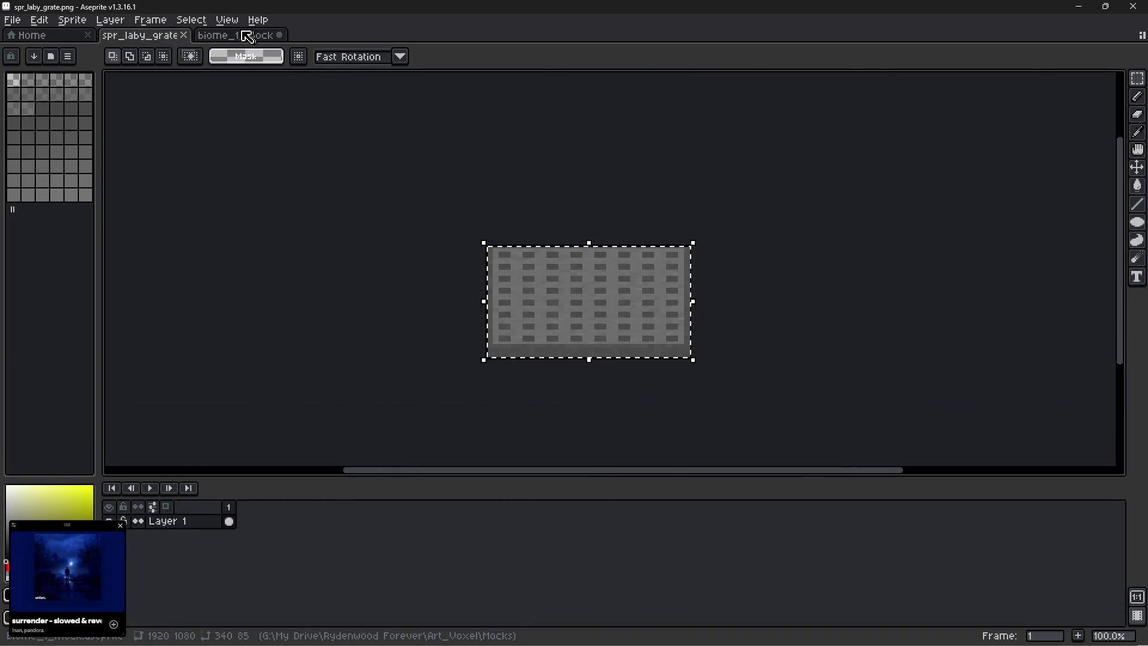
Paste the grate into the mock and commit it as the panel's fourth row.
click(235, 36)
key(ctrl+v)
mouse_move(619, 262)
mouse_down()
mouse_move(560, 180)
mouse_move(327, 79)
mouse_move(364, 169)
mouse_move(321, 223)
mouse_move(333, 251)
mouse_move(318, 254)
mouse_move(513, 258)
mouse_move(533, 233)
mouse_move(543, 242)
mouse_up()
scroll(362, 180, up, 2)
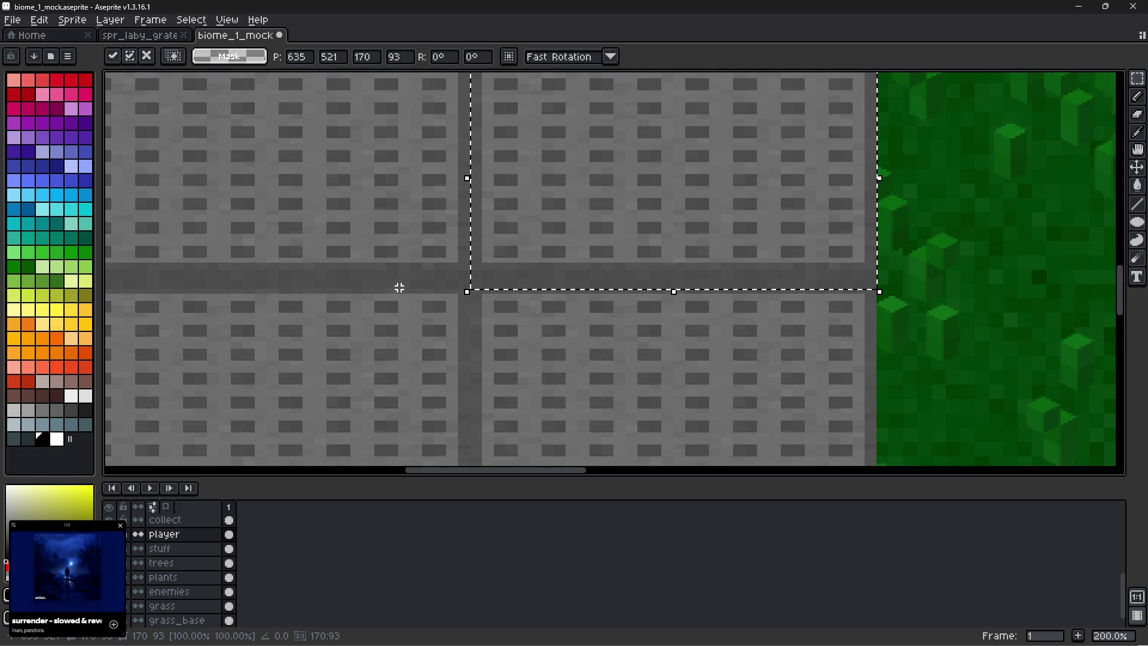
scroll(403, 292, down, 2)
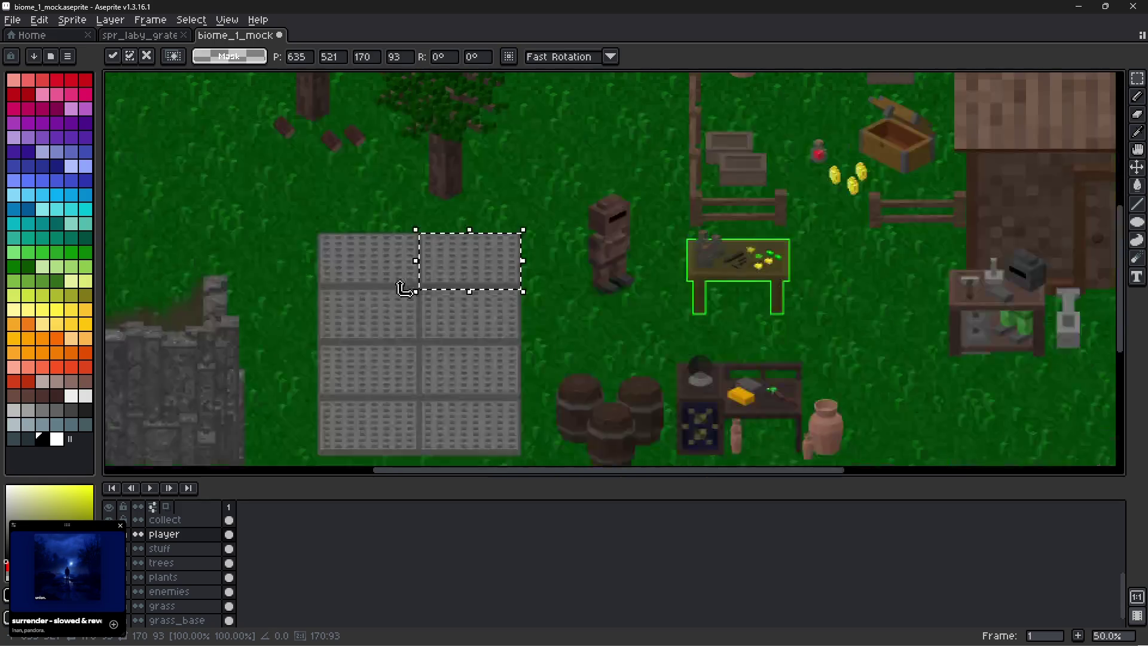
click(544, 329)
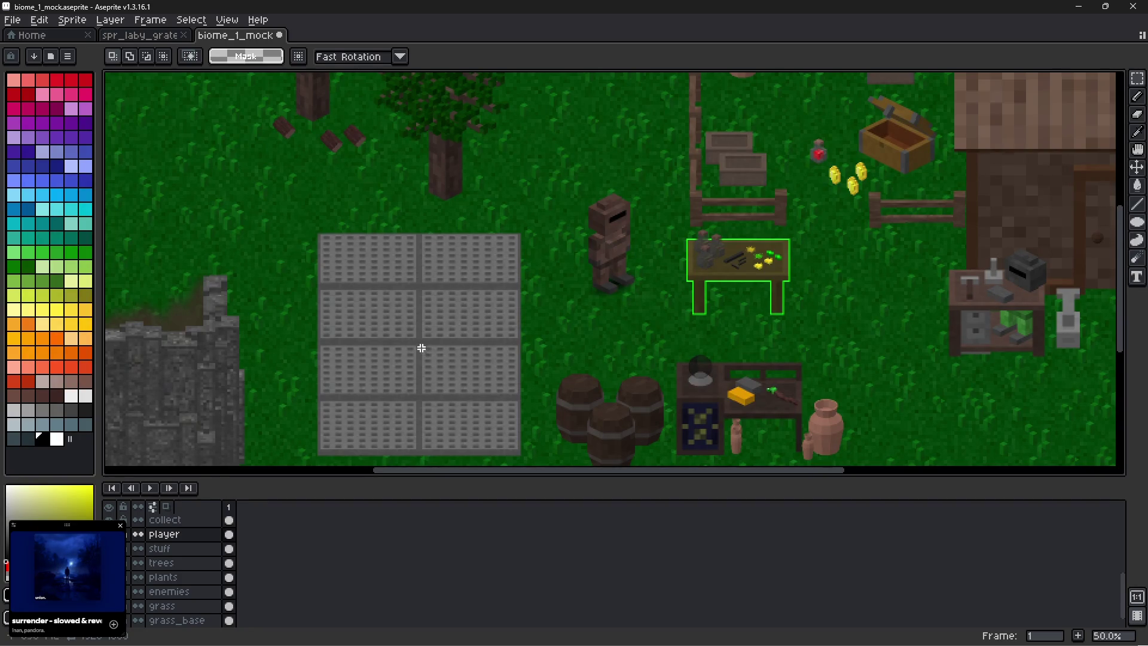
Marquee-select the whole 2×4 grate block.
scroll(322, 241, up, 2)
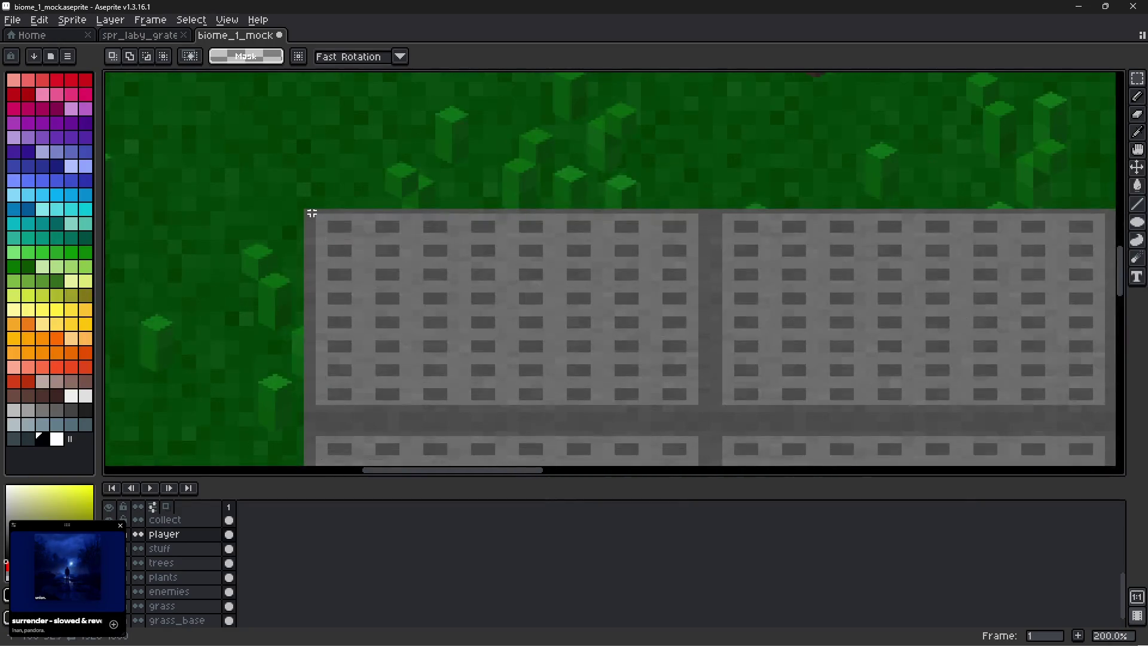
mouse_move(305, 210)
mouse_down()
mouse_move(605, 449)
mouse_move(1035, 461)
mouse_move(1048, 357)
mouse_move(625, 425)
mouse_move(633, 440)
mouse_up()
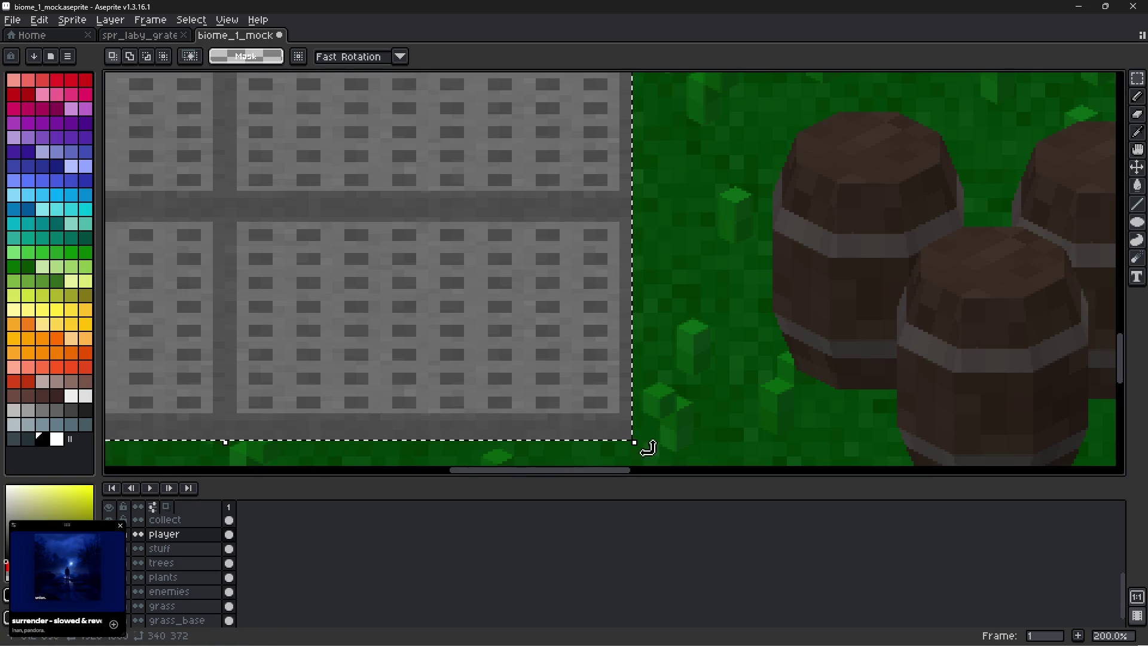
scroll(574, 412, down, 2)
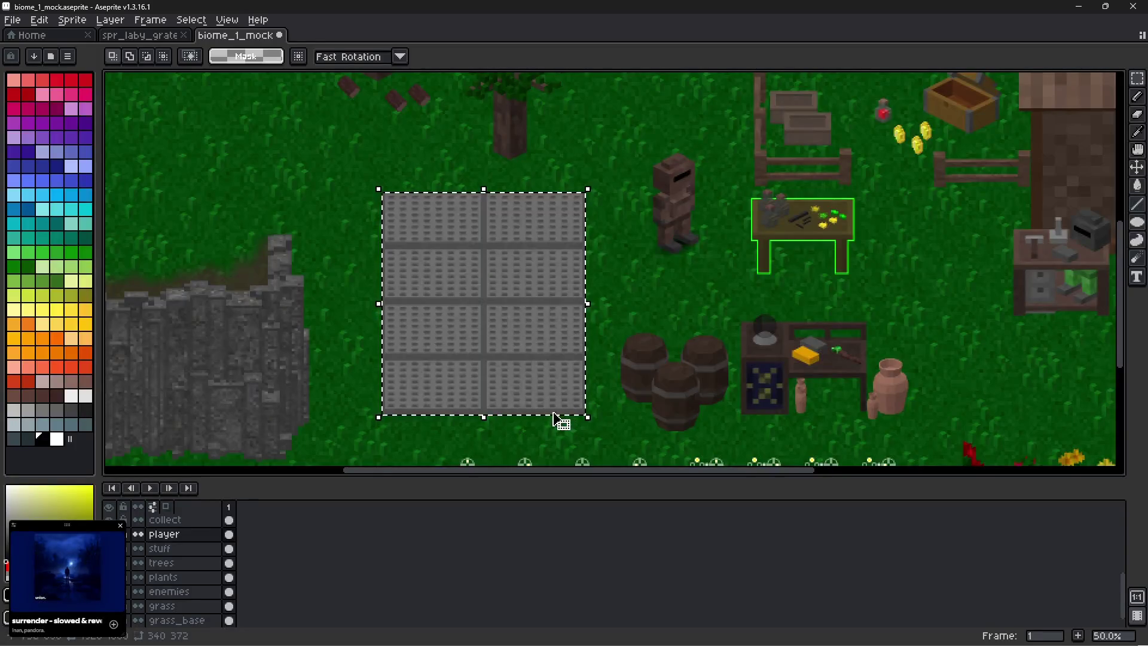
Cut the grate block and paste it onto a new layer above collect.
key(ctrl+x)
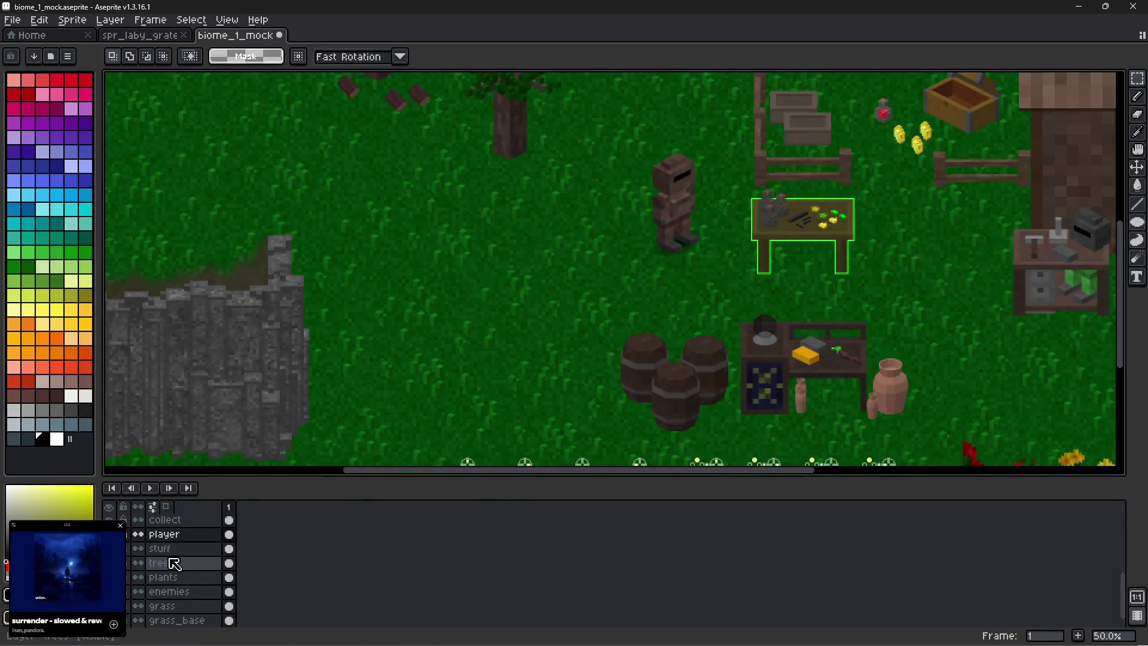
scroll(180, 557, up, 1)
scroll(184, 562, up, 1)
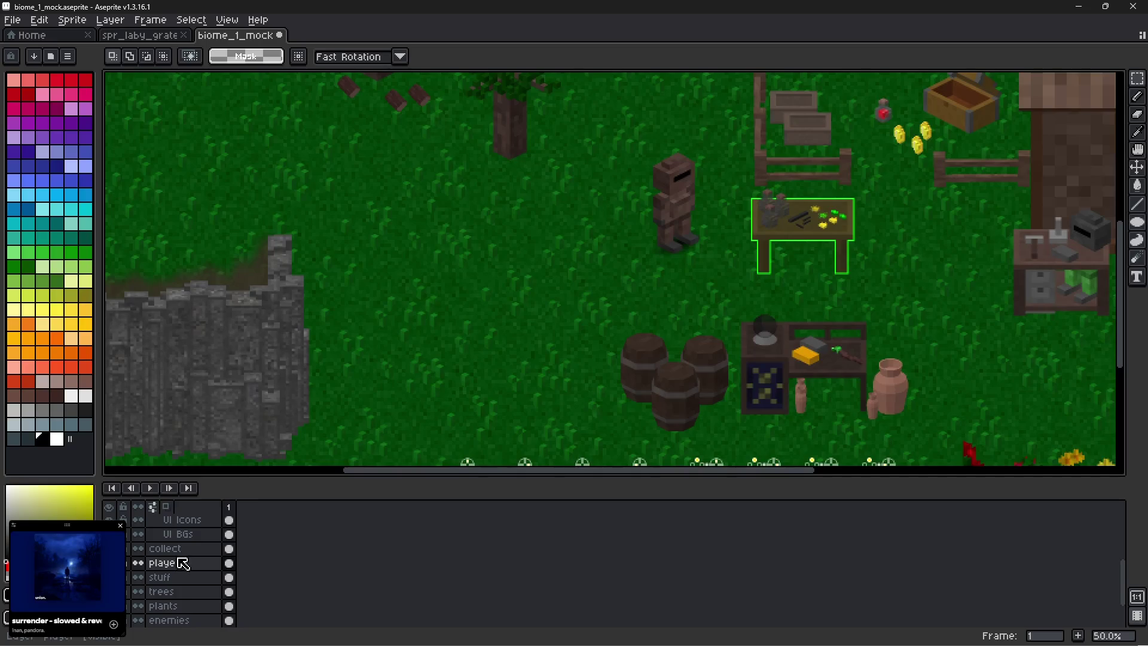
click(174, 548)
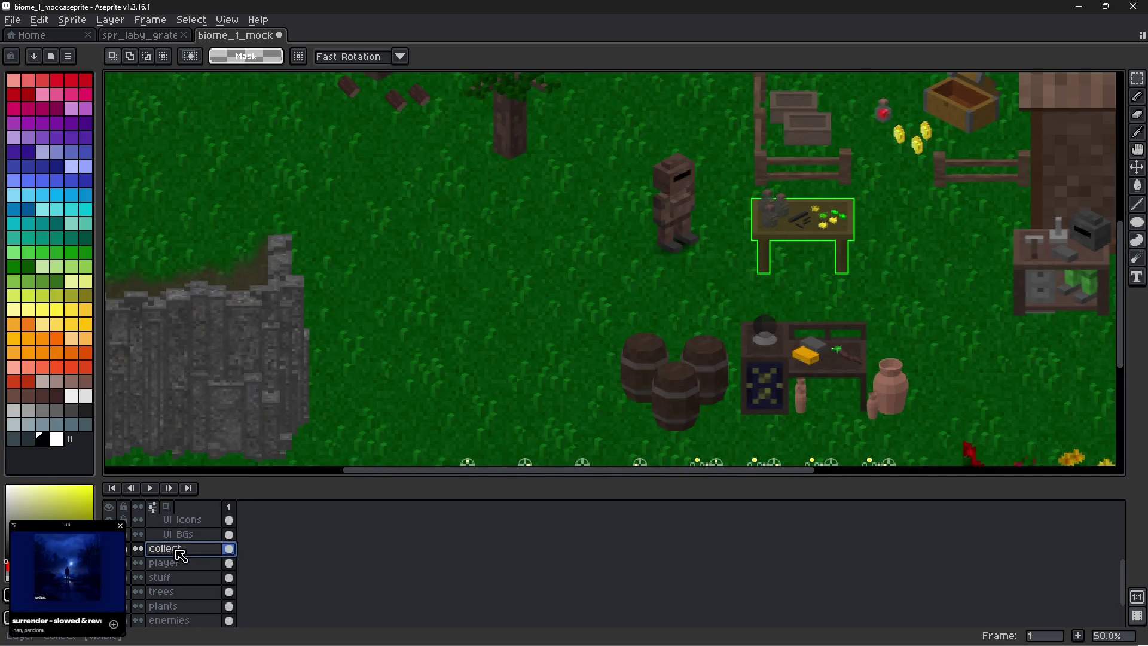
key(shift+n)
scroll(182, 565, down, 1)
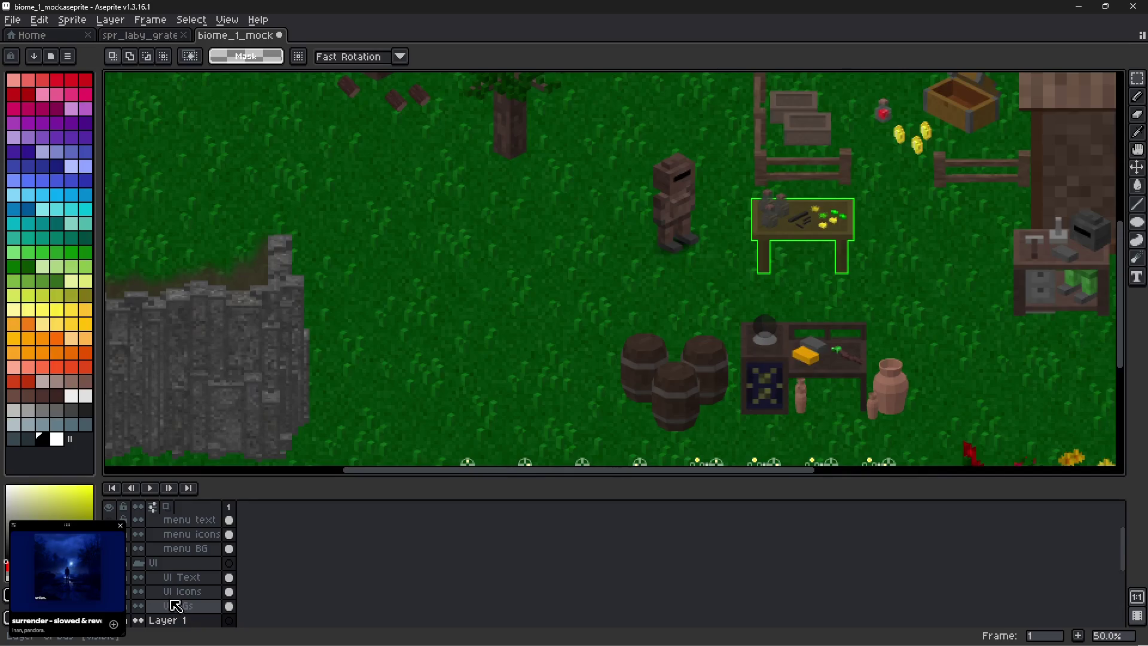
double_click(187, 606)
scroll(183, 592, down, 3)
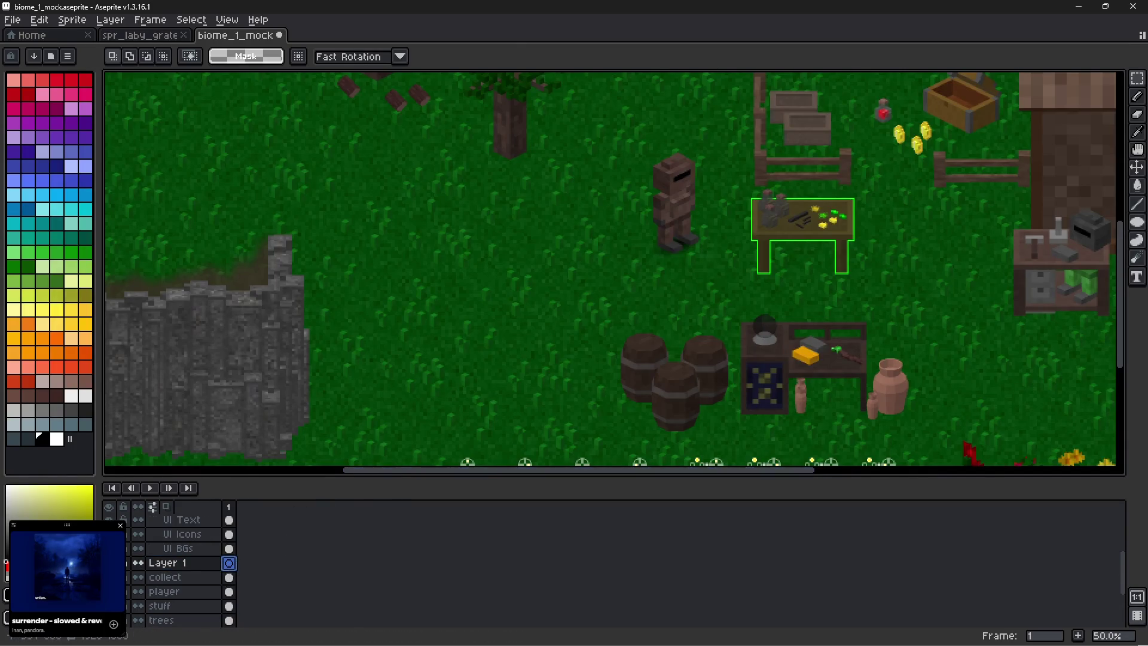
key(ctrl+v)
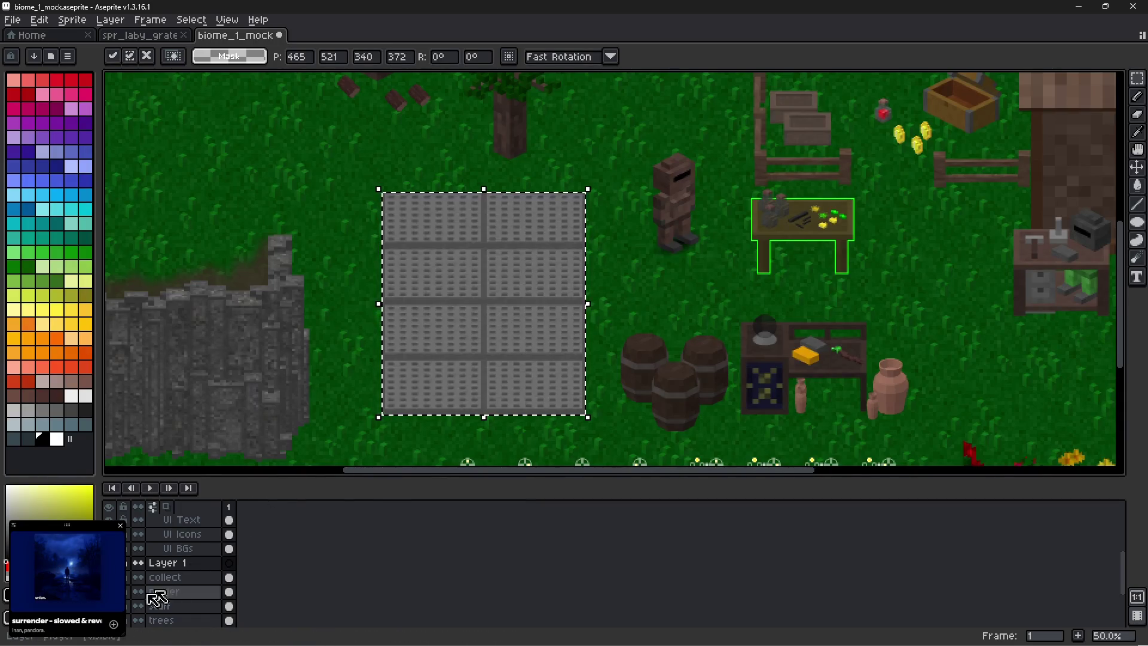
Hide the stuff, trees and one more scene layer, reposition the block, and paste a second copy.
click(108, 606)
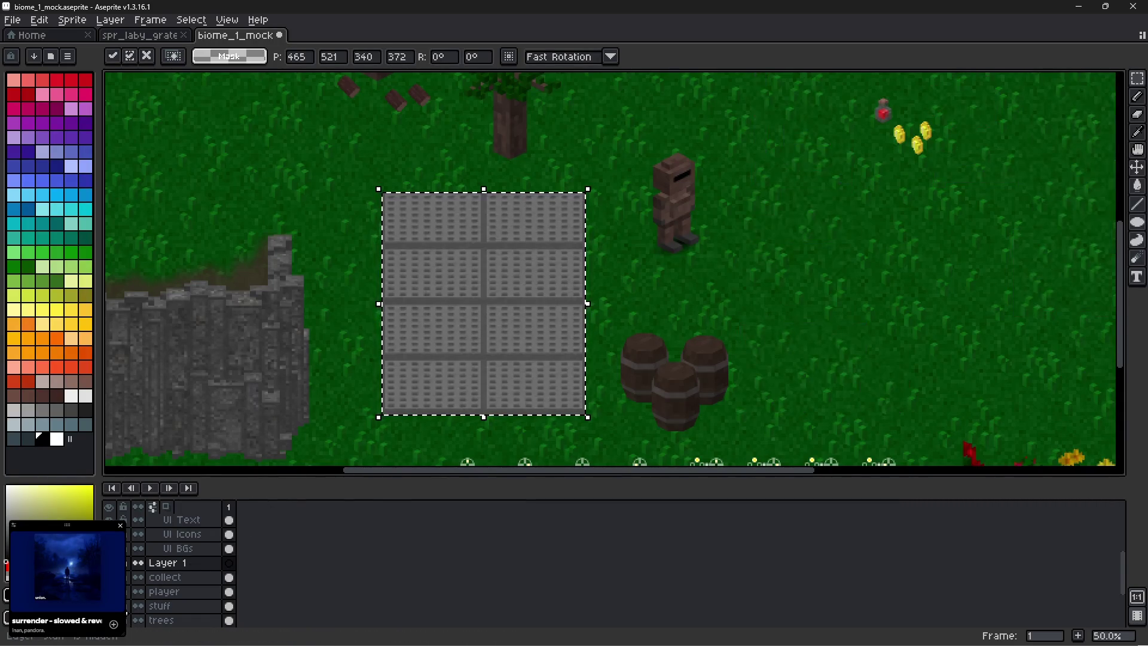
click(109, 620)
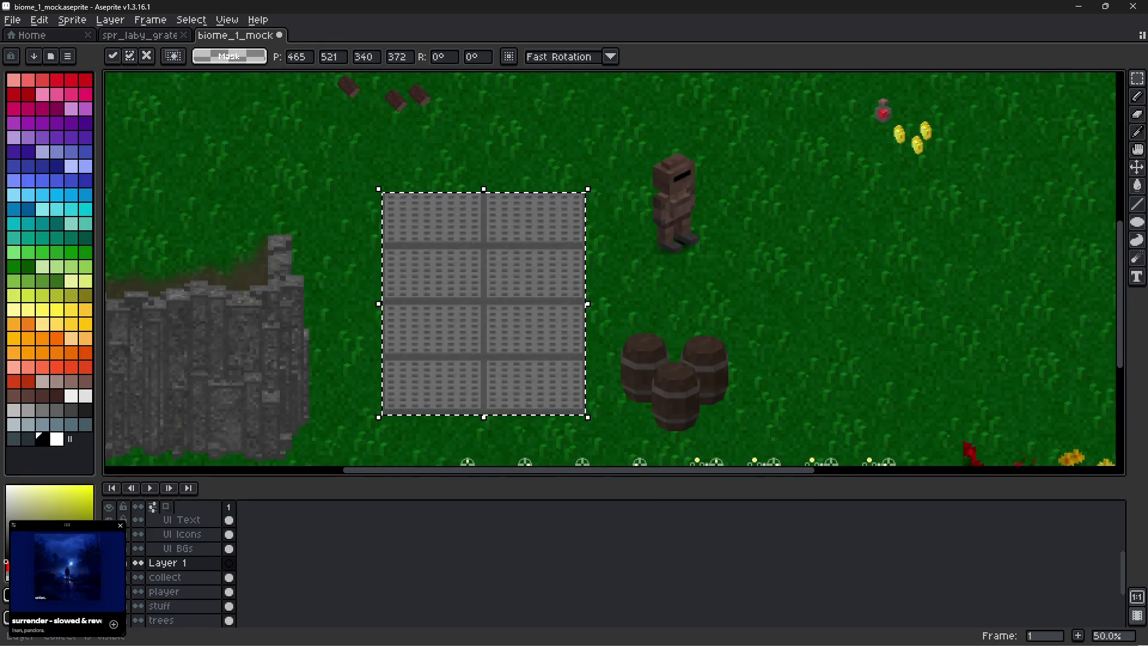
click(109, 578)
mouse_move(461, 335)
mouse_down()
mouse_move(110, 89)
mouse_move(333, 227)
mouse_move(378, 286)
mouse_move(371, 295)
mouse_up()
key(ctrl+v)
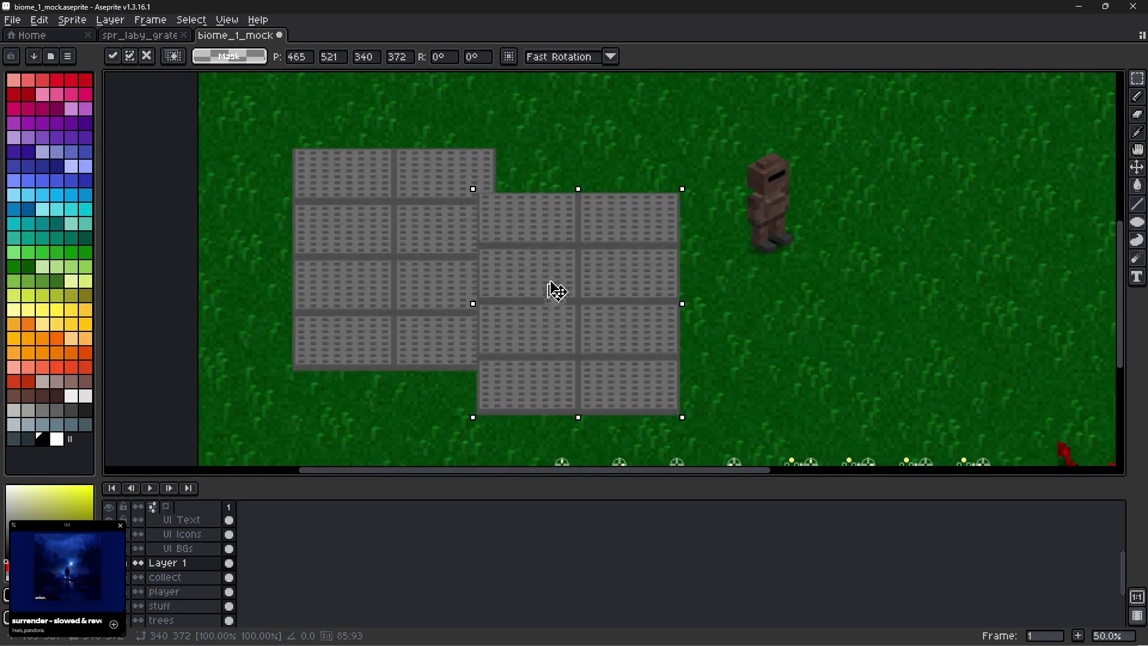
Try placing the second grate copy in several spots, then discard it with Esc.
mouse_move(553, 289)
mouse_down()
mouse_move(565, 265)
mouse_move(538, 259)
mouse_up()
scroll(538, 259, up, 2)
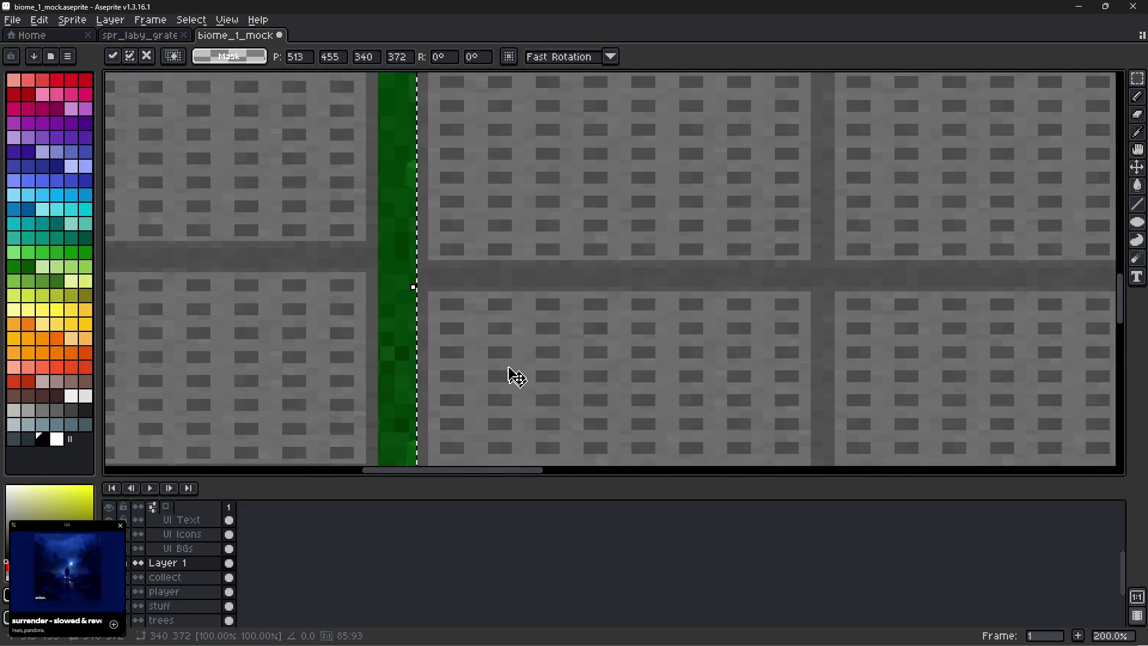
drag(511, 374, 478, 346)
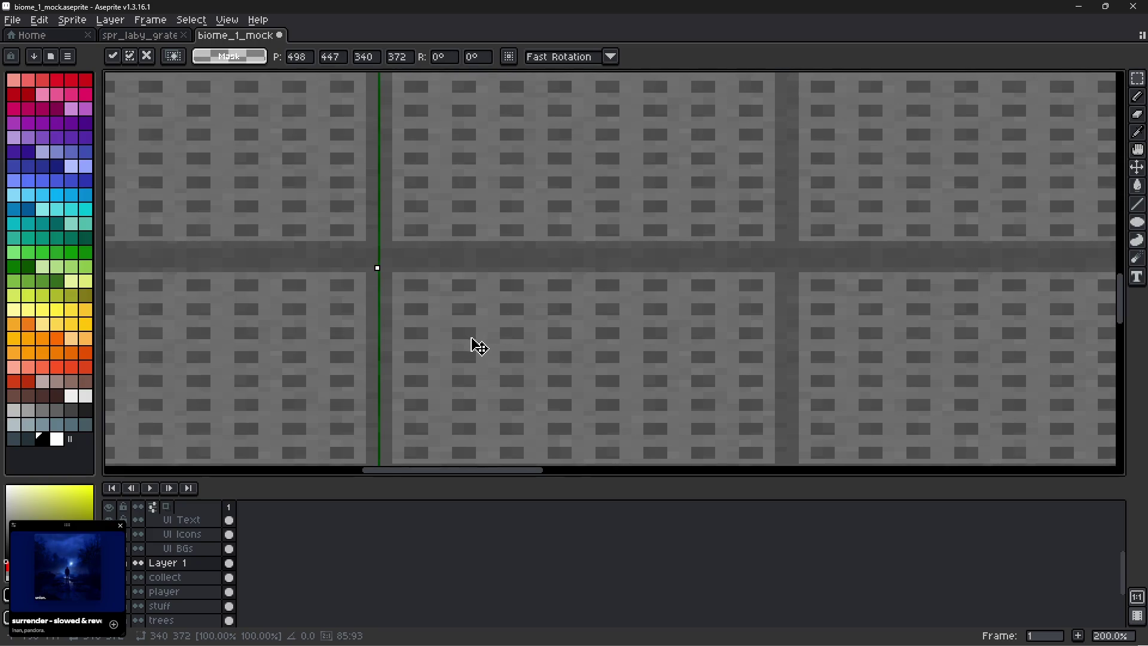
scroll(478, 345, down, 4)
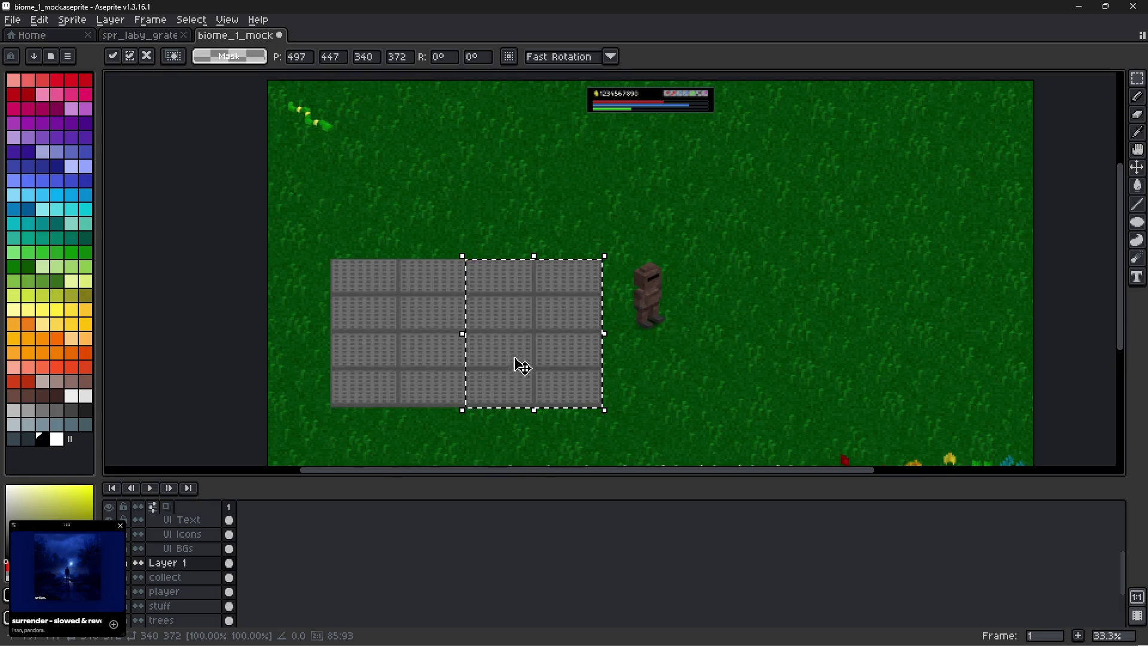
mouse_move(516, 359)
mouse_down()
mouse_move(566, 405)
mouse_move(835, 329)
mouse_move(361, 205)
mouse_move(383, 213)
mouse_up()
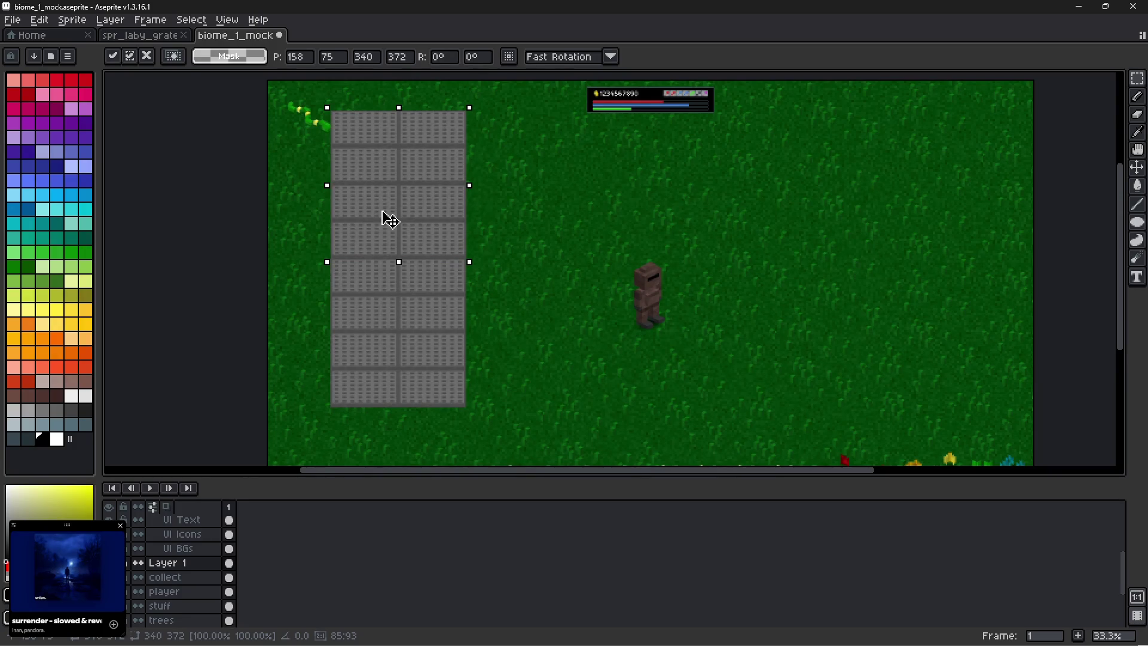
mouse_move(389, 219)
mouse_down()
mouse_move(454, 208)
mouse_move(509, 244)
mouse_move(519, 413)
mouse_move(524, 360)
mouse_up()
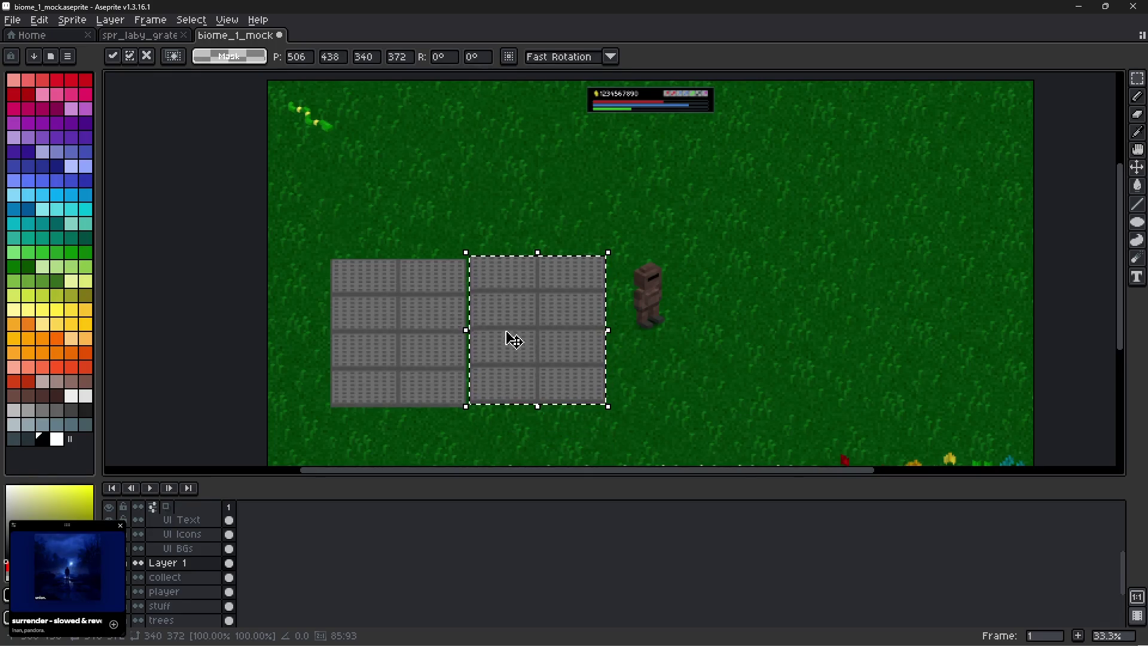
scroll(513, 340, up, 2)
key(Escape)
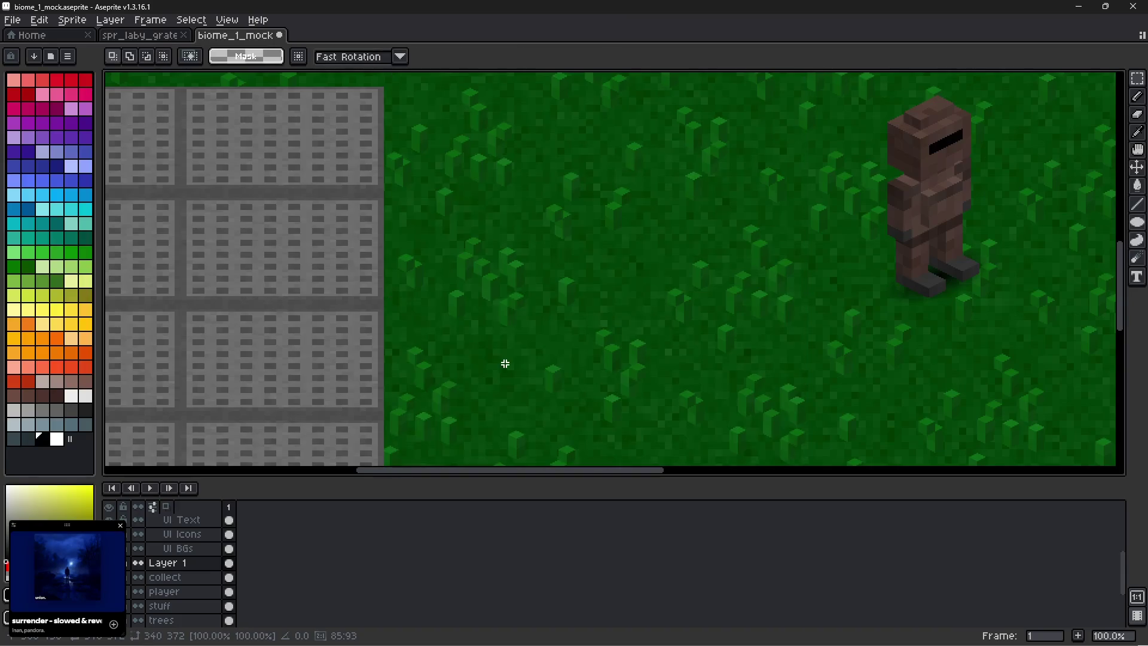
Marquee-select the top two rows of the 2×4 grate block.
drag(369, 236, 578, 334)
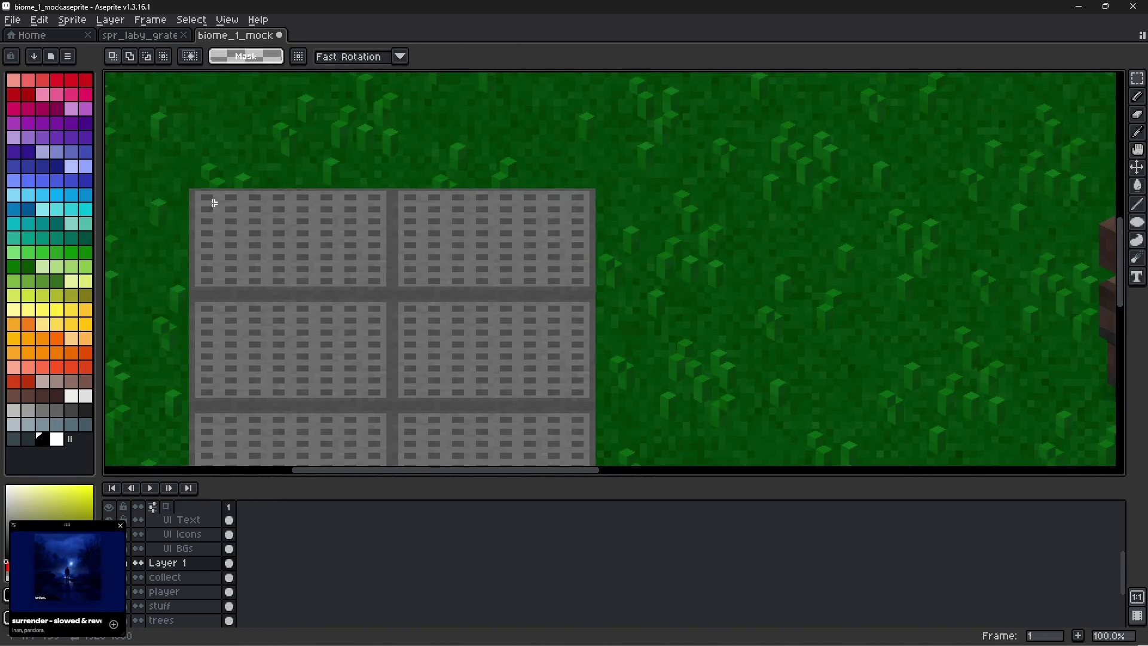
scroll(190, 189, up, 2)
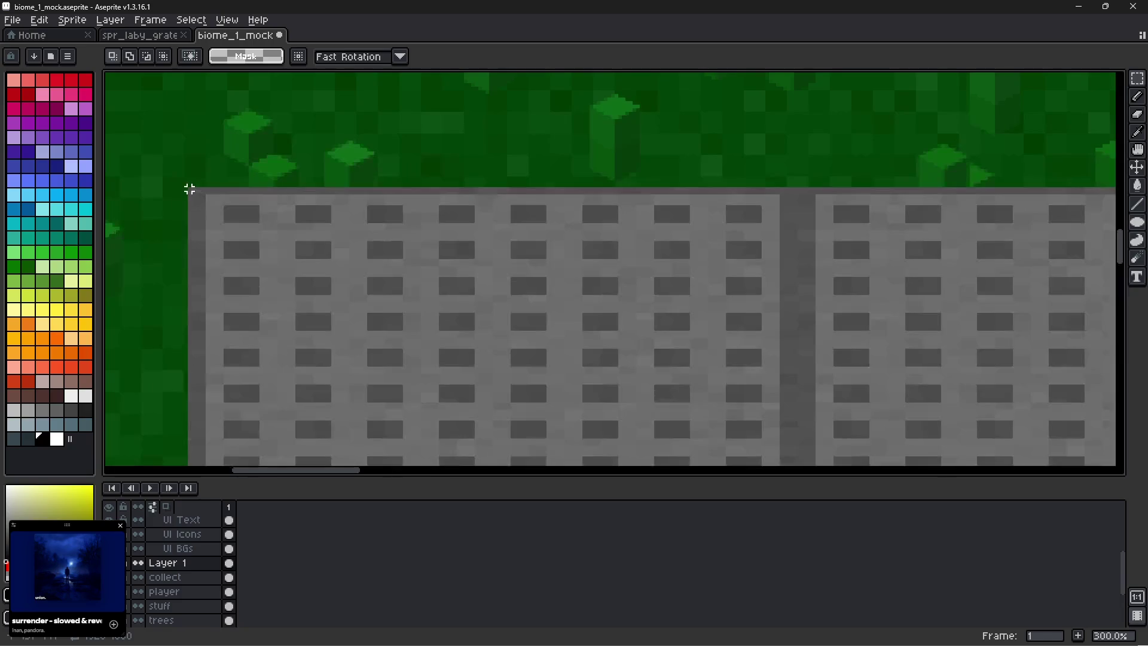
mouse_move(188, 187)
mouse_down()
mouse_move(718, 441)
mouse_move(821, 461)
mouse_move(1116, 385)
mouse_move(889, 339)
mouse_up()
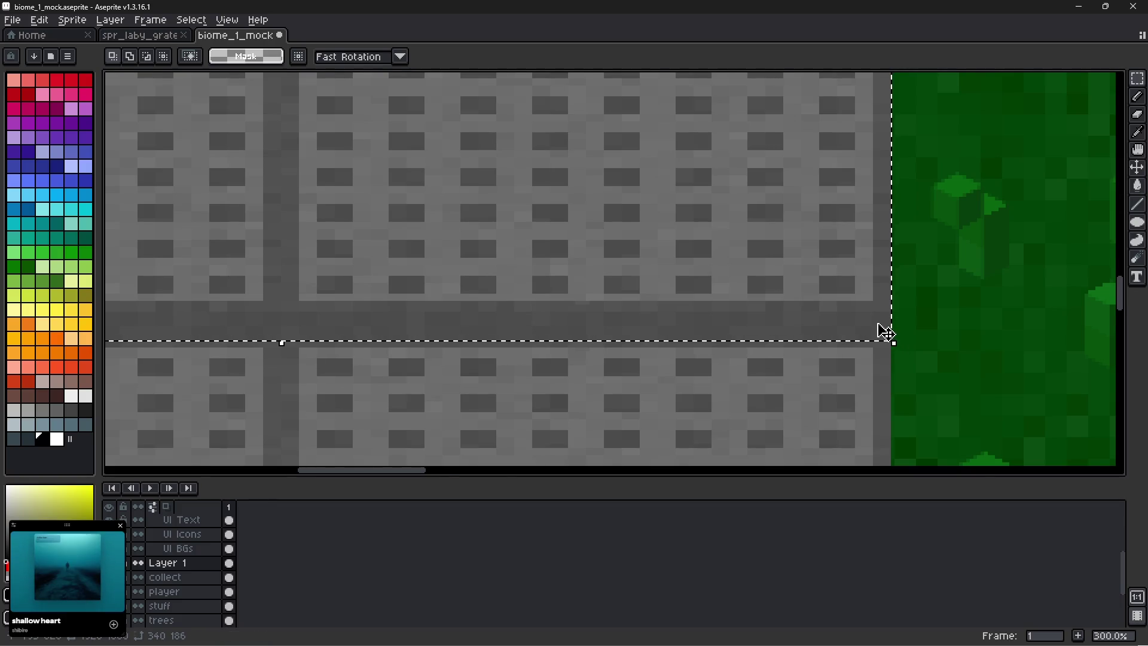
Copy the grate's top half to the right of the block, level with its lower rows, and drop it.
scroll(879, 331, down, 2)
scroll(881, 333, down, 1)
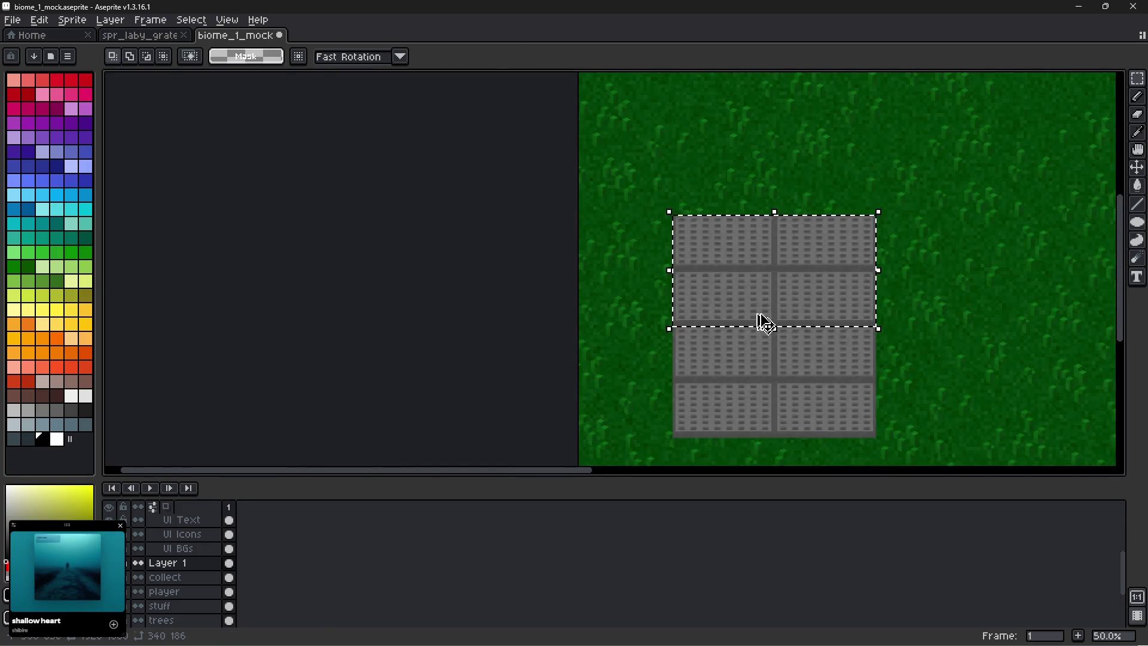
mouse_move(761, 323)
mouse_down()
mouse_move(1130, 280)
mouse_move(925, 417)
mouse_up()
drag(815, 382, 795, 390)
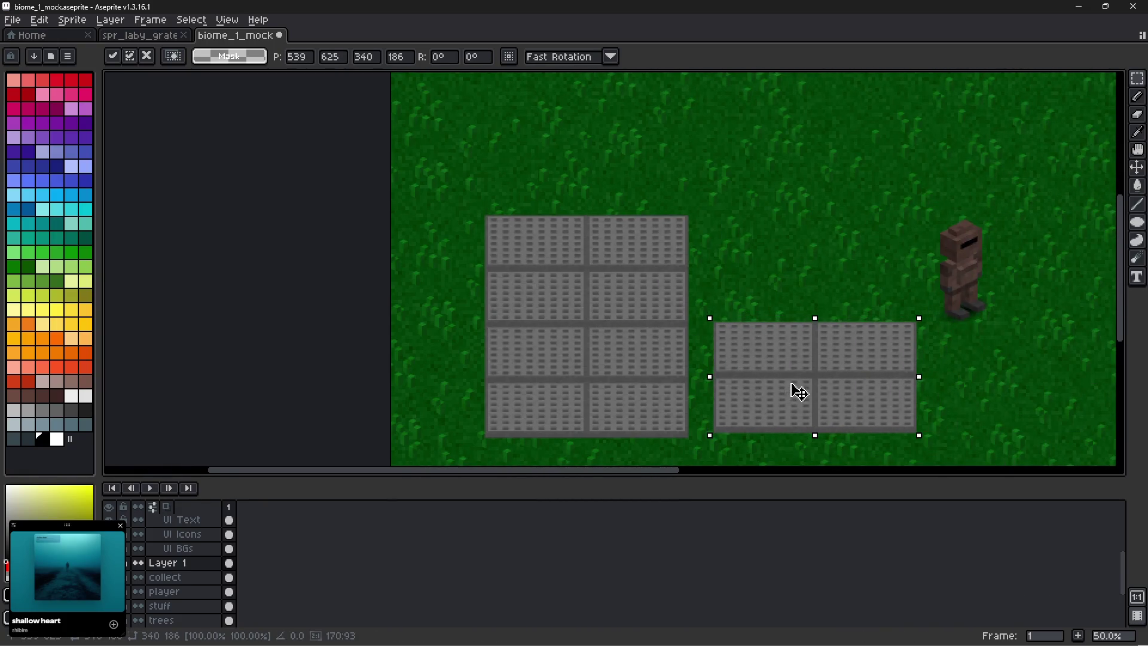
scroll(798, 393, up, 1)
mouse_move(725, 397)
mouse_down()
mouse_move(743, 461)
mouse_move(723, 392)
mouse_move(730, 375)
mouse_up()
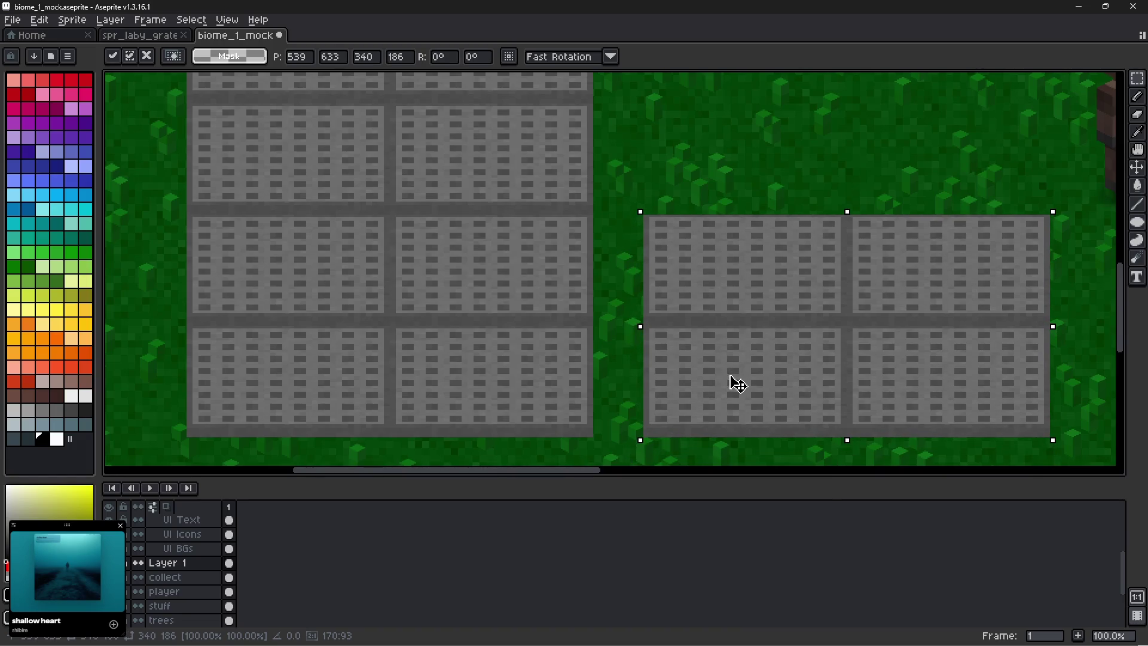
scroll(731, 382, down, 1)
key(ctrl+d)
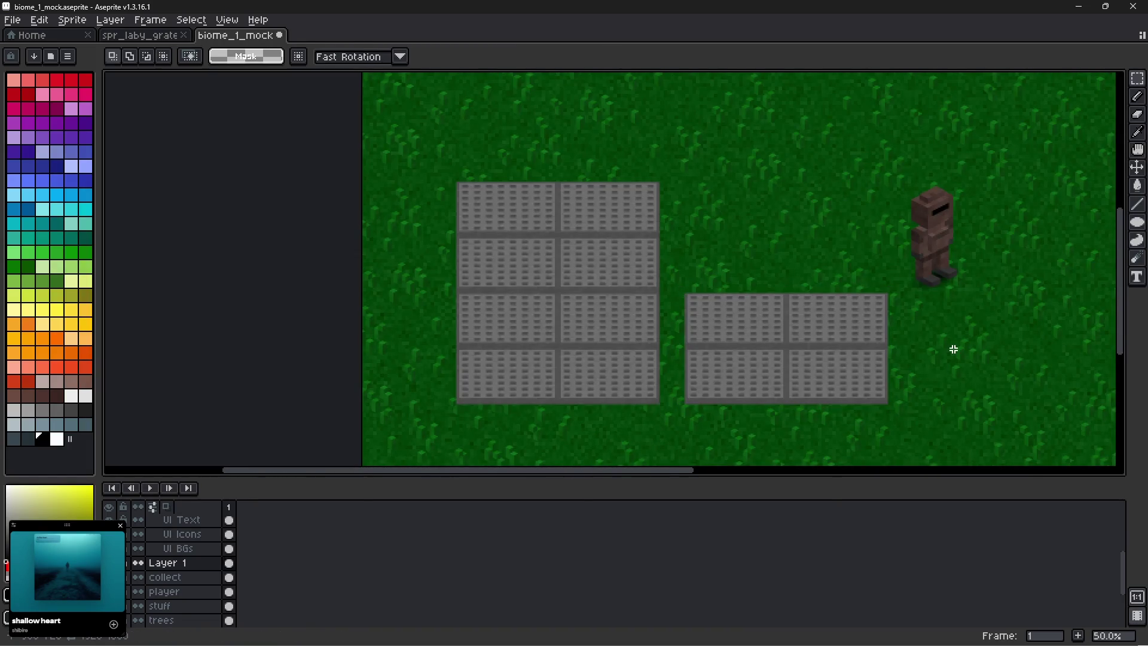
drag(924, 359, 718, 377)
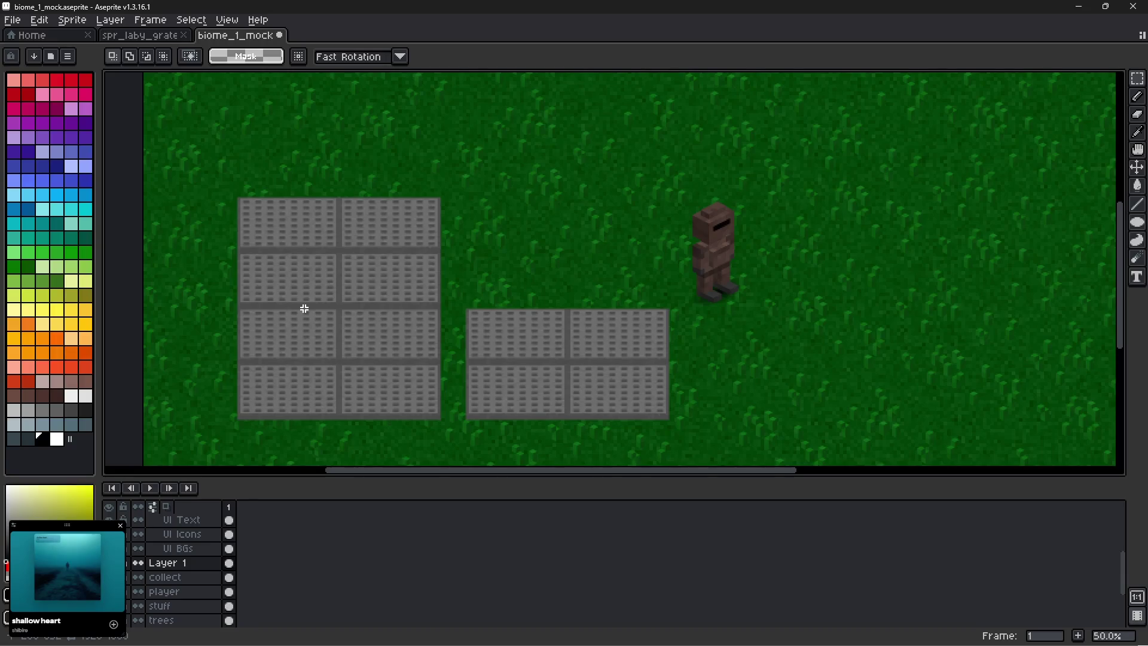
scroll(266, 242, up, 2)
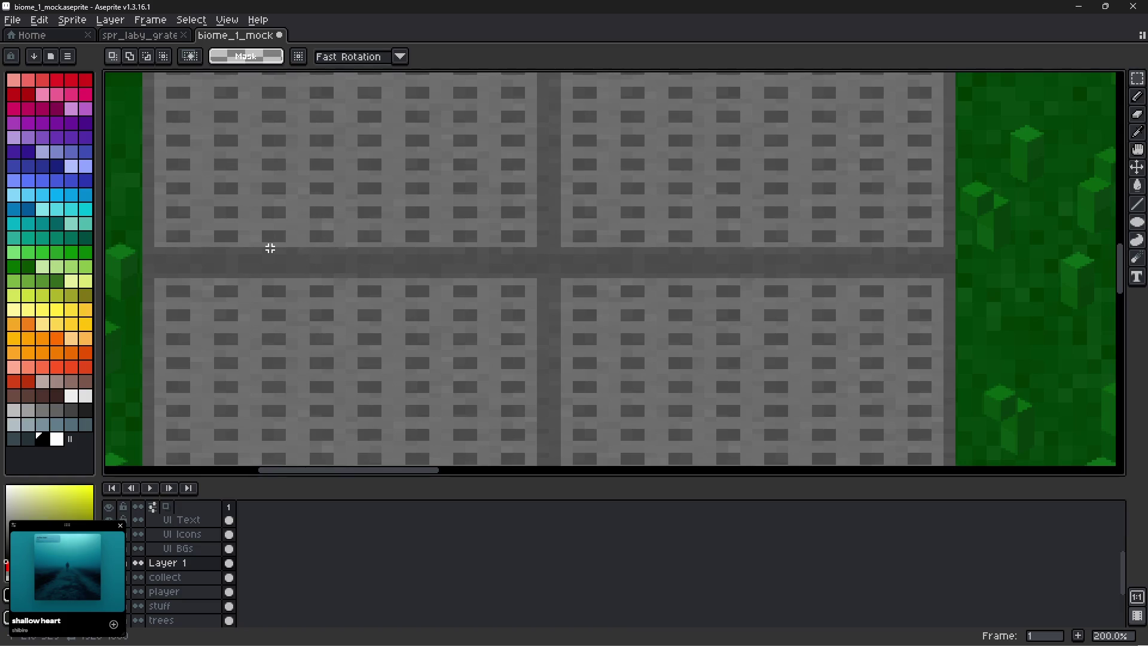
Select and delete the separate 2×2 grate piece.
scroll(271, 248, down, 1)
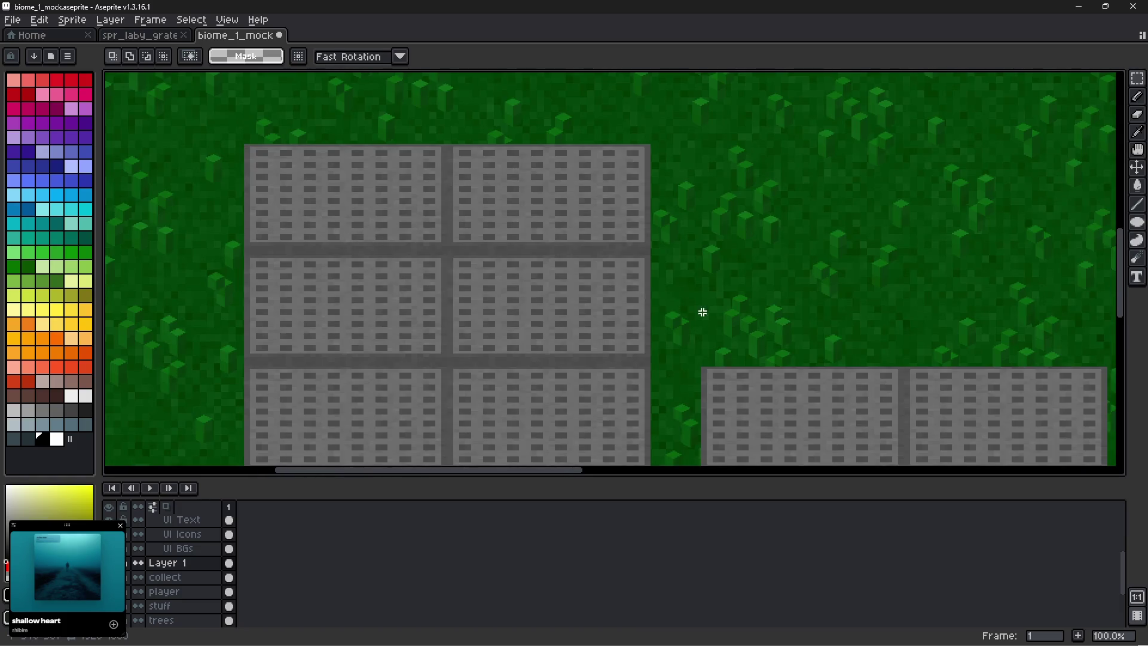
drag(702, 312, 441, 116)
drag(866, 155, 436, 405)
key(Delete)
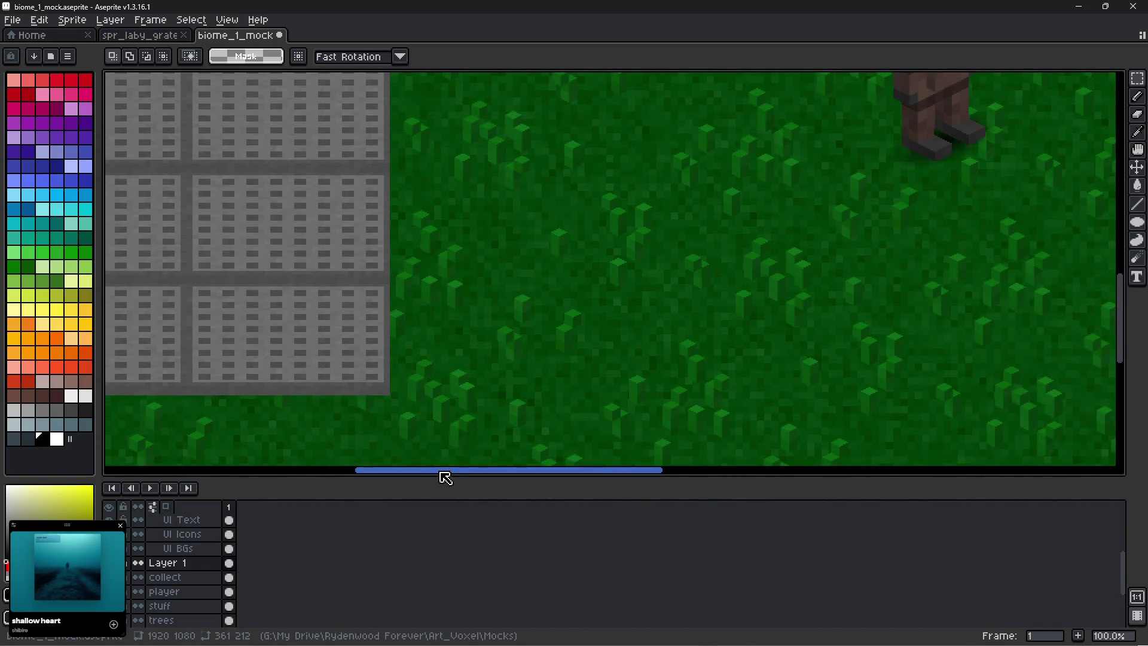
Shrink the timeline for more canvas room and bring the 2×4 grate into view.
drag(441, 476, 457, 537)
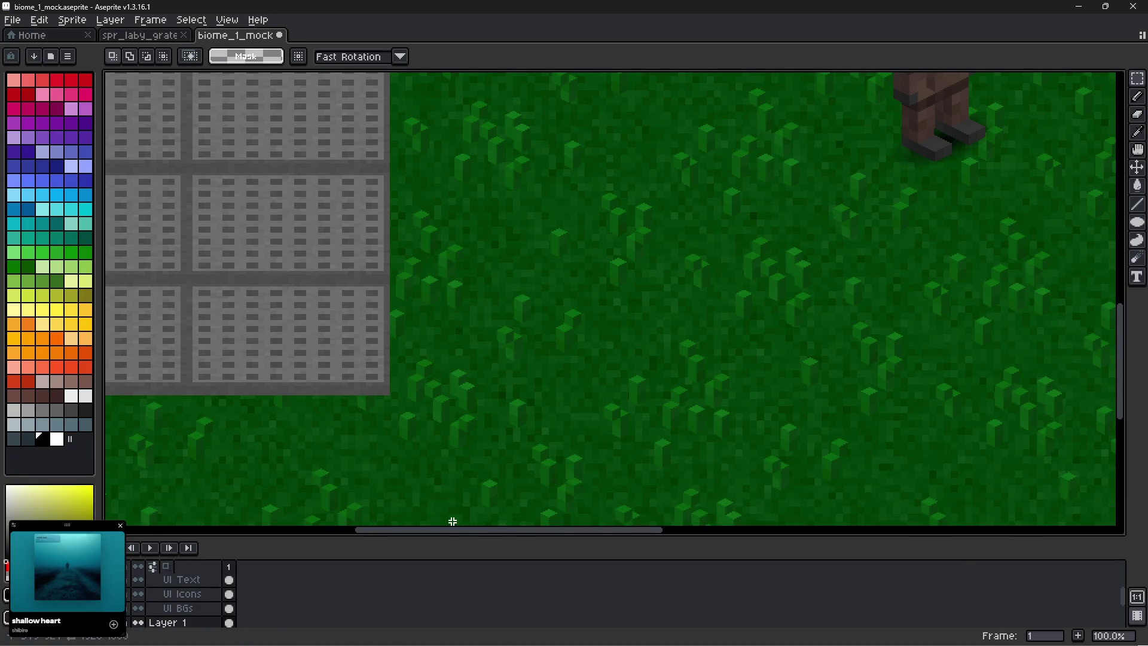
scroll(455, 242, up, 1)
scroll(454, 243, left, 1)
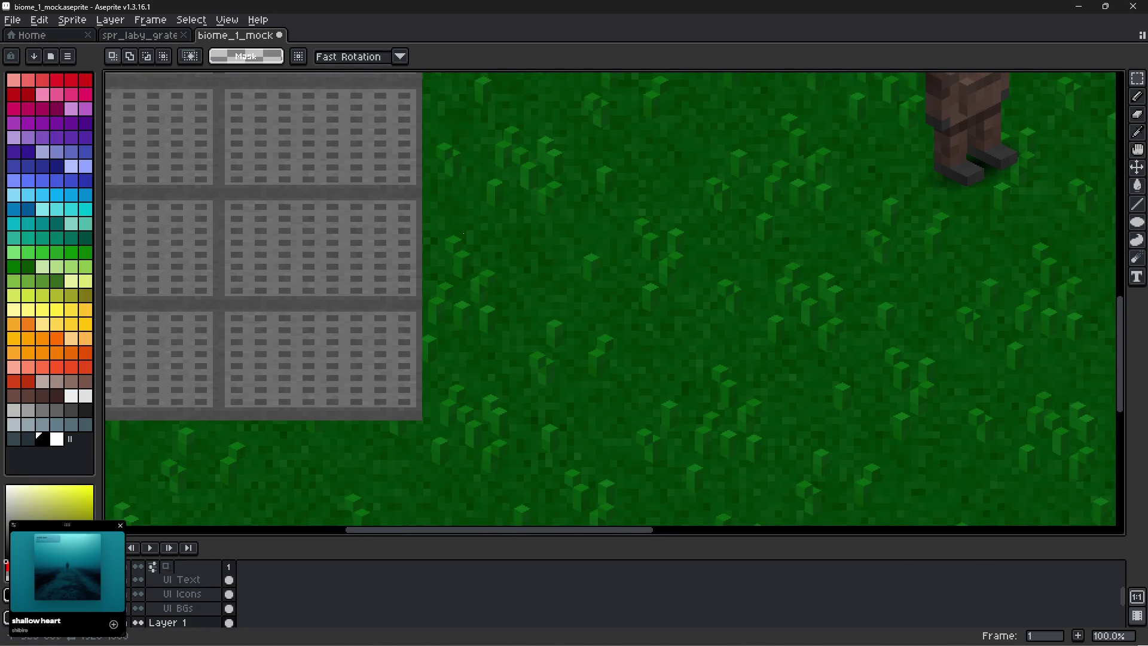
mouse_move(447, 199)
mouse_down()
mouse_move(716, 321)
mouse_move(461, 267)
mouse_up()
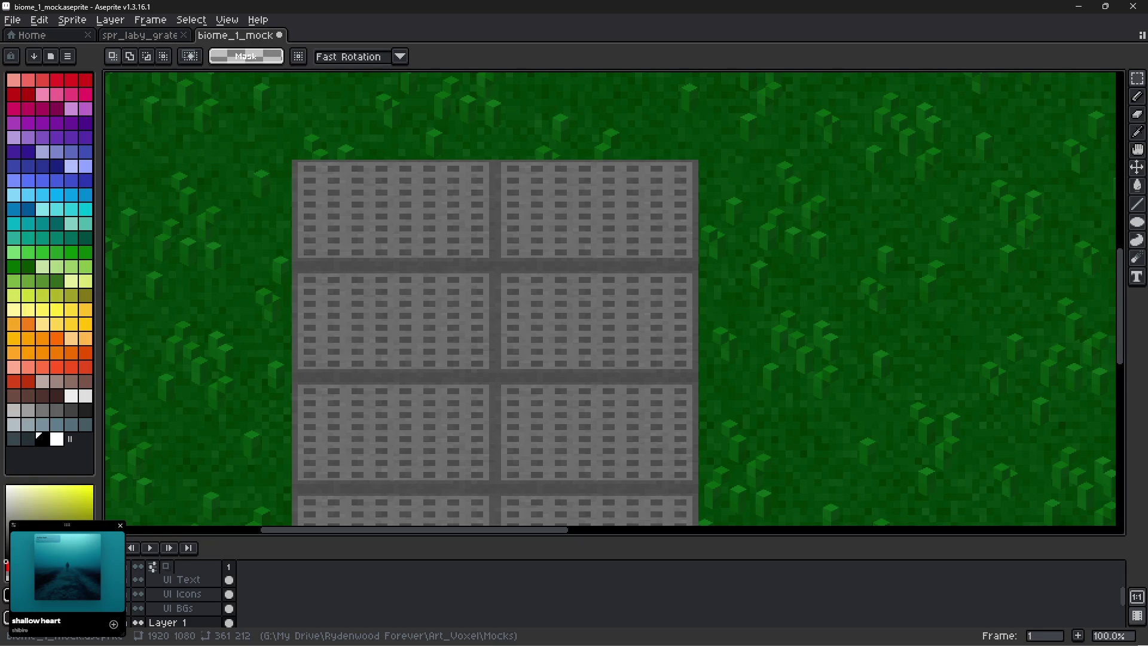
scroll(383, 317, down, 1)
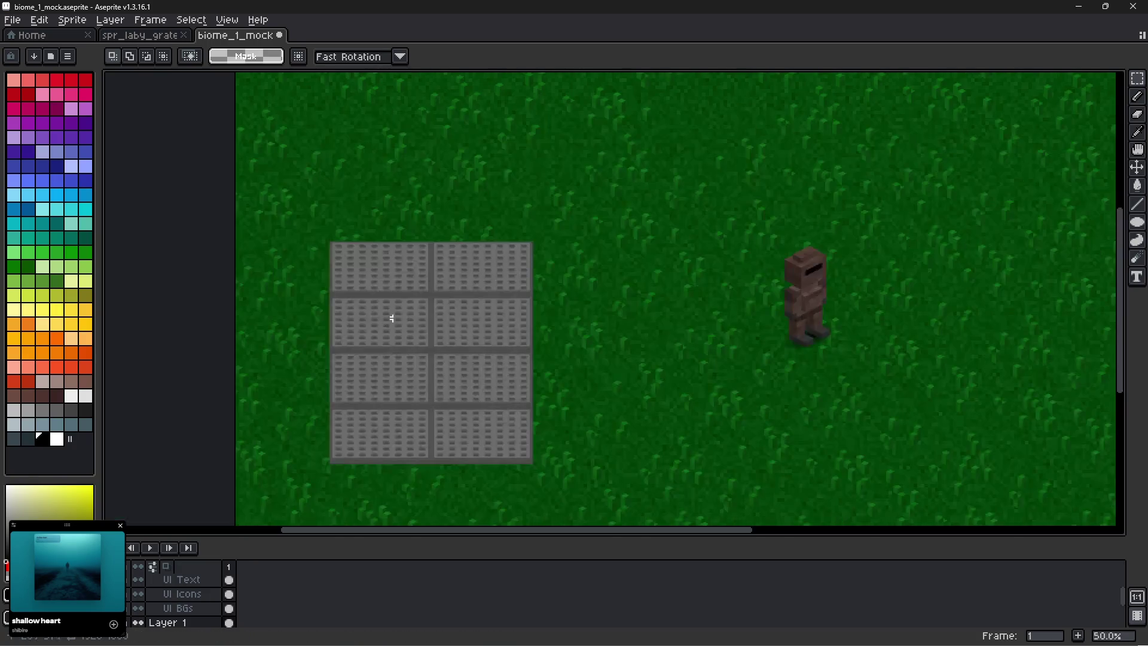
mouse_move(487, 359)
mouse_down()
mouse_move(475, 273)
mouse_move(488, 300)
mouse_up()
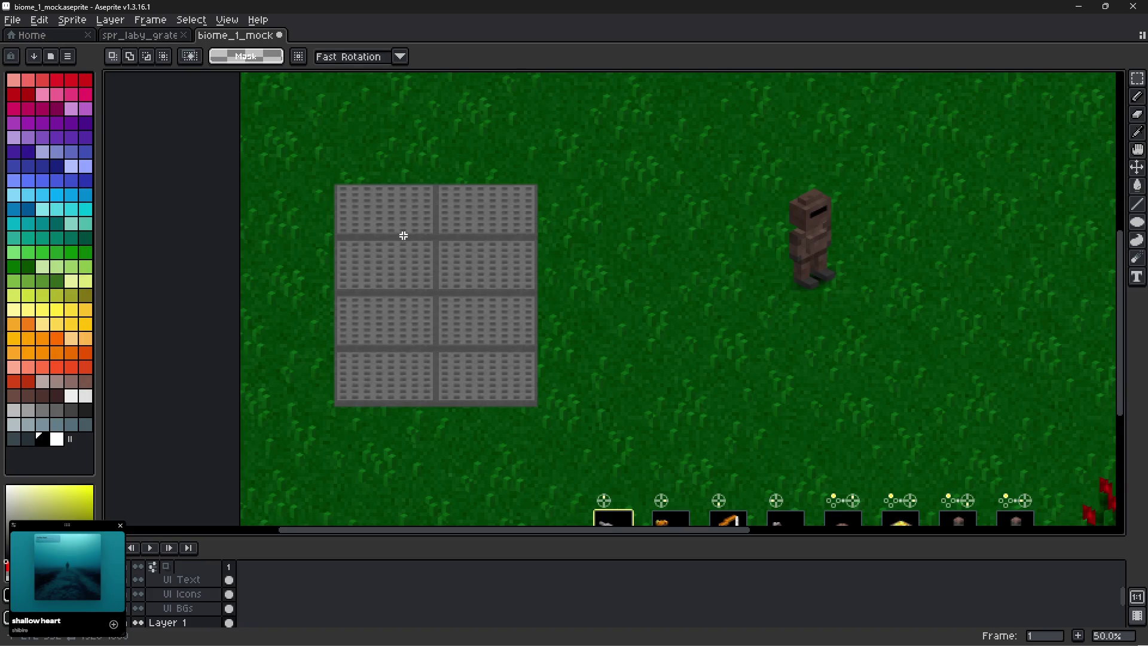
Marquee-select the whole 2×4 grate panel from its top-left corner.
scroll(404, 236, up, 1)
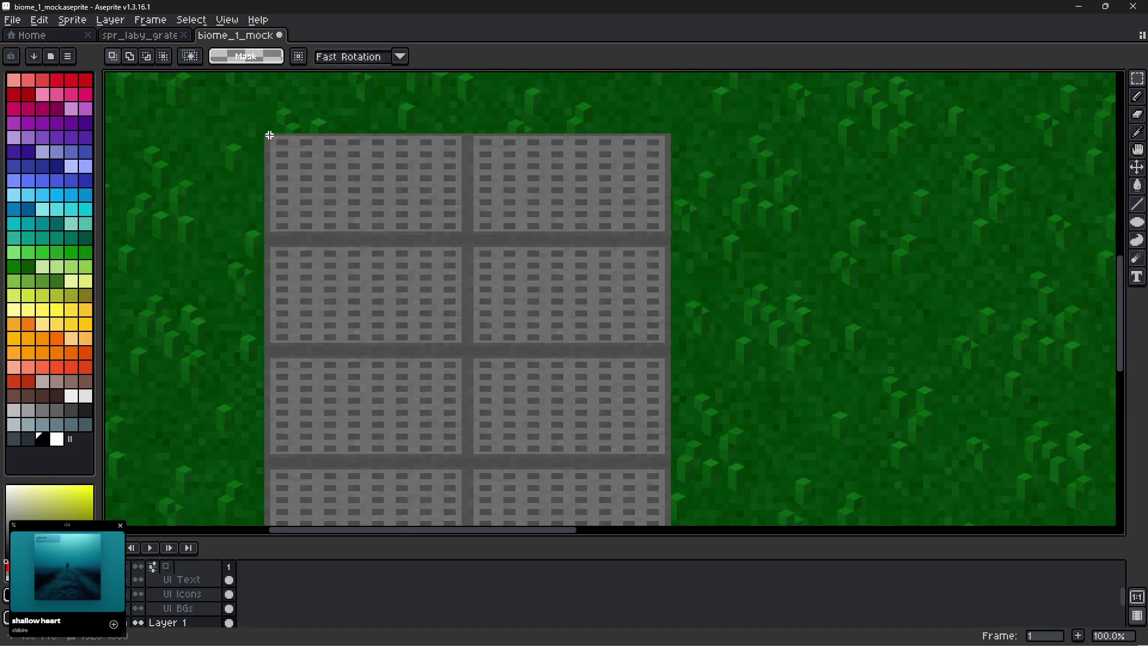
scroll(269, 135, up, 2)
mouse_move(247, 126)
mouse_down()
mouse_move(745, 500)
mouse_move(1104, 503)
mouse_move(1076, 139)
mouse_move(1069, 150)
mouse_move(1091, 164)
mouse_up()
scroll(697, 249, down, 2)
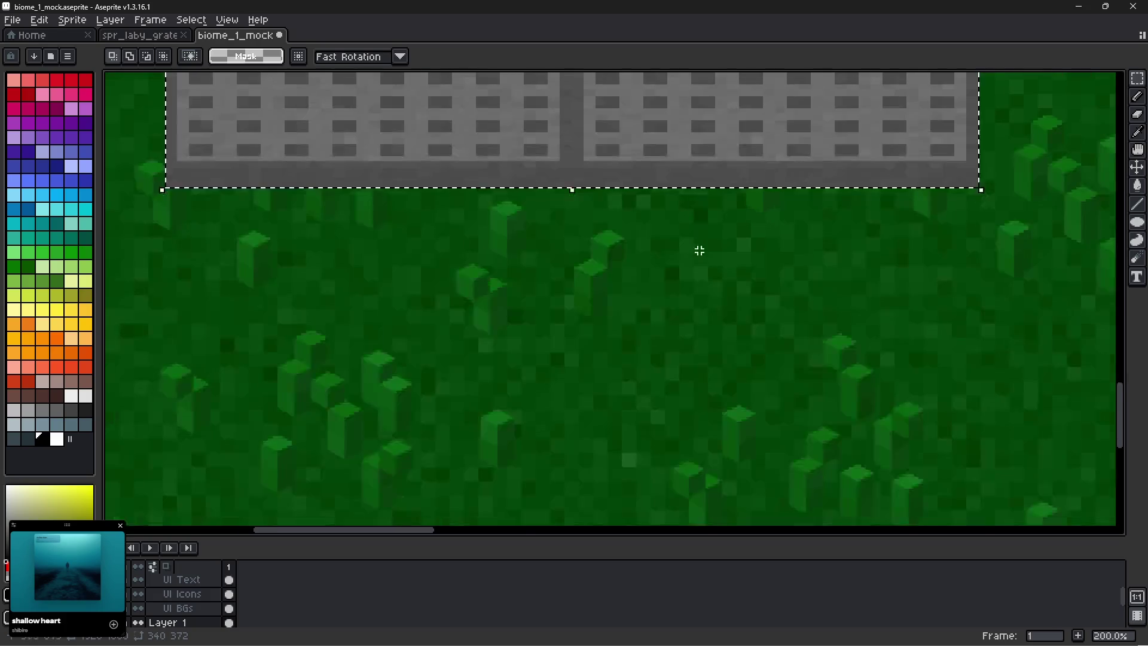
drag(684, 182, 669, 294)
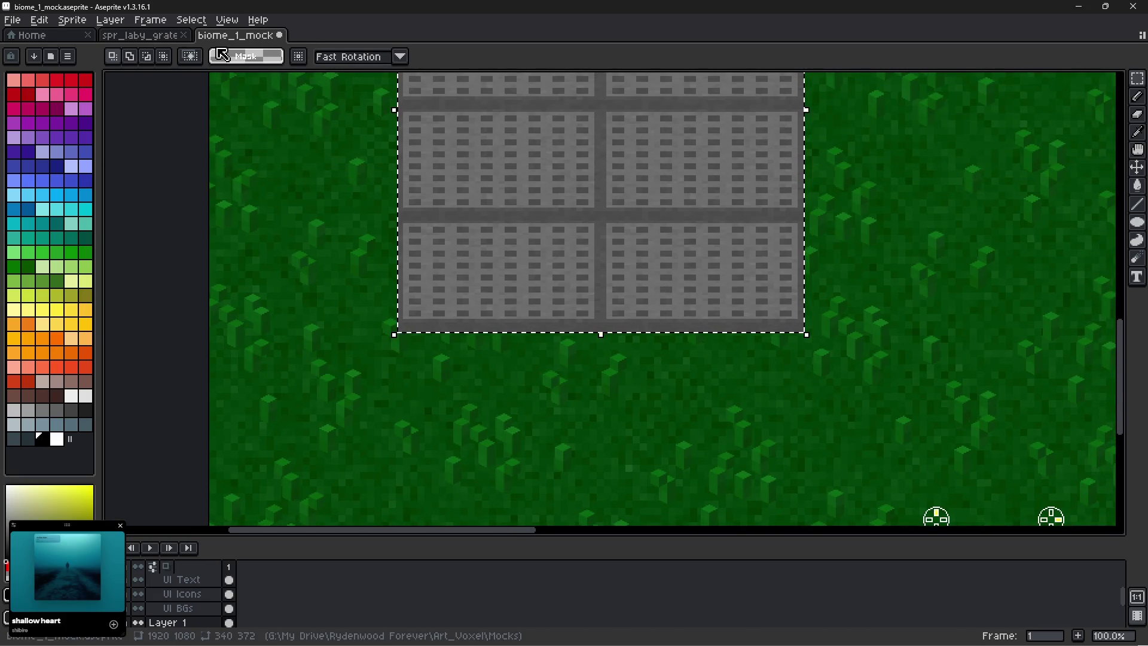
Use Edit > Paste Special > Paste as New Sprite to create Sprite-0010 from the grate.
click(45, 21)
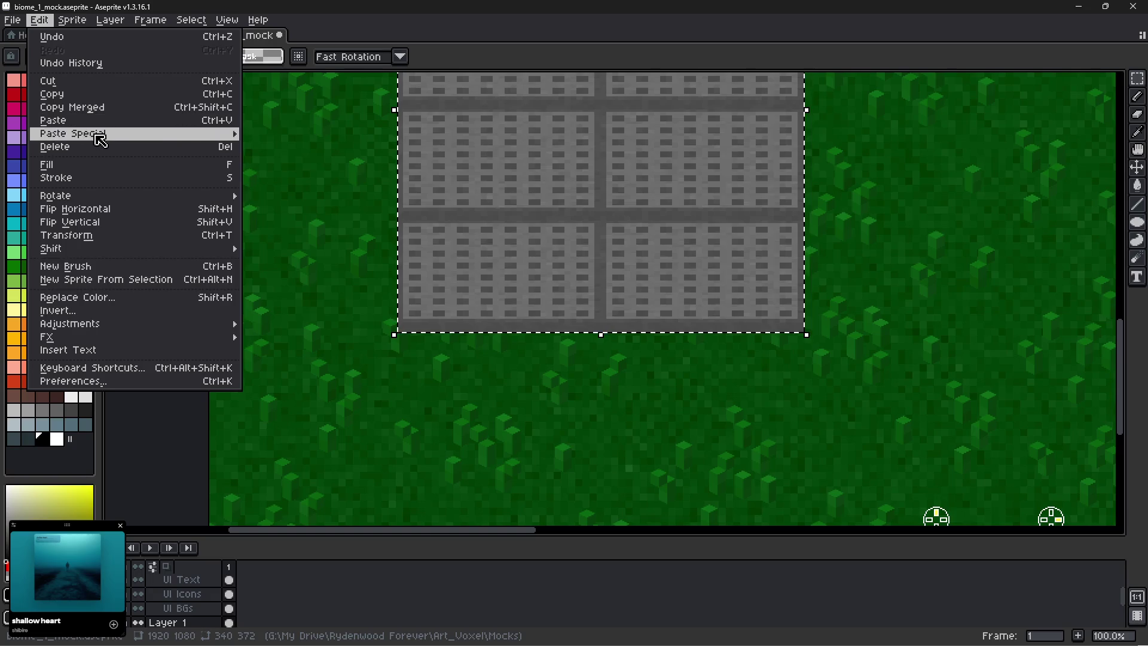
mouse_move(95, 135)
click(281, 133)
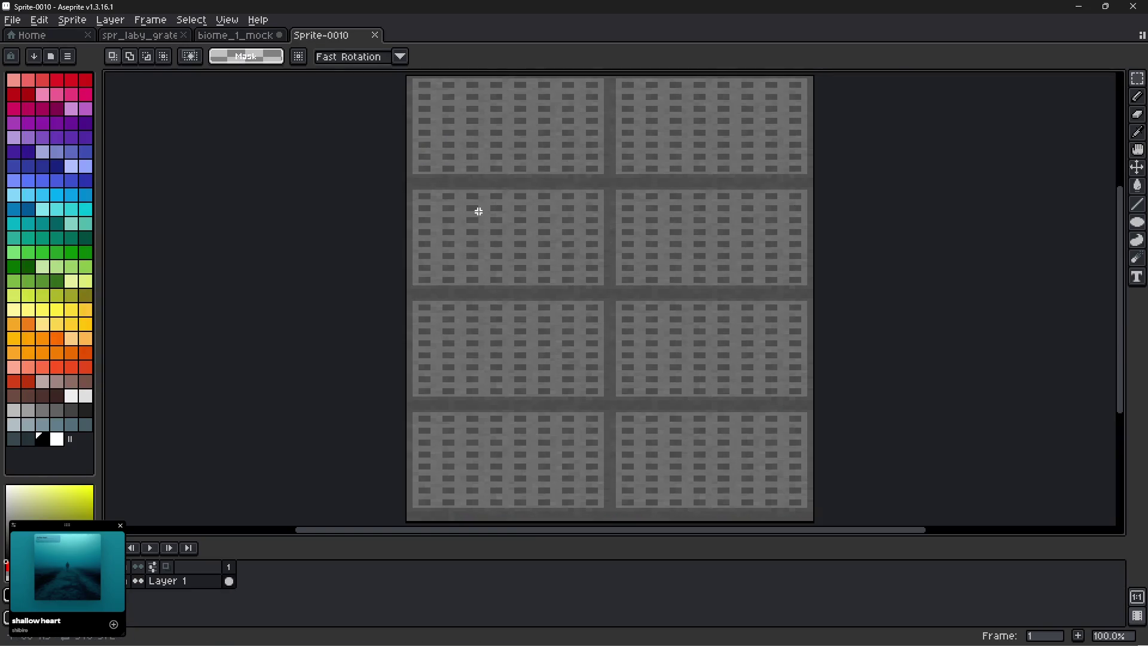
Zoom in and out to inspect the new grate sprite.
scroll(746, 250, up, 2)
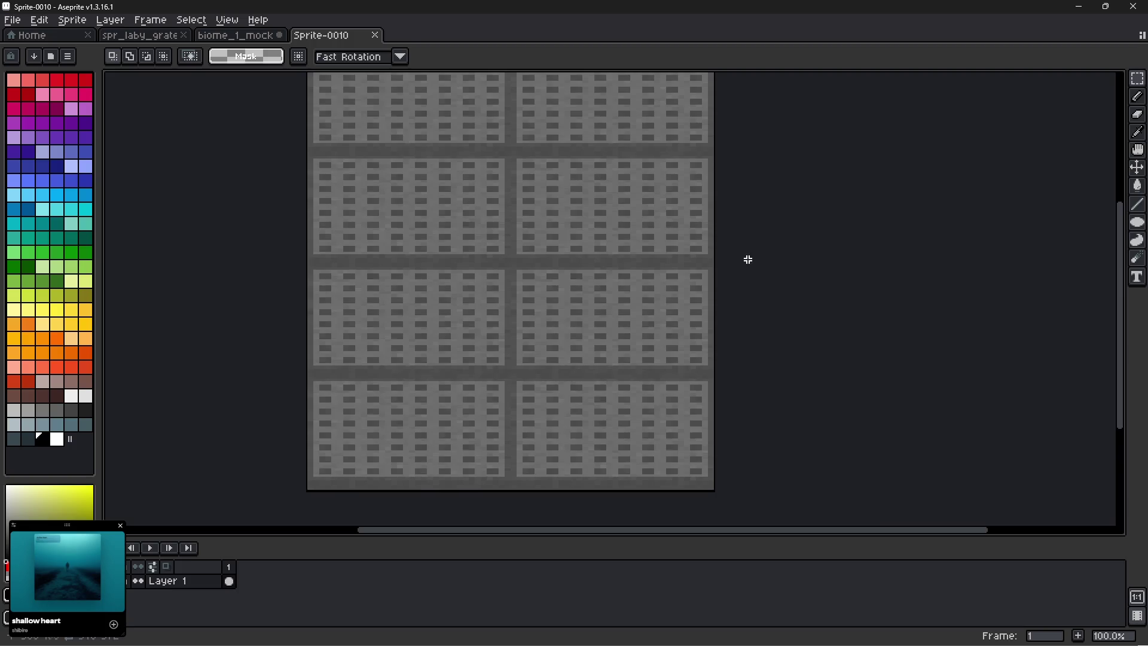
scroll(543, 185, right, 2)
scroll(543, 185, up, 1)
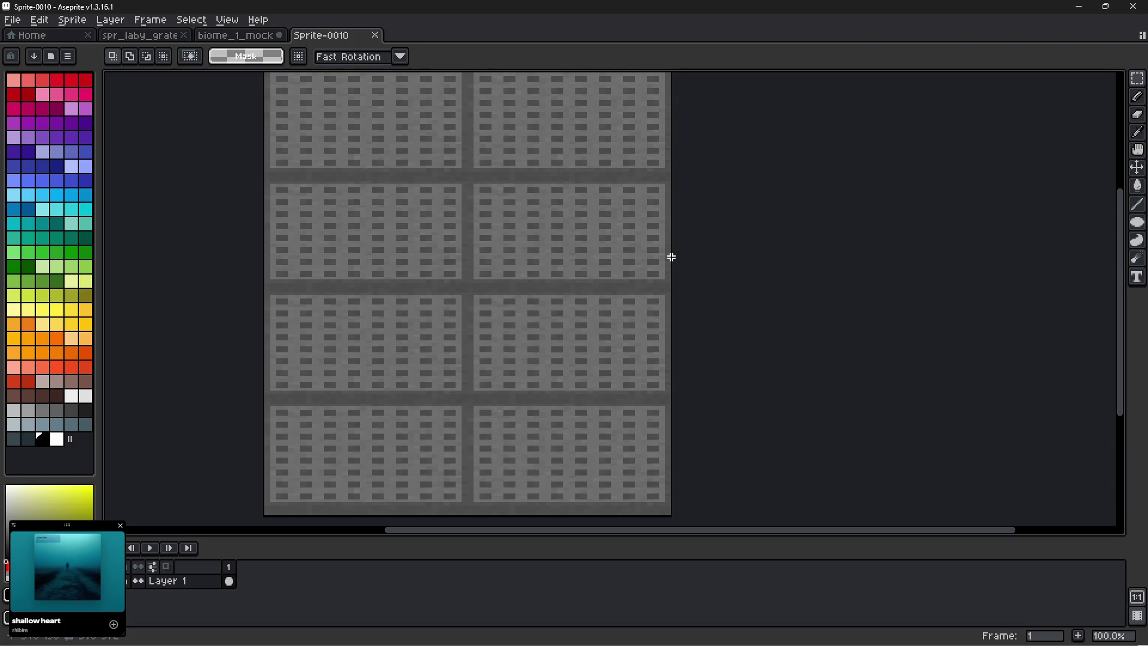
scroll(671, 257, down, 1)
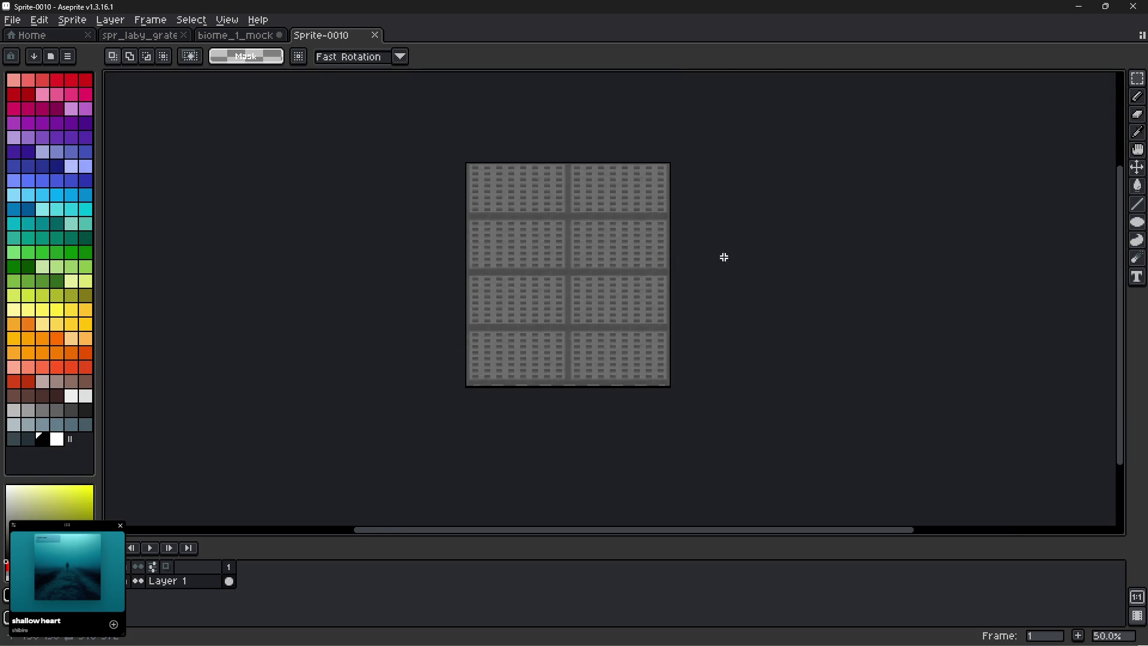
scroll(598, 317, up, 1)
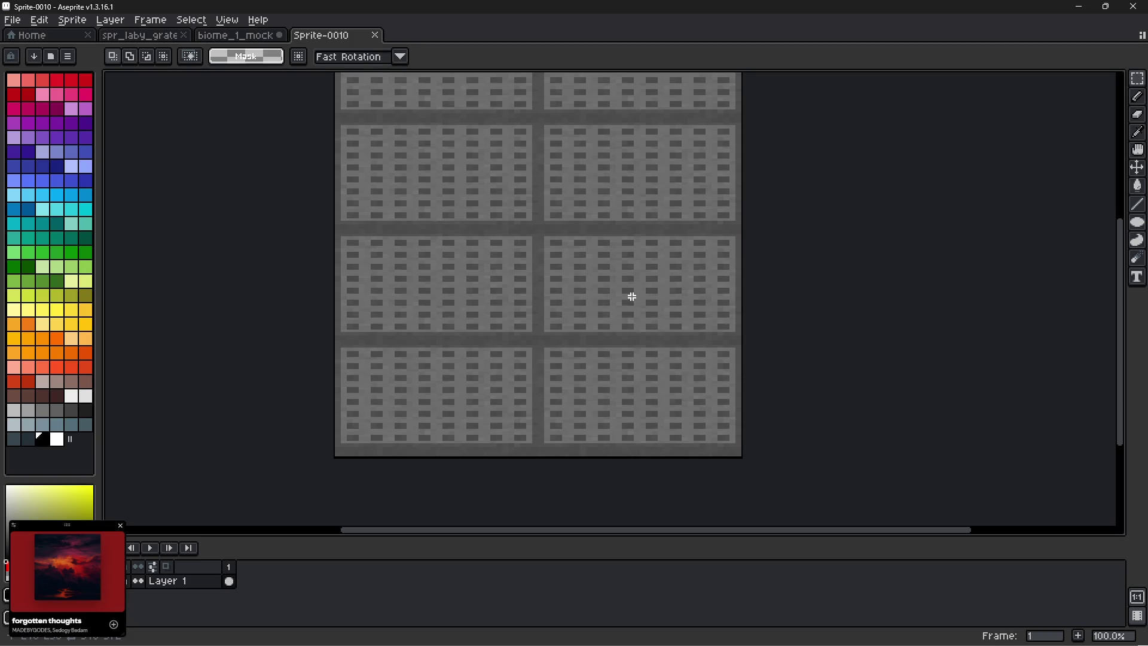
scroll(797, 278, down, 1)
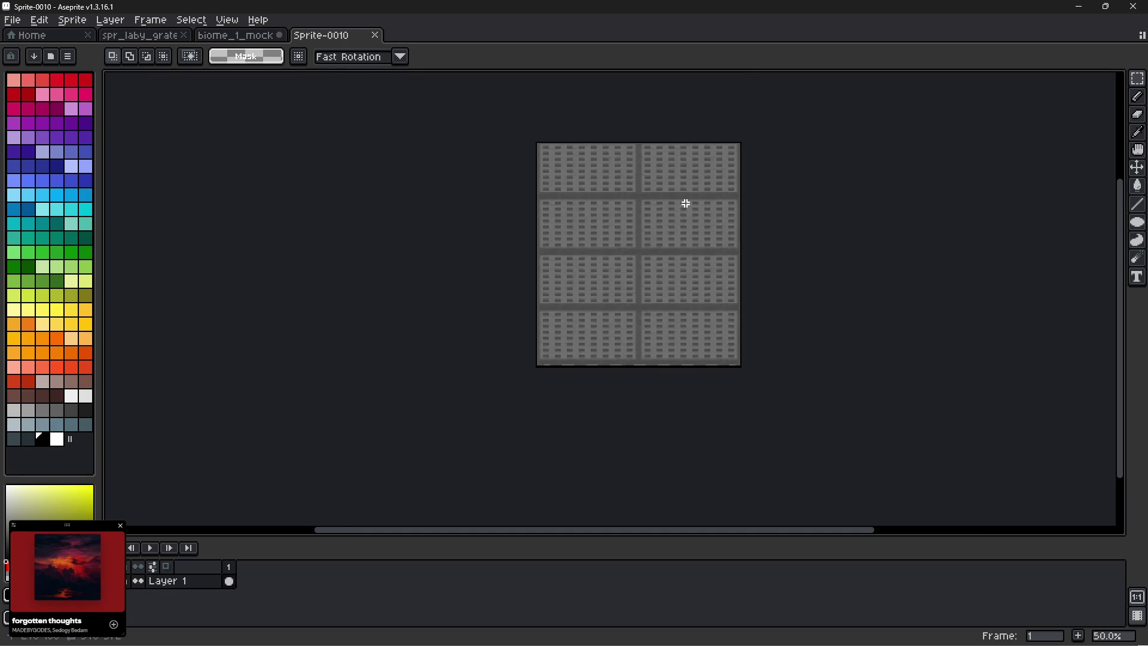
scroll(600, 187, up, 1)
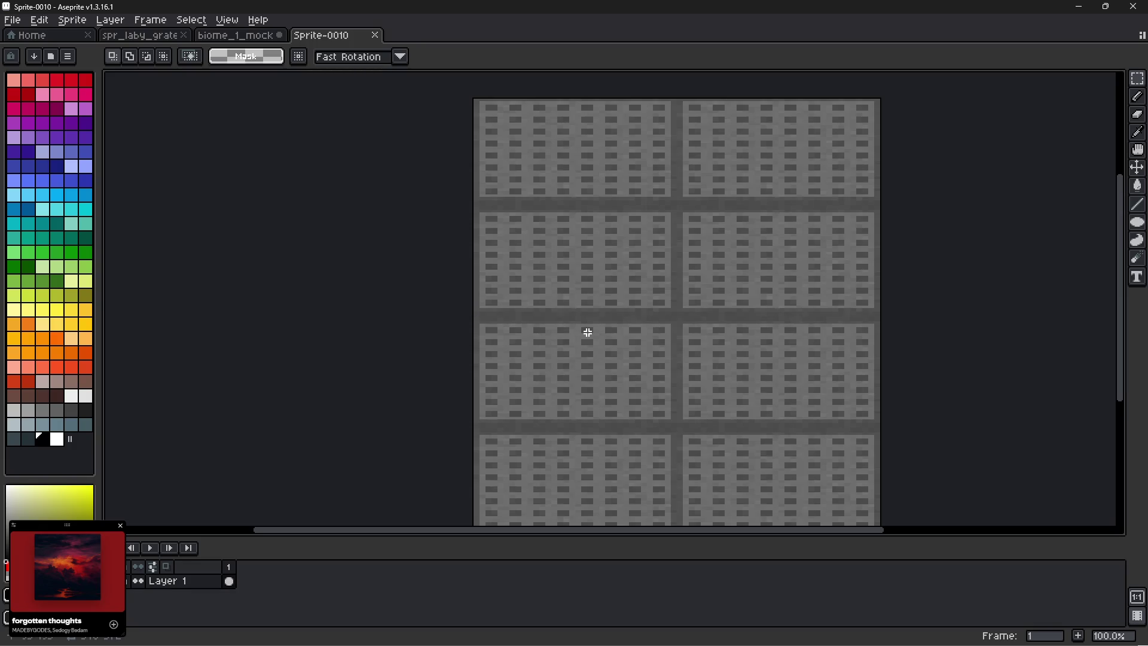
scroll(588, 333, down, 1)
scroll(680, 356, up, 1)
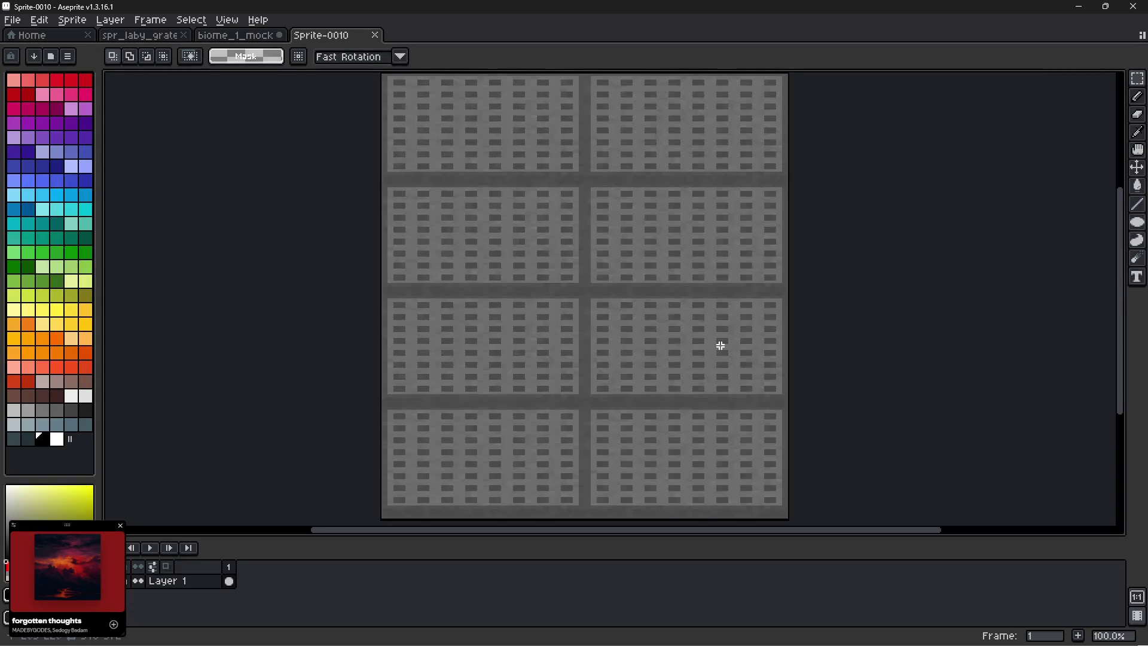
scroll(720, 343, right, 2)
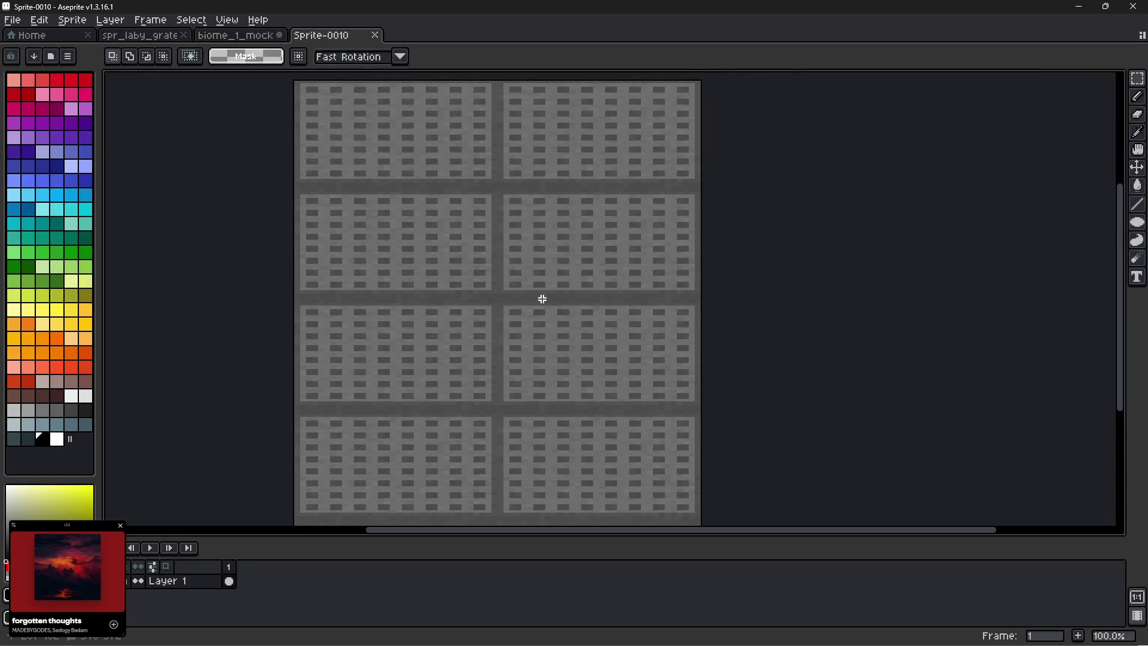
scroll(541, 299, down, 1)
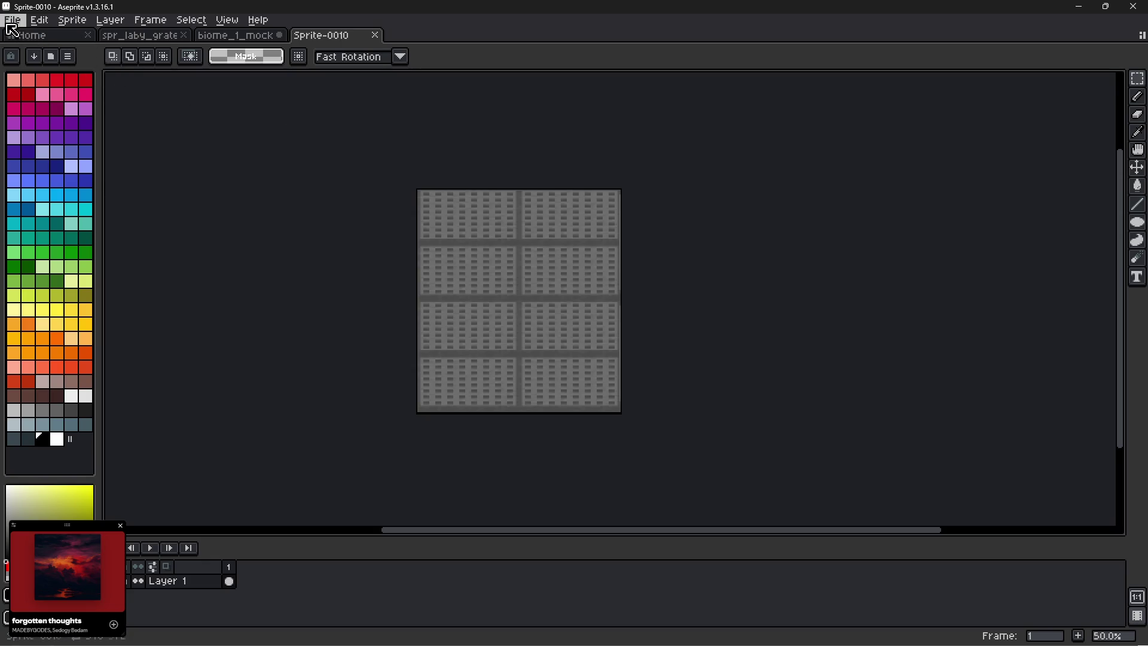
Save the grate sprite as spr_laby_floor_grate_2x4.png, PNG type, in the labyrinth folder.
click(12, 20)
click(42, 98)
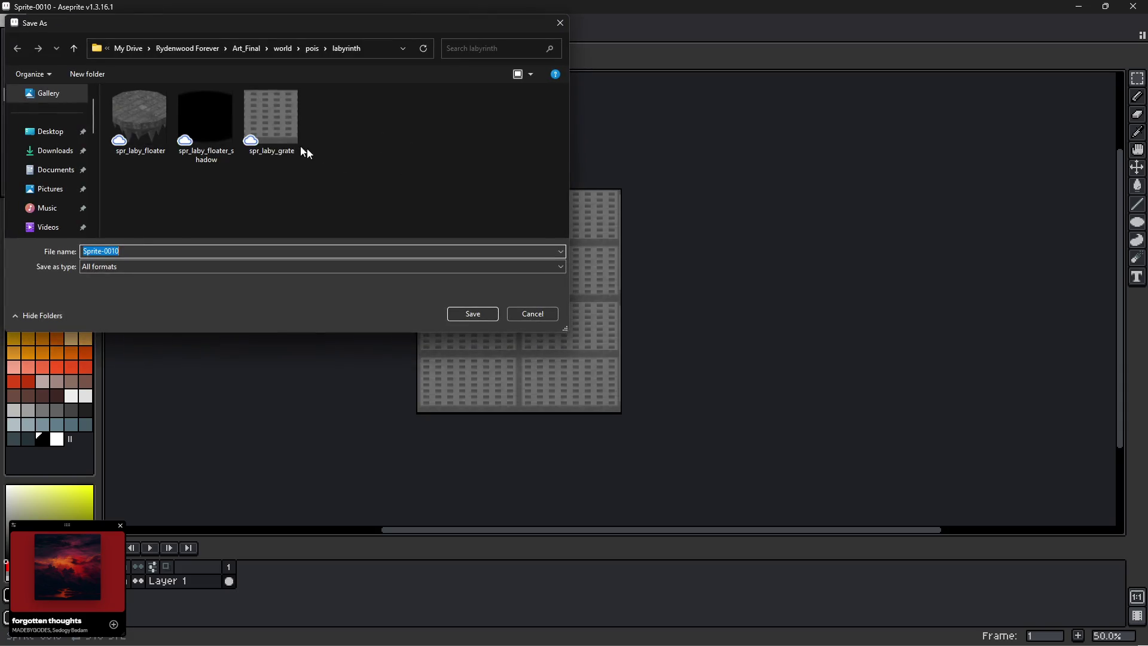
drag(124, 254, 46, 261)
text(spr_laby)
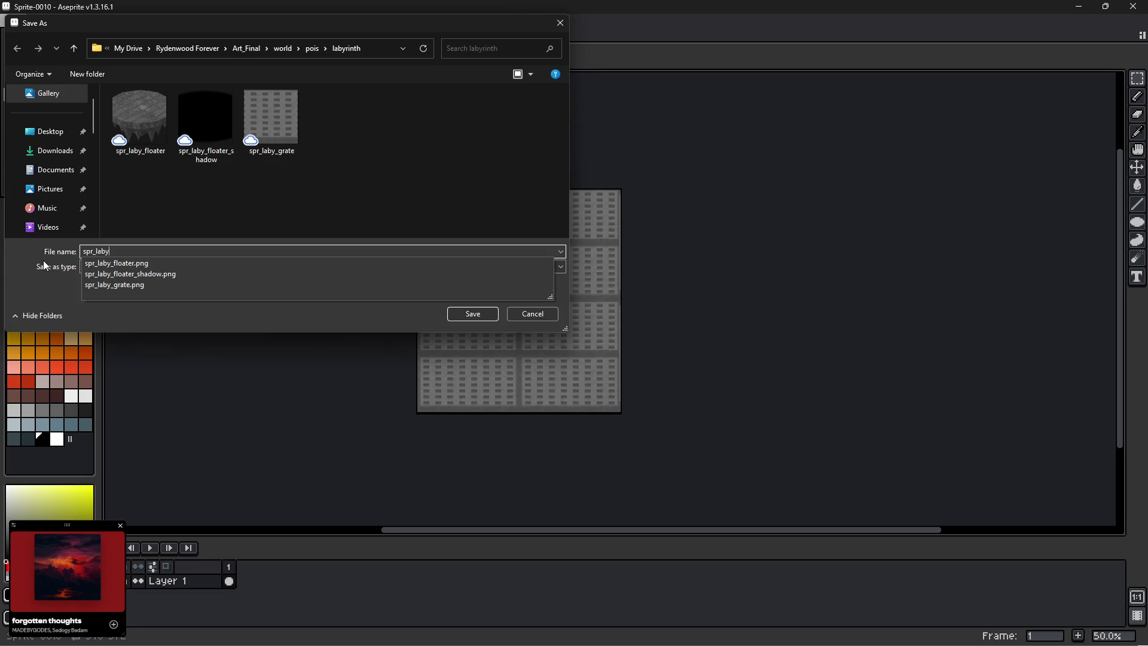
text(_floor_grate_2x4)
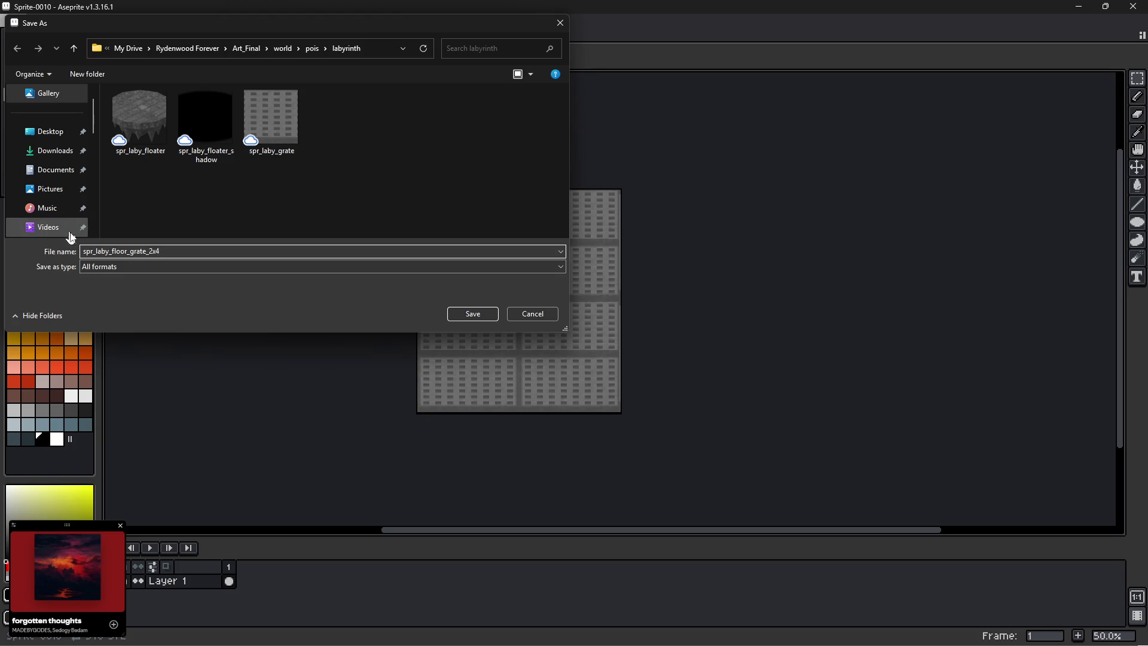
click(115, 267)
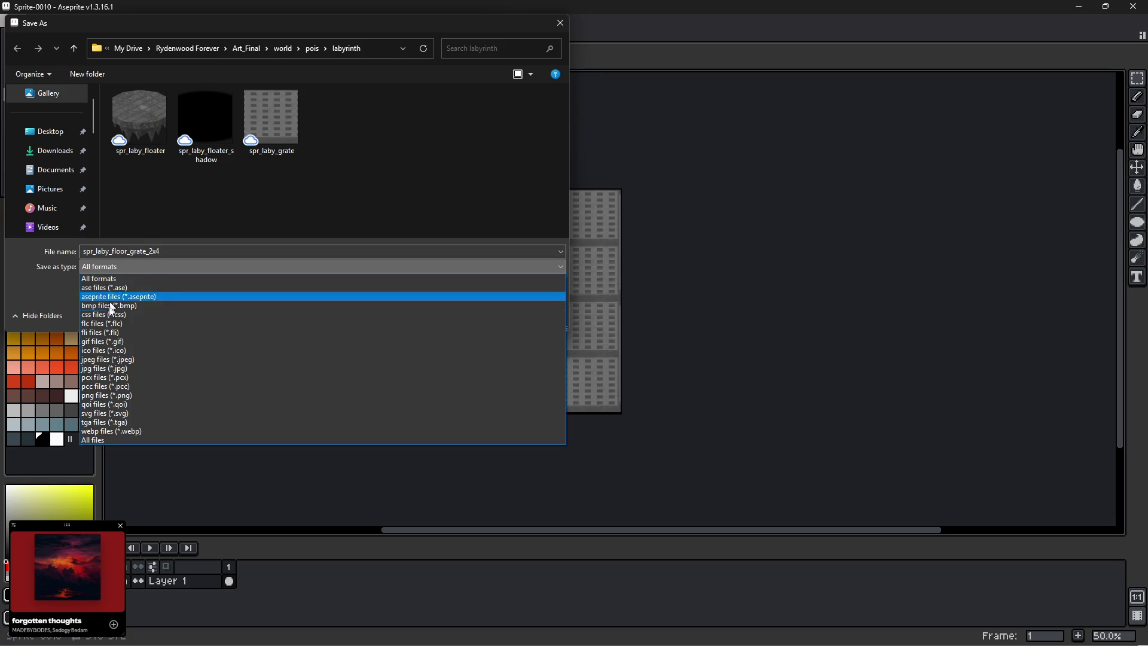
click(105, 395)
click(472, 313)
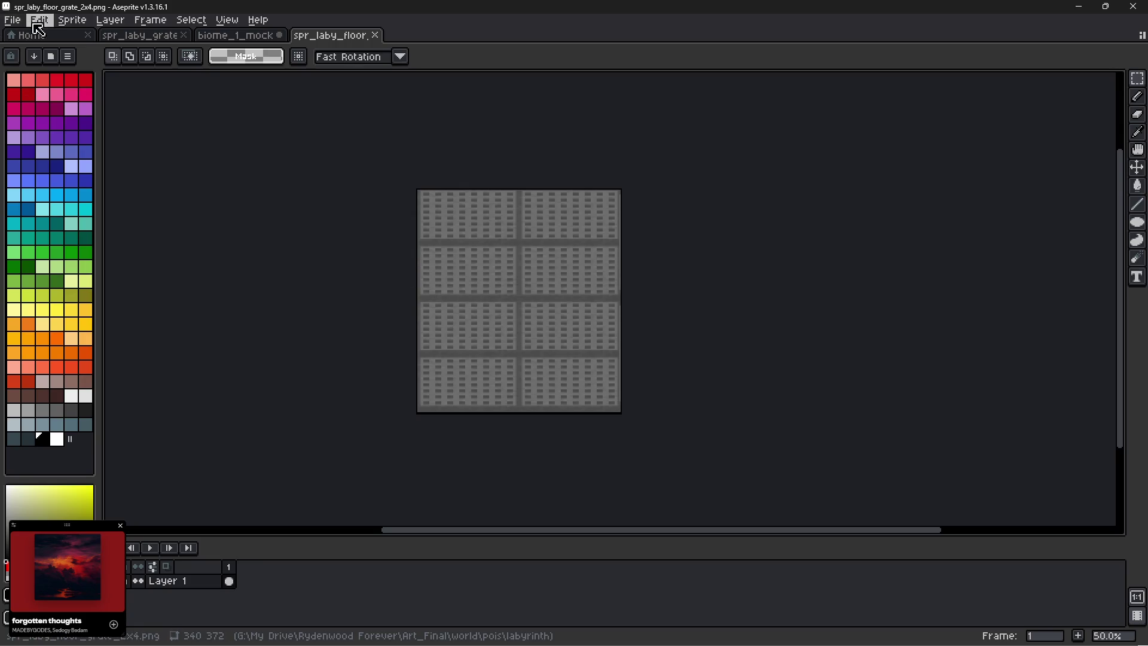
Place the Calculator window beside the grate sprite.
click(74, 21)
click(74, 20)
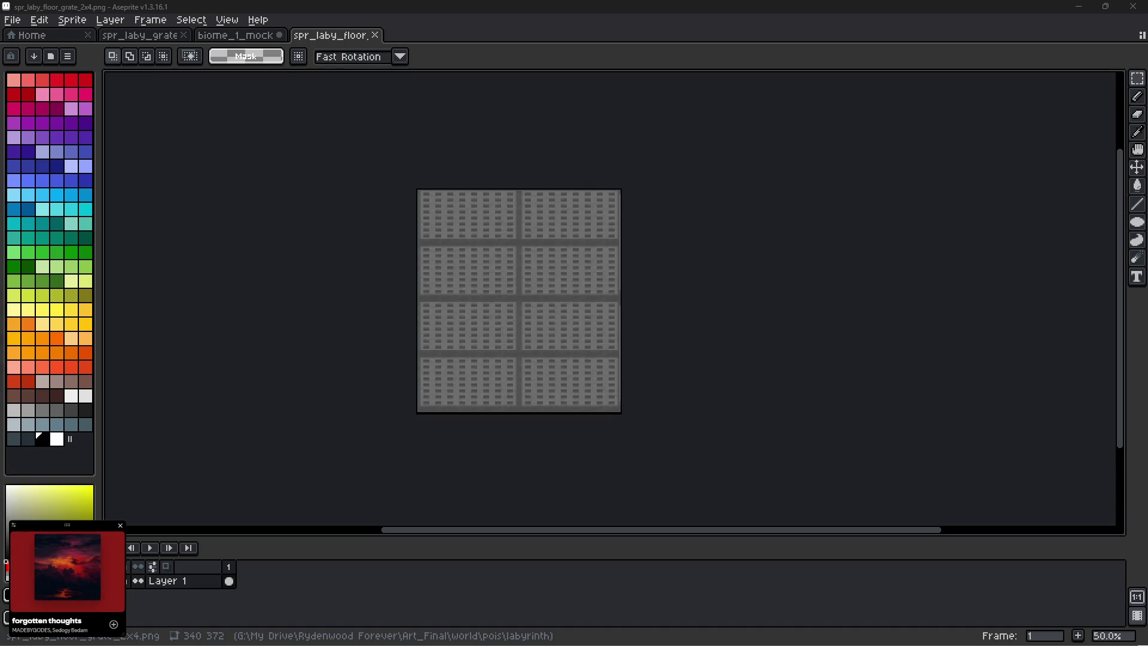
mouse_move(517, 260)
mouse_down()
mouse_move(737, 206)
mouse_move(736, 192)
mouse_up()
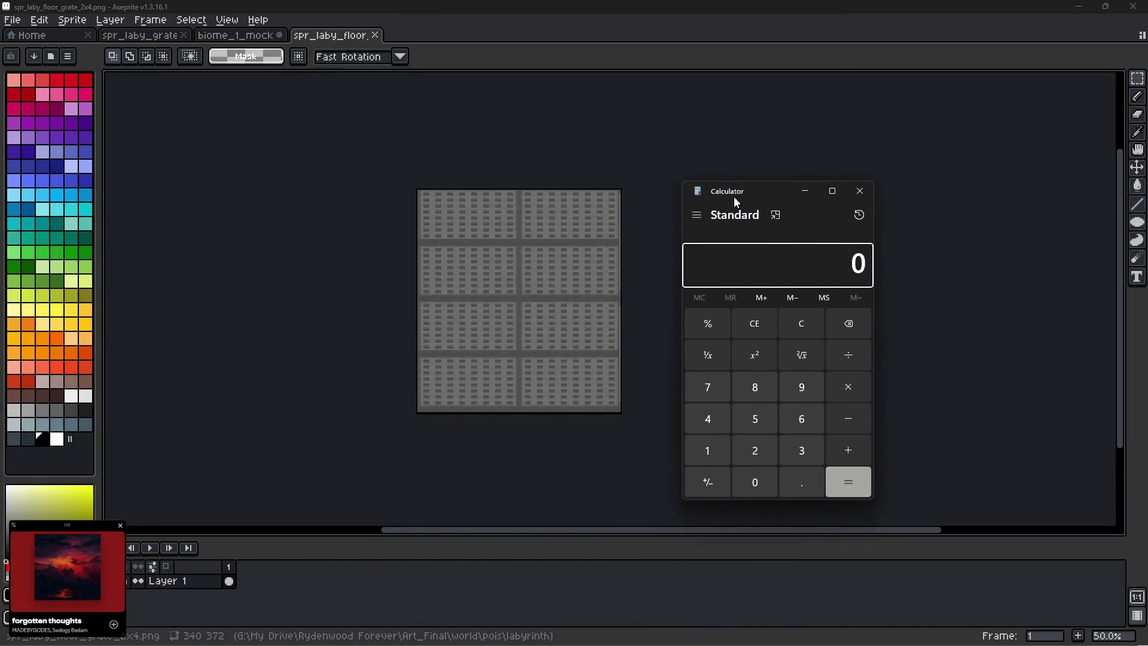
Compute 340 × 2 = 680 in Calculator, then move its window off screen.
click(803, 447)
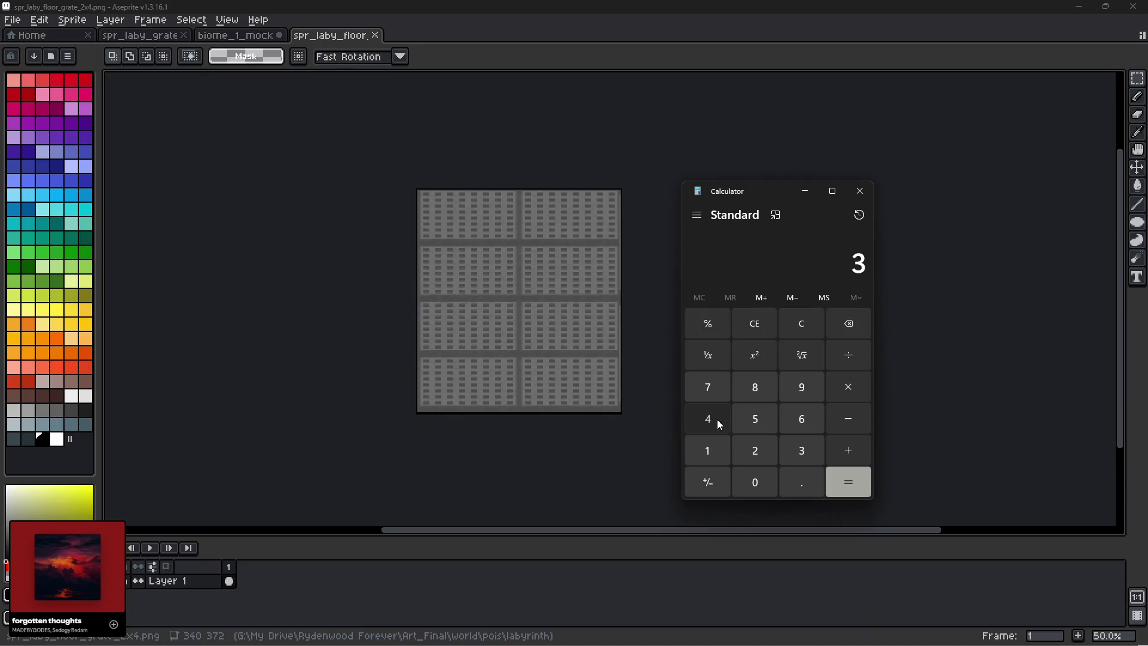
click(716, 421)
click(759, 480)
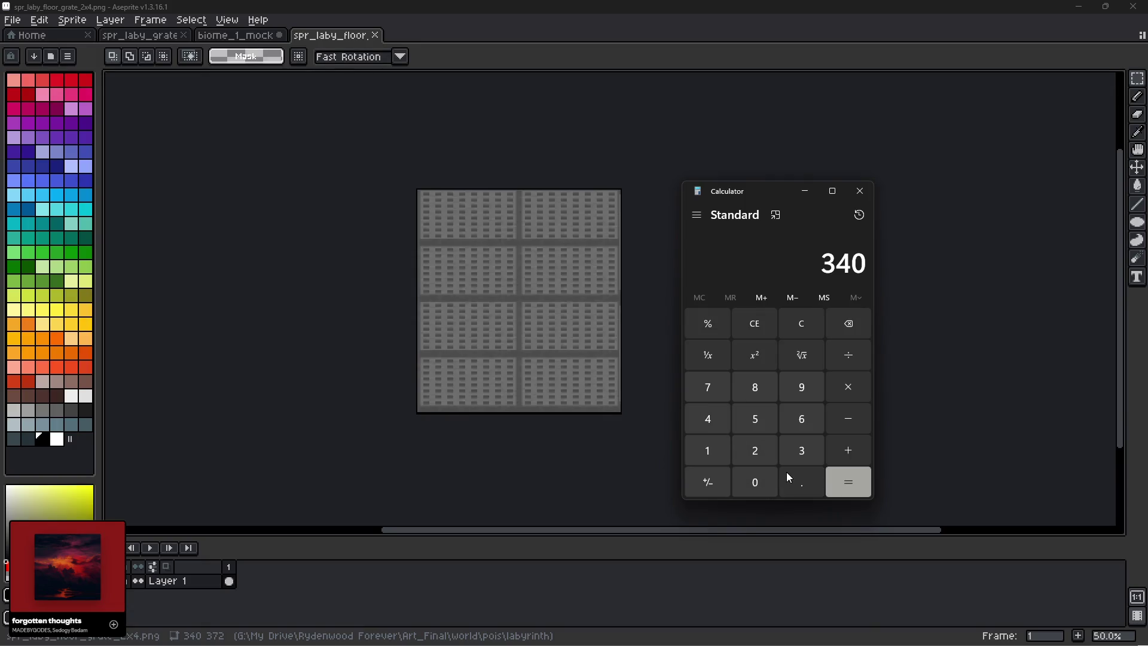
click(848, 387)
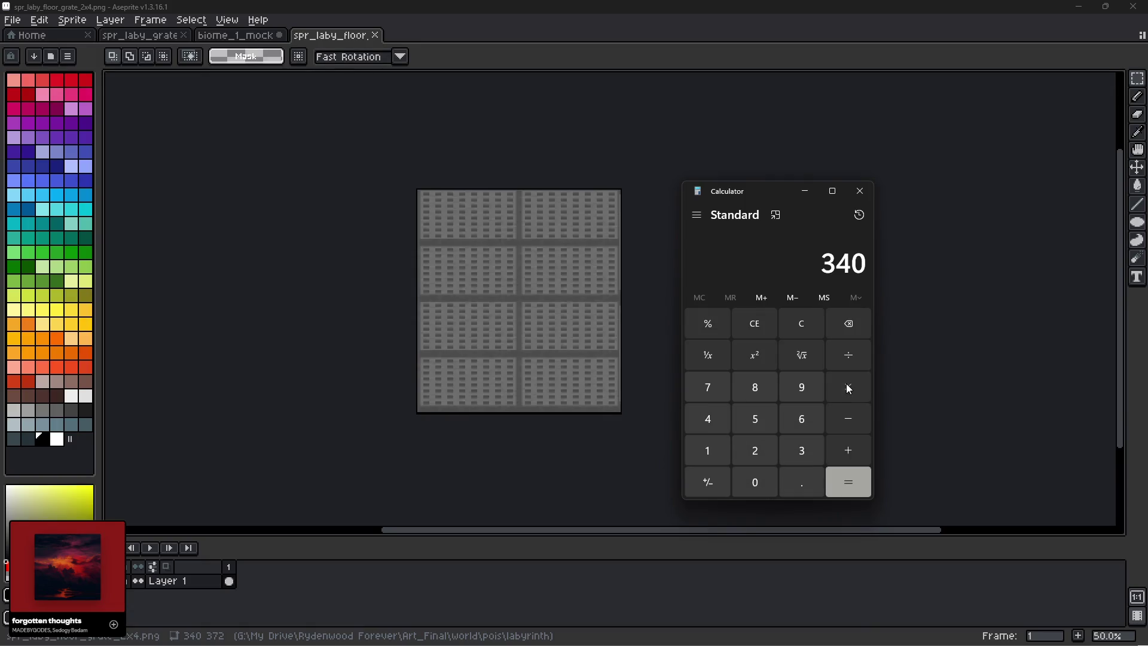
click(756, 449)
click(853, 482)
drag(730, 190, 0, 119)
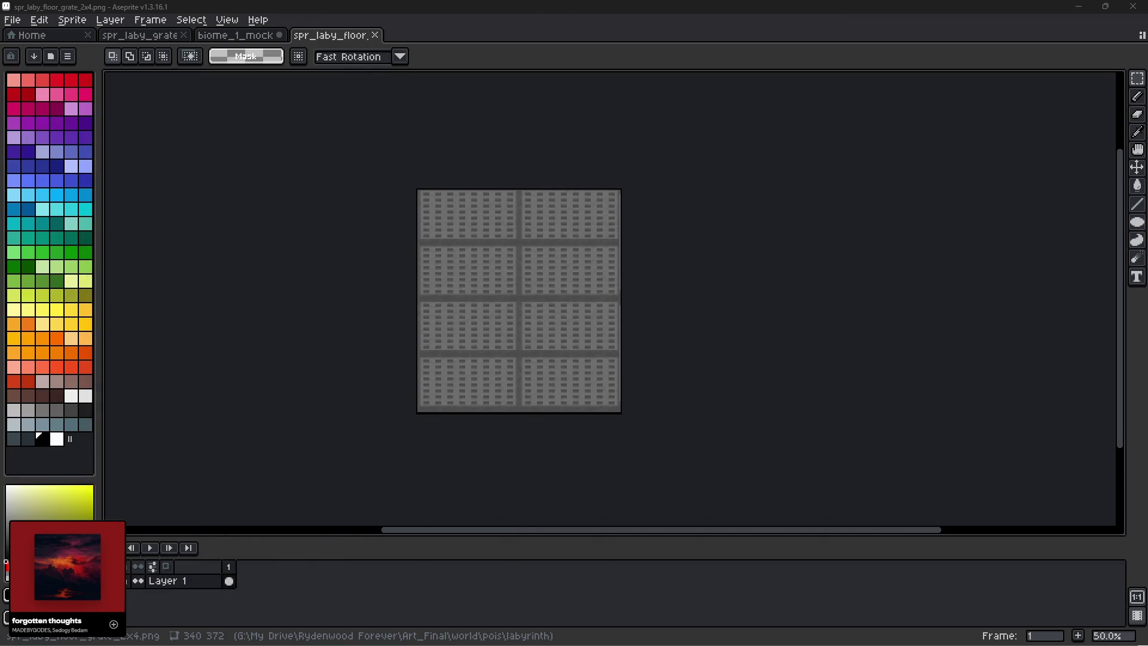
Resize the sprite canvas to 680 px wide by 744 px high via Canvas Size.
click(73, 20)
click(103, 100)
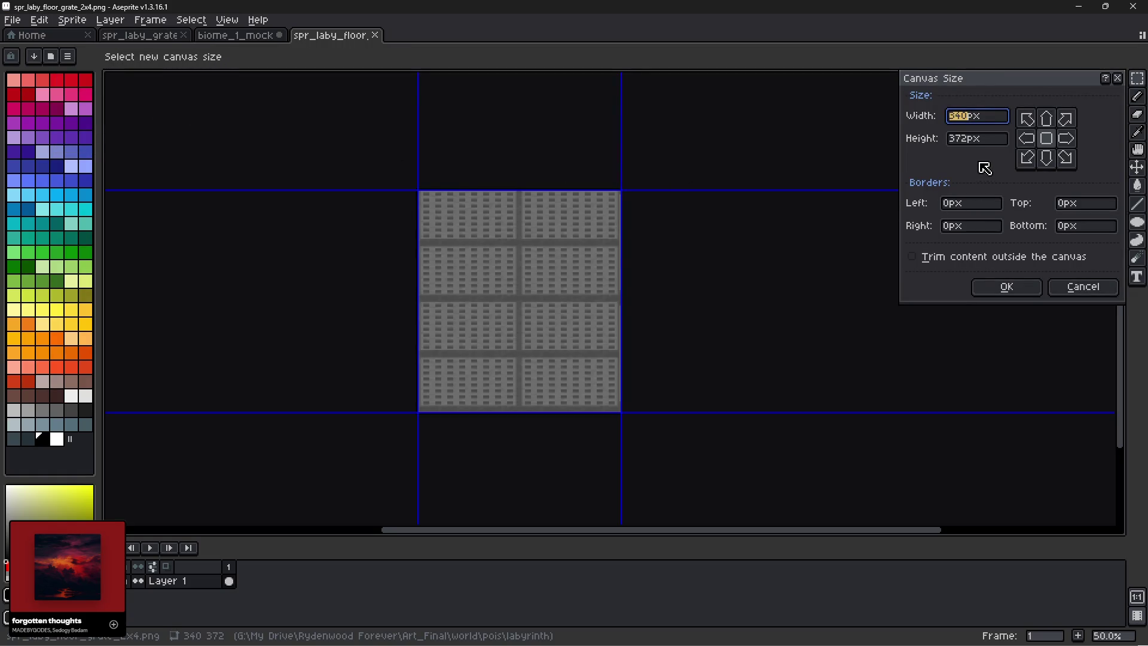
text(680)
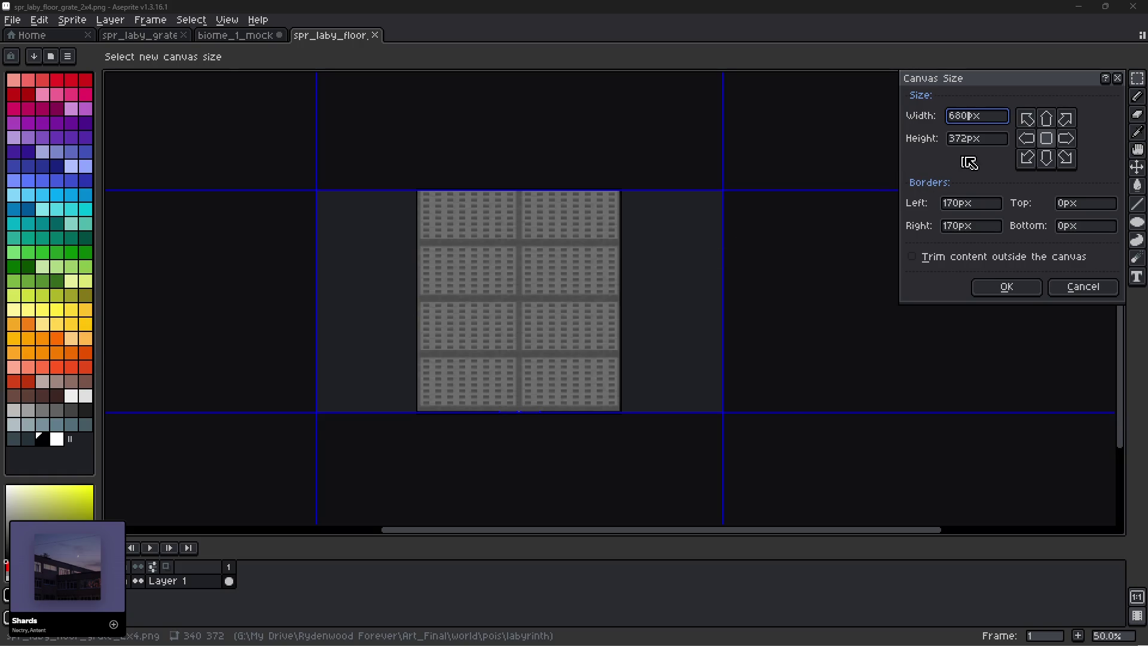
drag(967, 141, 937, 143)
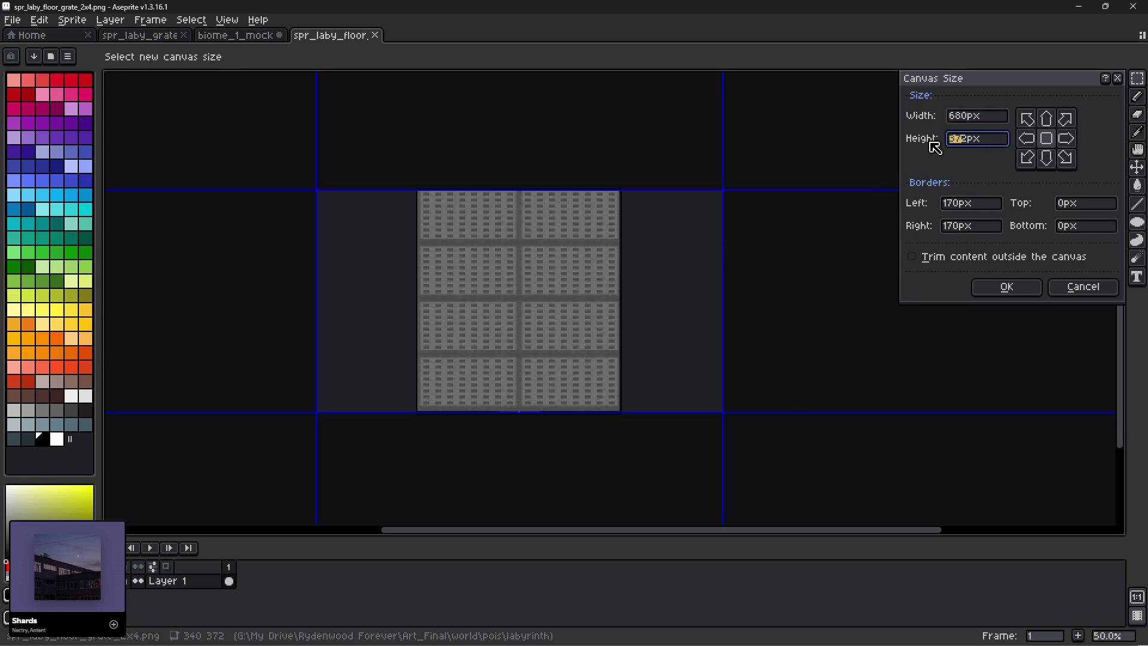
text(744)
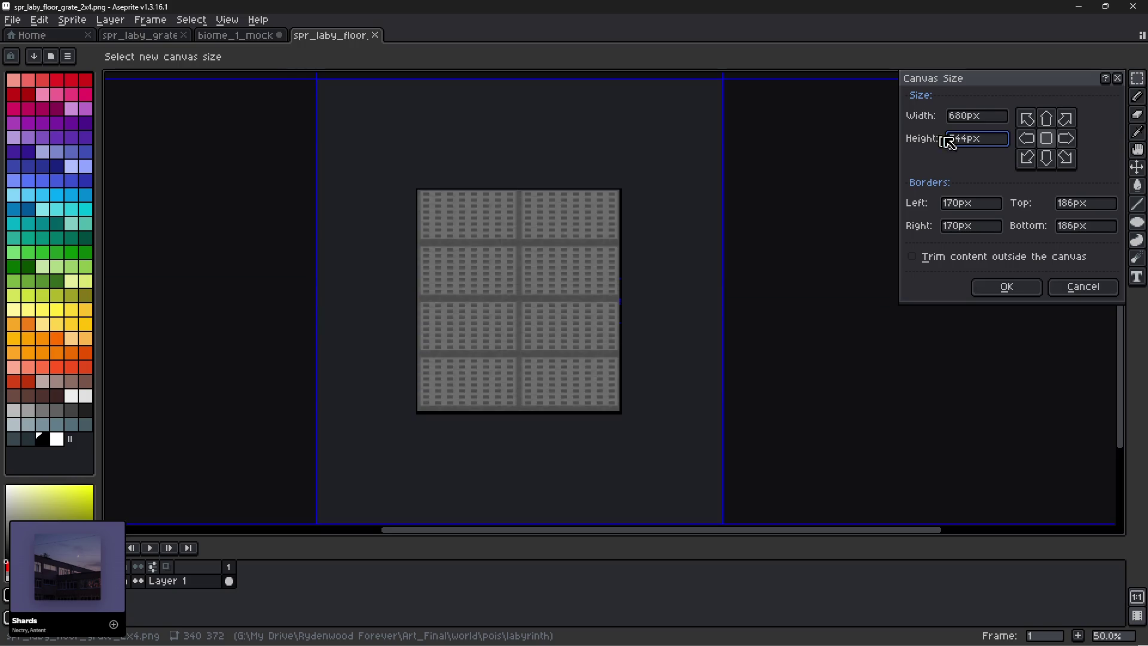
click(1011, 289)
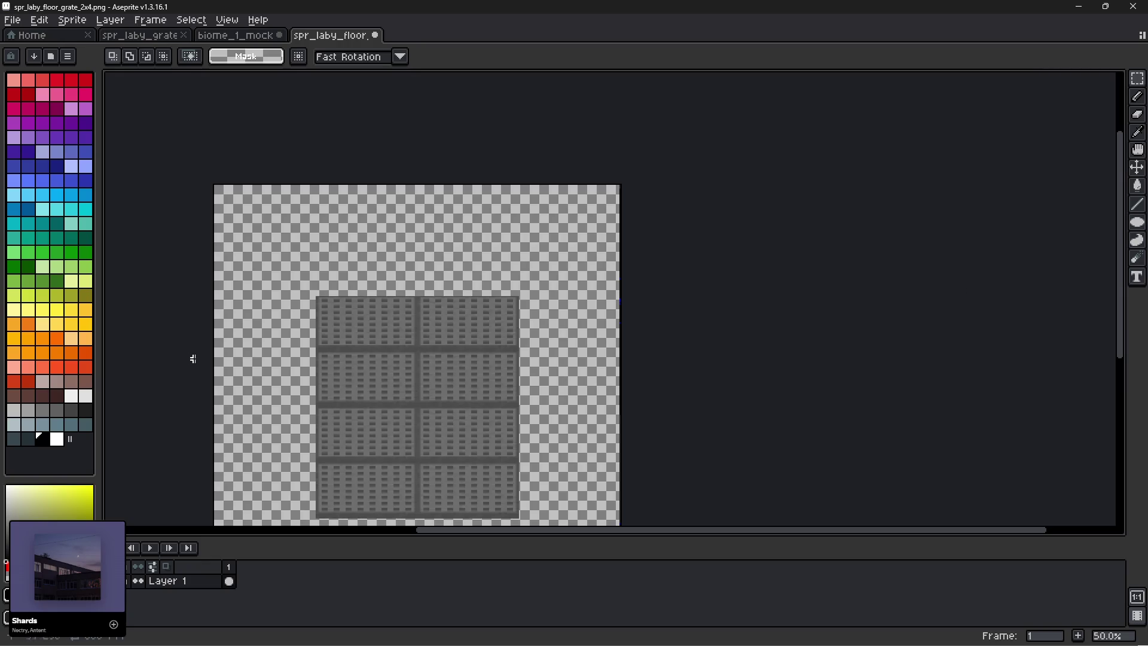
Select the grate and move it flush into the canvas's top-left corner at 0,0.
scroll(366, 249, up, 2)
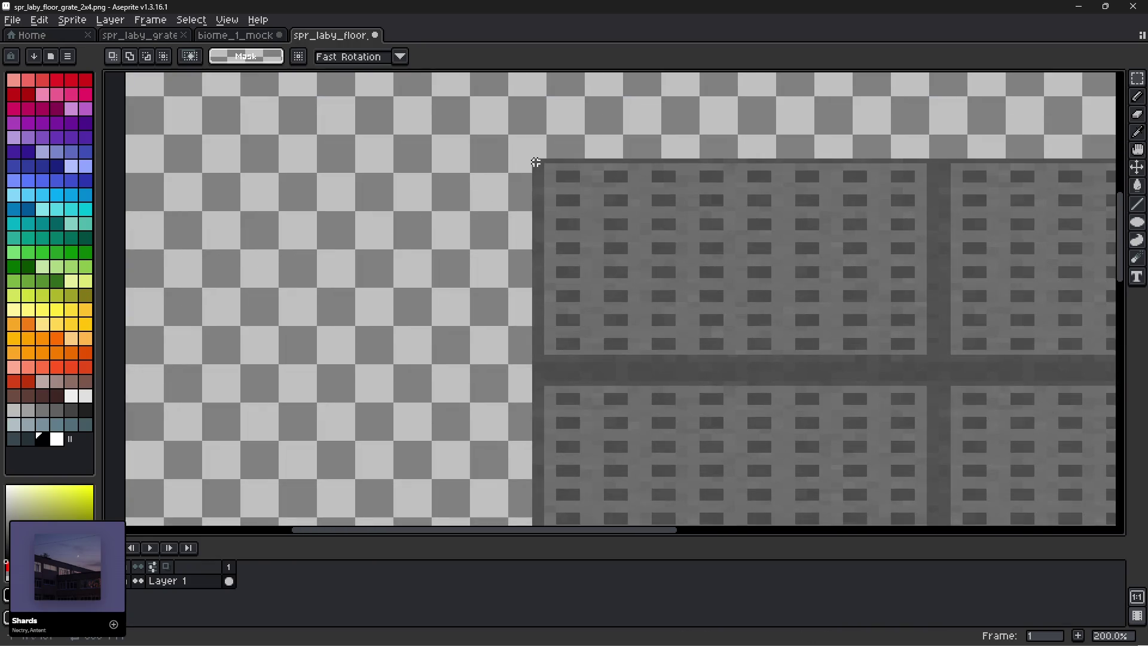
mouse_move(536, 162)
mouse_down()
mouse_move(747, 508)
mouse_move(1109, 511)
mouse_move(1064, 505)
mouse_up()
scroll(815, 328, down, 2)
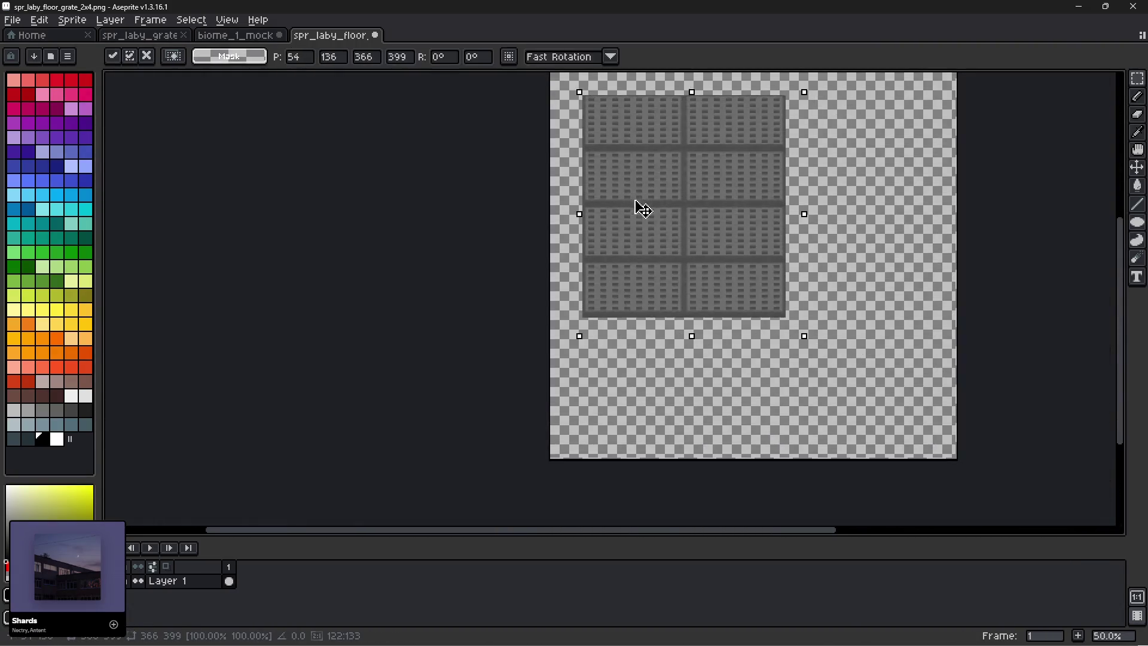
mouse_move(649, 170)
mouse_down()
mouse_move(638, 341)
mouse_move(593, 263)
mouse_move(556, 274)
mouse_move(547, 247)
mouse_up()
scroll(585, 264, up, 2)
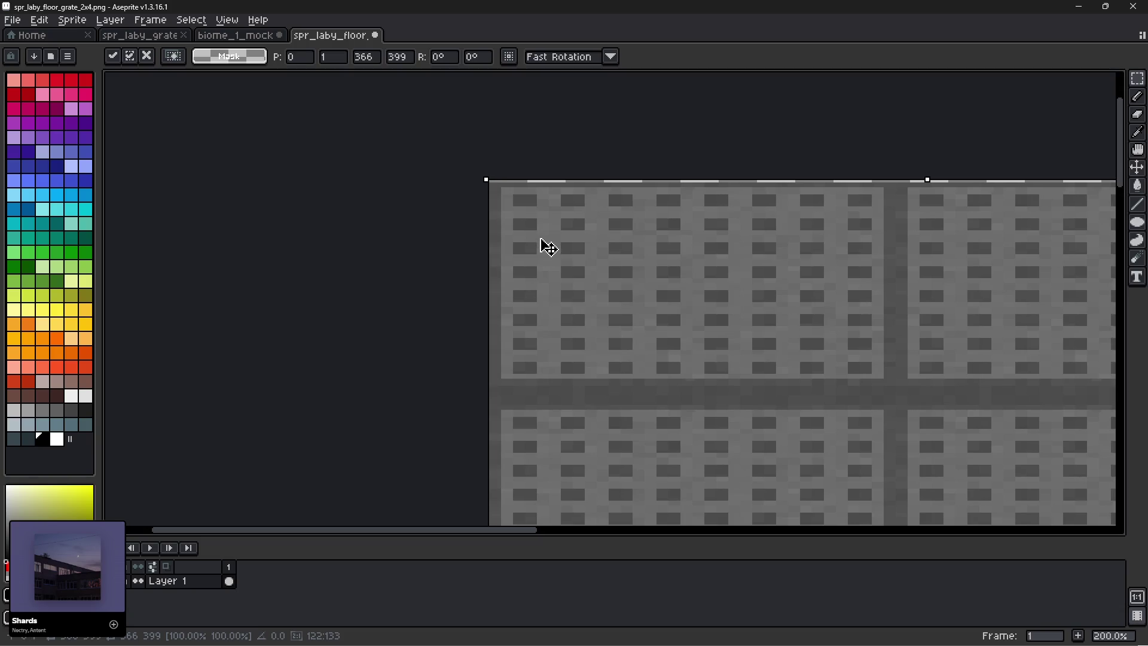
drag(548, 247, 544, 243)
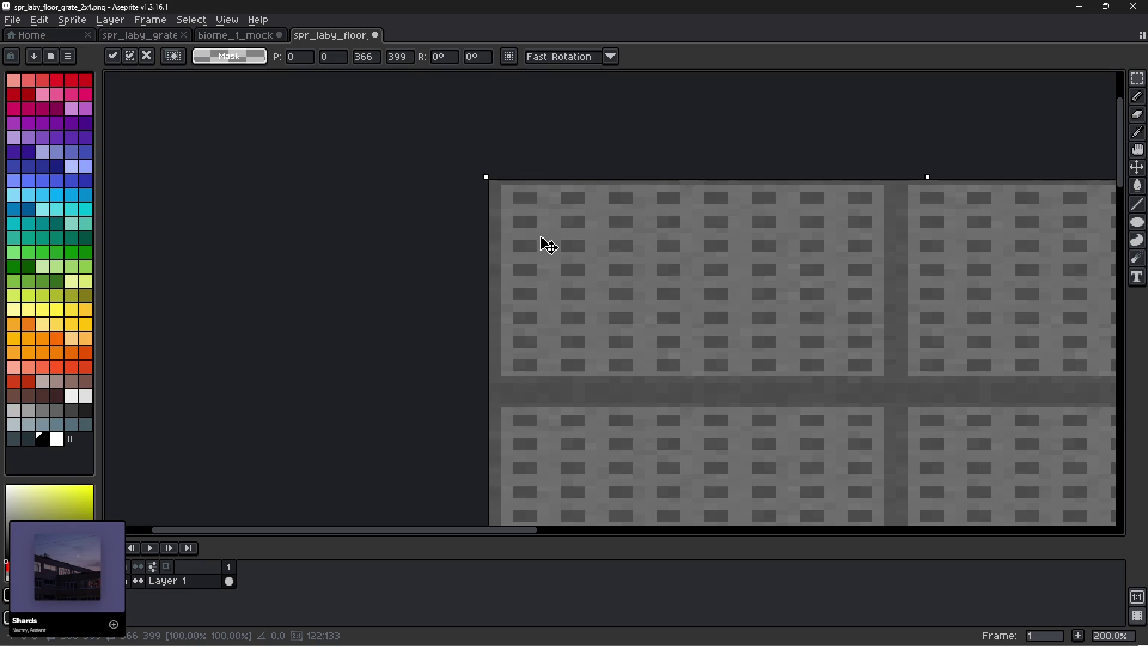
Place a grate copy at x=340 beside the original, nudged flush to the top edge.
scroll(562, 243, down, 1)
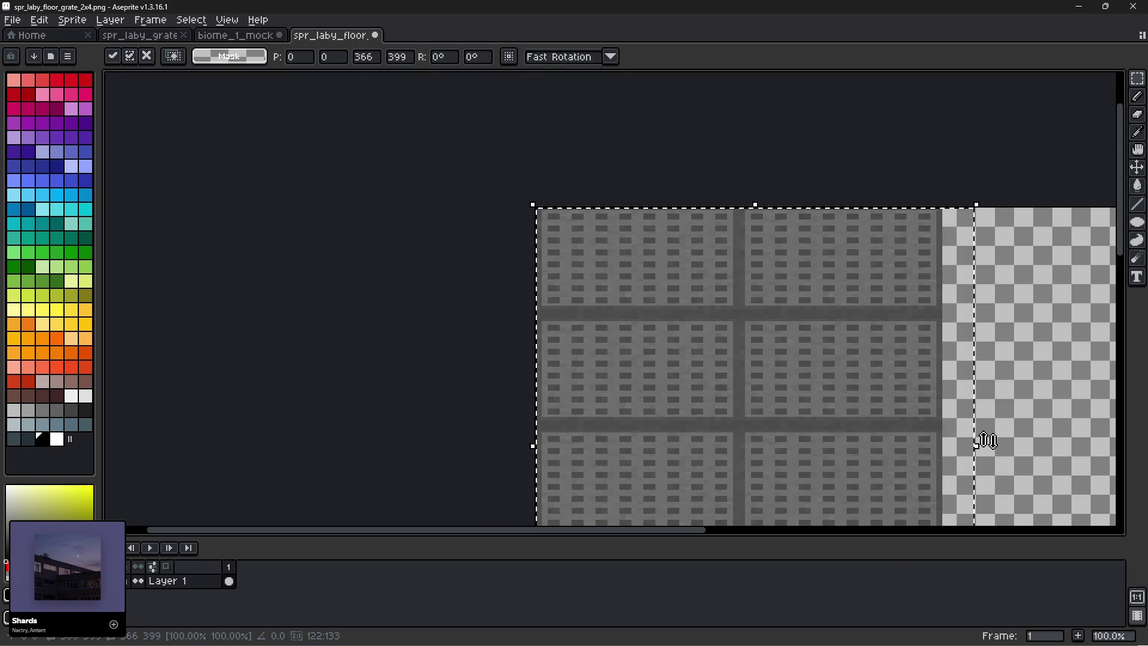
mouse_move(983, 442)
mouse_down()
mouse_move(873, 385)
mouse_move(682, 328)
mouse_up()
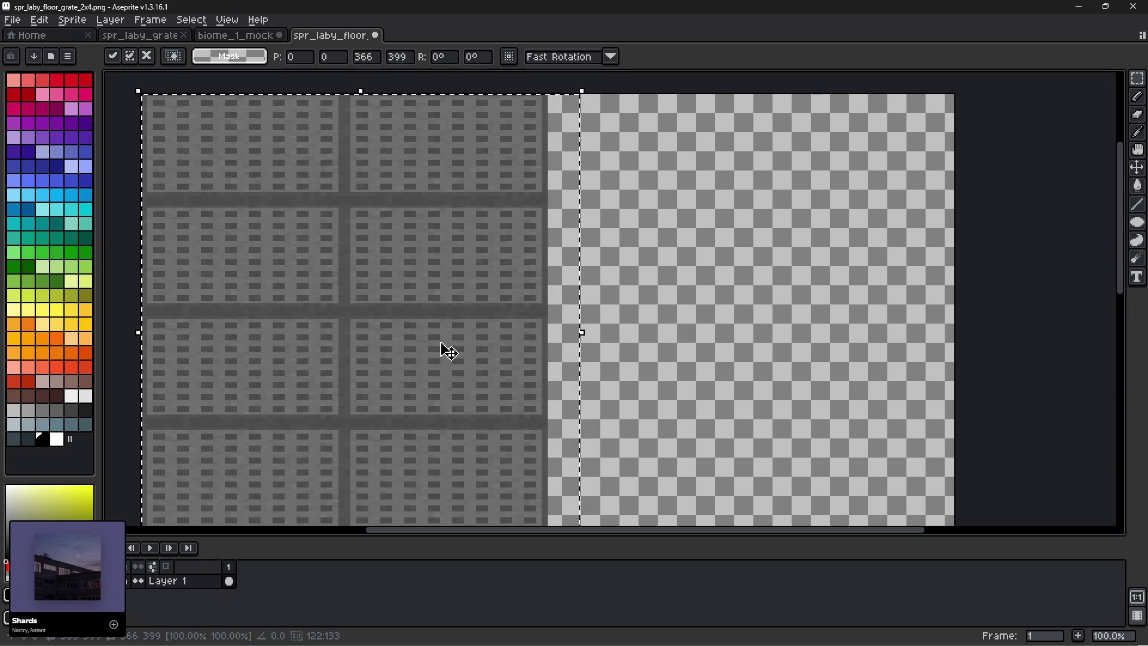
mouse_move(440, 342)
mouse_down()
mouse_move(887, 356)
mouse_move(849, 345)
mouse_up()
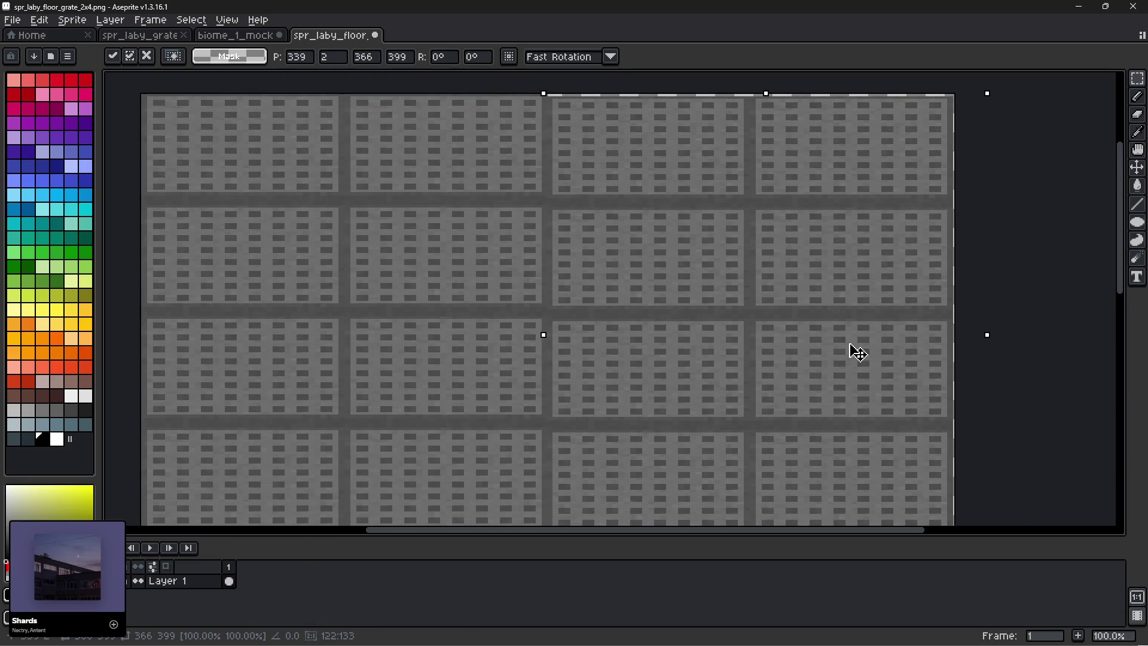
scroll(956, 93, up, 1)
drag(1043, 111, 956, 239)
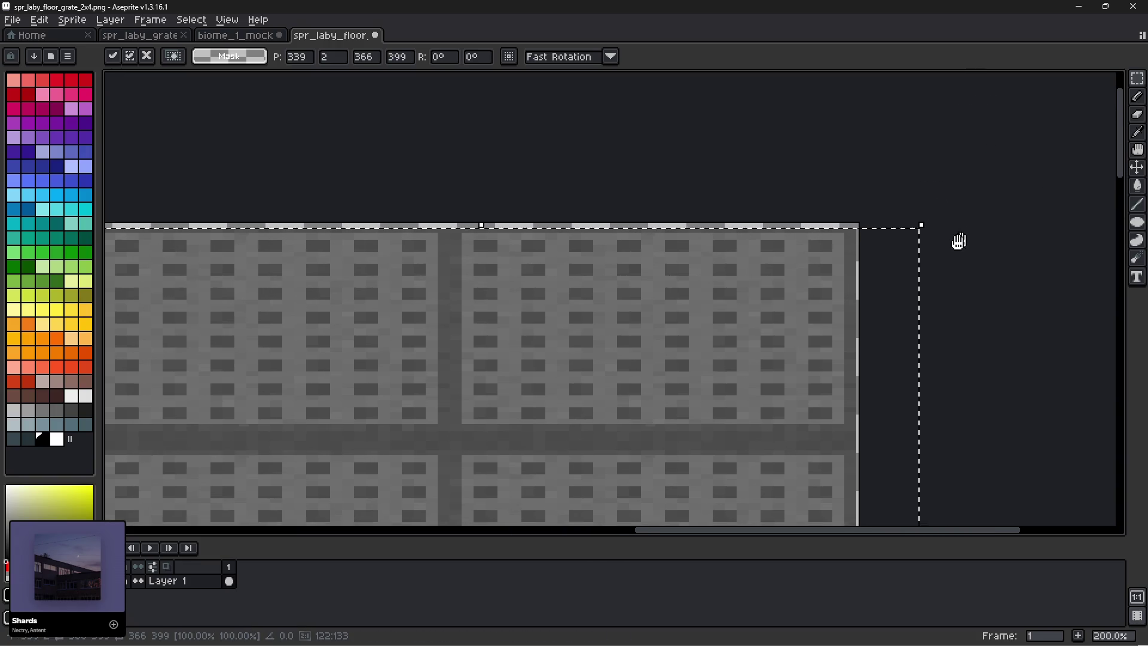
scroll(841, 272, up, 1)
key(Up)
key(Right)
key(Up)
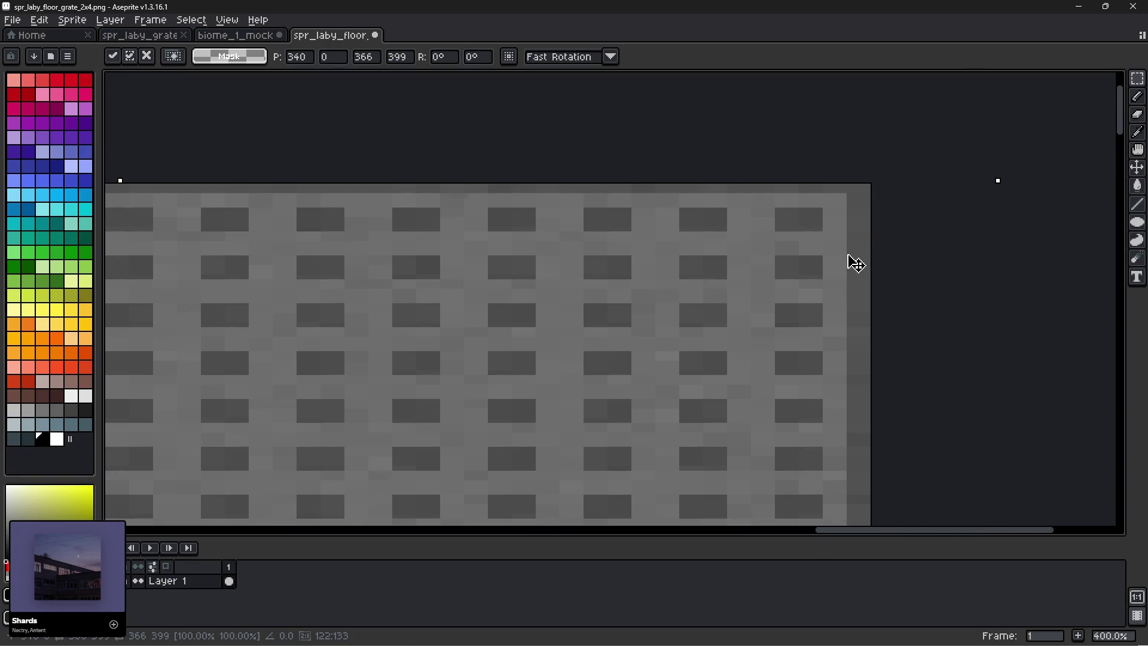
scroll(776, 310, down, 2)
scroll(762, 305, down, 1)
click(888, 374)
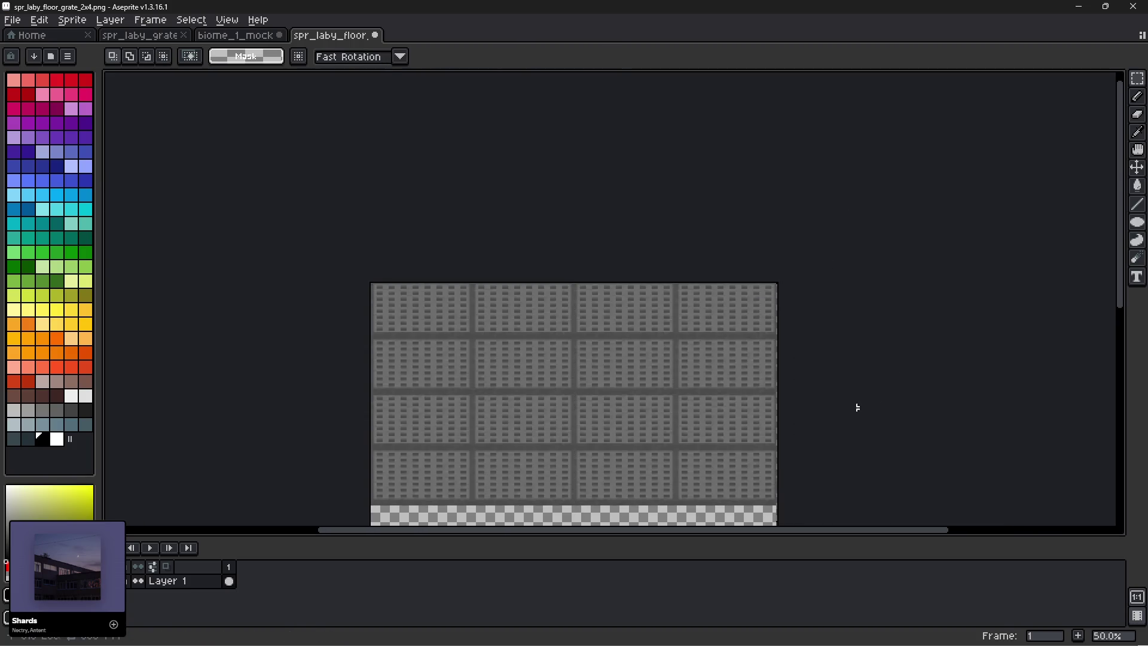
Duplicate the full-width grate band into the lower half at y=372, completing the 4×8 grid.
drag(856, 402, 885, 174)
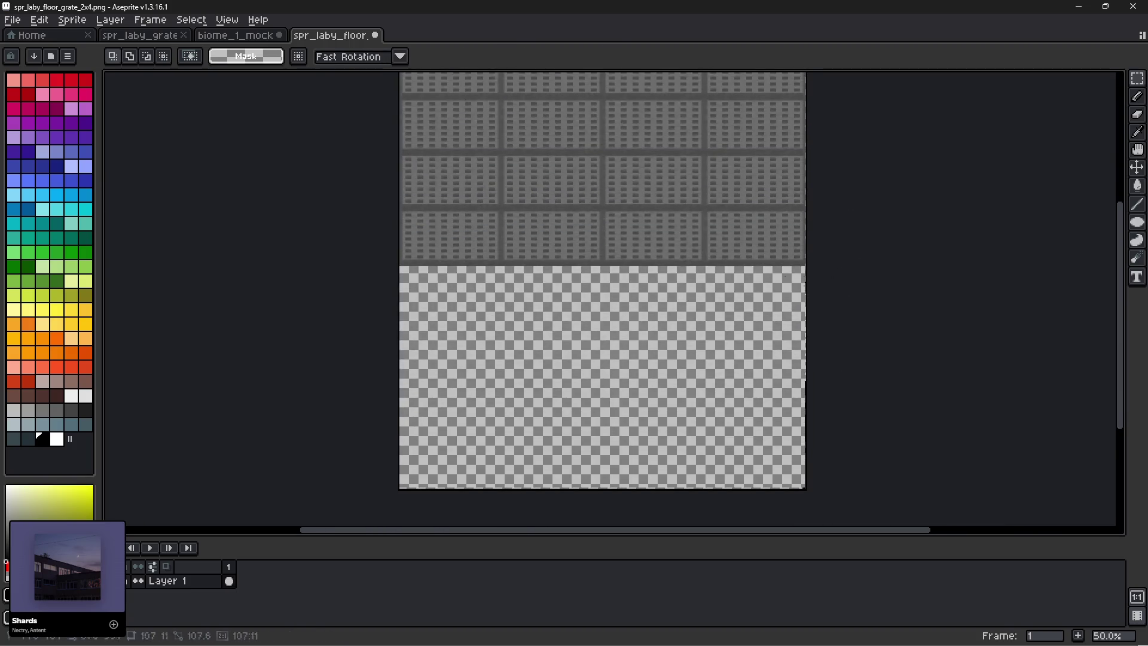
drag(850, 258, 851, 308)
key(ctrl+v)
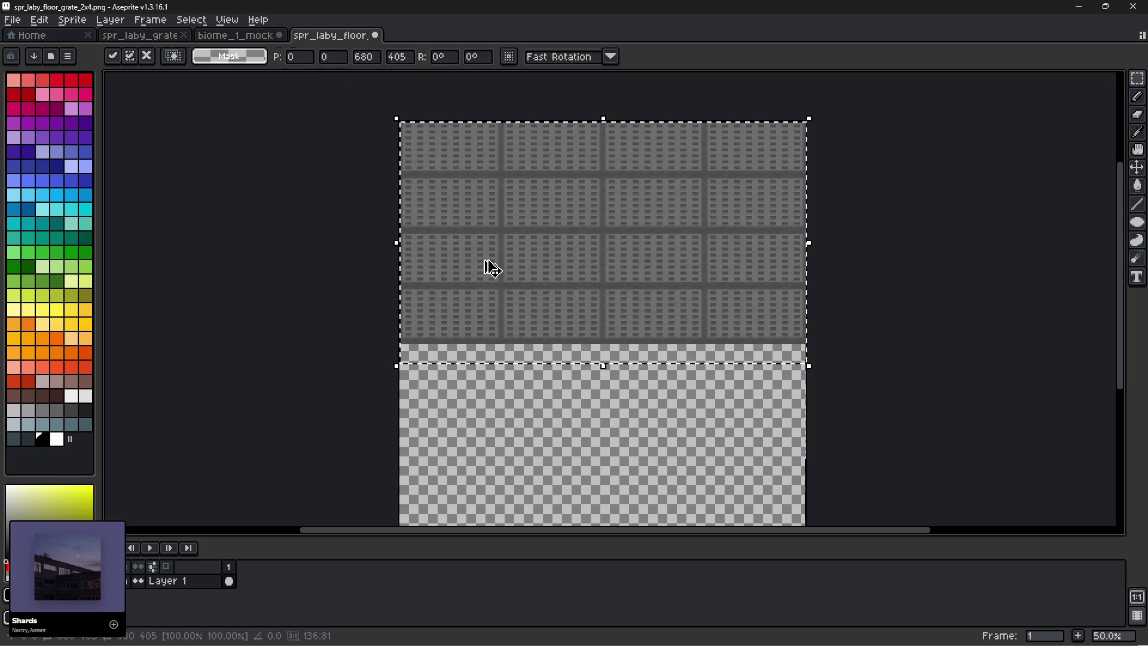
drag(492, 245, 497, 474)
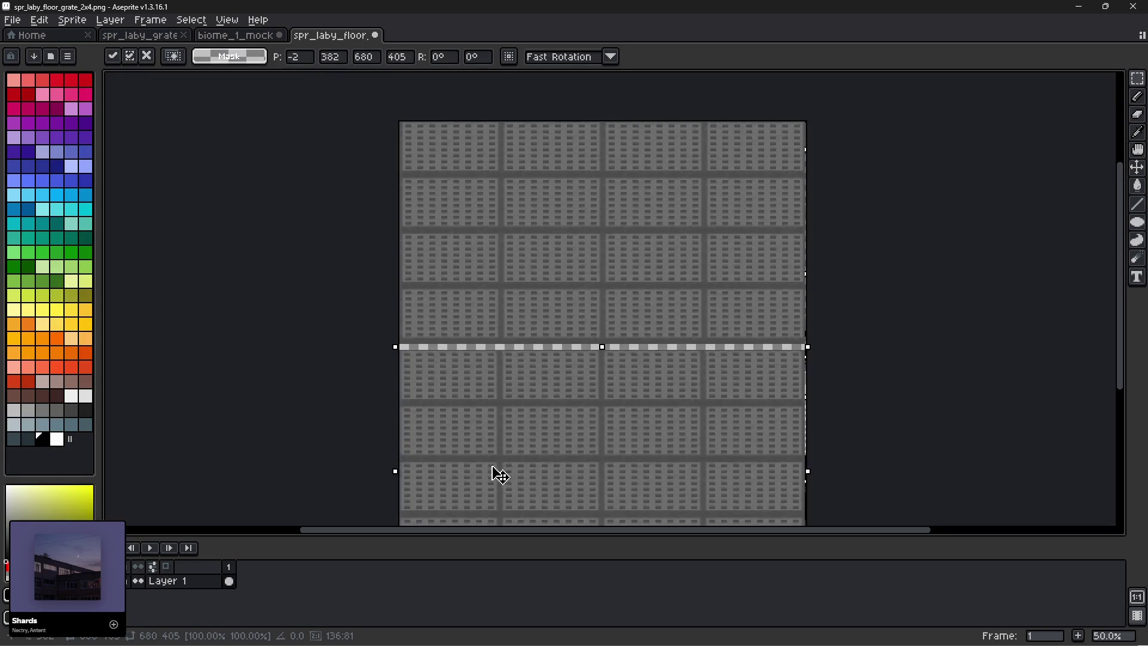
scroll(418, 376, up, 3)
drag(409, 330, 408, 312)
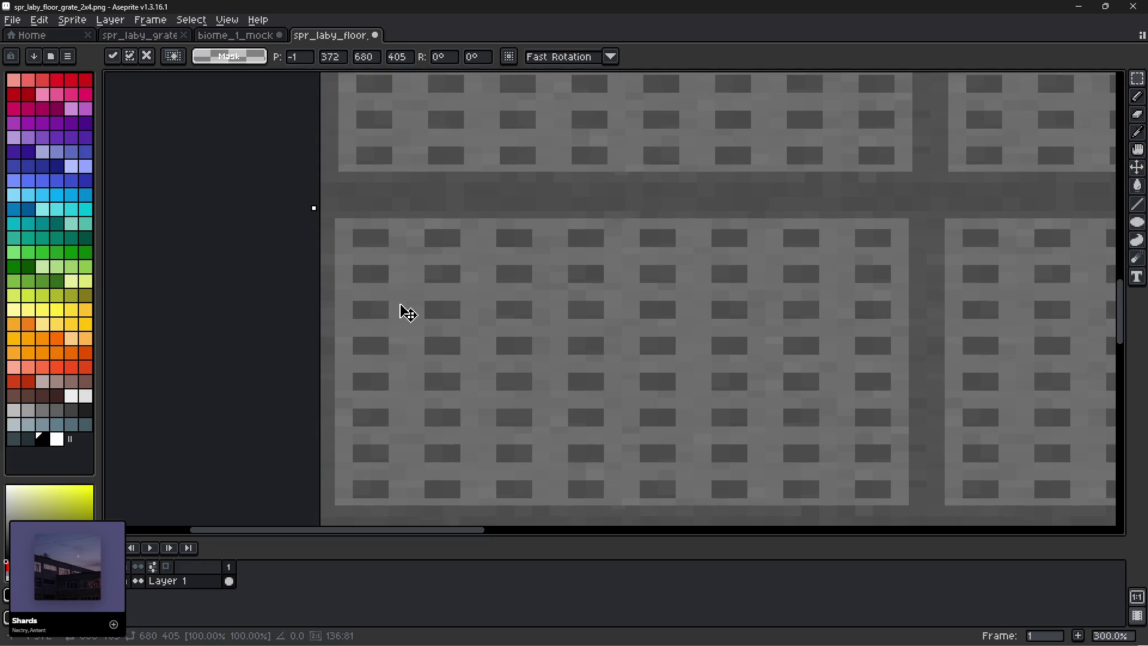
scroll(423, 310, down, 5)
click(747, 308)
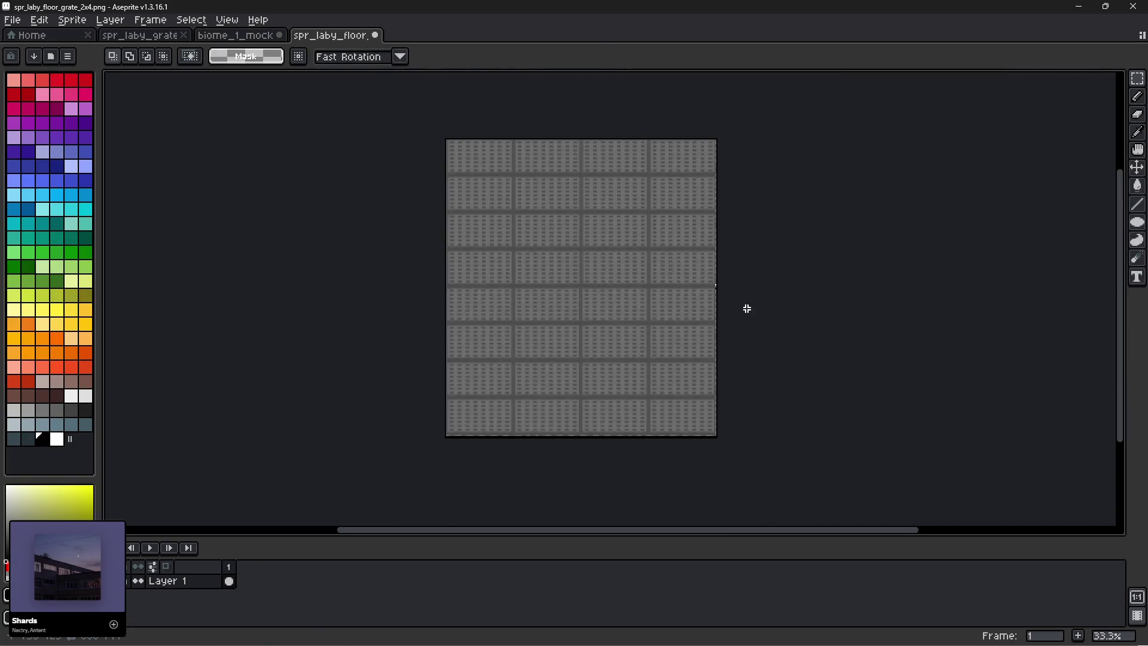
scroll(653, 328, up, 1)
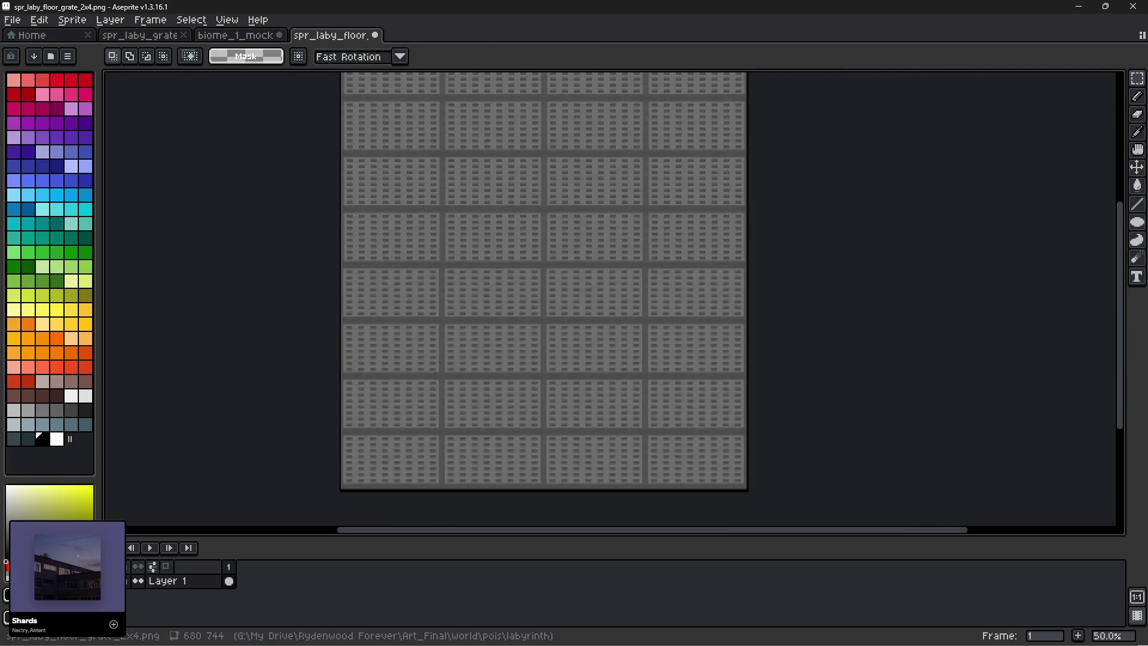
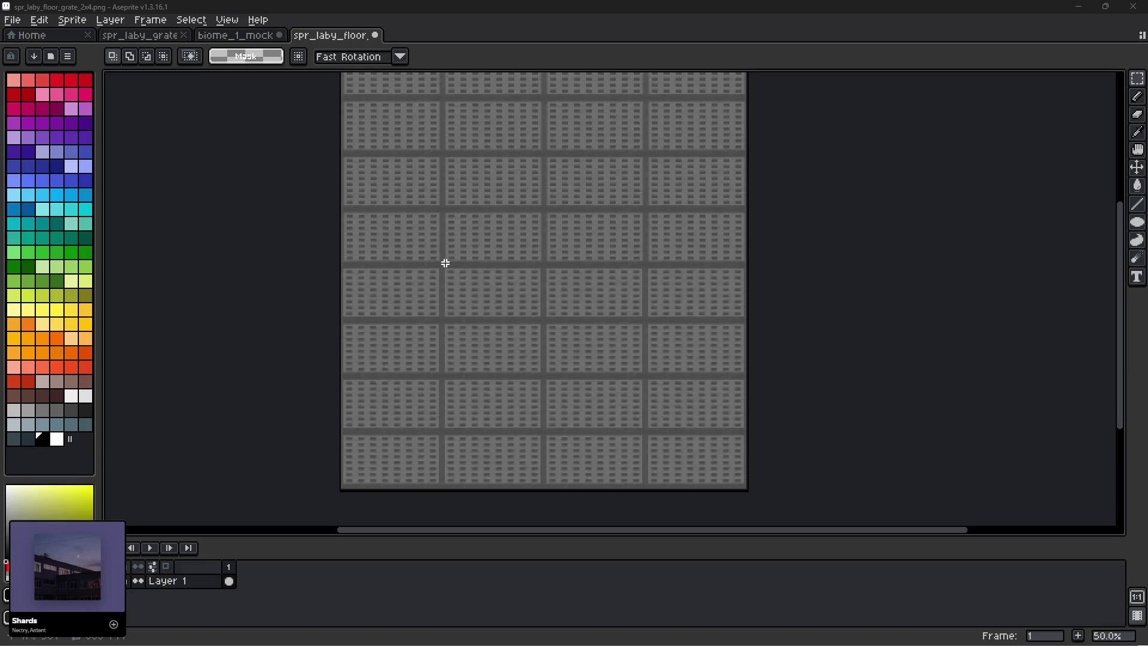
Save the grate sprite as a PNG named spr_laby_floor_grate_4x8.png, changing 2x4 to 4x8.
scroll(430, 313, up, 2)
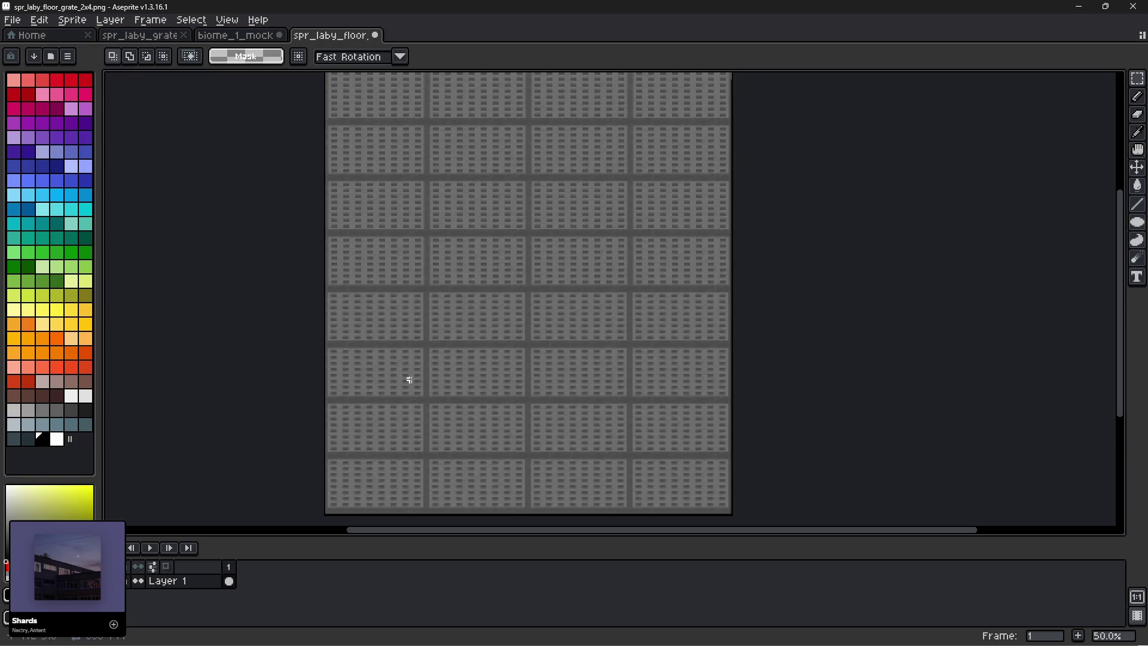
click(12, 19)
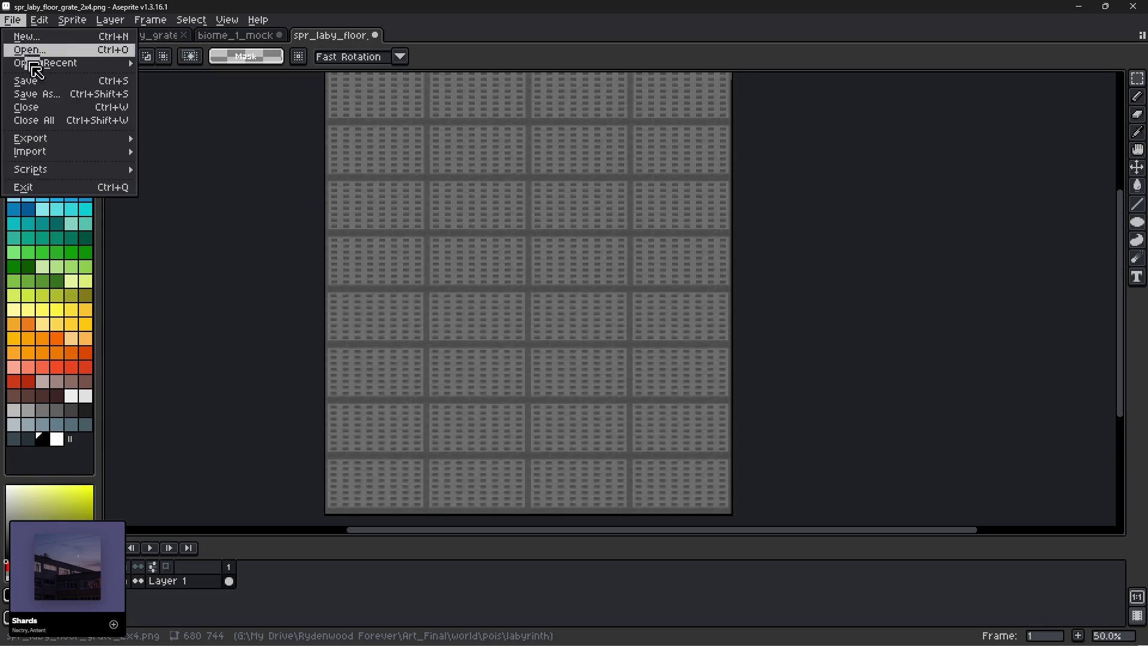
click(35, 94)
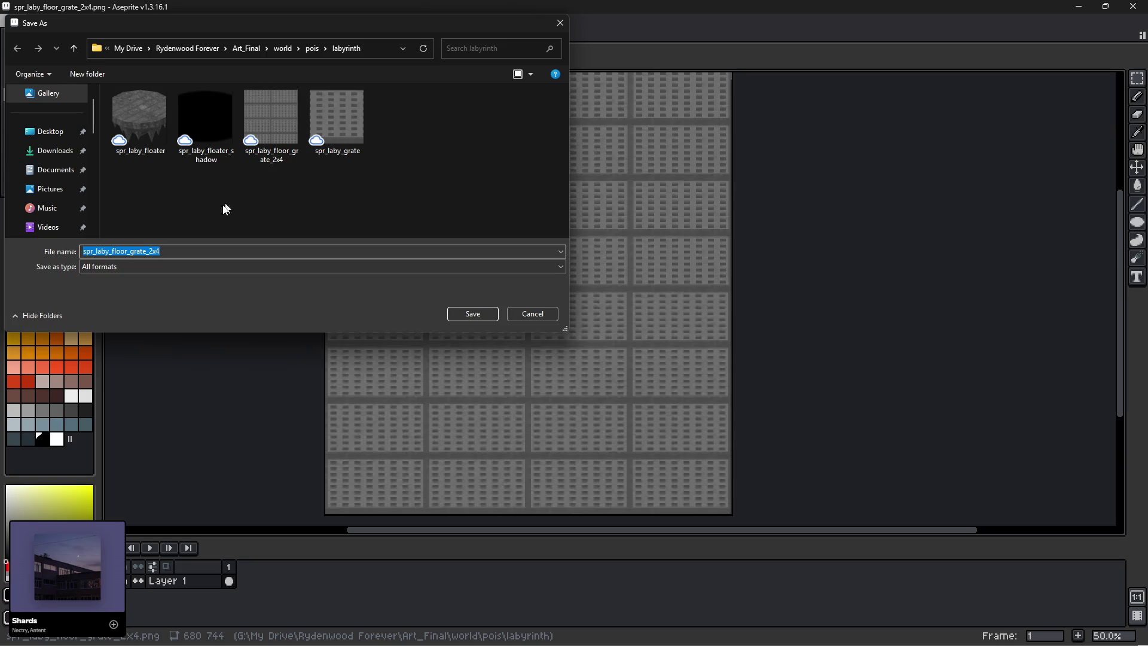
click(165, 251)
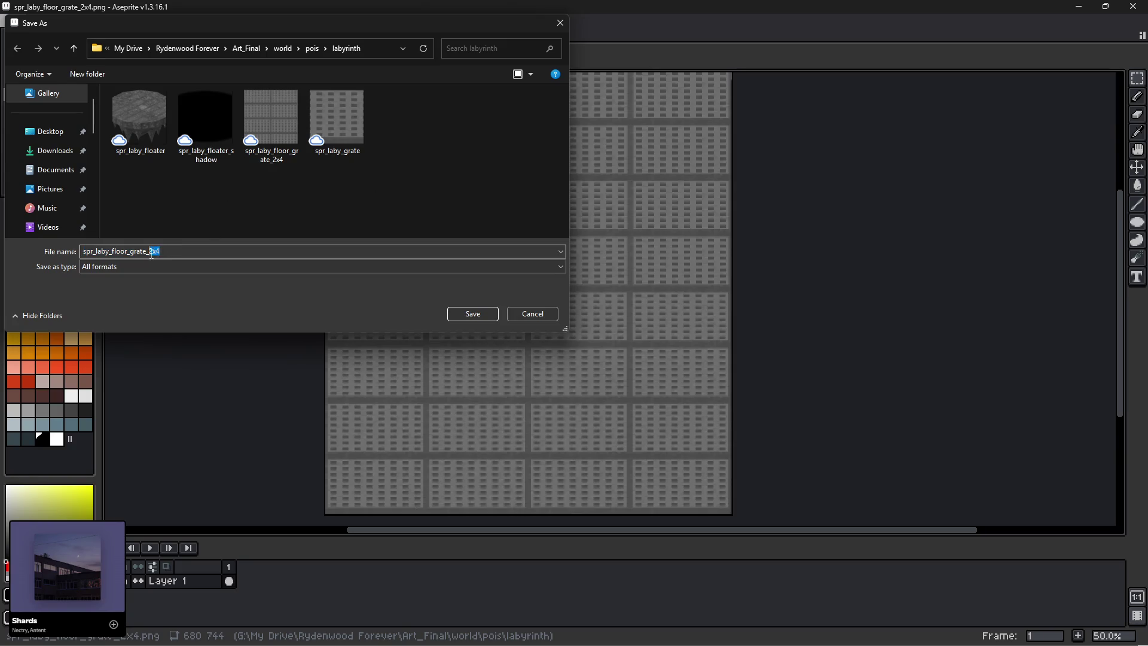
text(4x8)
click(255, 266)
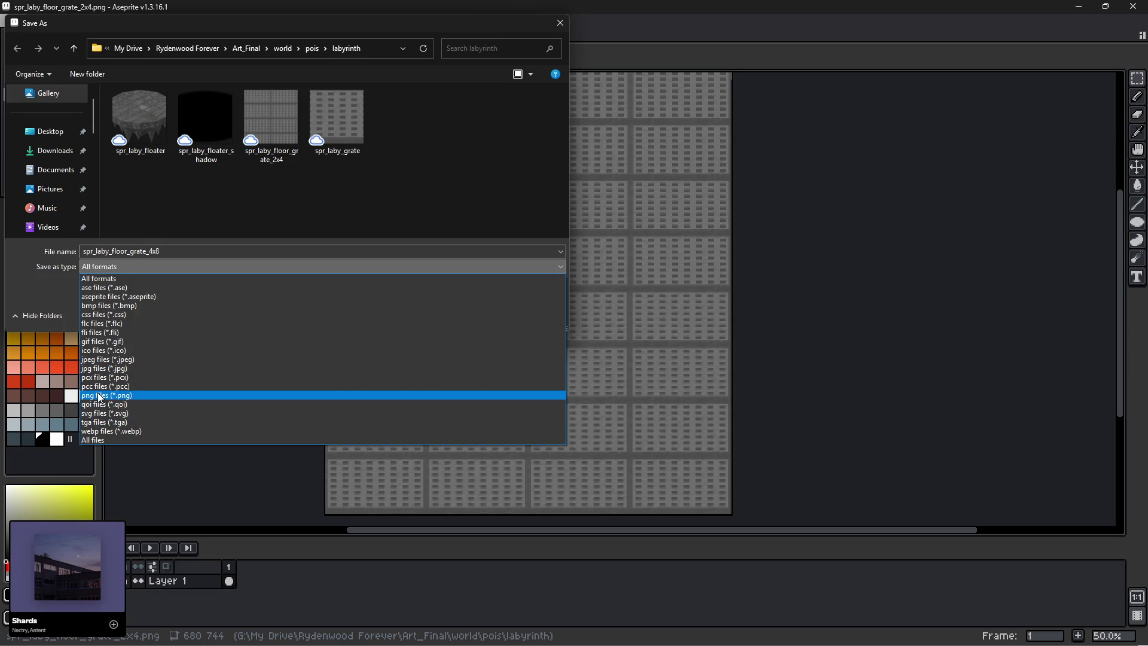
click(104, 395)
click(472, 310)
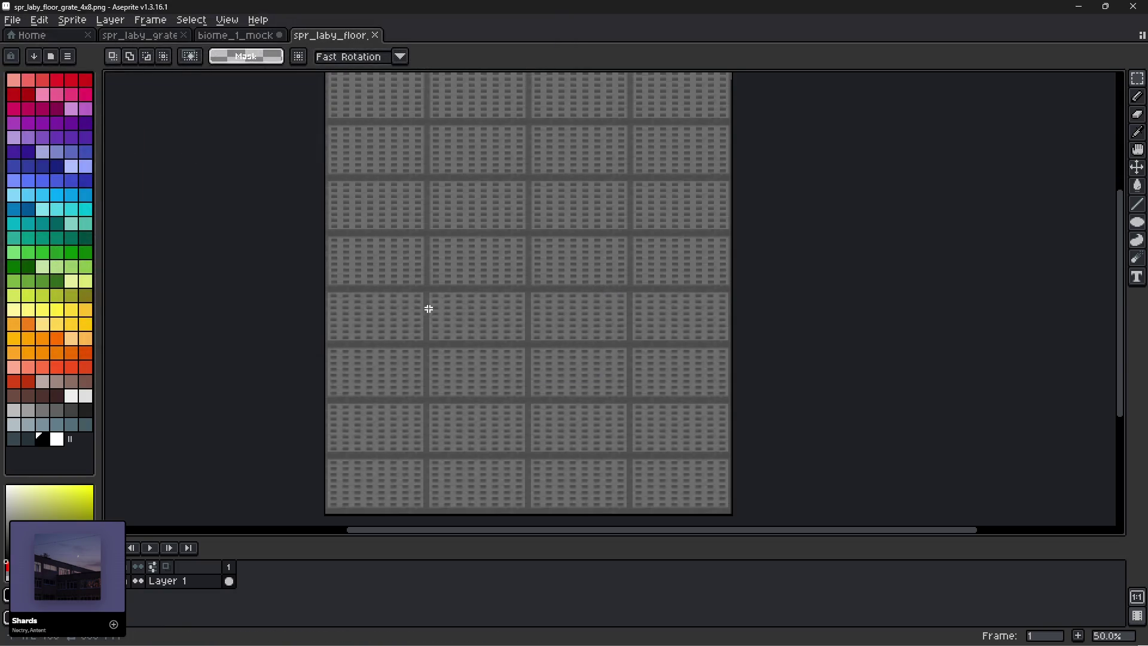
scroll(682, 328, down, 1)
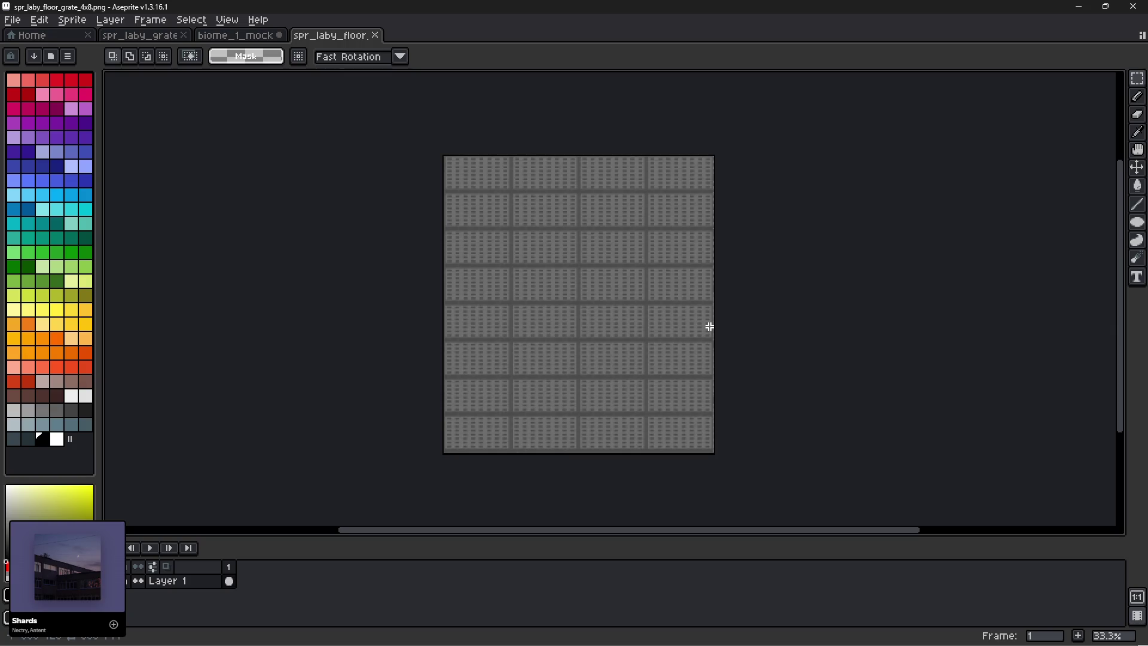
Zoom in and out to inspect the grate sprite, then switch to Blockbench.
scroll(481, 481, up, 2)
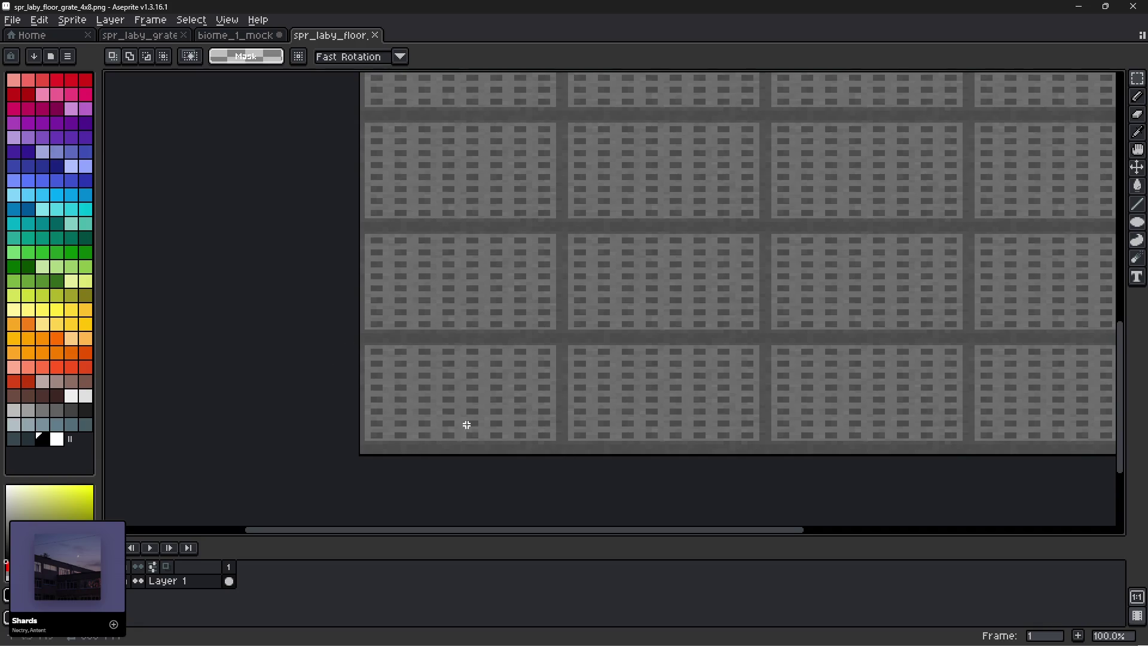
scroll(432, 422, down, 1)
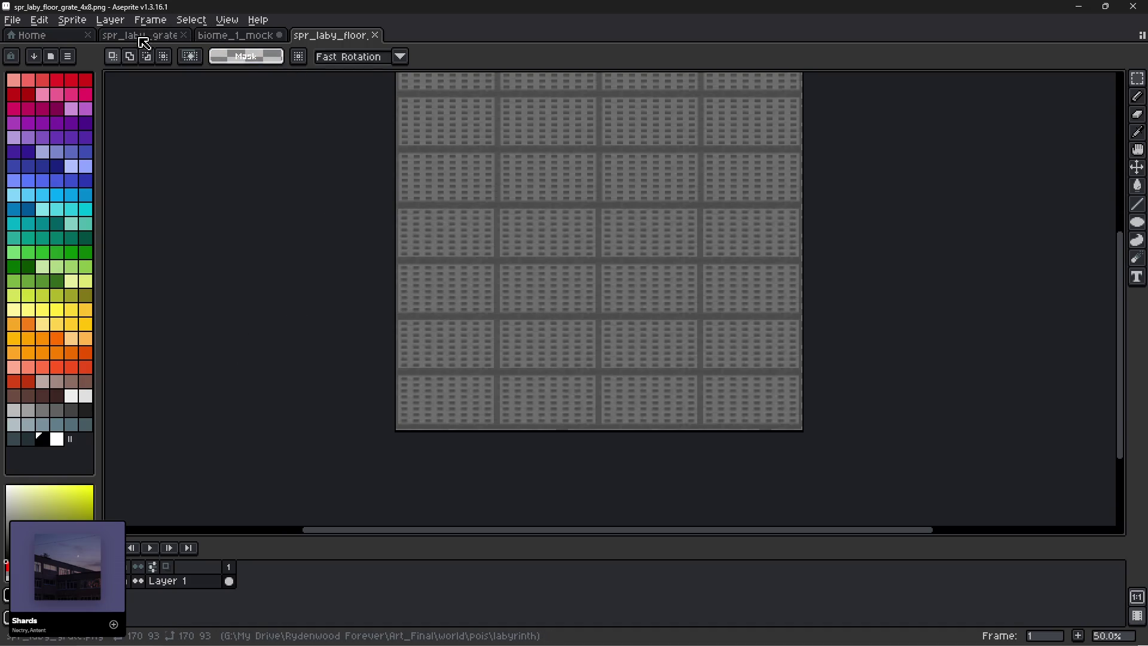
key(alt+Tab)
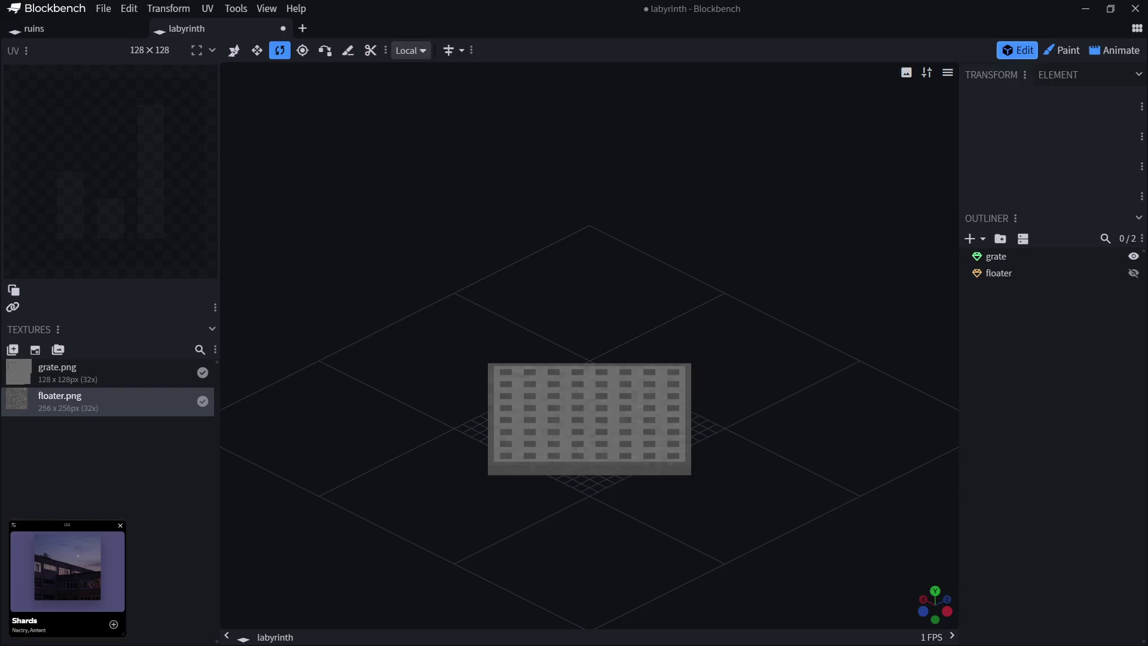
Move floater above grate in the outliner and hide the grate element.
click(999, 274)
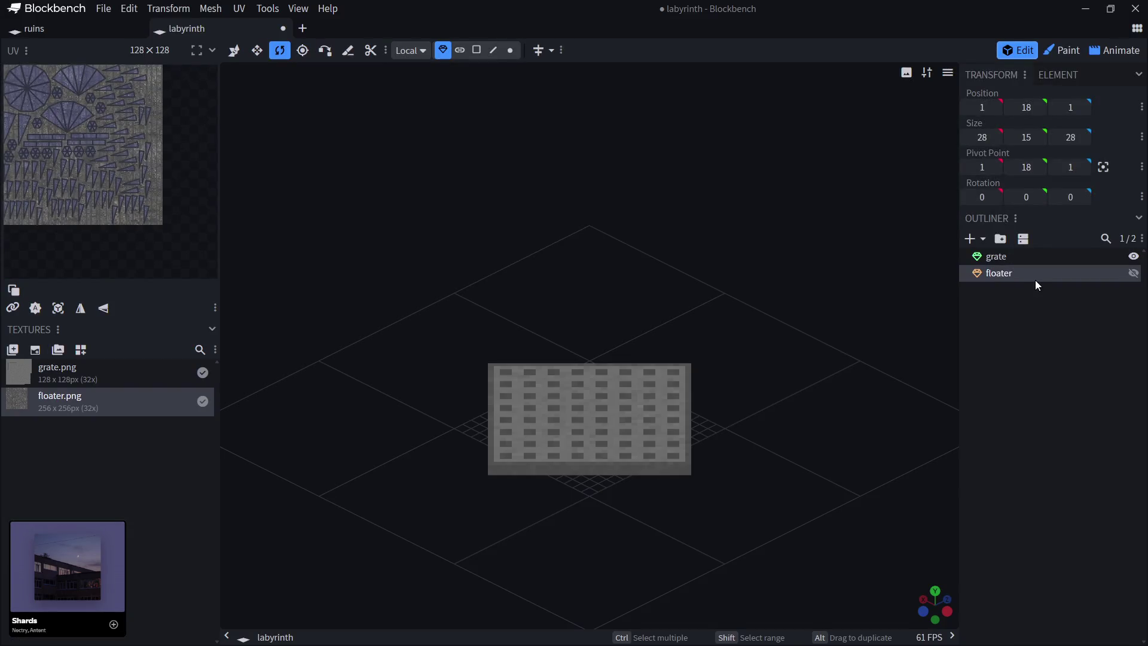
drag(1005, 273, 1003, 253)
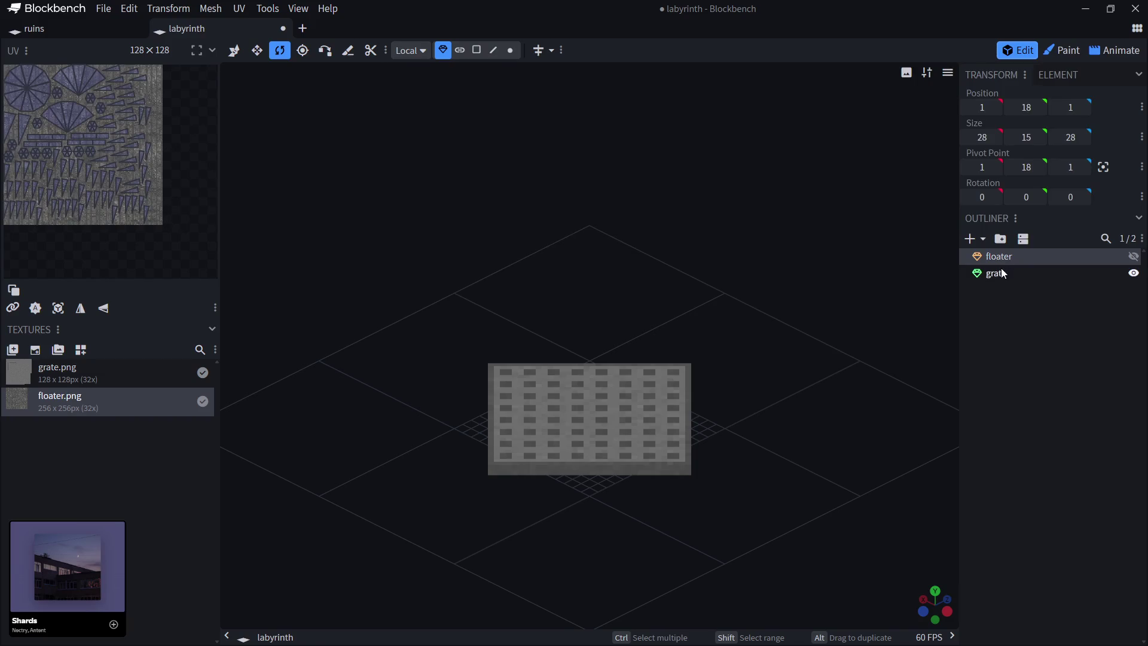
click(1004, 274)
click(1134, 273)
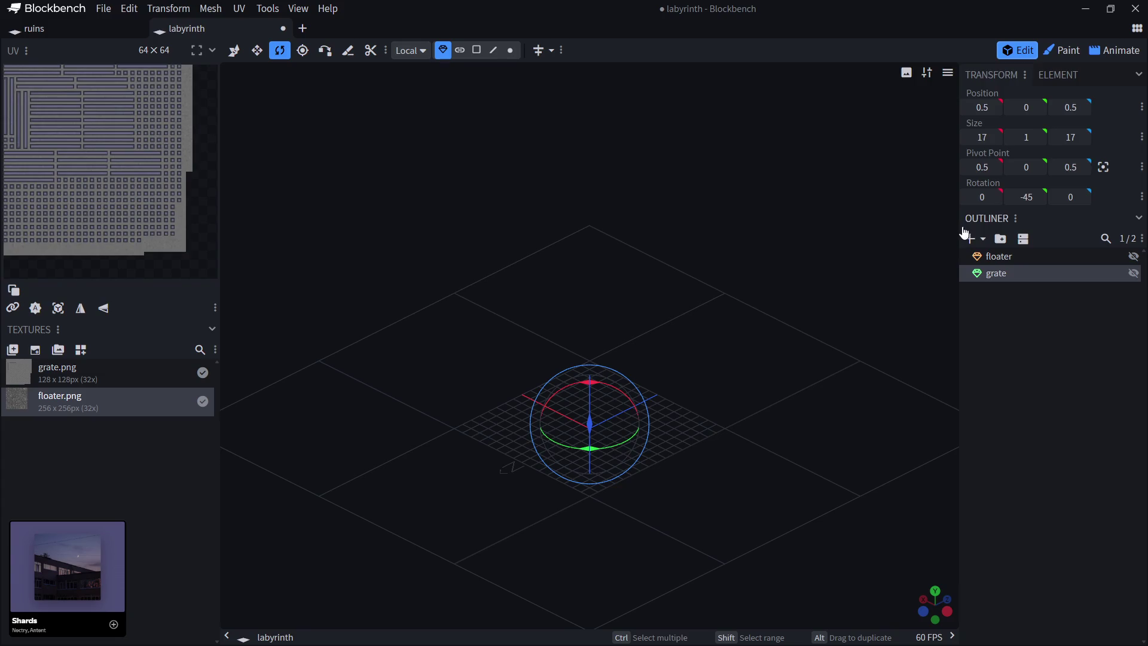
Add a new cube sized 17 × 1 × 17.
click(983, 239)
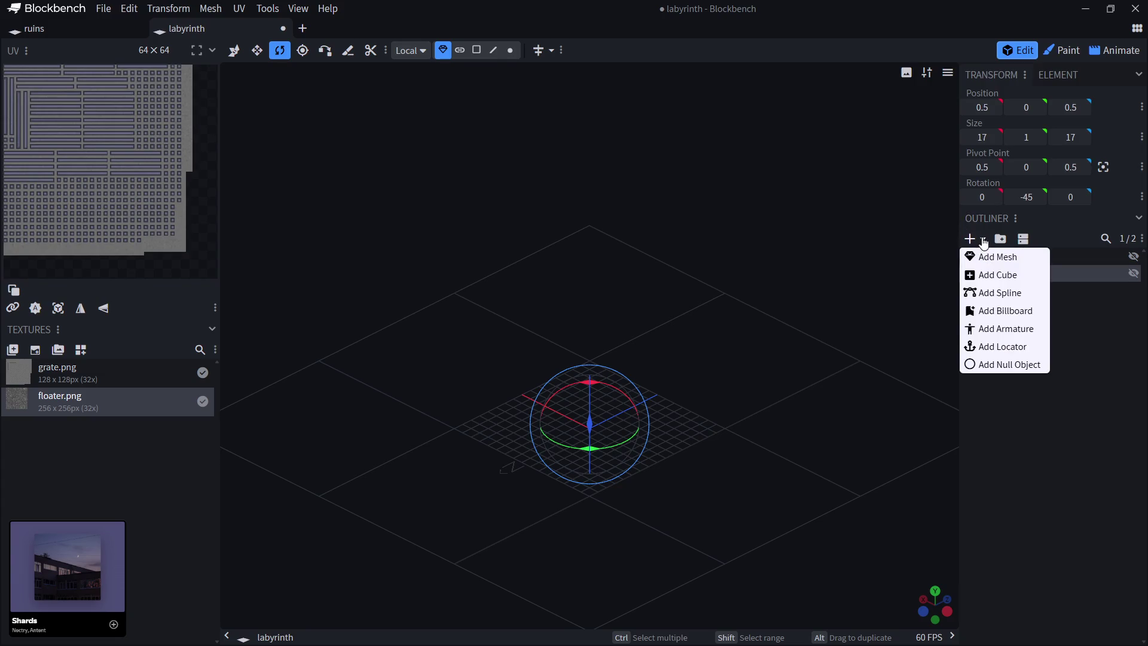
click(994, 275)
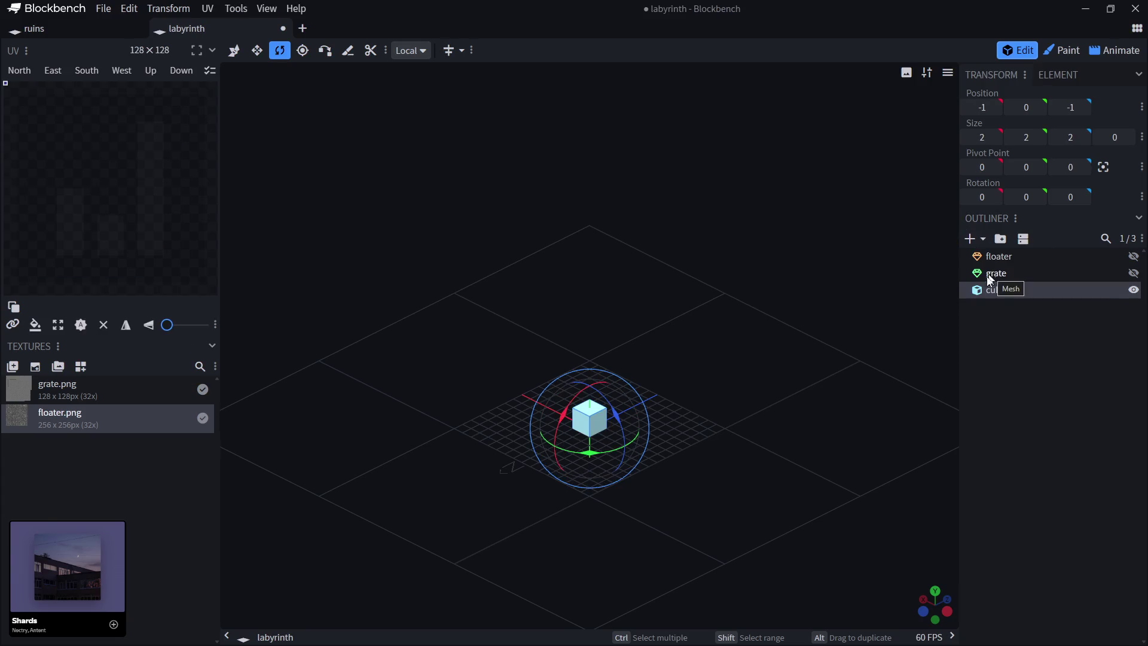
click(1028, 137)
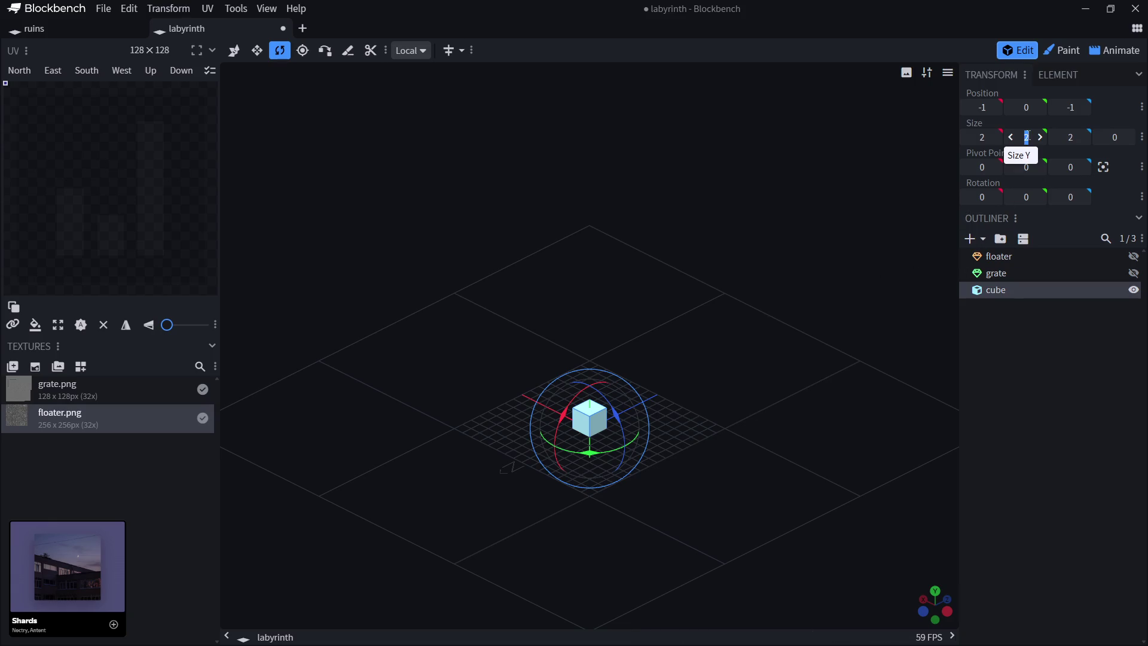
text(1)
click(982, 137)
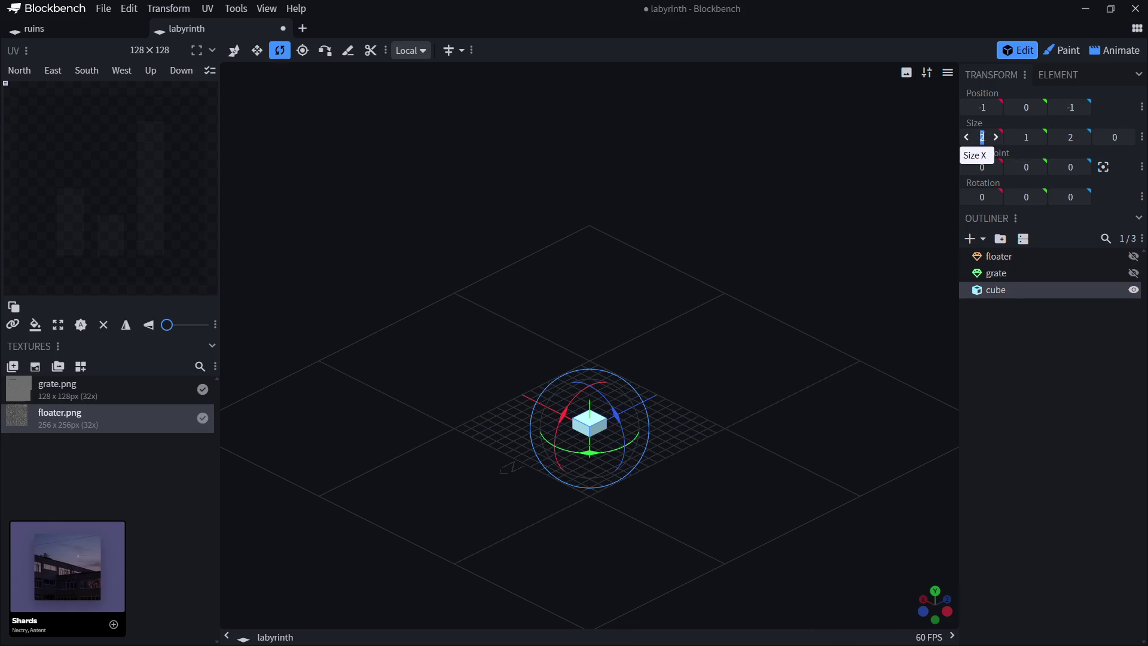
text(17)
click(1071, 138)
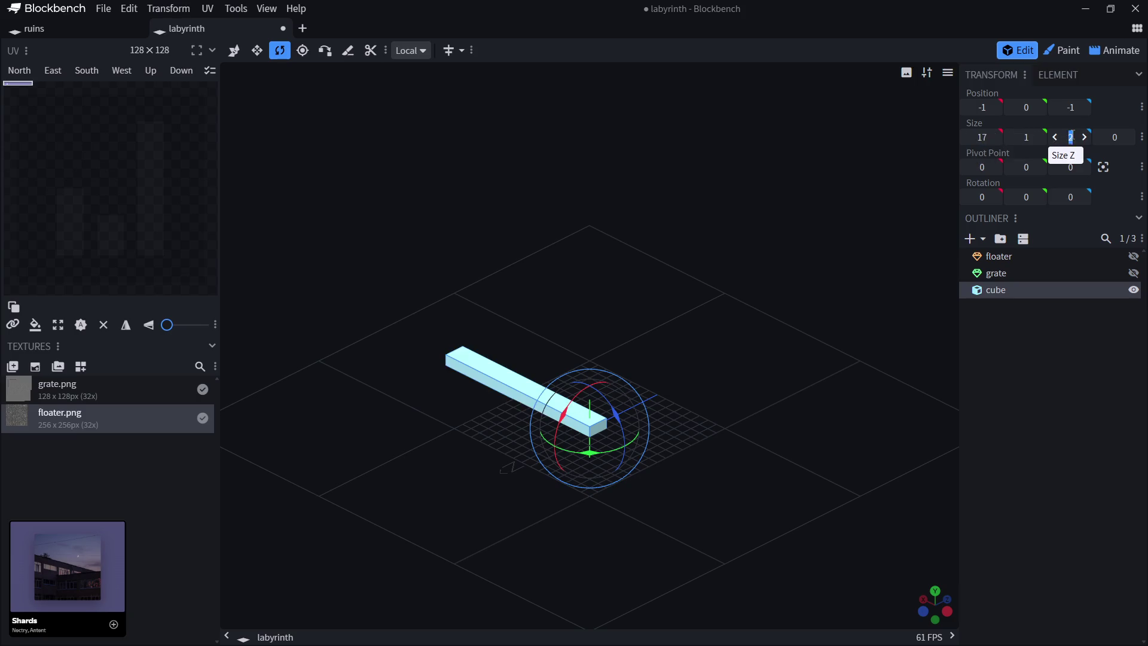
text(17)
key(Return)
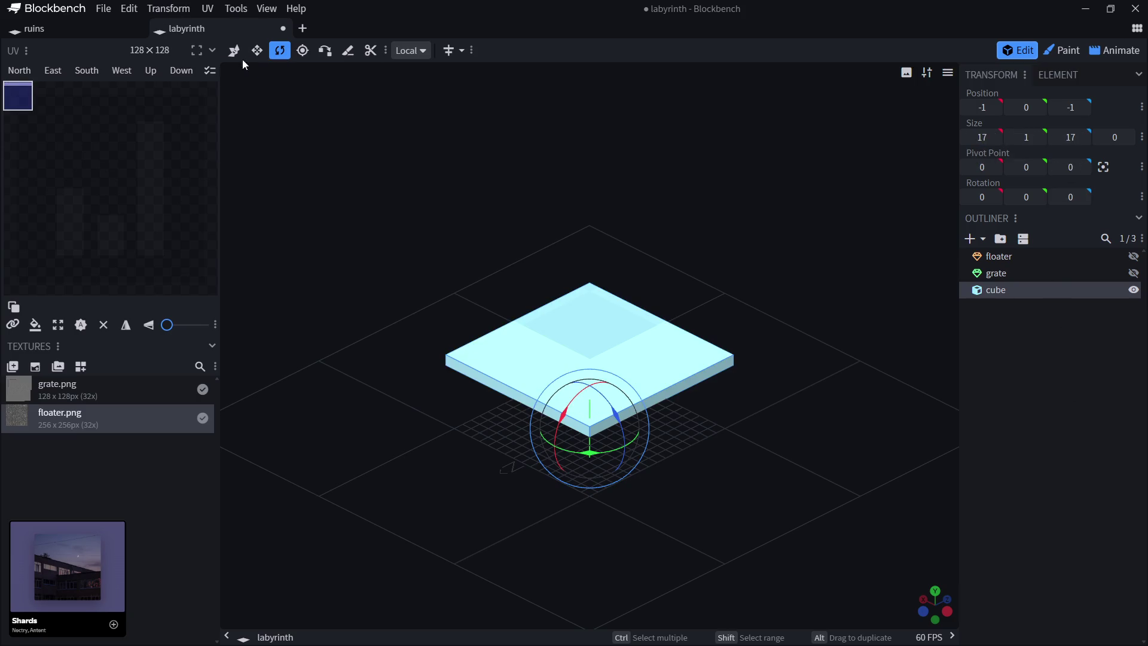
Move the slab to X -8 and Z -8, then deselect it.
click(234, 50)
drag(546, 337, 611, 385)
drag(683, 377, 635, 401)
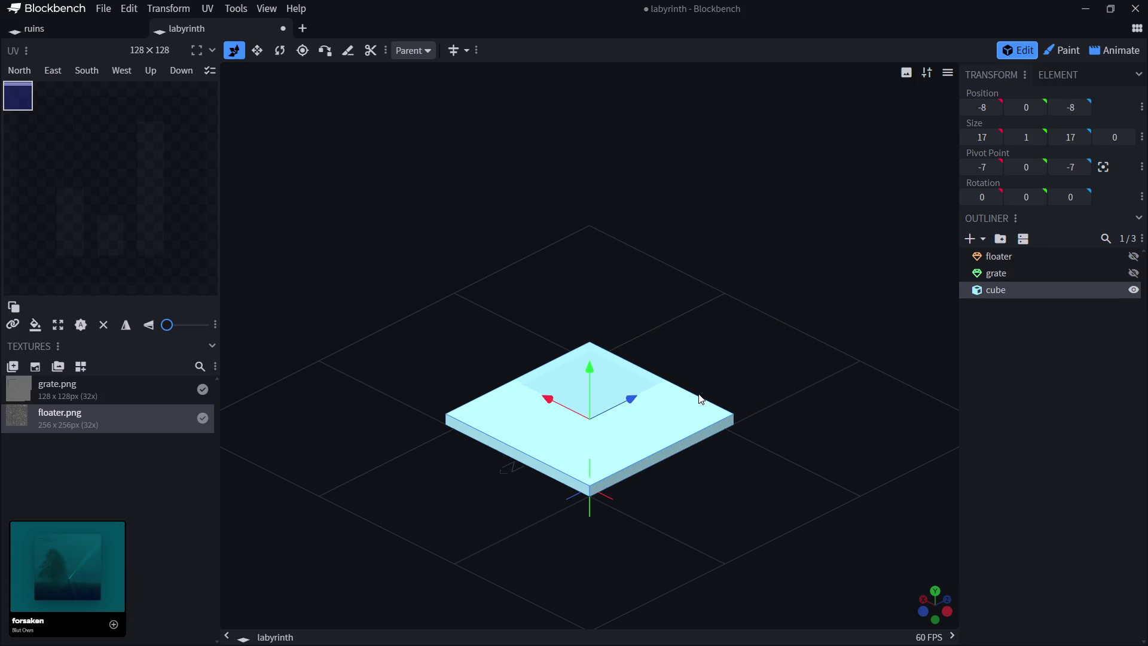
click(981, 453)
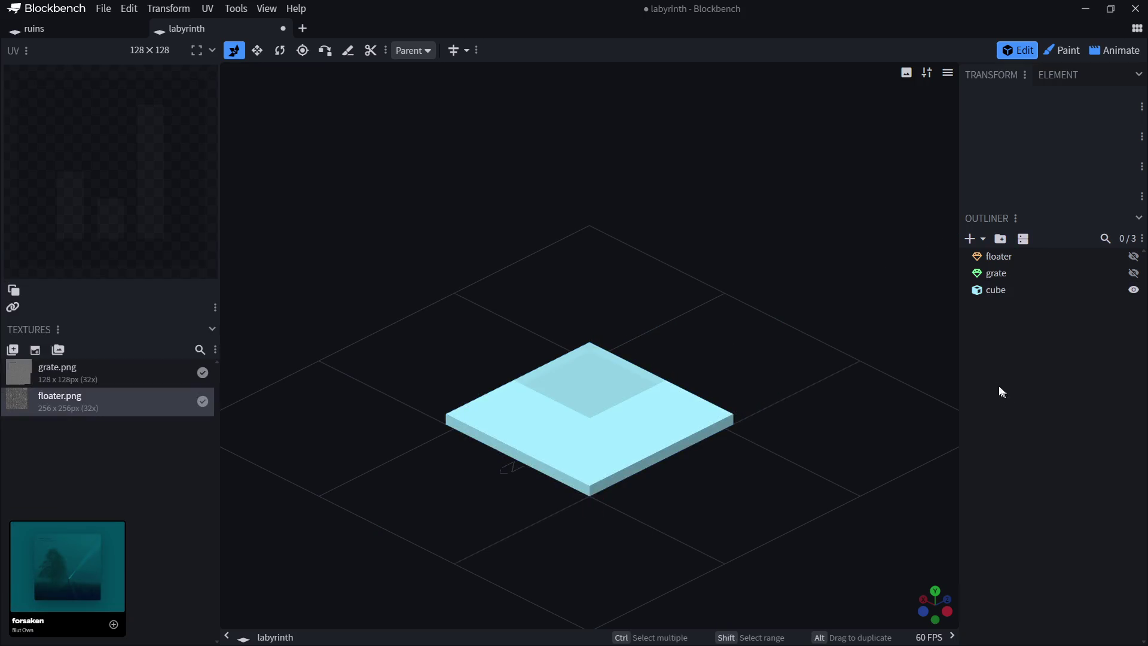
Create a new texture named floor for the cube slab.
click(1004, 289)
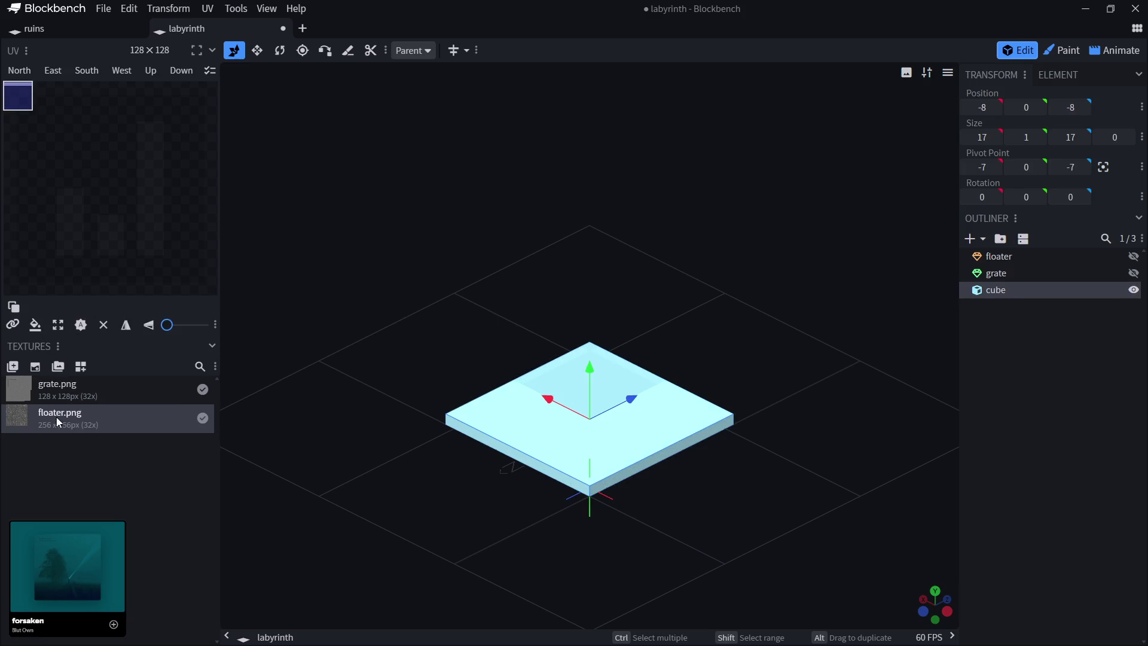
click(36, 367)
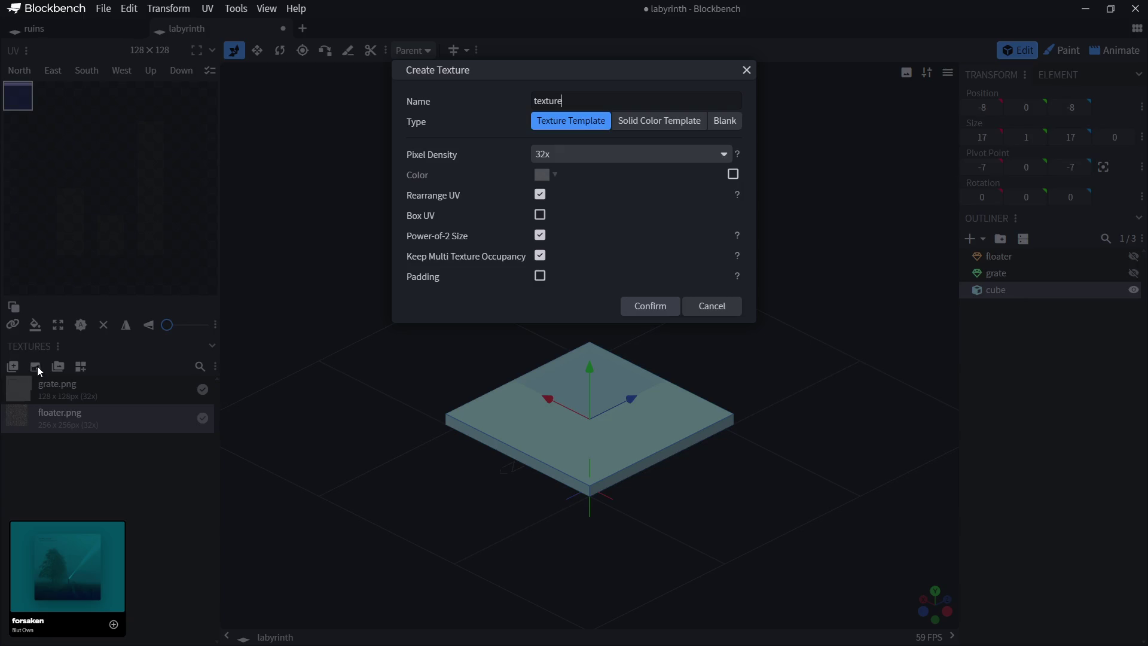
double_click(565, 101)
text(f)
text(loor)
click(640, 304)
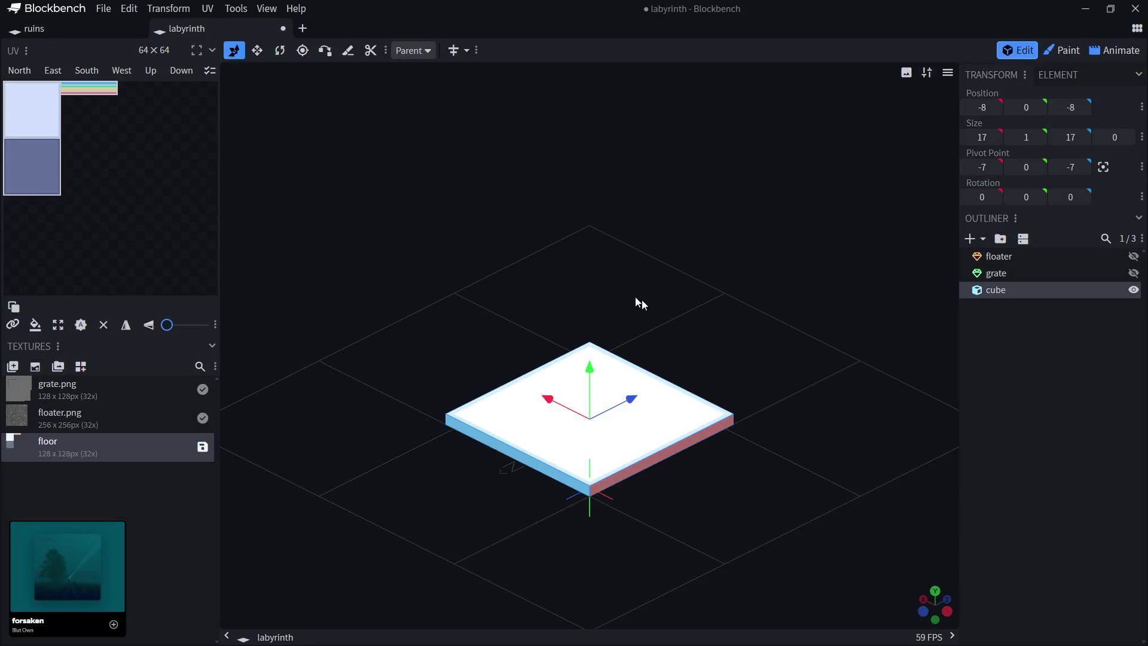
Save the floor texture as floor.png and return to Aseprite.
click(202, 447)
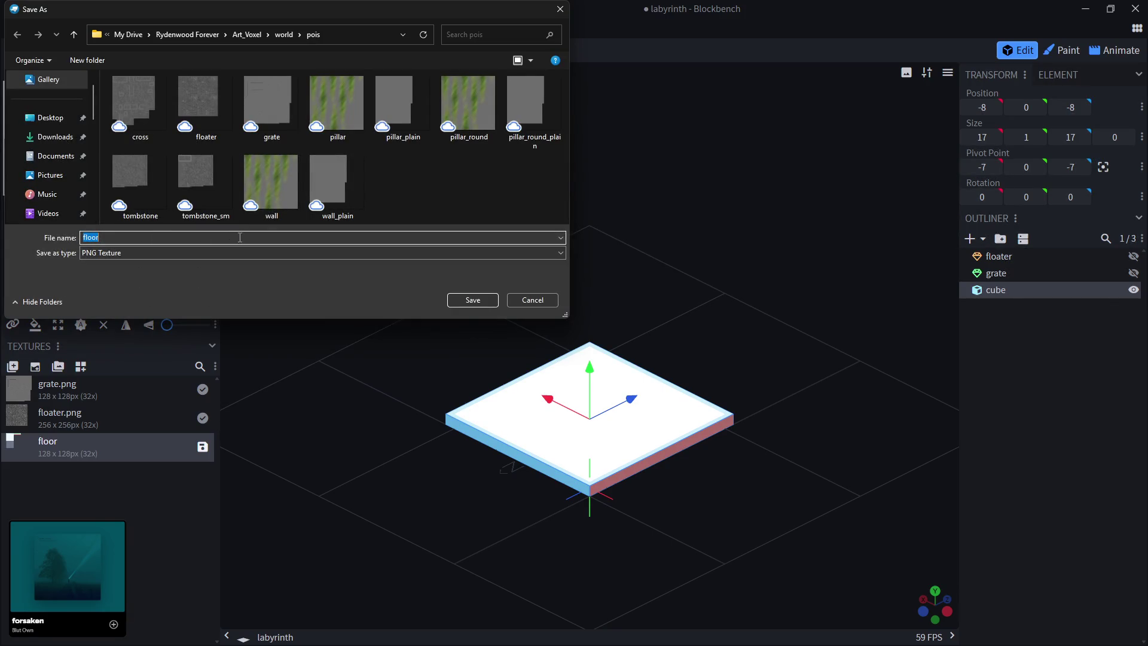
click(472, 300)
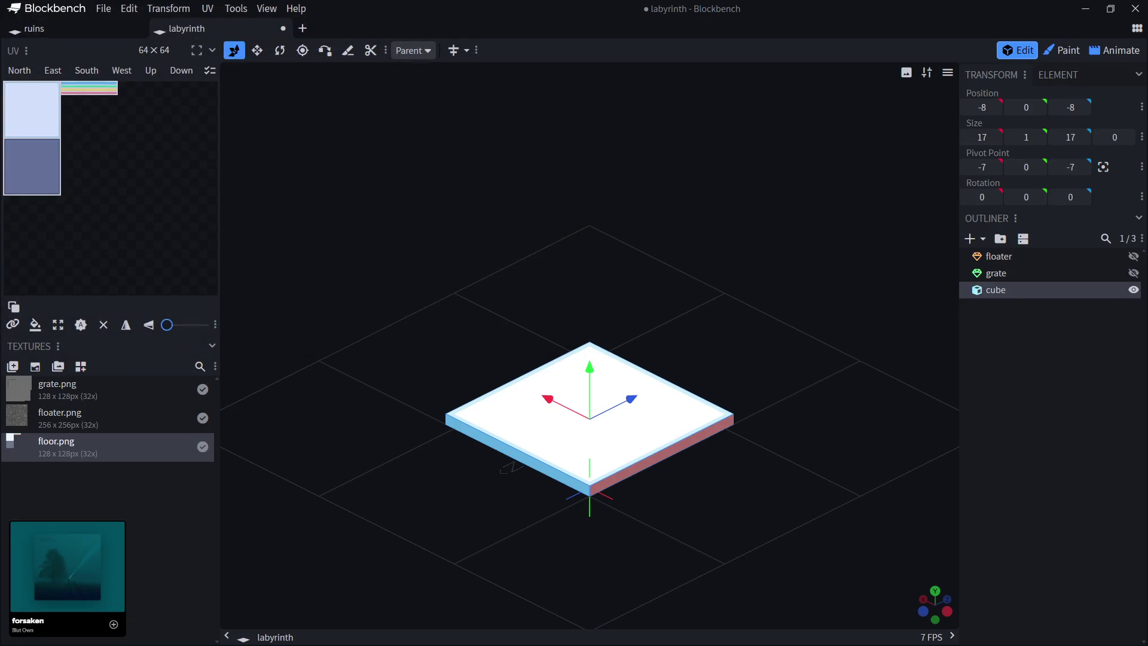
mouse_move(67, 568)
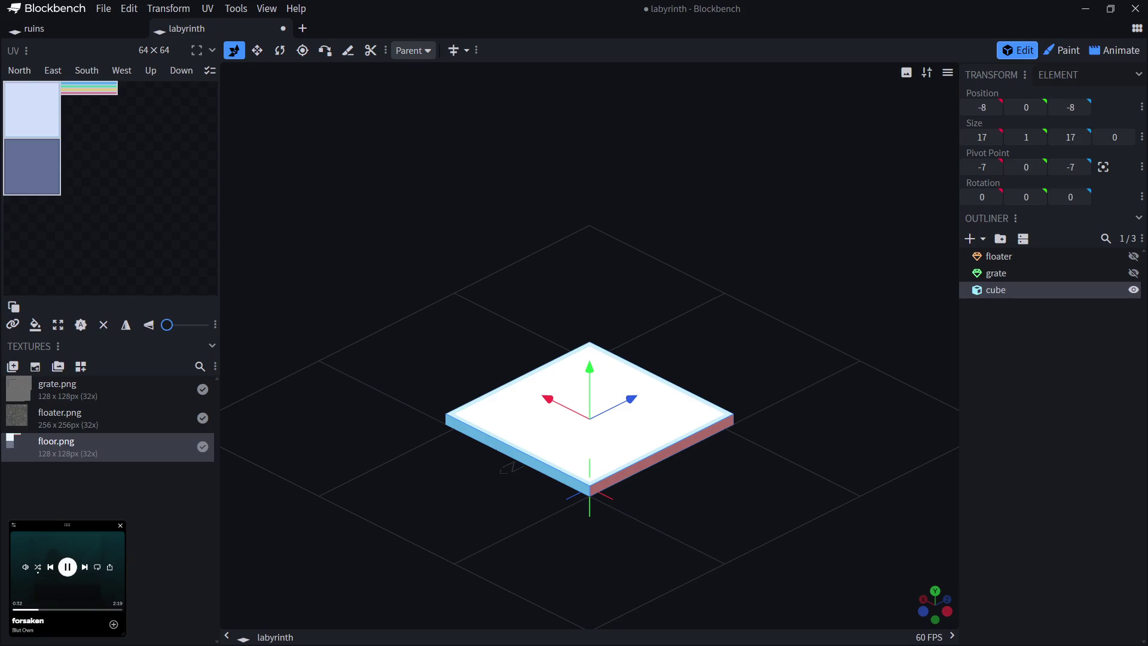
key(alt+Tab)
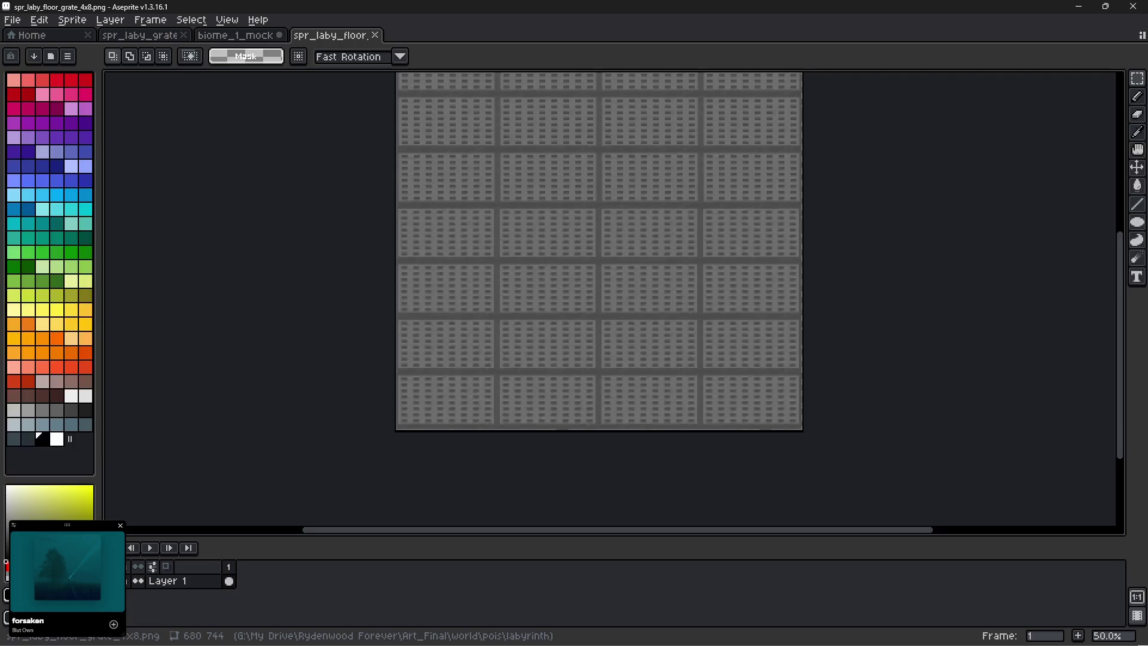
Close the floor grate sprite and open grate.png in its own tab.
click(375, 35)
scroll(432, 278, down, 1)
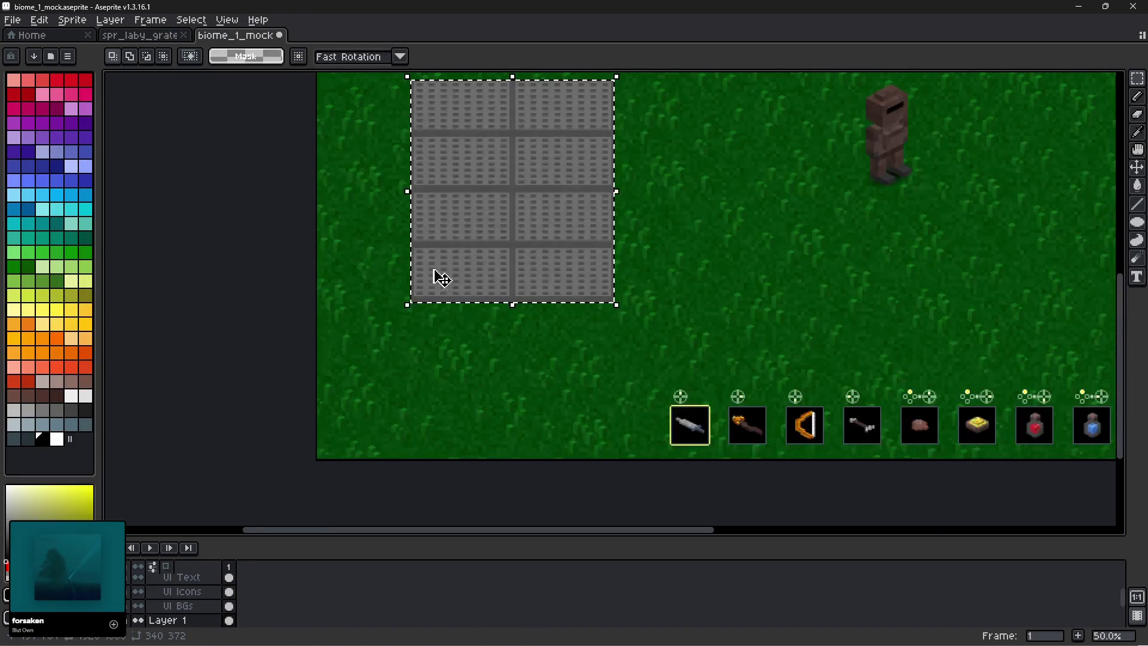
drag(518, 249, 467, 329)
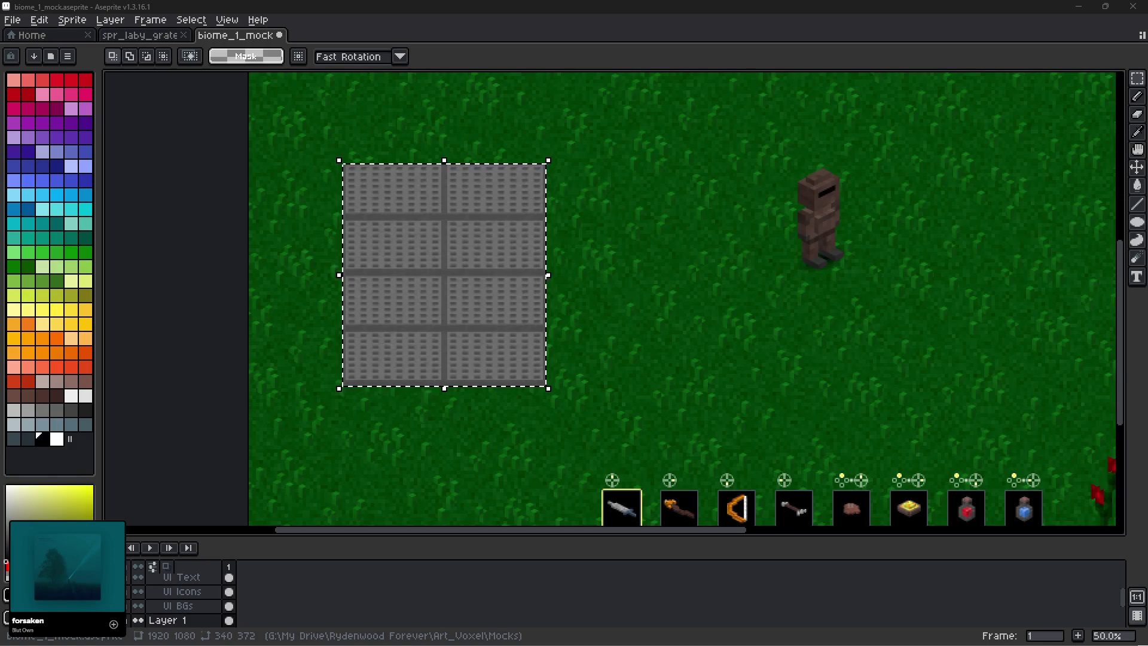
mouse_move(111, 302)
mouse_down()
mouse_move(226, 172)
mouse_move(448, 34)
mouse_up()
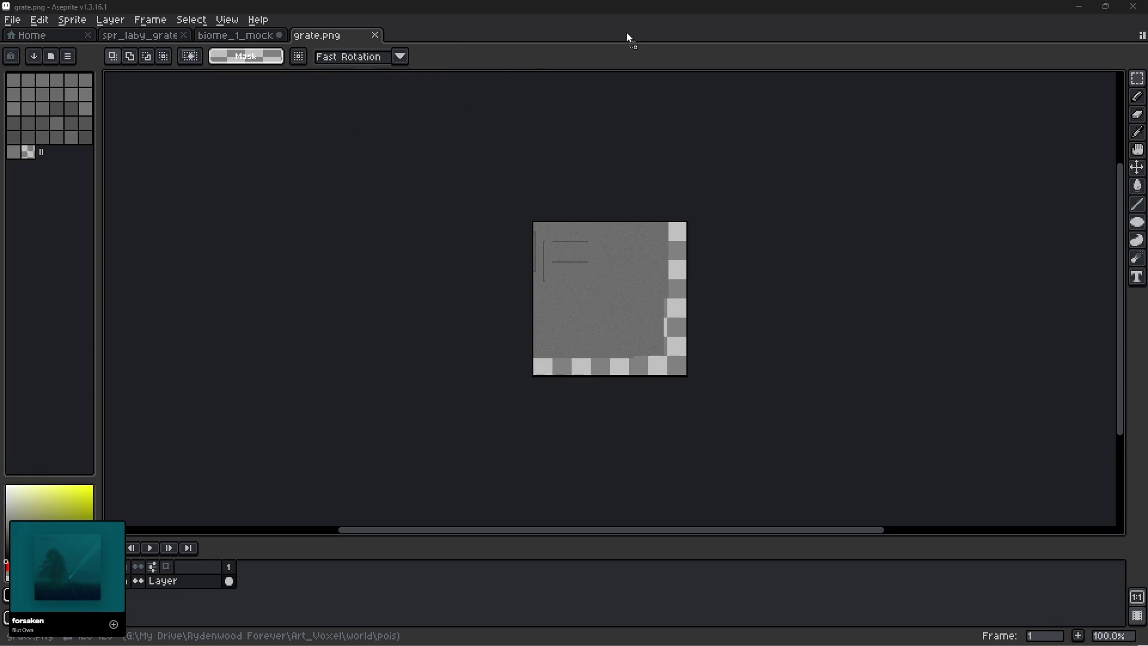
Select a plain gray noise area in grate.png.
scroll(542, 254, up, 4)
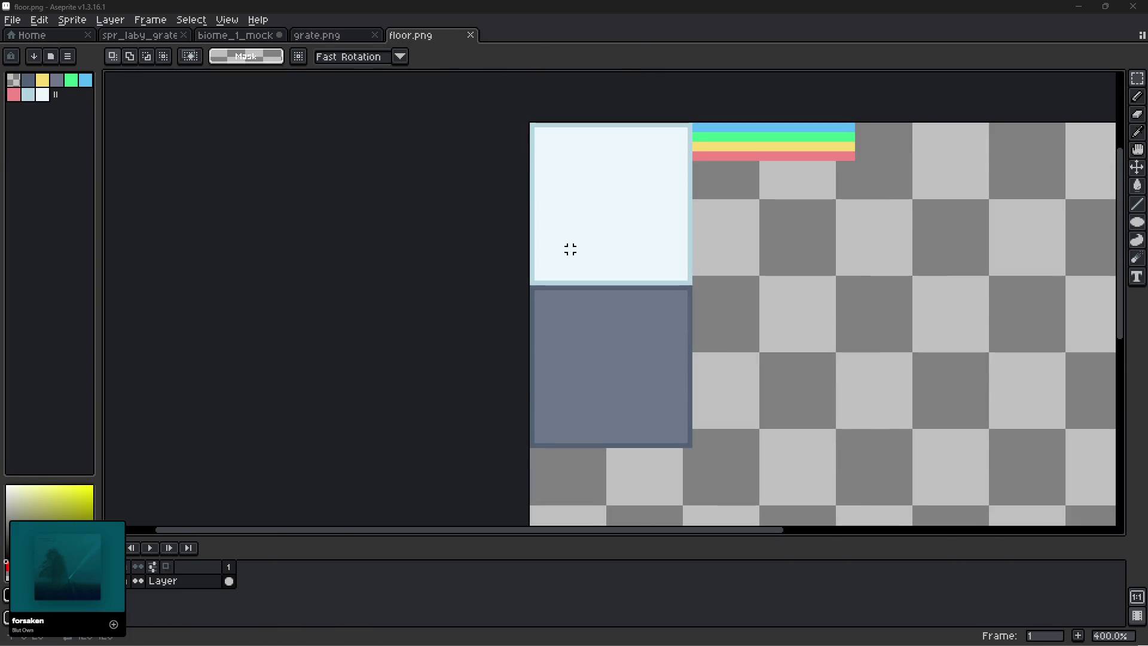
scroll(568, 249, down, 1)
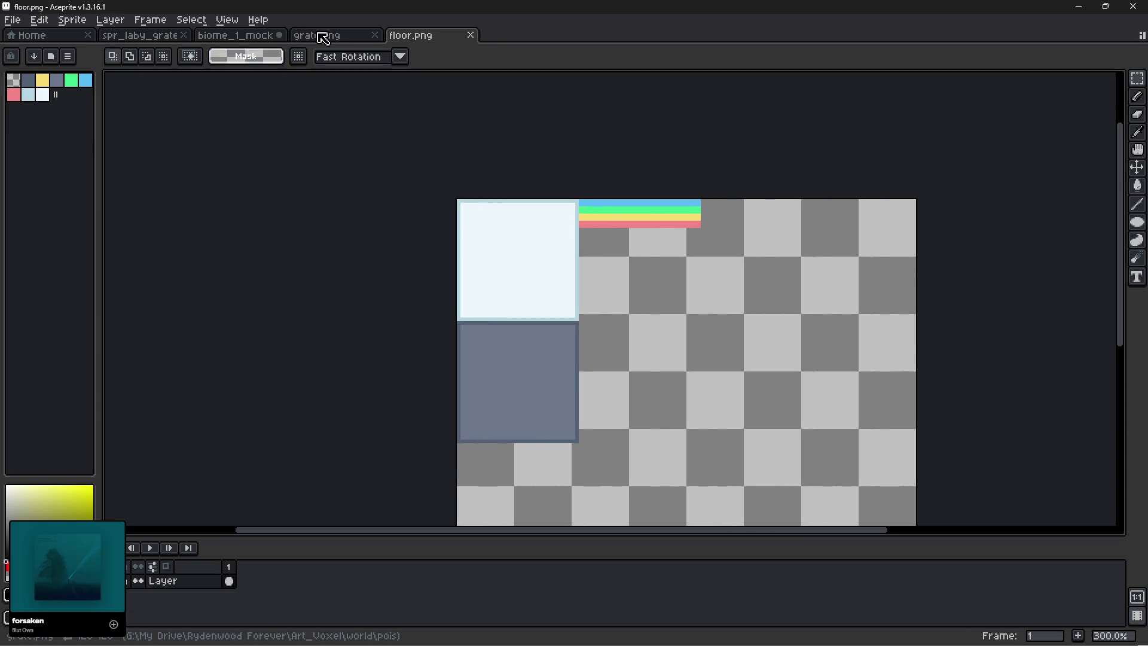
click(318, 36)
scroll(644, 340, up, 1)
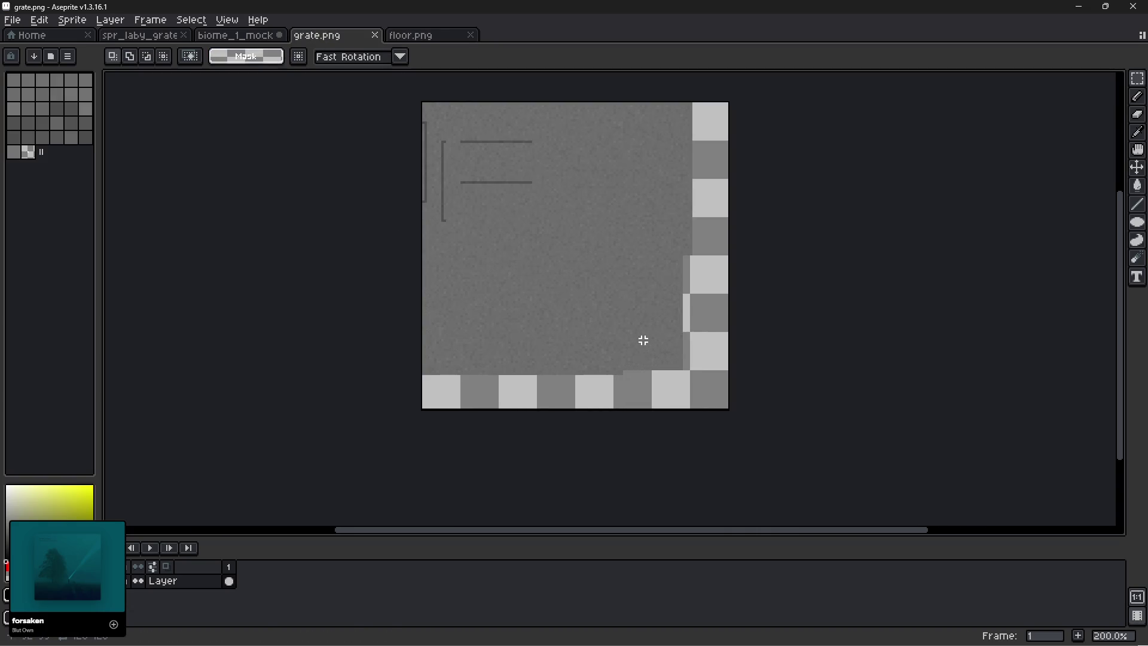
drag(676, 364, 489, 198)
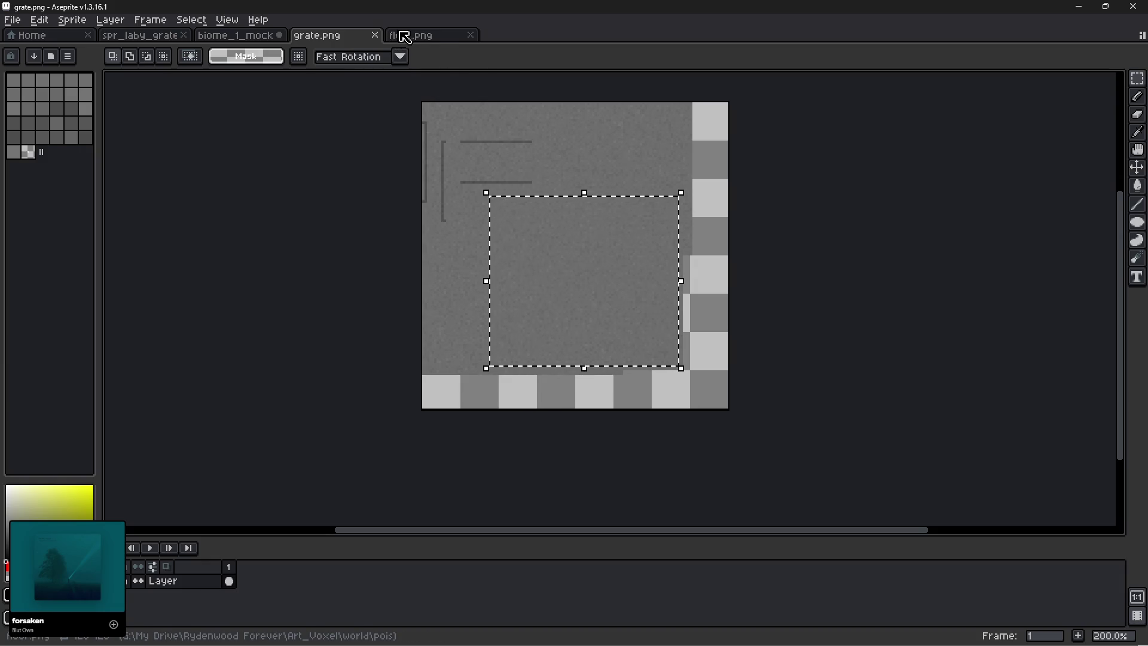
Paste the noise into floor.png's top-left corner, then switch back to Blockbench.
click(406, 35)
key(ctrl+v)
drag(618, 359, 541, 261)
click(792, 346)
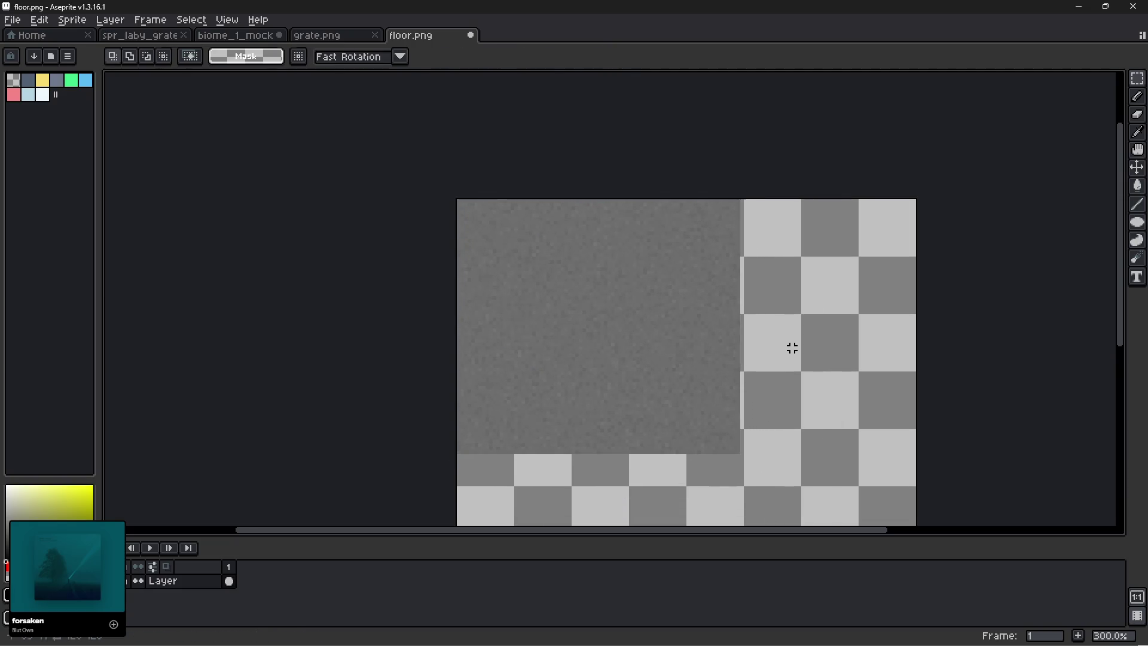
click(12, 20)
click(192, 84)
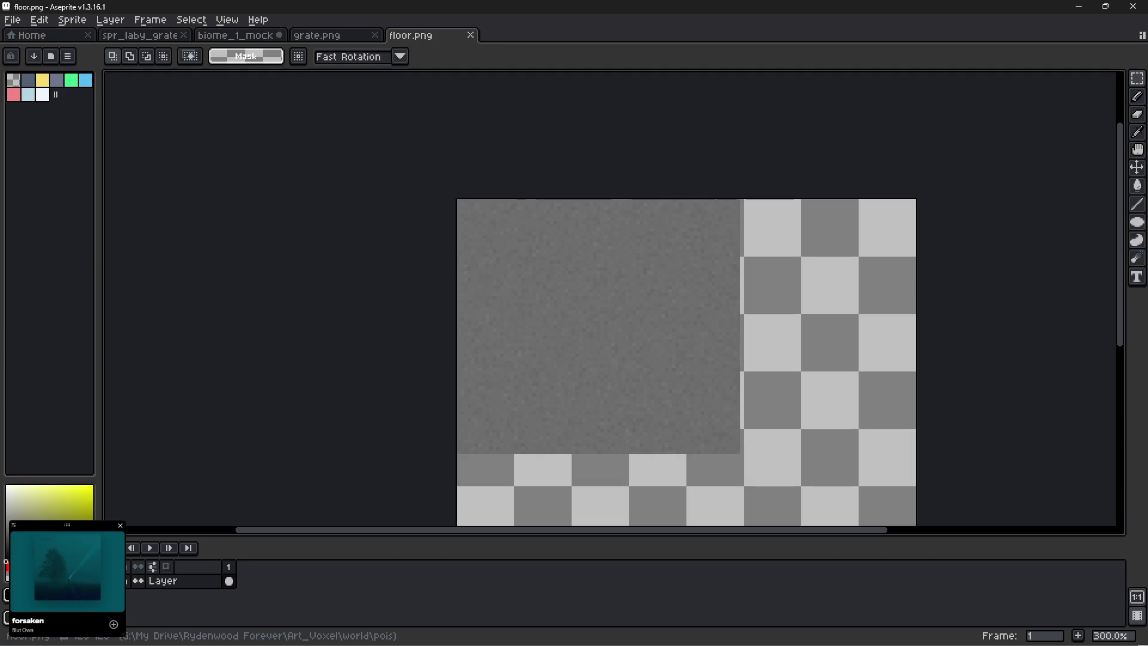
key(alt+Tab)
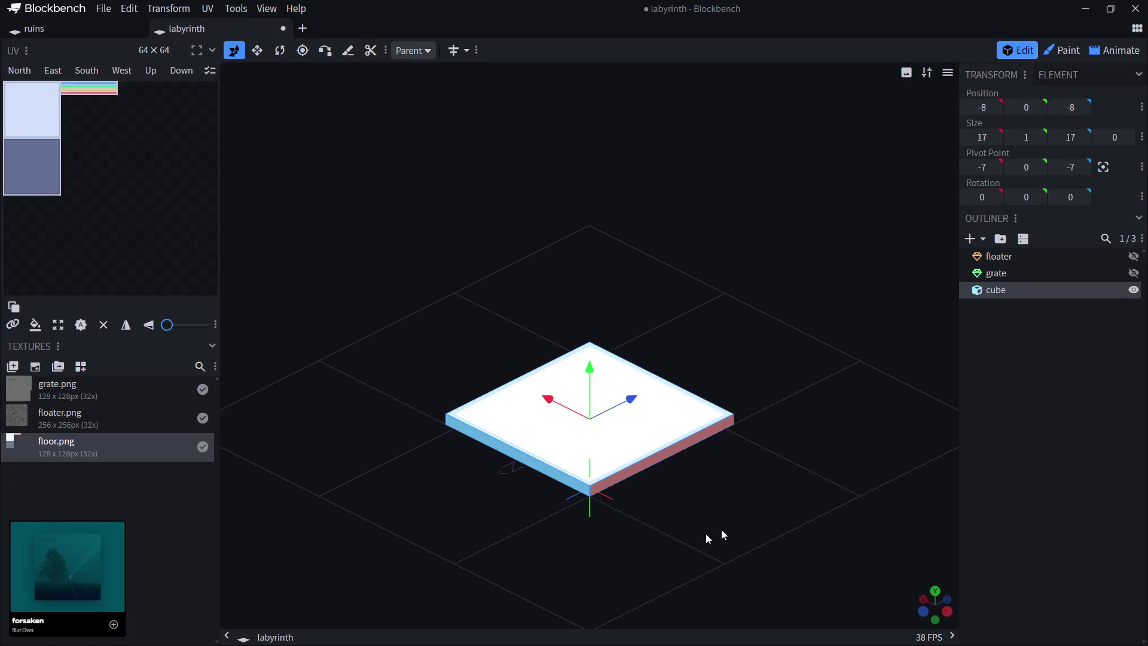
Deselect the slab to see the updated gray floor texture, then return to Aseprite.
click(992, 514)
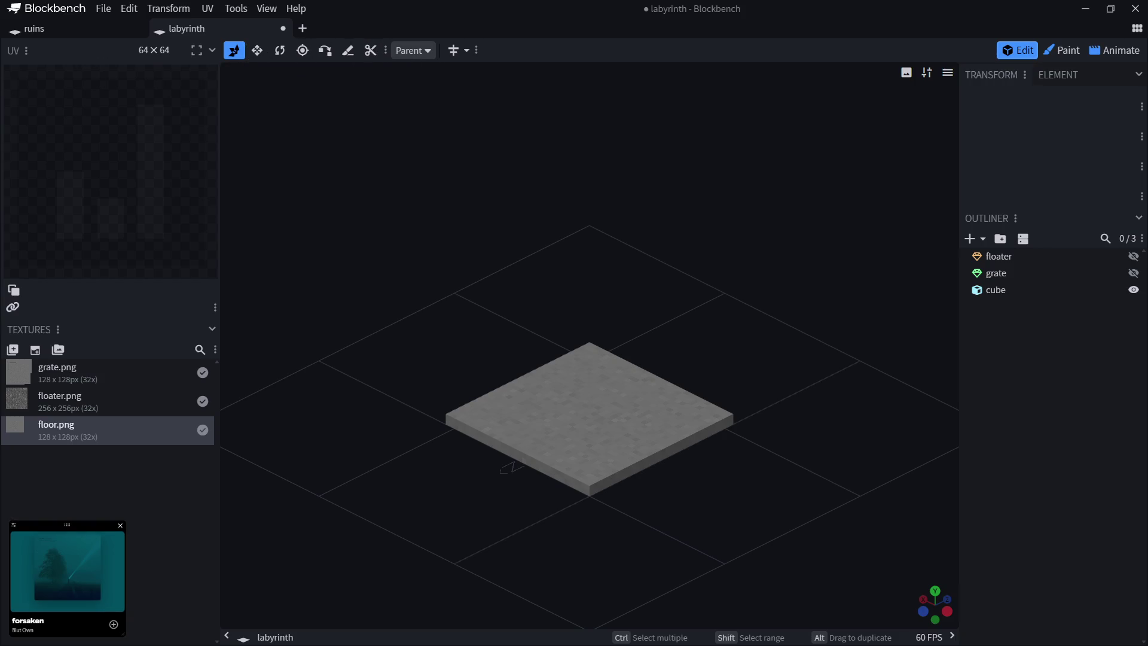
key(alt+Tab)
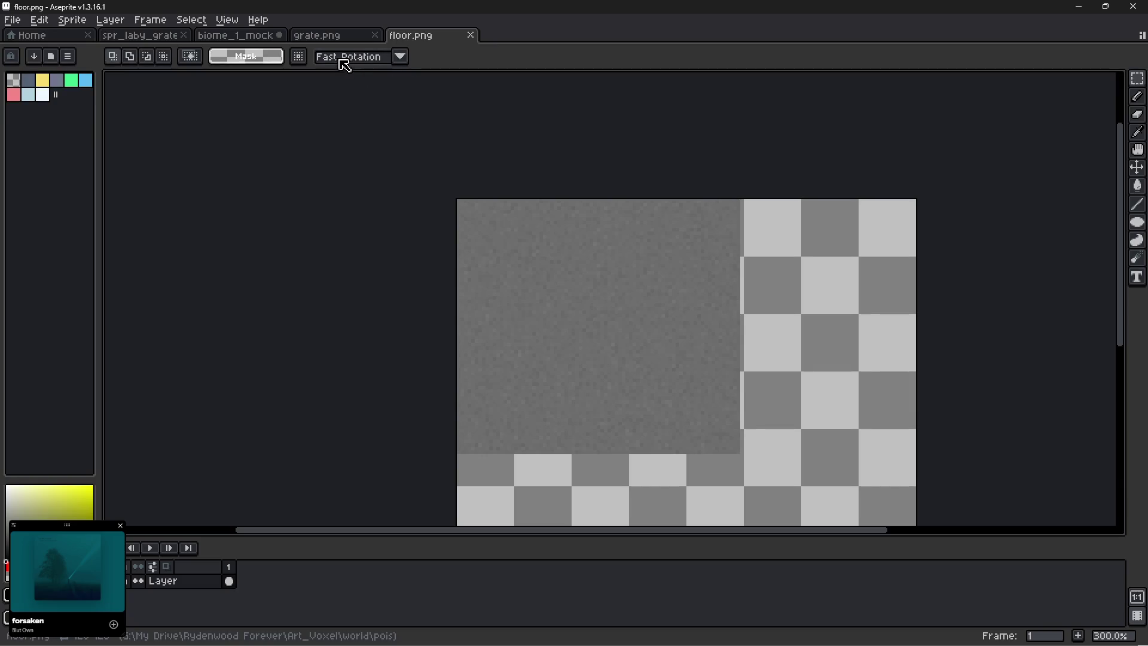
Eyedrop dark gray #515151 from grate.png and copy its hex value.
click(339, 41)
scroll(473, 174, up, 3)
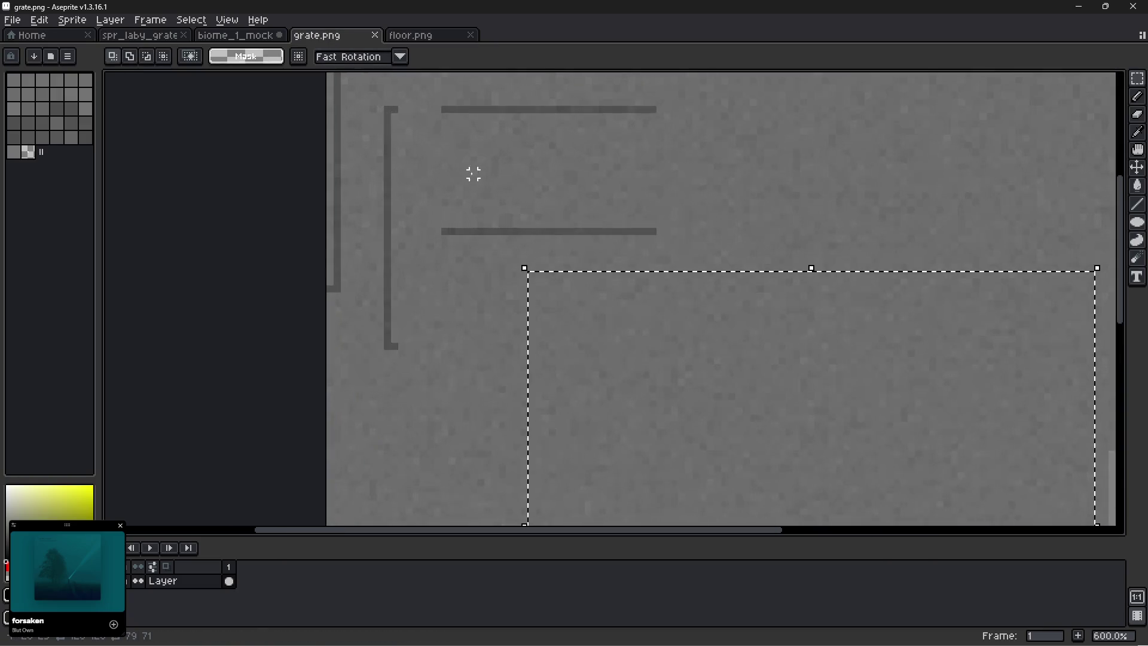
key(i)
click(489, 223)
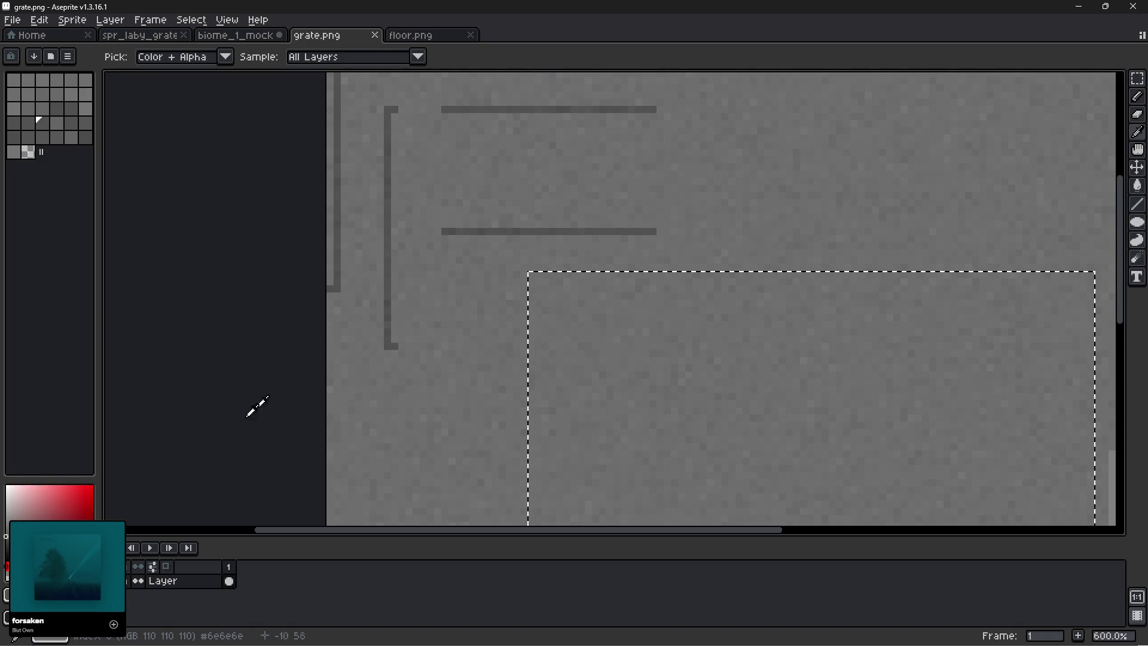
click(7, 594)
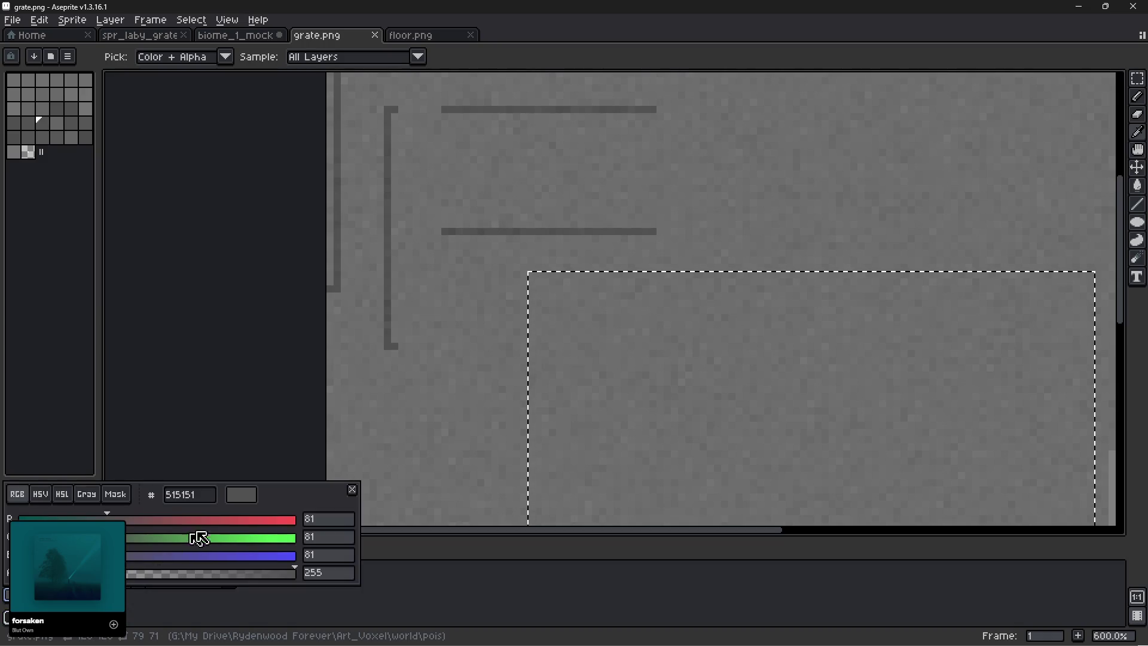
double_click(196, 500)
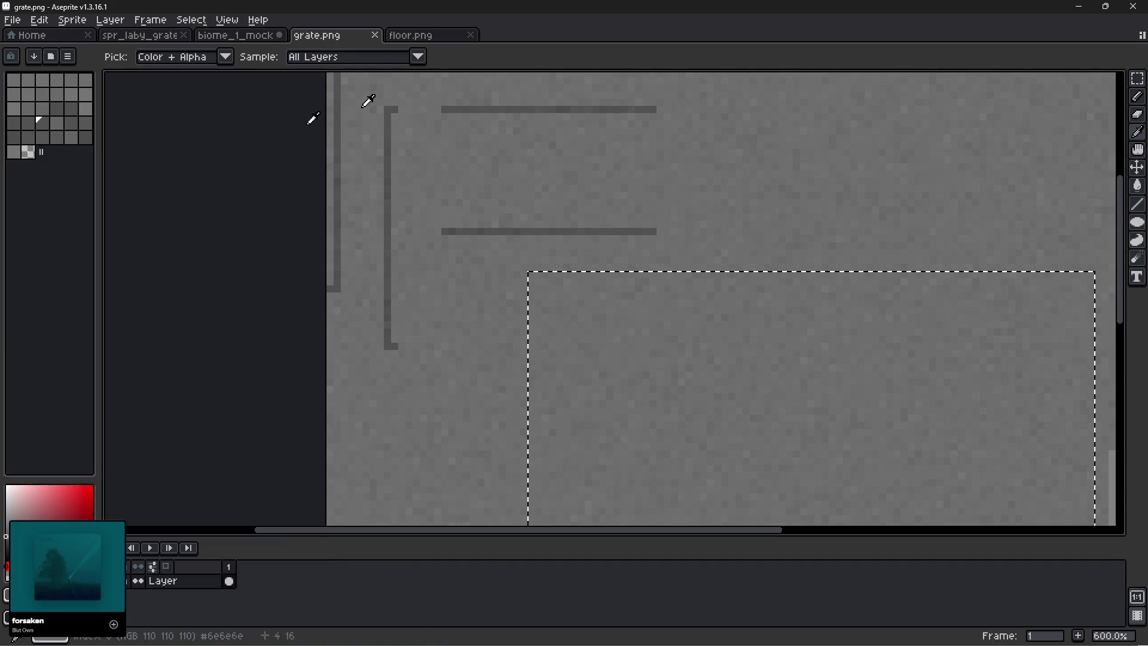
click(434, 36)
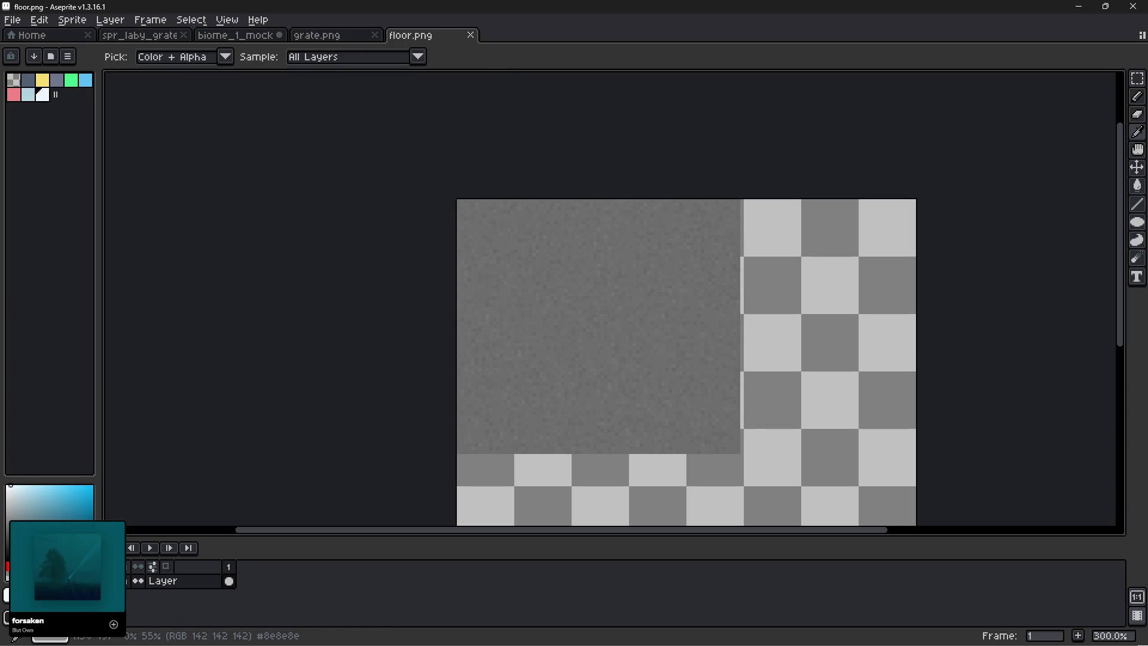
key(alt+Tab)
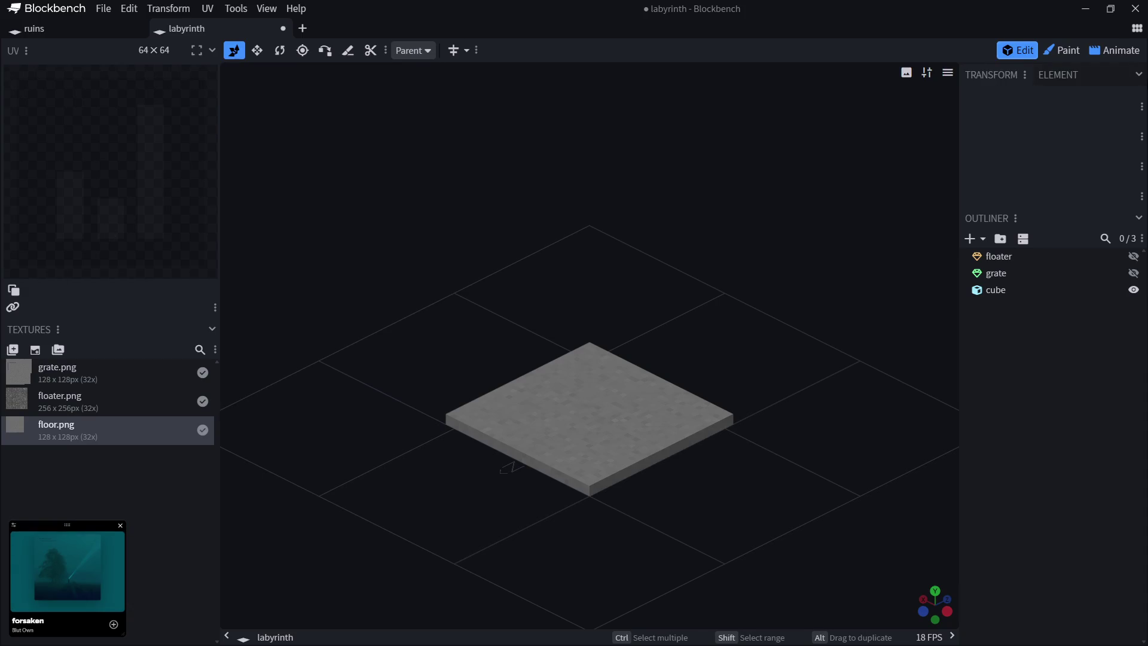
Paint border strips along the floor's top edge in #515151, #5f5f5f and #7a7a7a.
click(1069, 54)
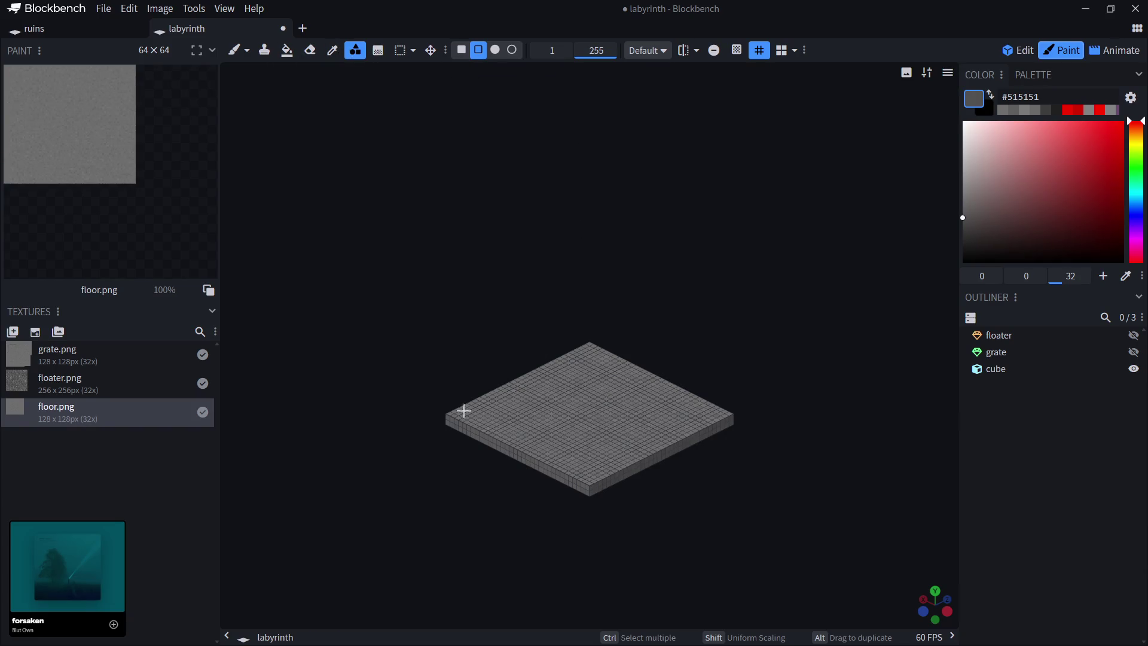
mouse_move(451, 413)
mouse_down()
mouse_move(636, 394)
mouse_move(730, 414)
mouse_up()
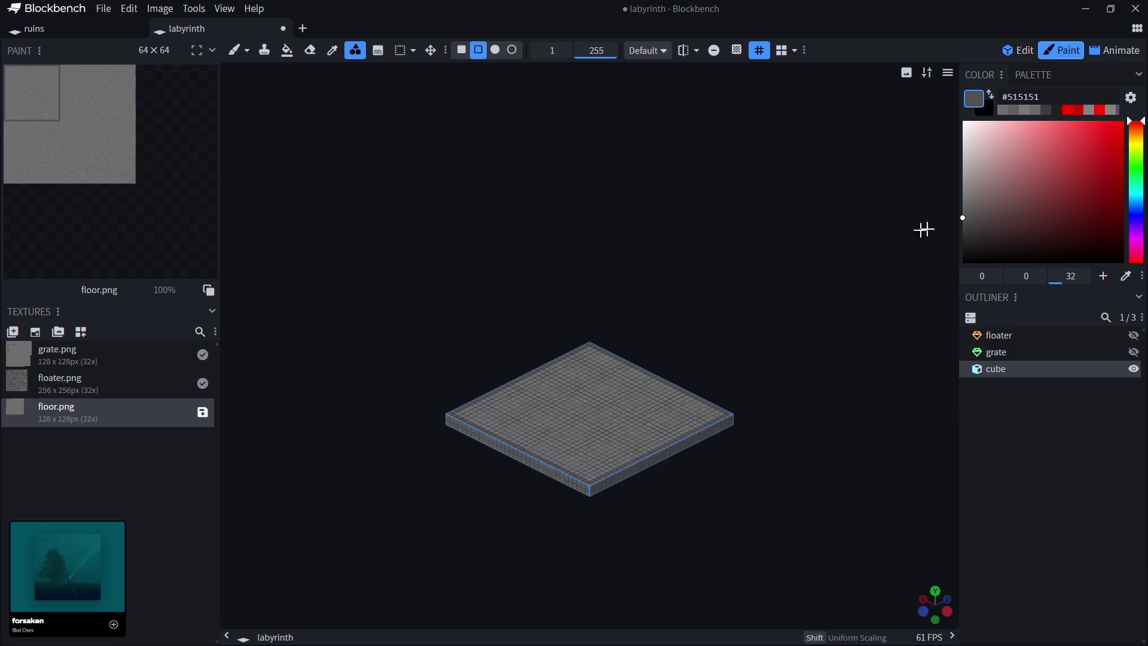
click(963, 210)
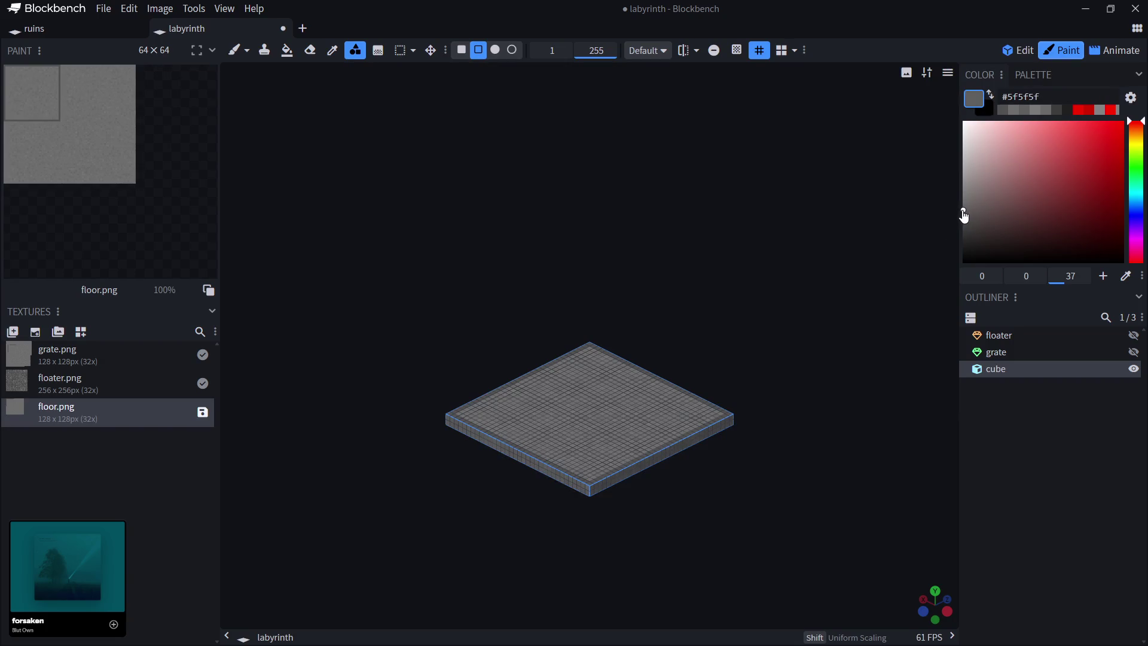
mouse_move(721, 414)
mouse_down()
mouse_move(607, 358)
mouse_move(700, 418)
mouse_move(592, 477)
mouse_move(460, 414)
mouse_up()
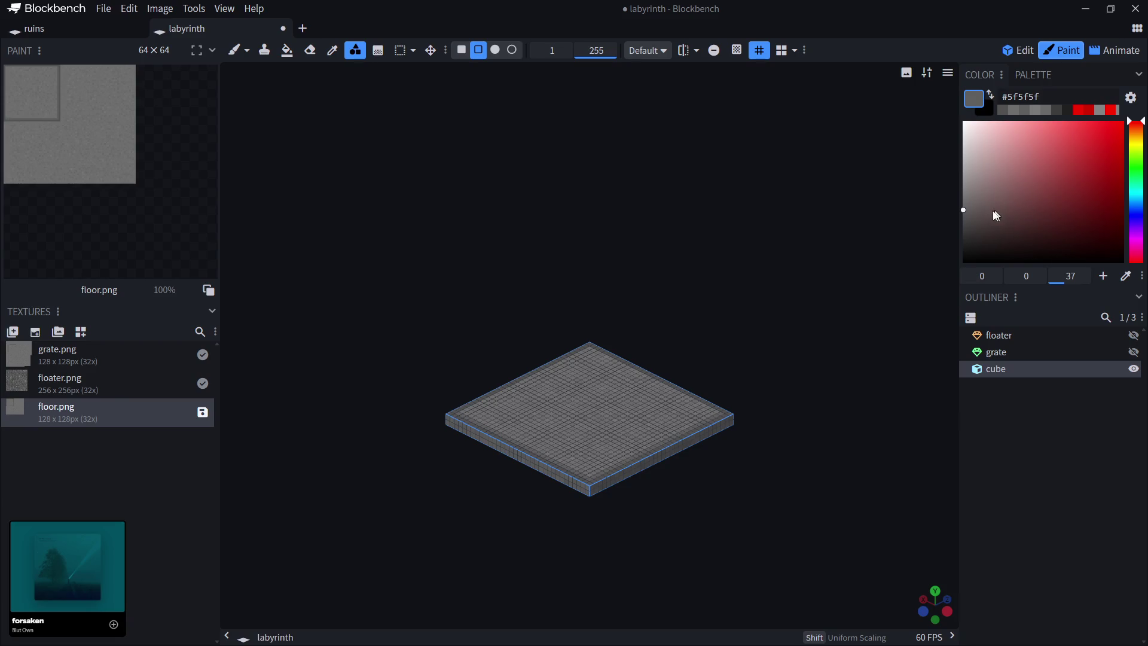
drag(972, 200, 957, 195)
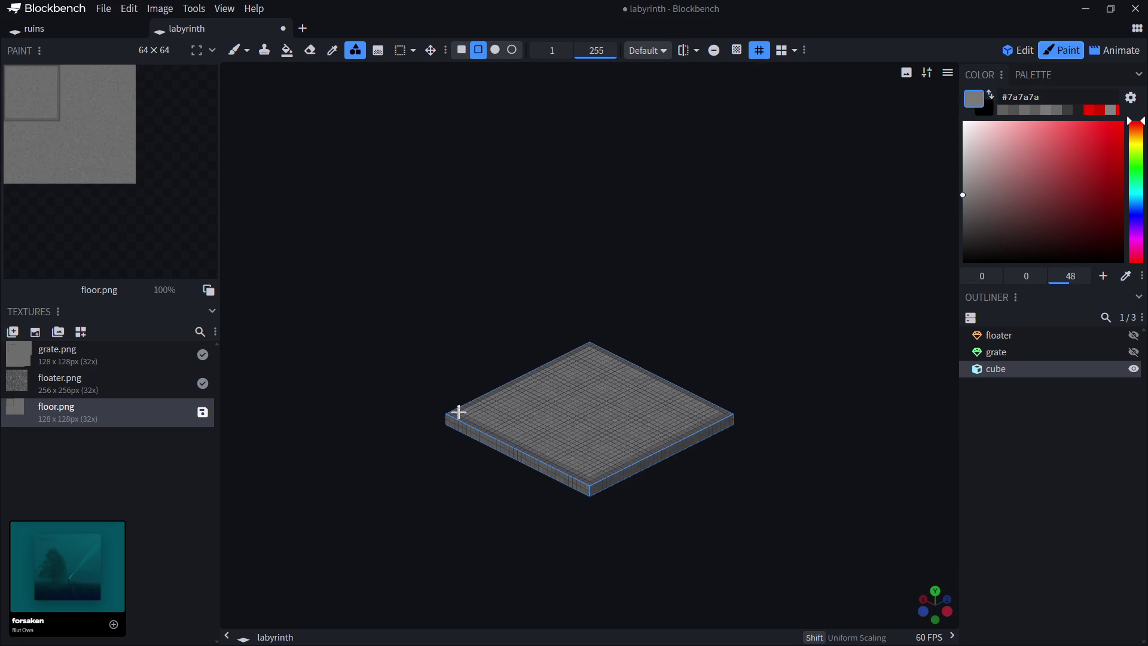
mouse_move(464, 411)
mouse_down()
mouse_move(590, 347)
mouse_move(717, 410)
mouse_up()
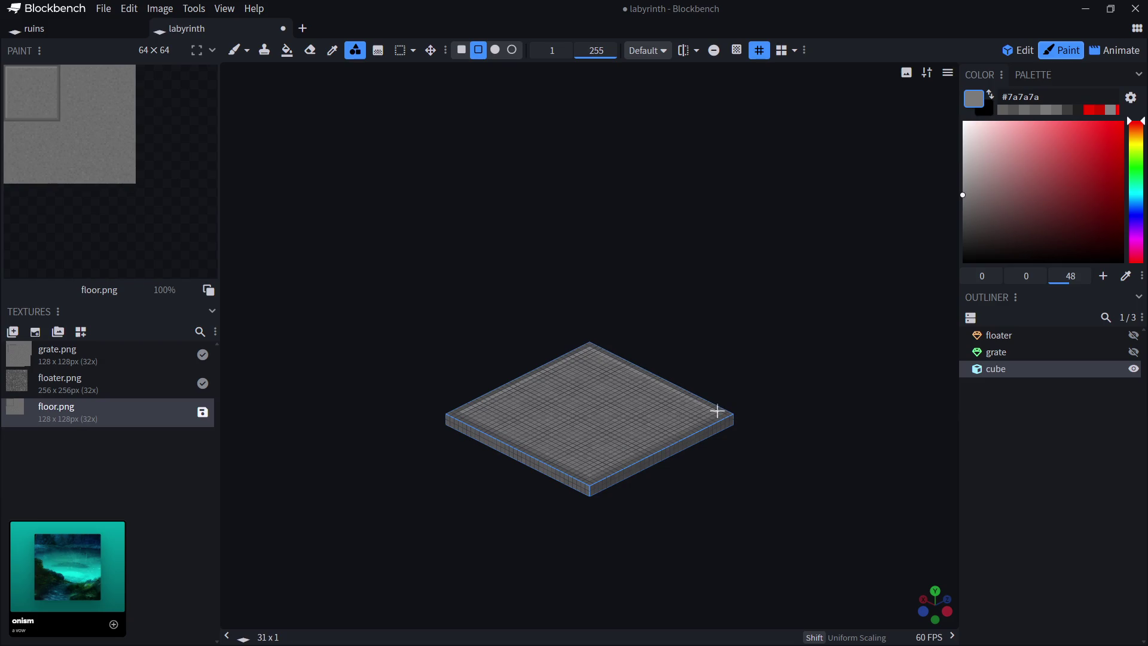
click(1053, 400)
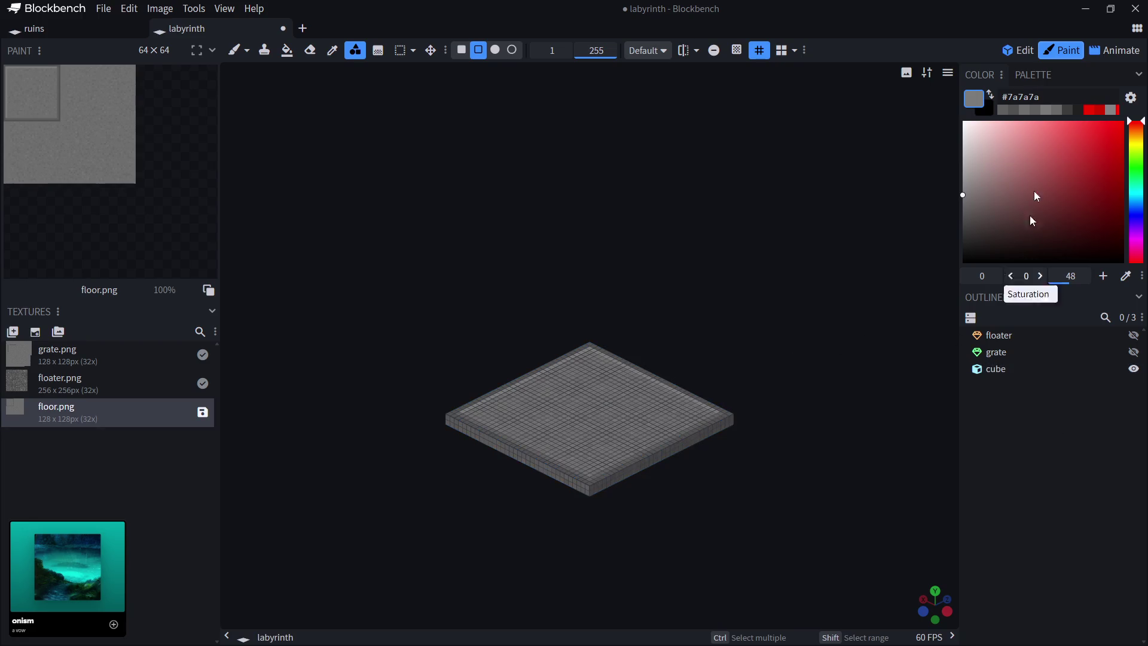
click(1019, 50)
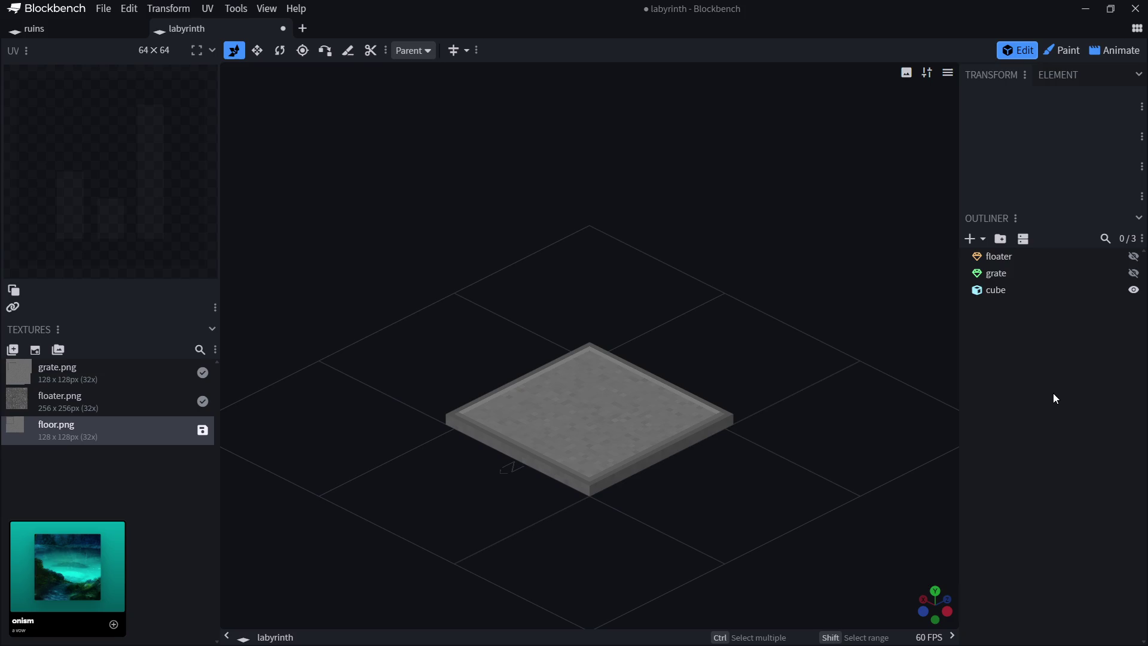
Rename the slab to floor and view it from directly above.
click(1002, 293)
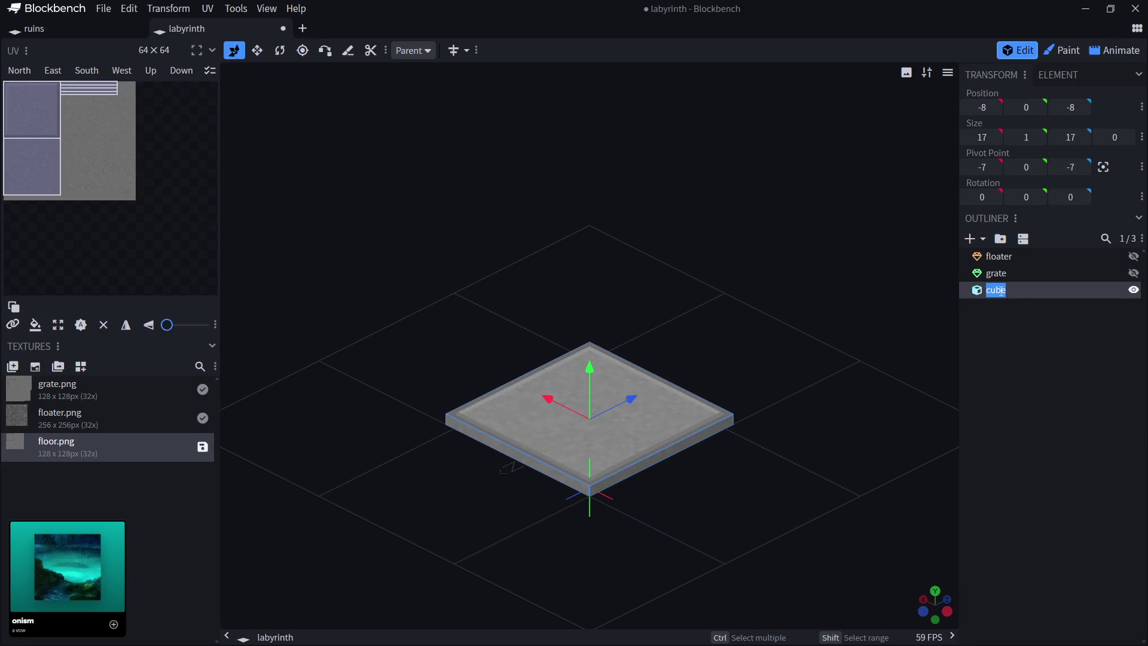
text(floor)
click(1025, 356)
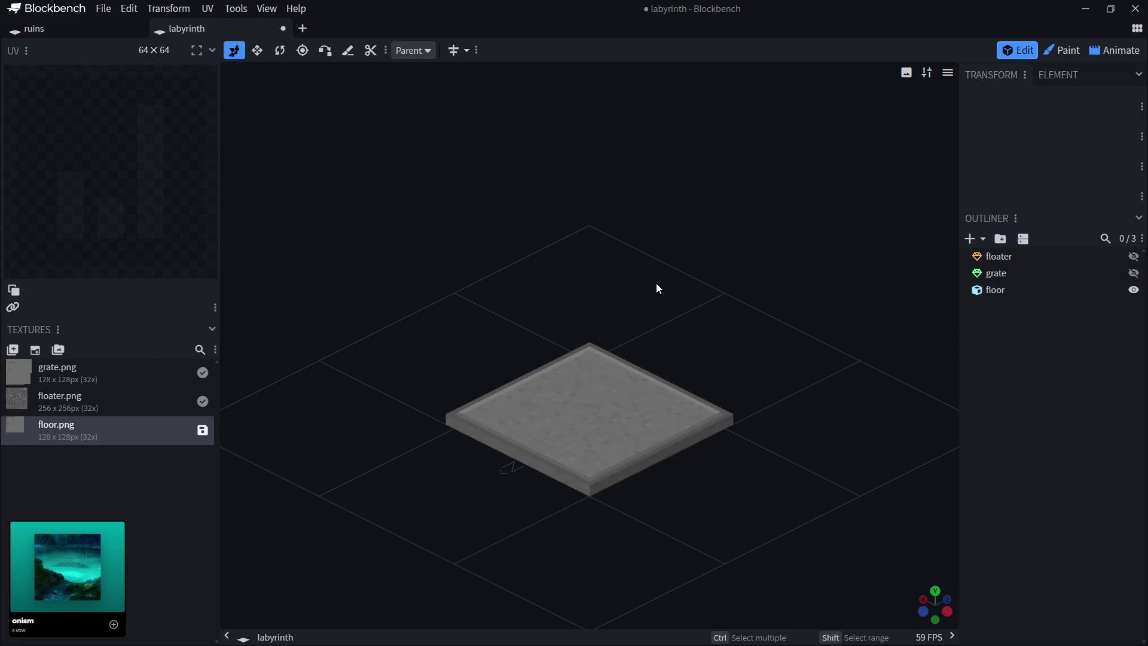
click(935, 591)
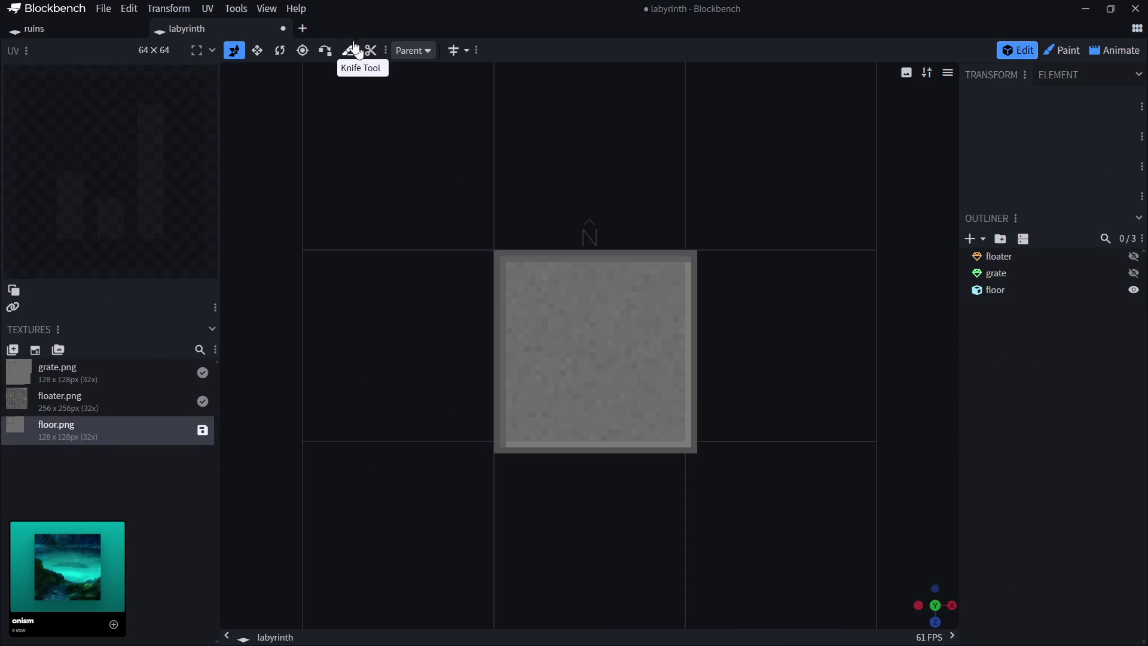
Drag the floor's pivot along X and Z to about 0.6, 0, 0.5, then pick local-space Rotate.
click(302, 52)
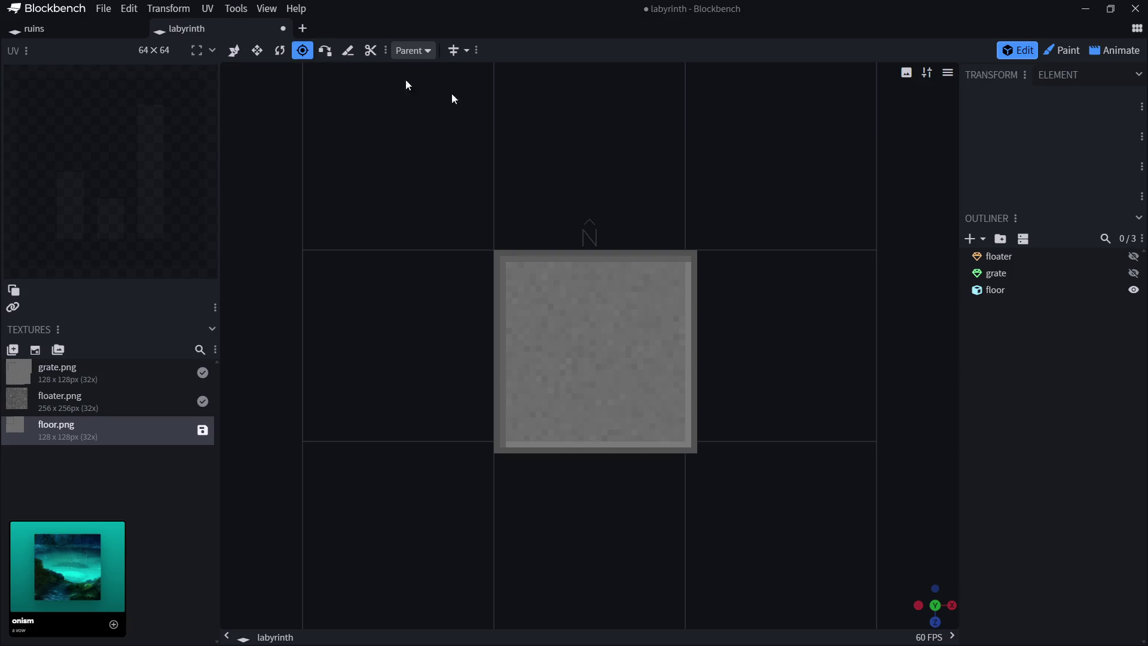
click(994, 290)
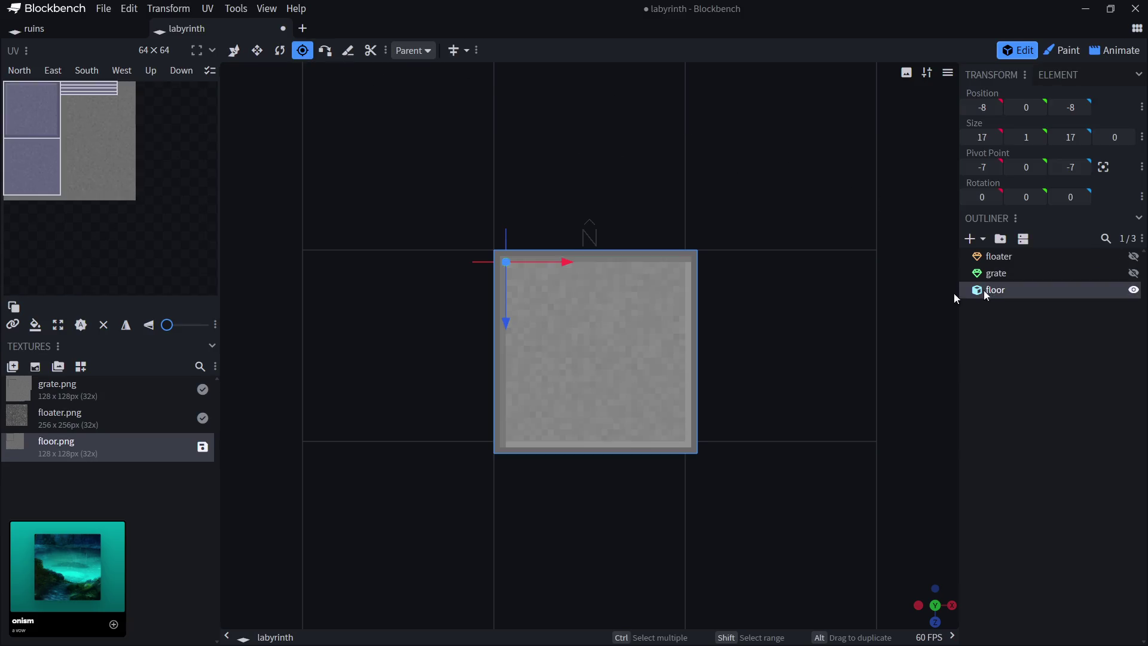
drag(568, 263, 651, 262)
mouse_move(584, 318)
mouse_down()
mouse_move(603, 390)
mouse_move(595, 419)
mouse_up()
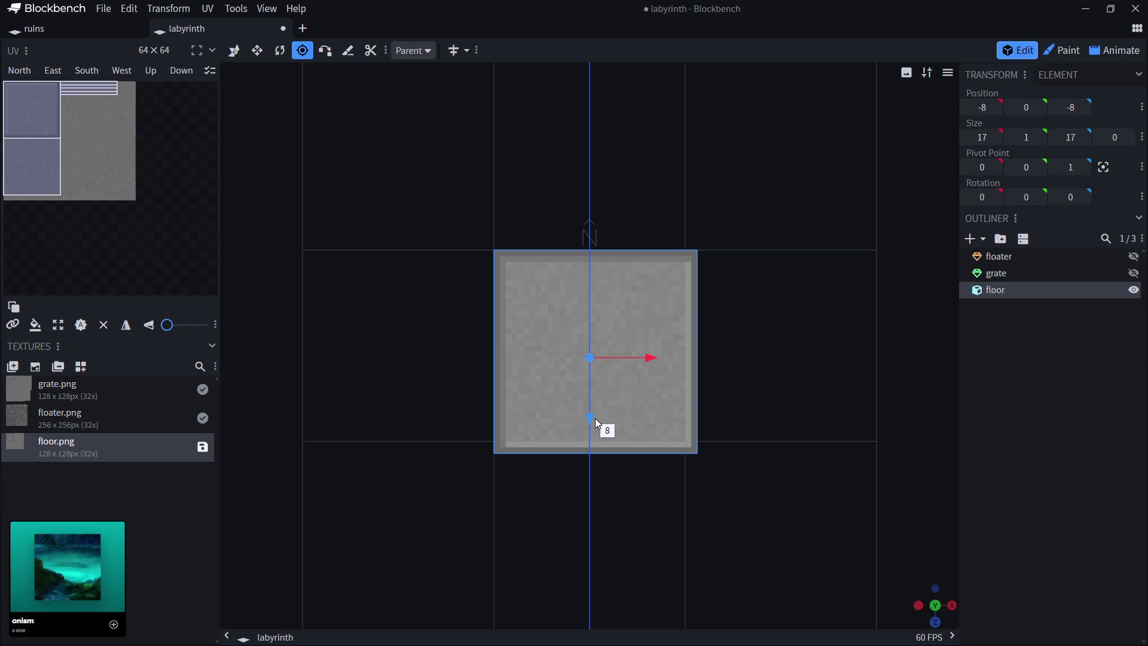
drag(595, 418, 591, 414)
drag(654, 354, 658, 352)
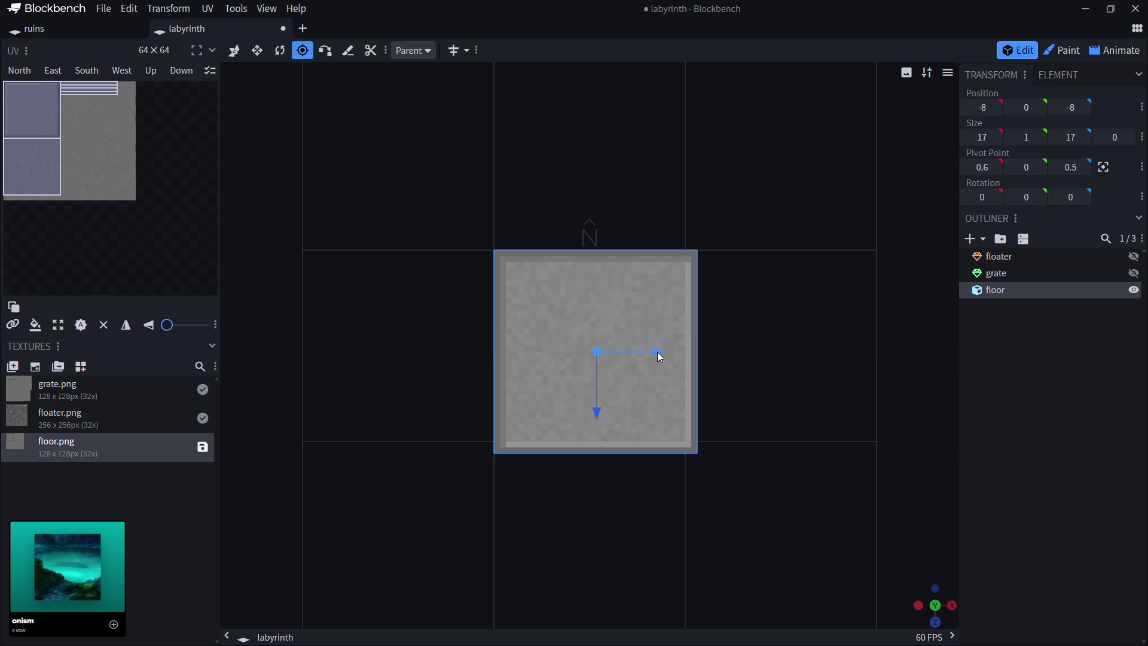
click(1067, 369)
click(279, 51)
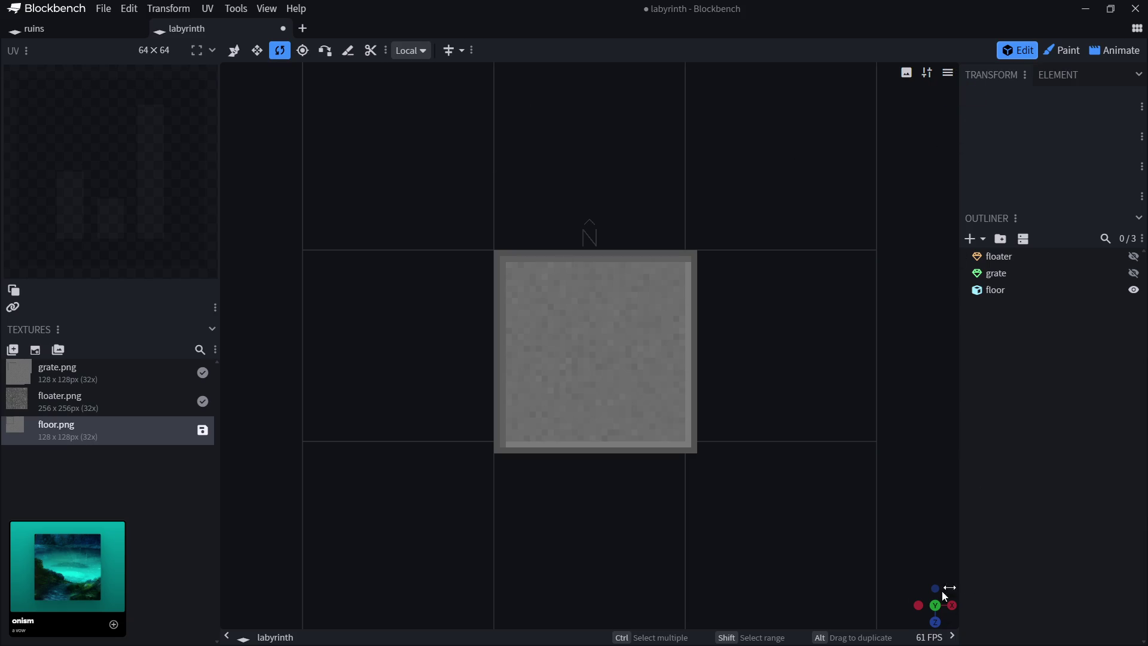
drag(943, 595, 960, 610)
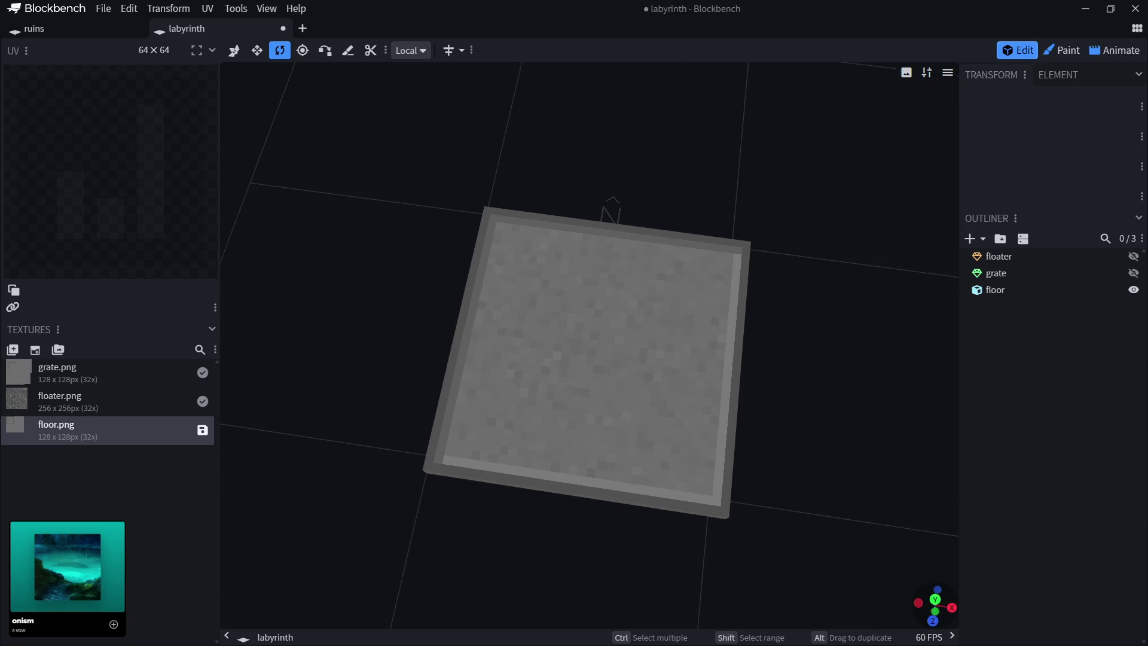
View the model from the right isometric angle and rotate the floor slab 45° around Y.
click(948, 74)
mouse_move(931, 220)
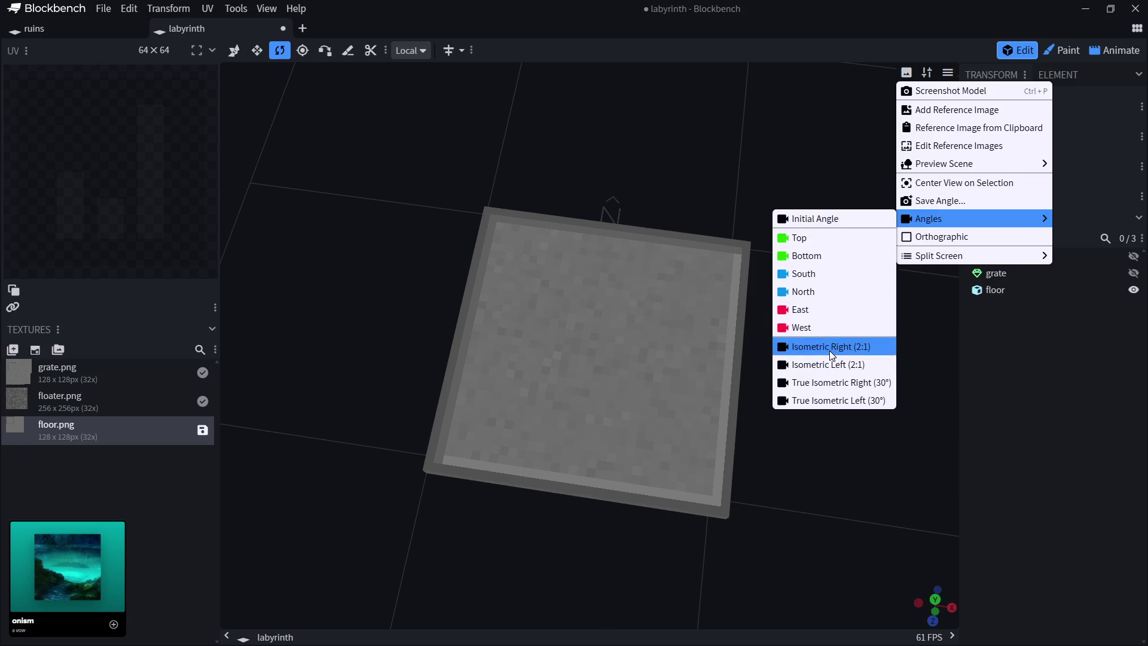
click(830, 350)
click(602, 441)
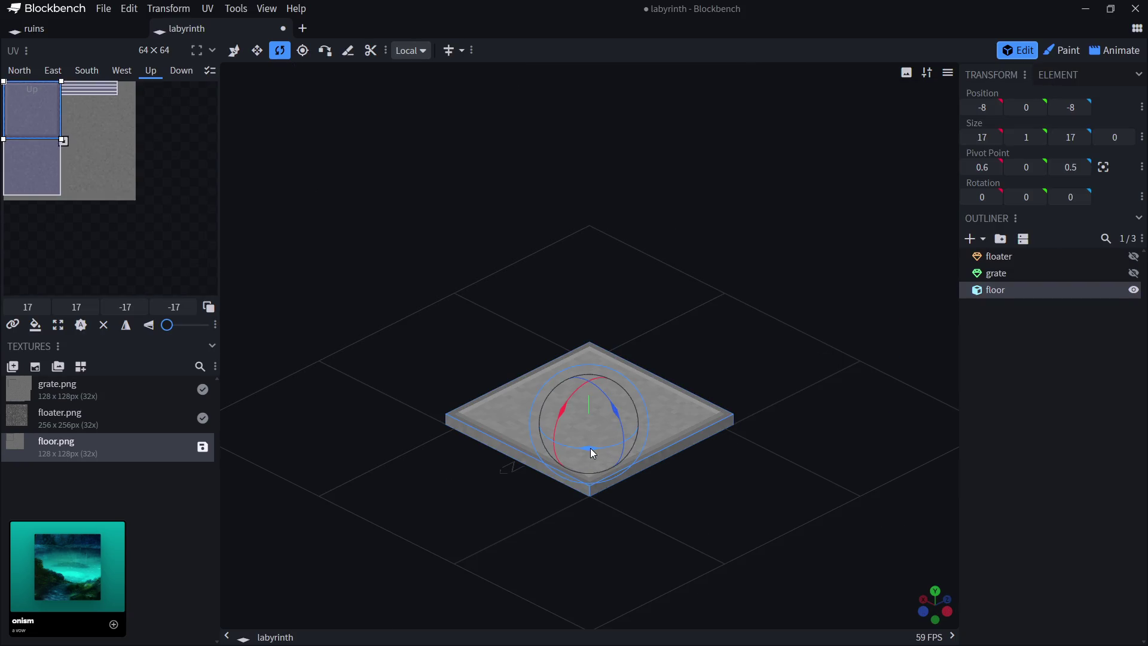
drag(590, 447, 624, 439)
click(1060, 454)
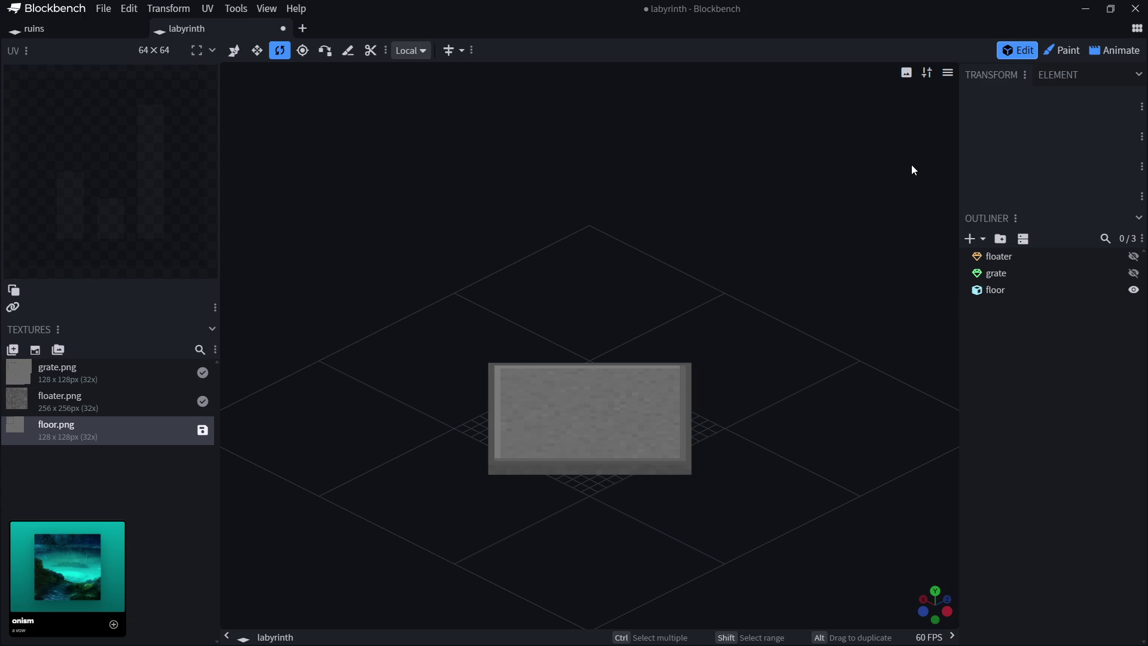
Copy a screenshot of the model to the clipboard and return to Aseprite.
click(948, 72)
mouse_move(961, 220)
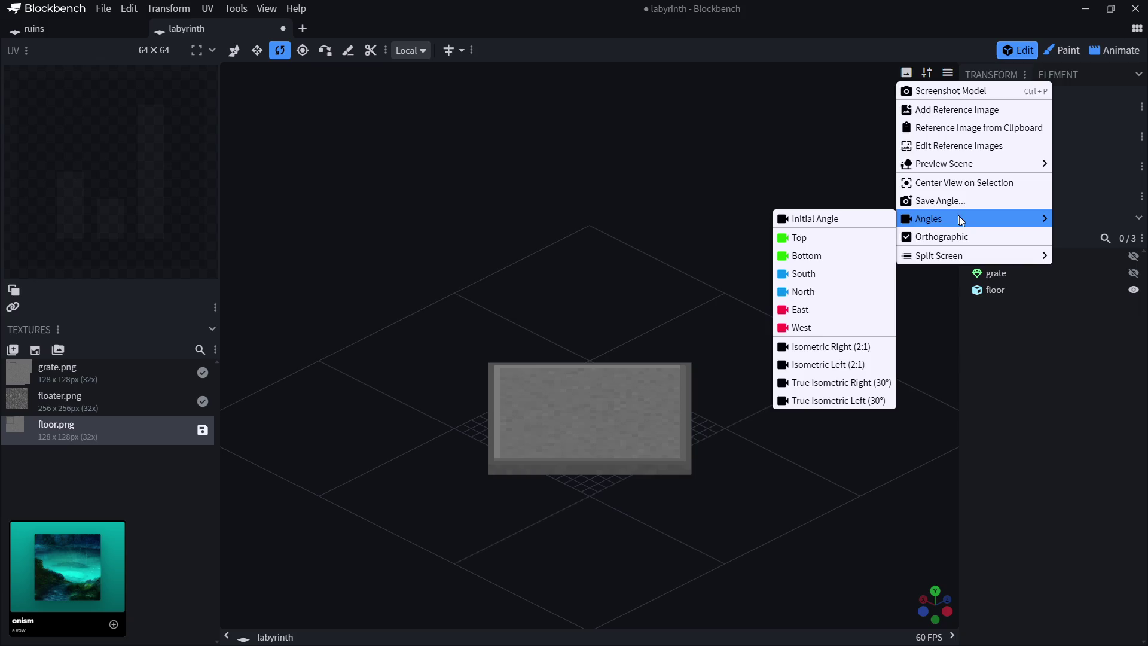
click(931, 91)
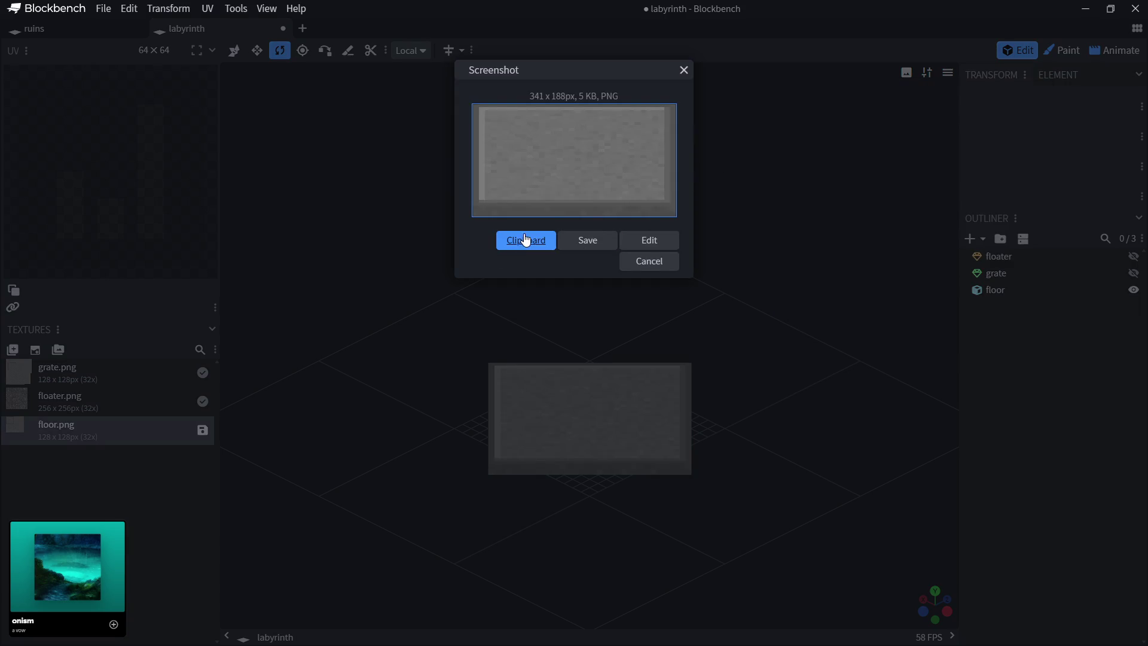
click(525, 241)
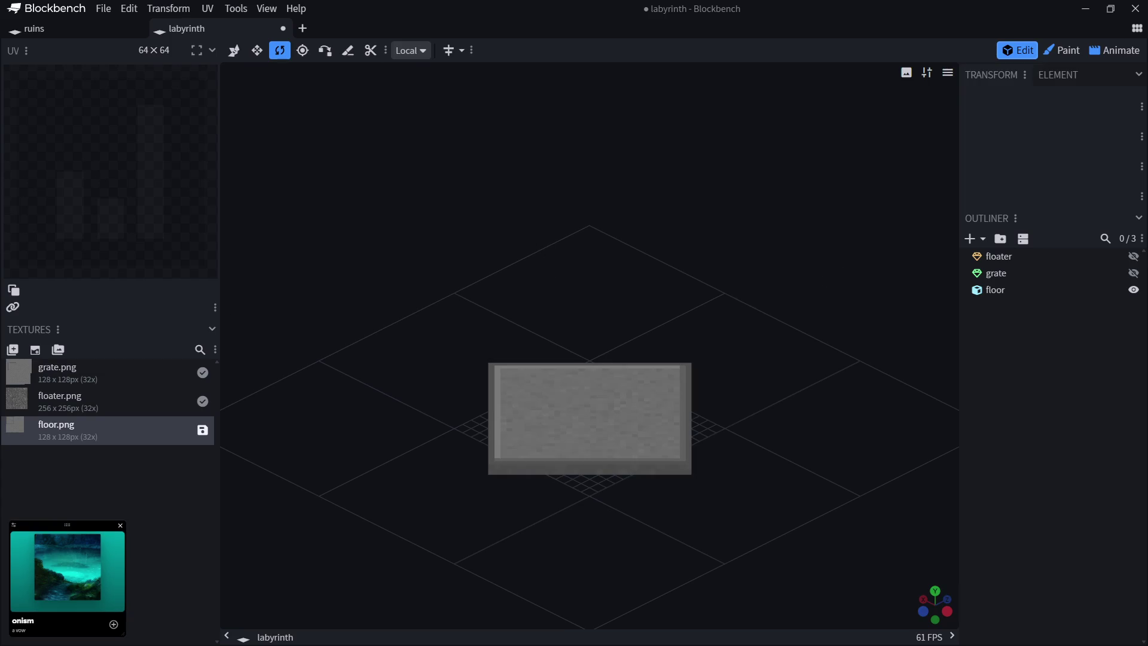
key(alt+Tab)
click(39, 19)
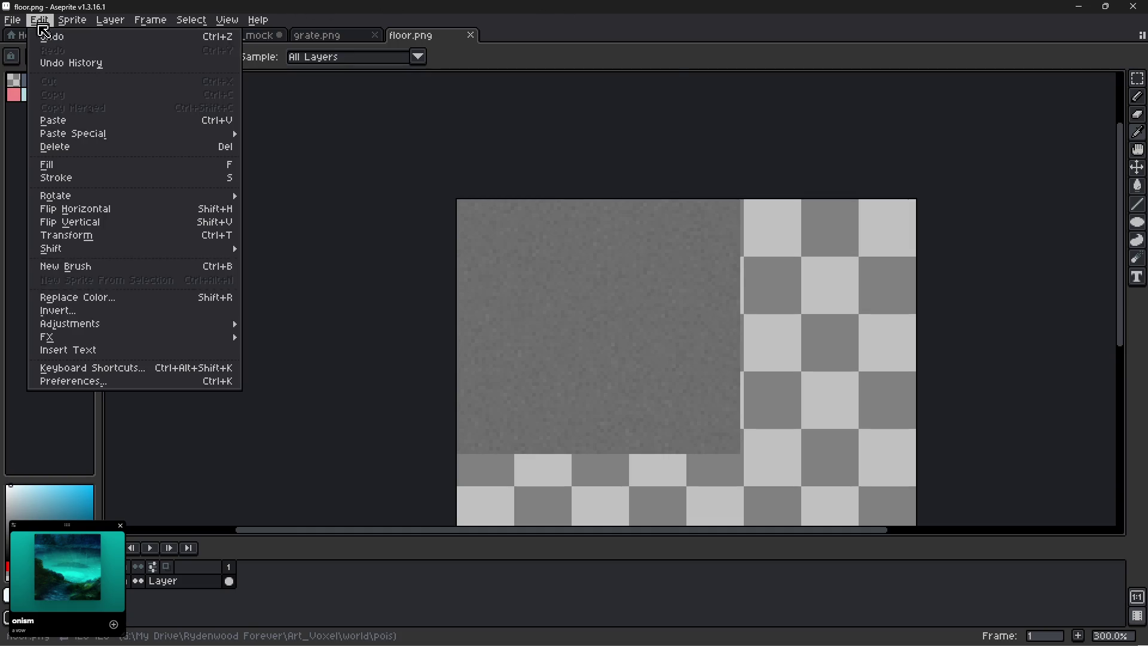
Paste the screenshot as a new sprite and marquee-select the slab area.
mouse_move(65, 133)
click(299, 136)
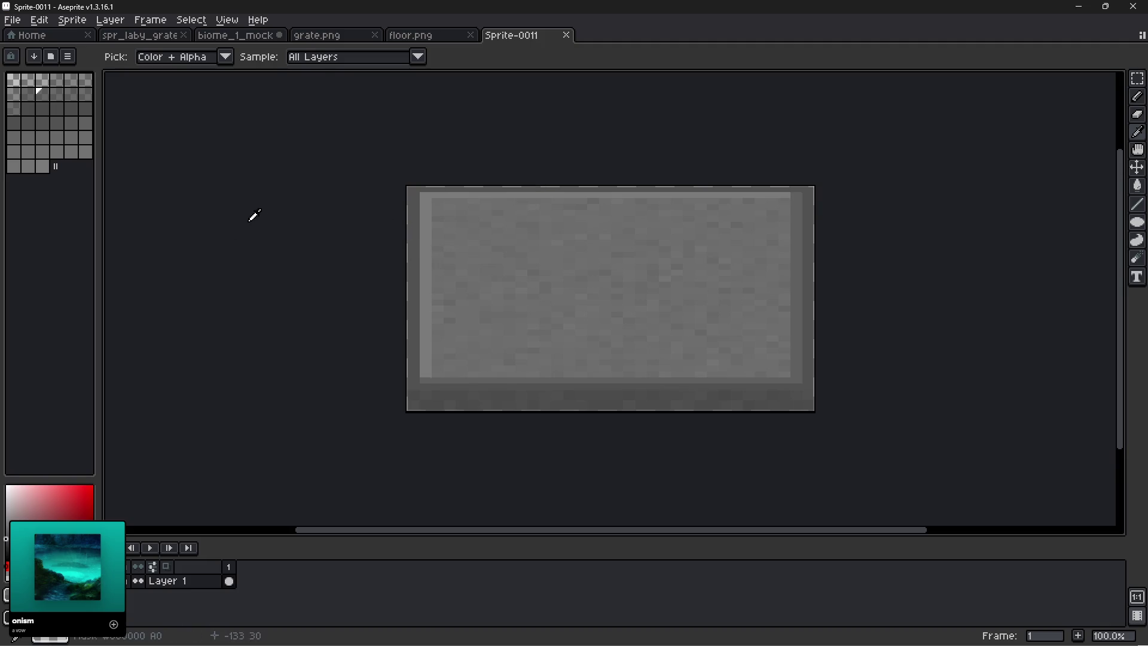
key(m)
scroll(372, 192, up, 3)
mouse_move(401, 108)
mouse_down()
mouse_move(335, 508)
mouse_move(318, 459)
mouse_move(408, 421)
mouse_move(1113, 520)
mouse_move(1091, 477)
mouse_up()
click(907, 292)
drag(901, 292, 1045, 78)
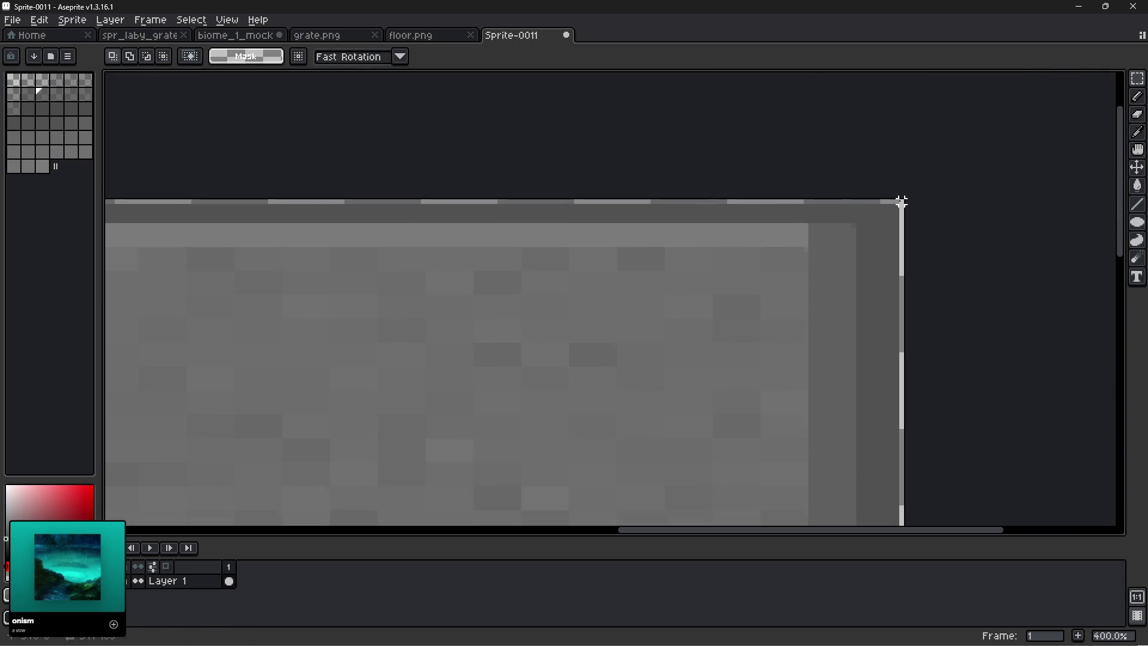
mouse_move(906, 198)
mouse_down()
mouse_move(787, 180)
mouse_move(116, 205)
mouse_move(108, 232)
mouse_move(105, 179)
mouse_move(179, 119)
mouse_move(263, 110)
mouse_move(222, 15)
mouse_up()
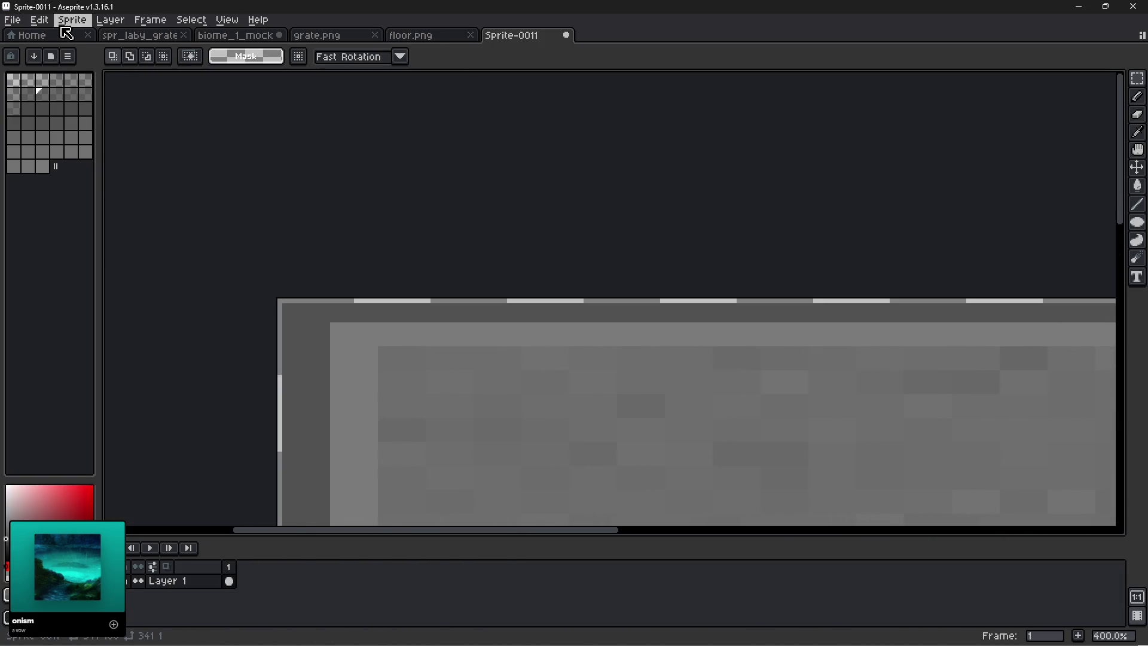
Crop Sprite-0011 to the slab selection and compare it with the other open images.
click(72, 20)
click(79, 144)
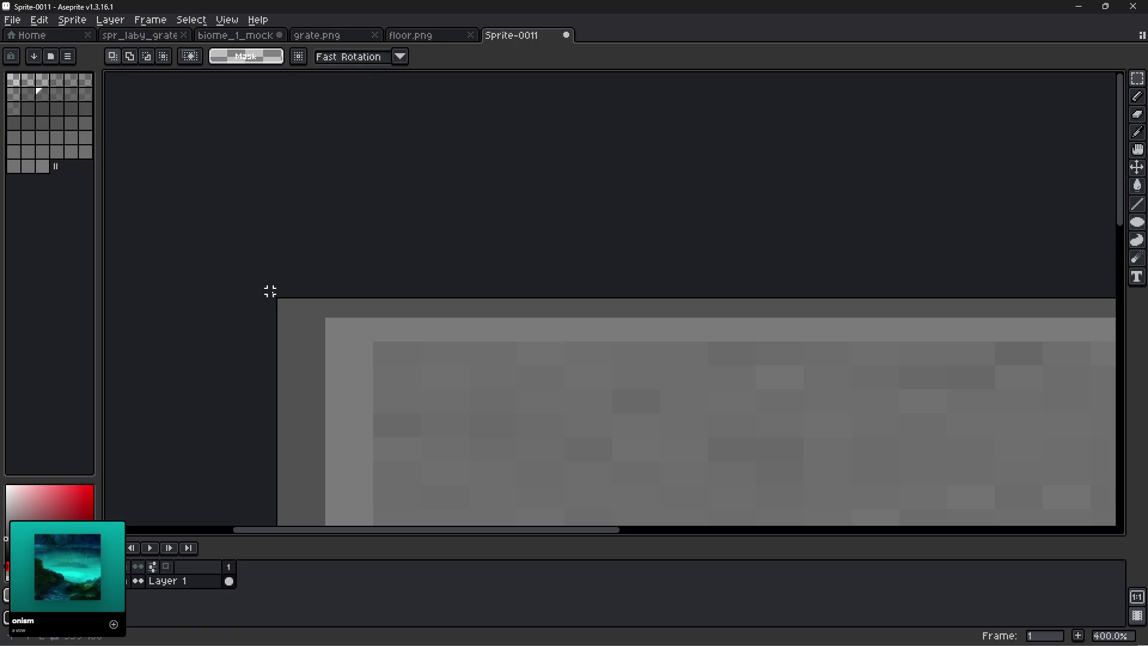
mouse_move(67, 550)
click(340, 40)
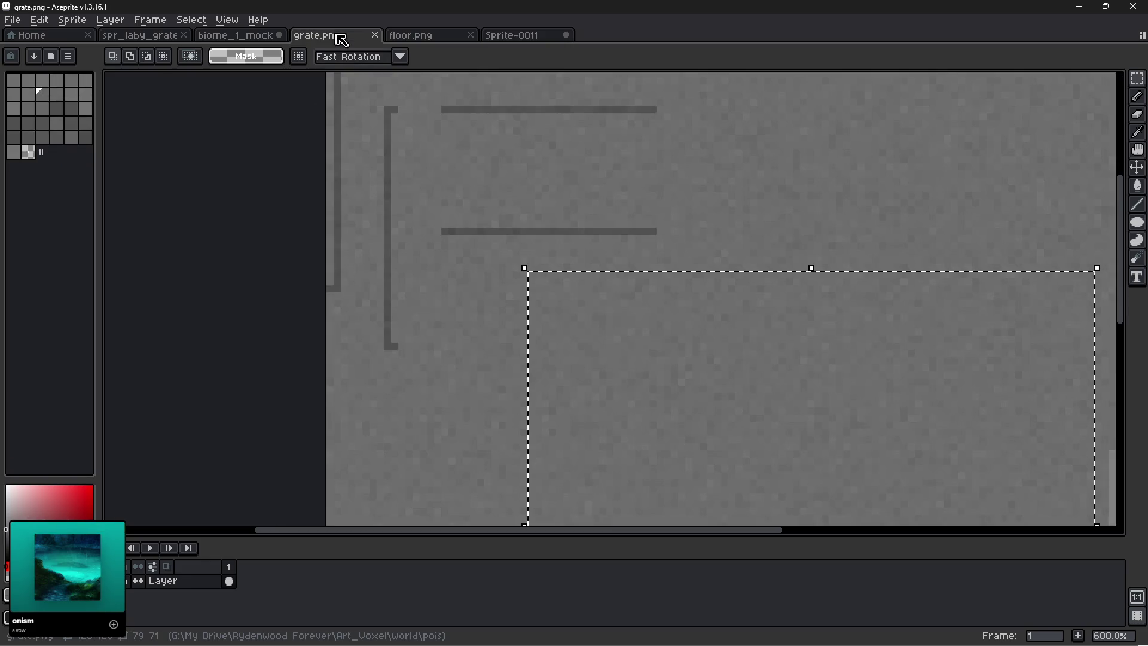
click(436, 37)
click(135, 36)
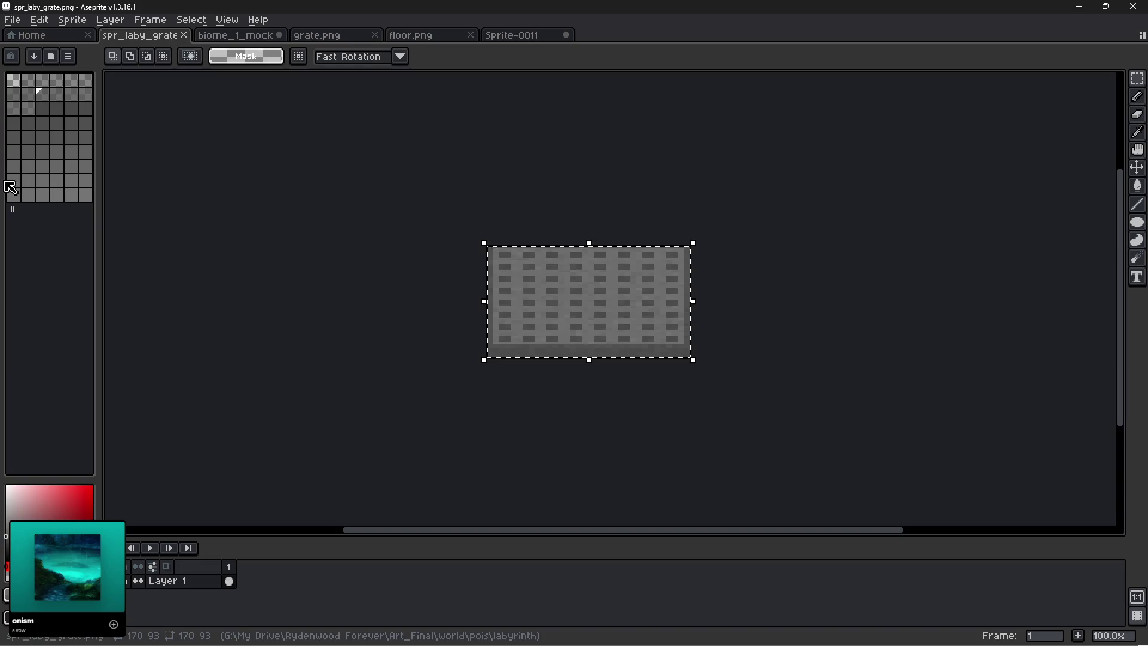
click(512, 36)
scroll(470, 181, down, 4)
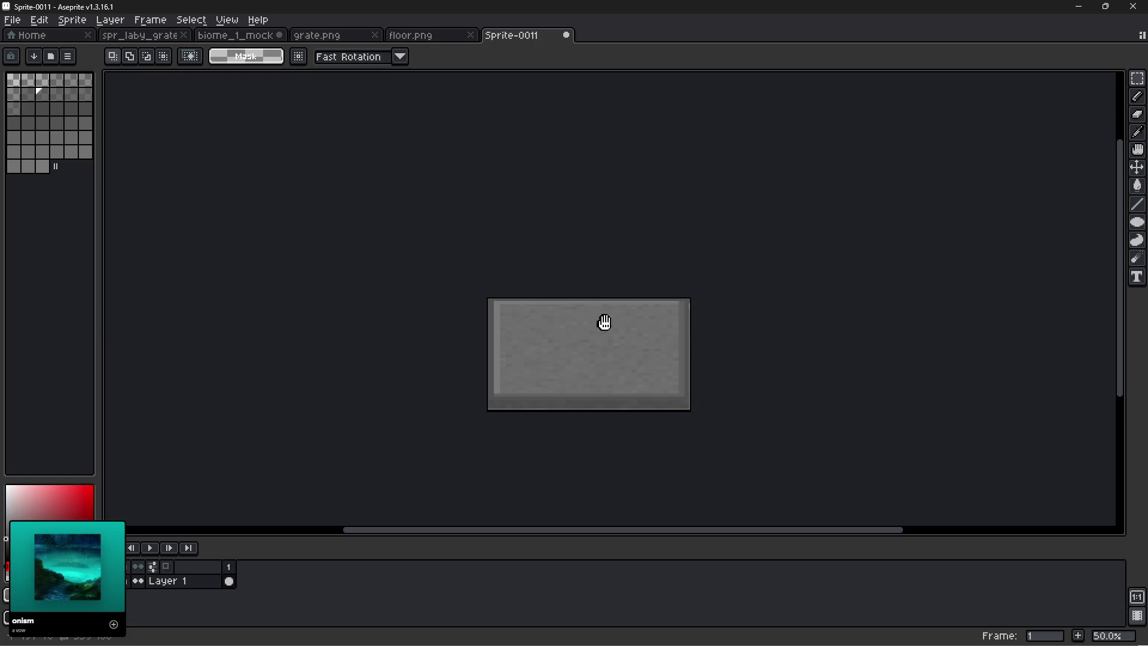
drag(606, 320, 529, 292)
scroll(486, 308, up, 1)
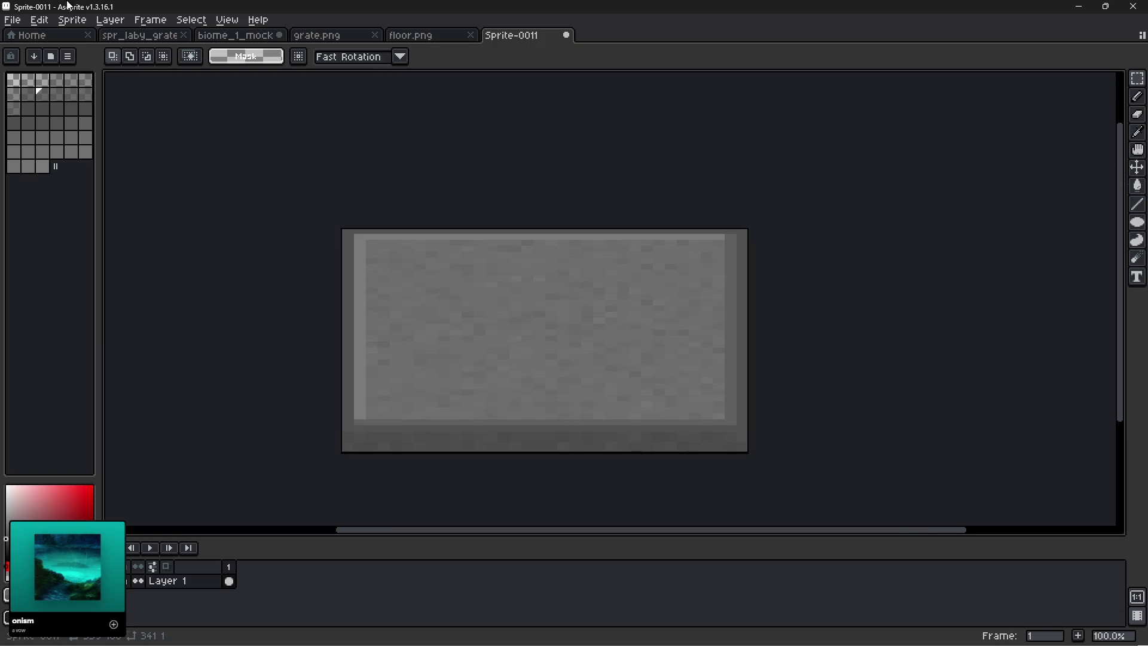
Resize the sprite to 50% and compare it against the grate images.
click(110, 20)
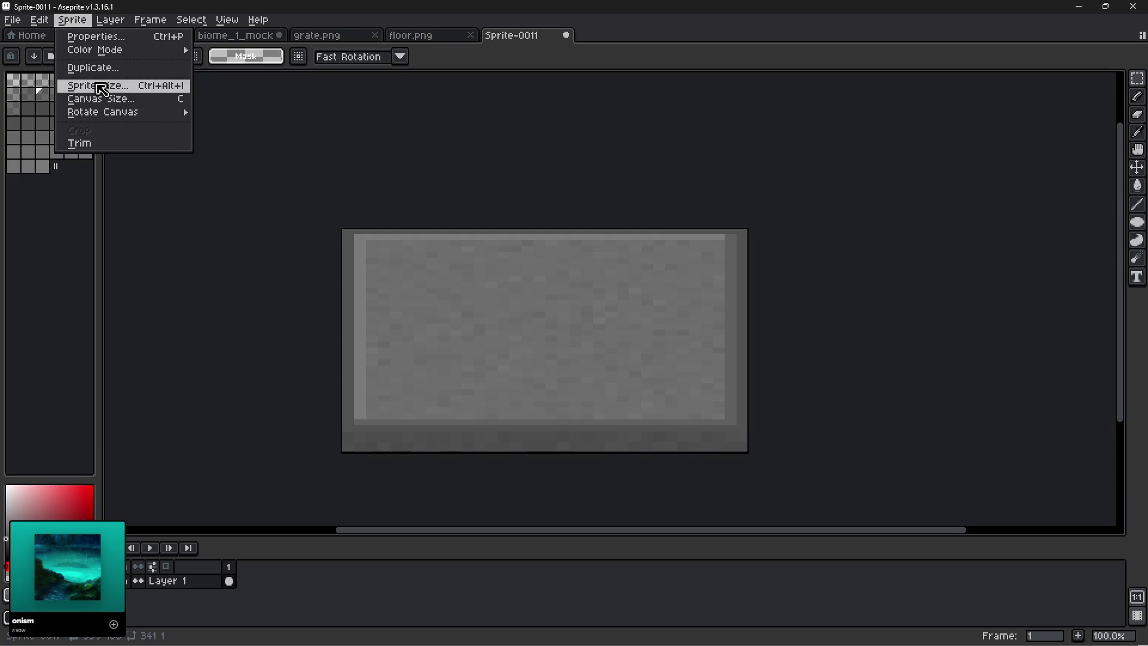
click(96, 85)
click(565, 318)
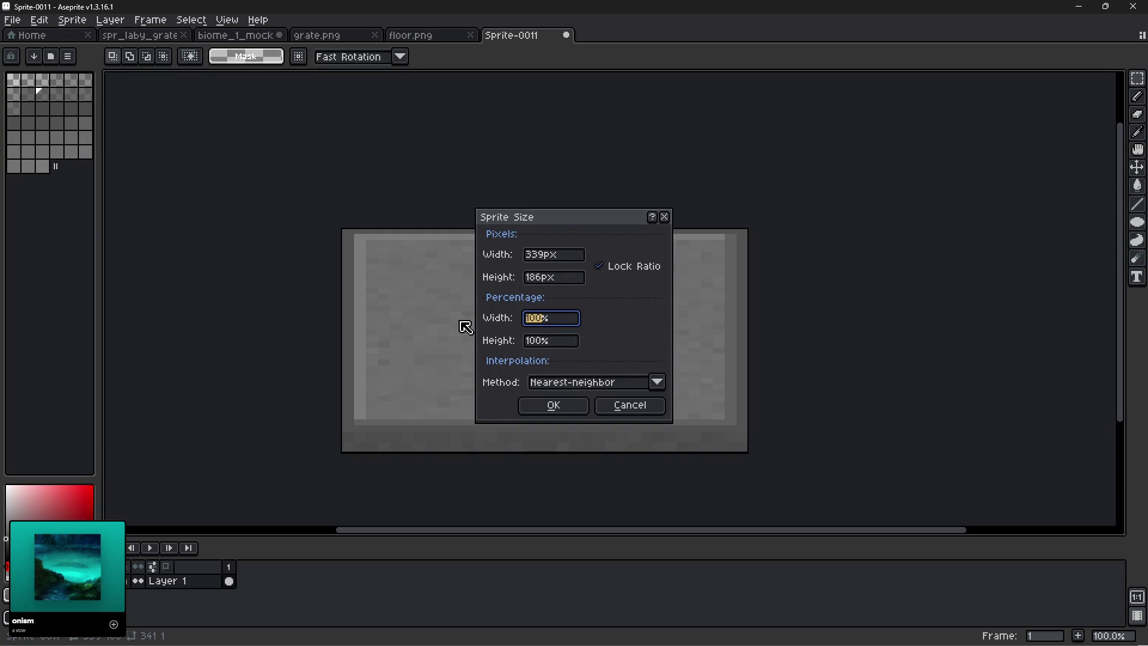
text(50)
key(Return)
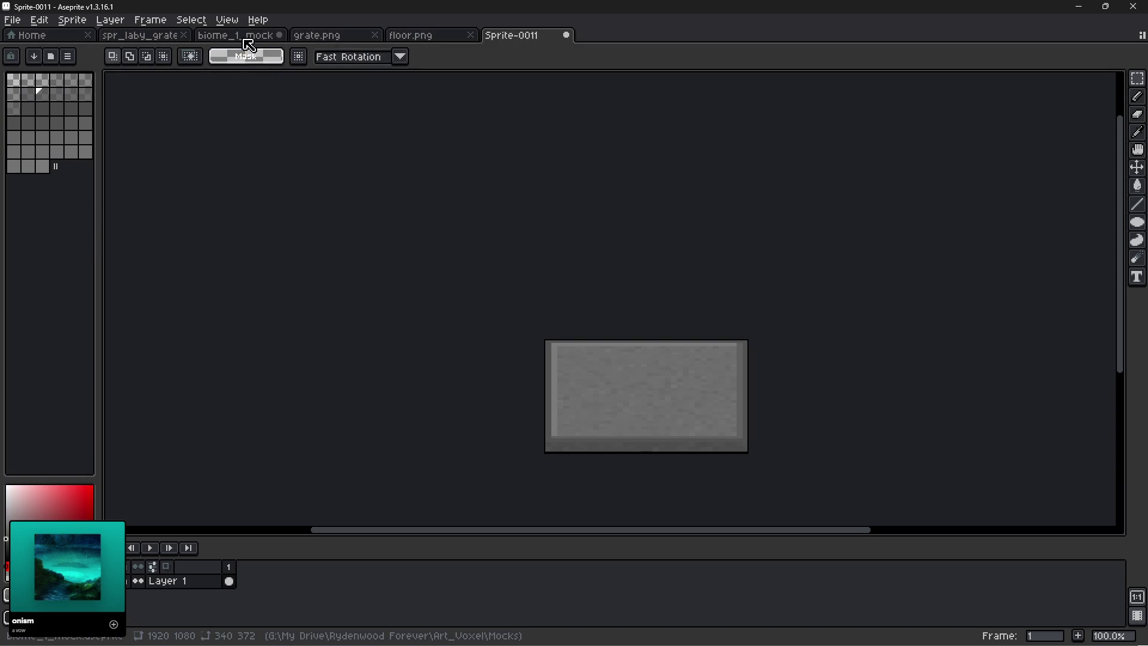
click(328, 38)
click(135, 38)
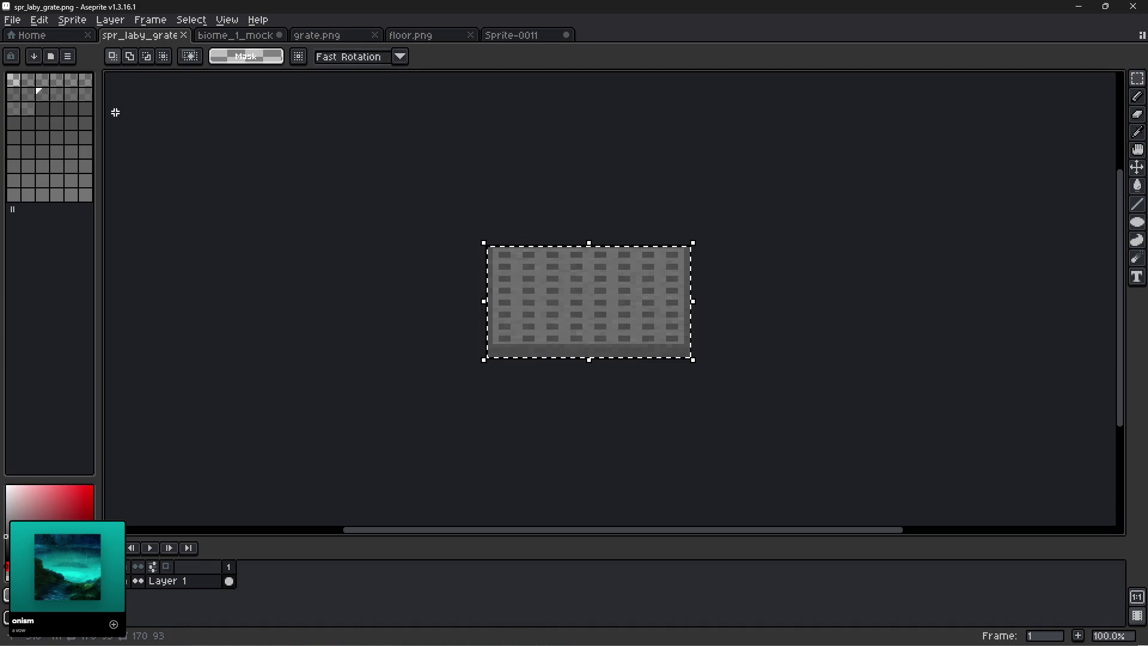
click(524, 36)
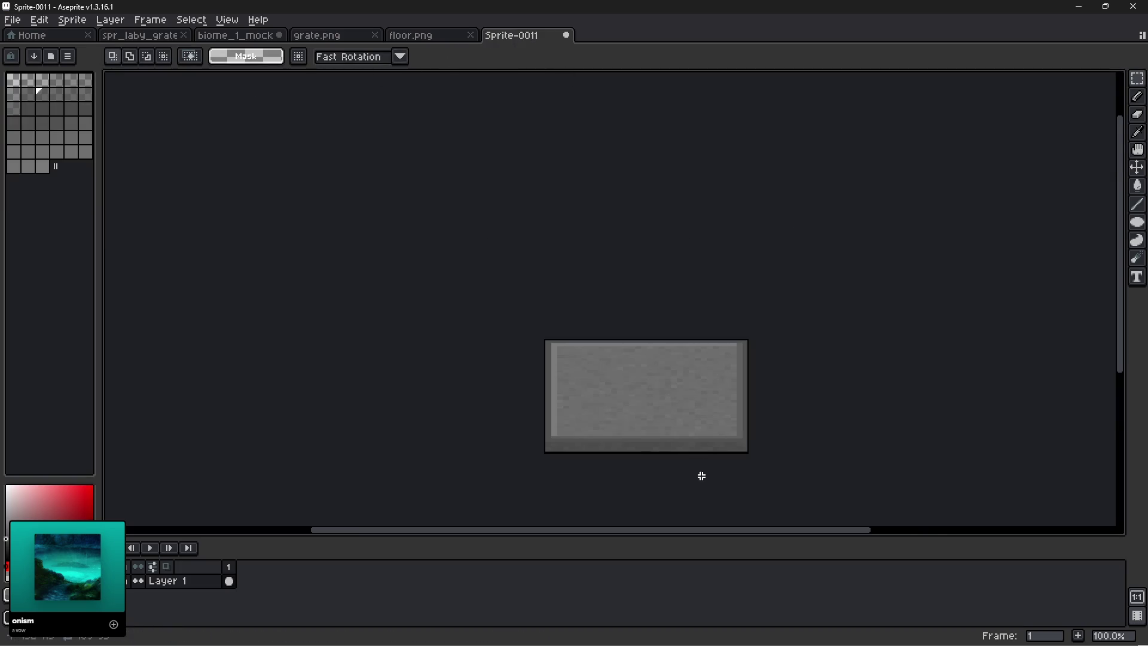
scroll(702, 475, up, 3)
scroll(725, 450, down, 1)
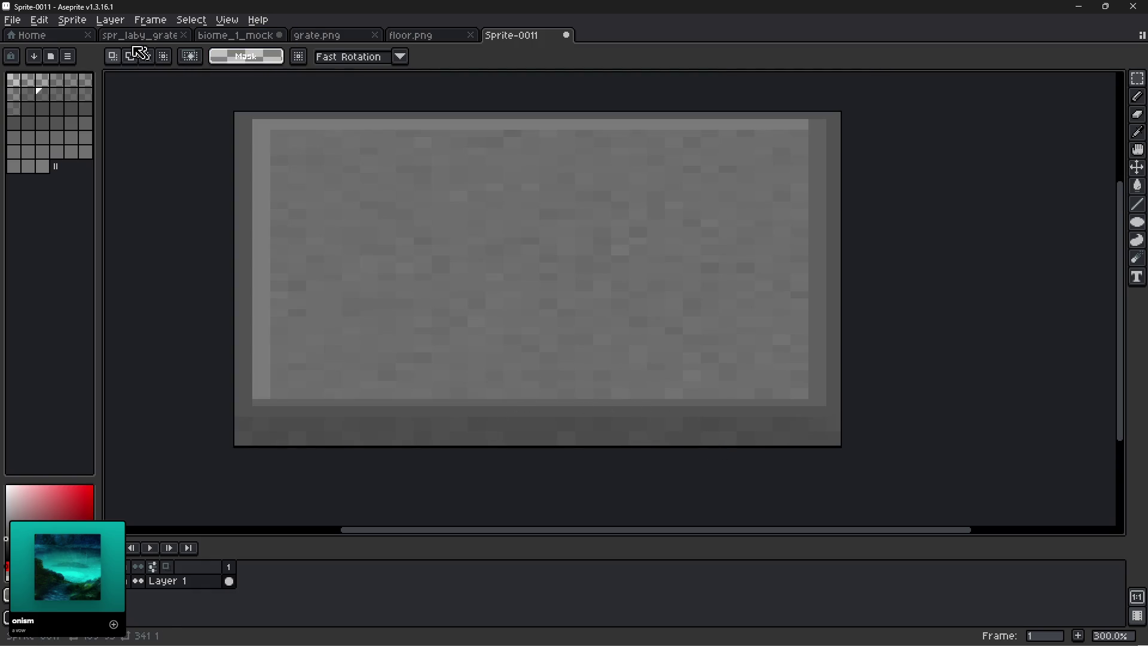
Set the sprite's canvas width to 170 px.
click(83, 22)
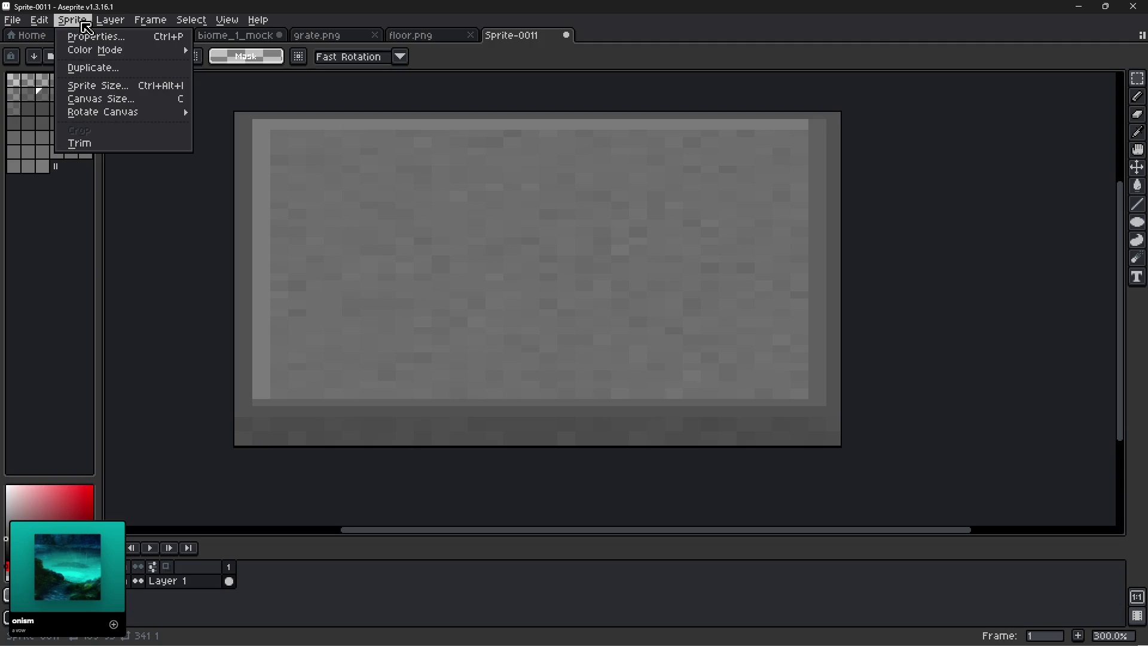
click(96, 99)
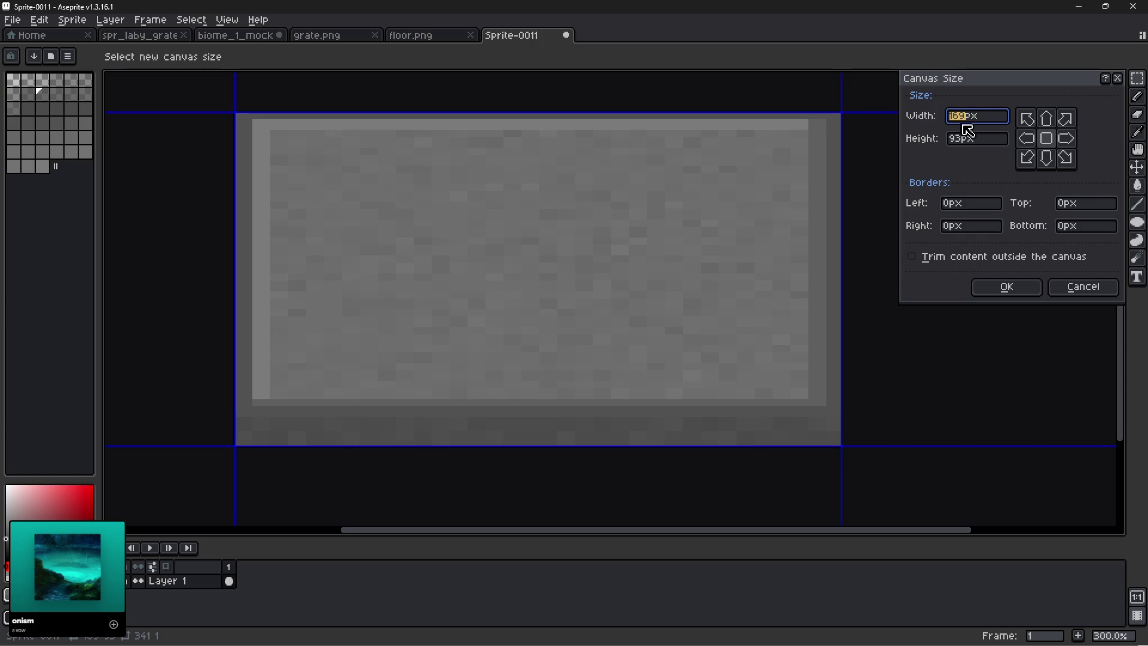
text(170)
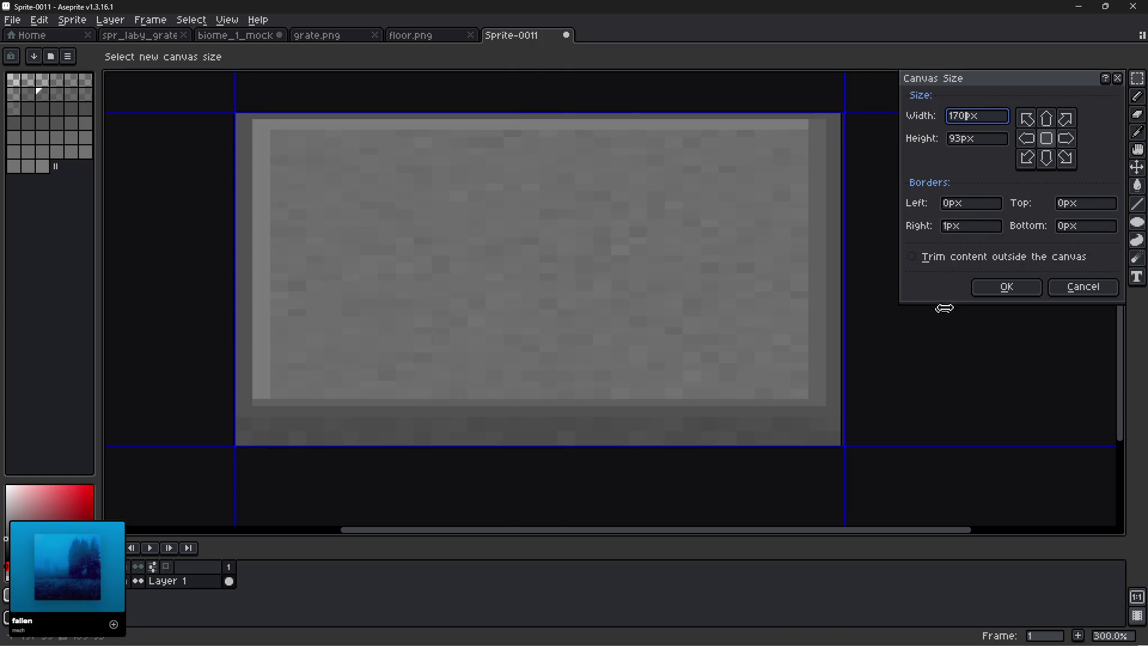
click(1006, 287)
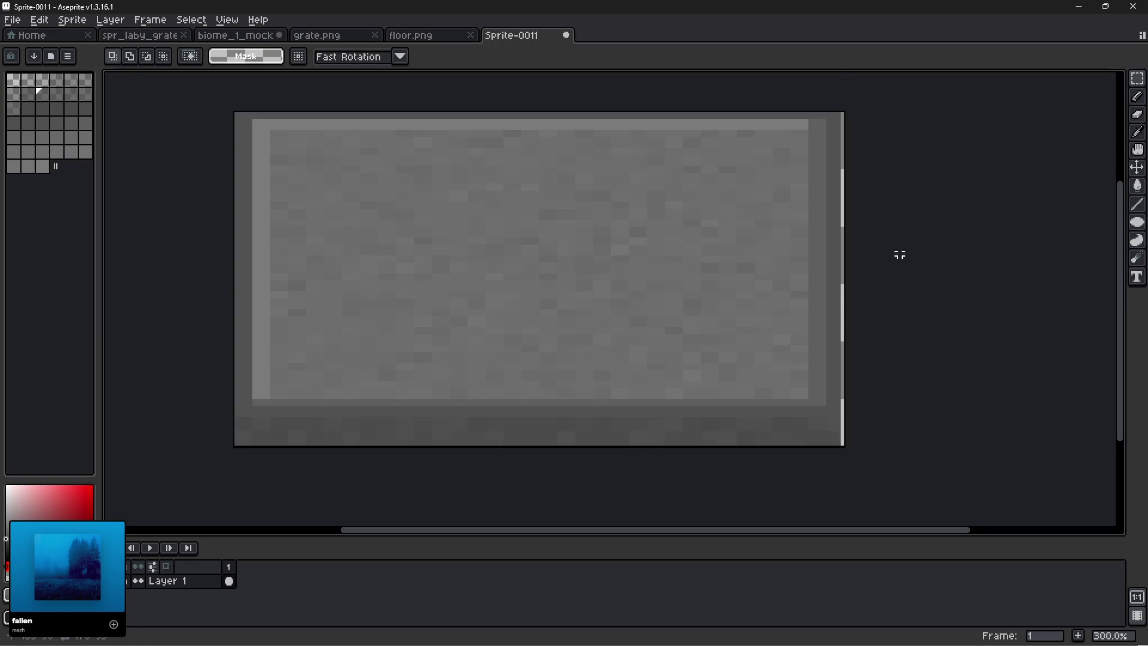
Select the light strip along the slab's right edge and delete it.
scroll(900, 253, up, 1)
scroll(836, 256, up, 5)
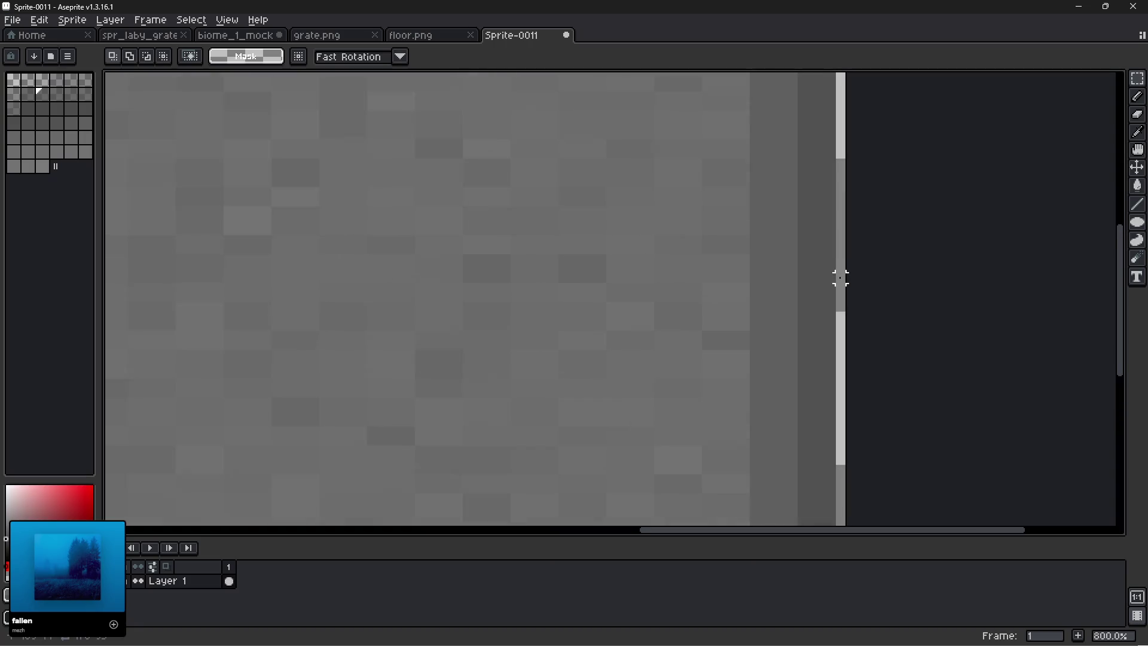
scroll(855, 299, down, 2)
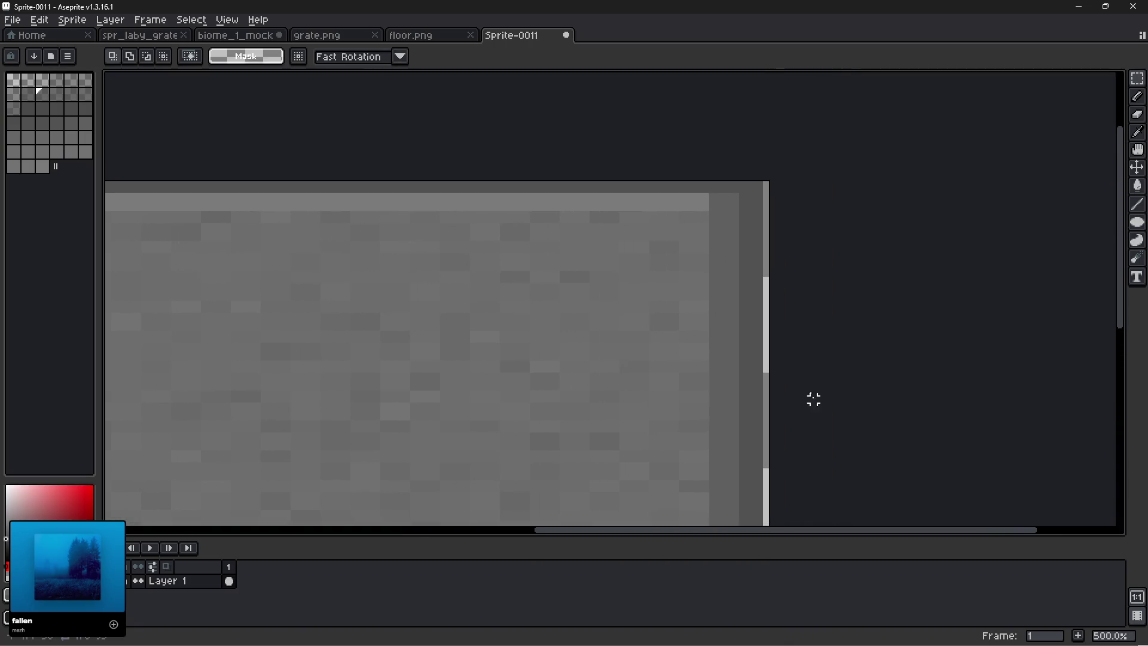
mouse_move(759, 185)
mouse_down()
mouse_move(758, 520)
mouse_move(756, 377)
mouse_move(725, 128)
mouse_move(740, 295)
mouse_move(765, 290)
mouse_up()
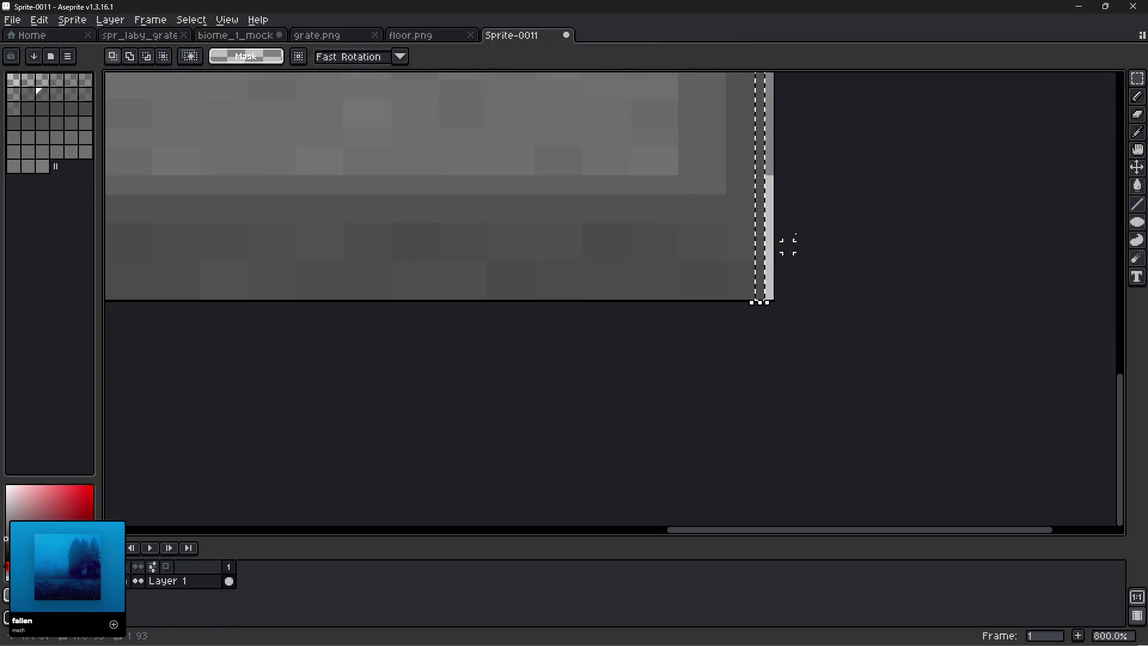
scroll(791, 225, up, 5)
scroll(678, 326, right, 3)
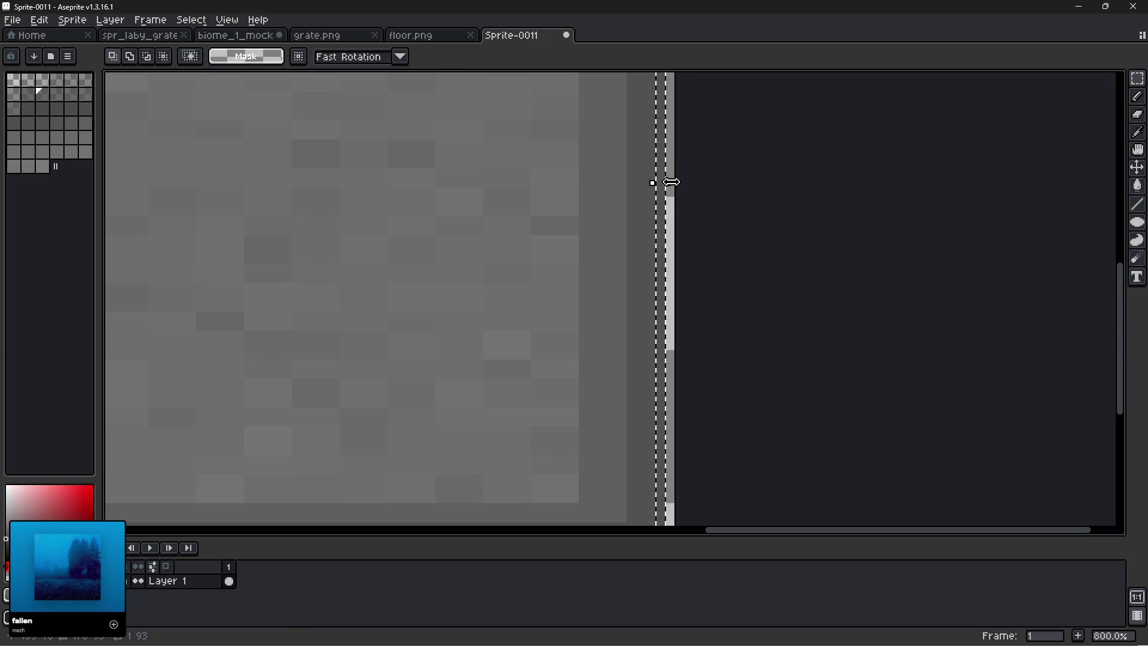
drag(656, 182, 689, 182)
click(785, 210)
scroll(761, 279, down, 6)
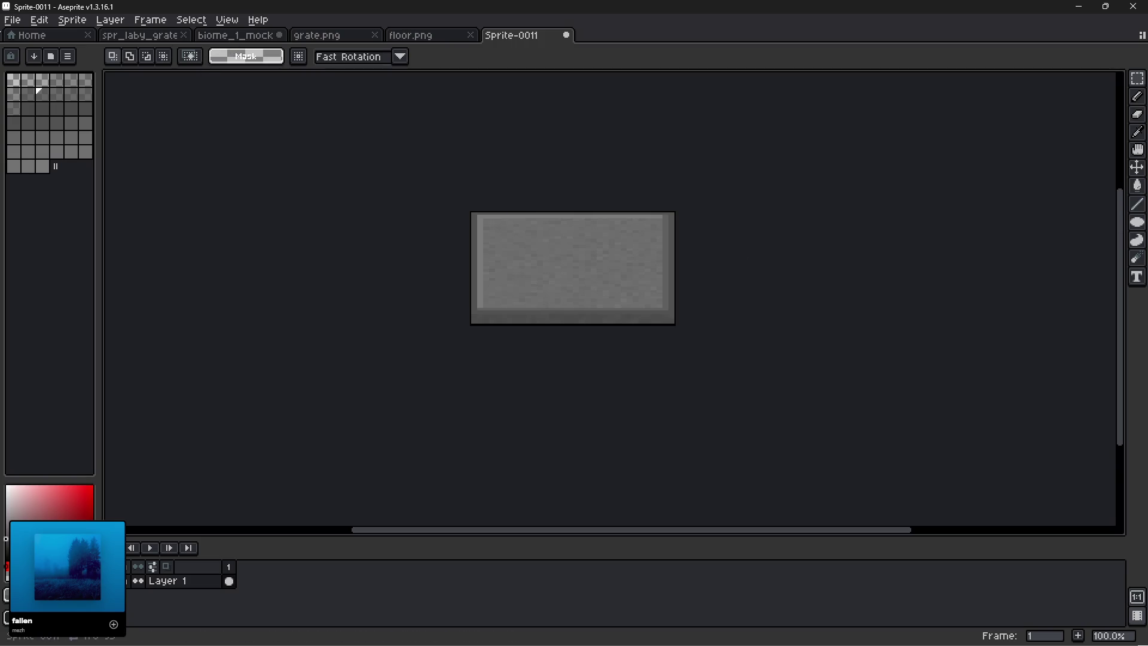
click(12, 20)
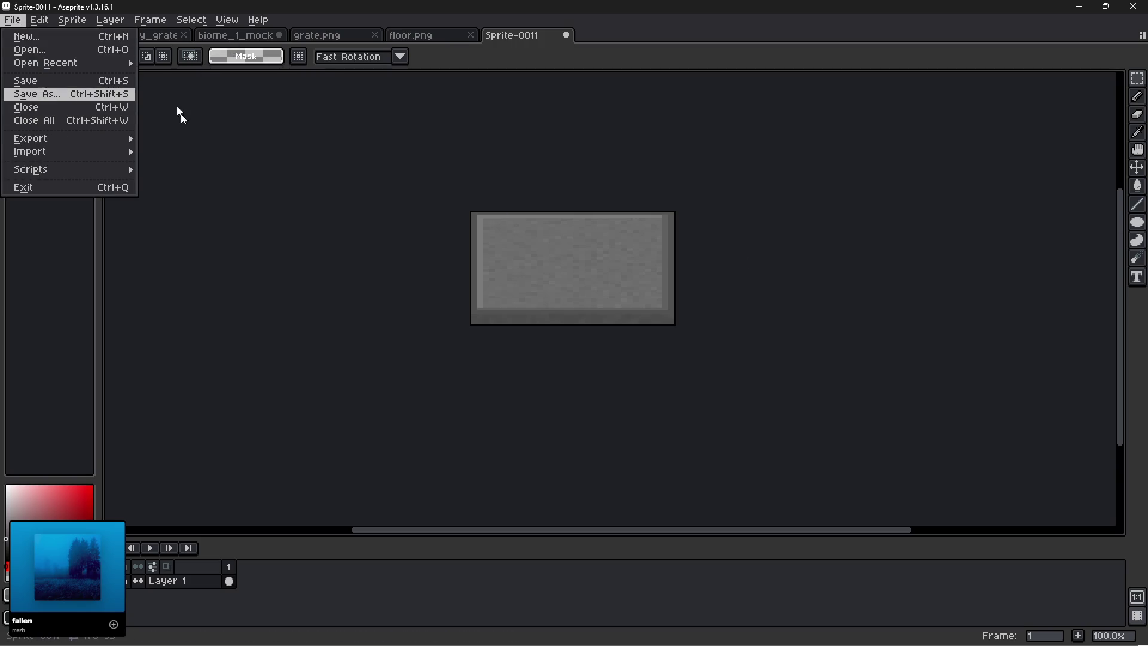
Save the sprite as spr_laby_floor and paste the slab into biome_1_mock.
key(Return)
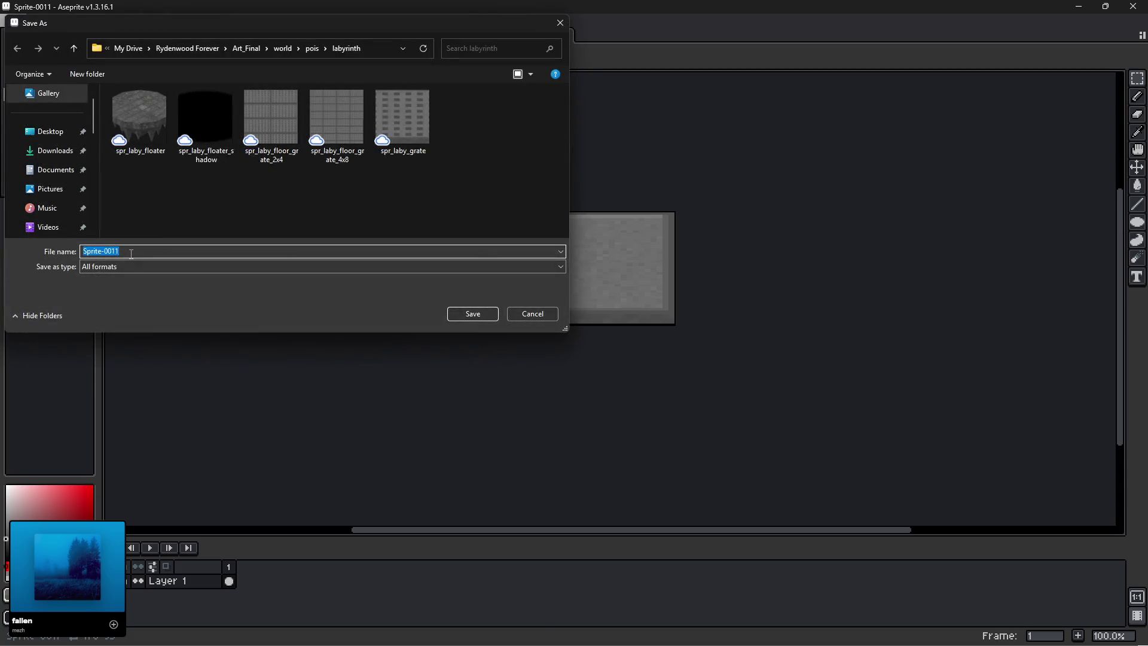
text(spr_laby_)
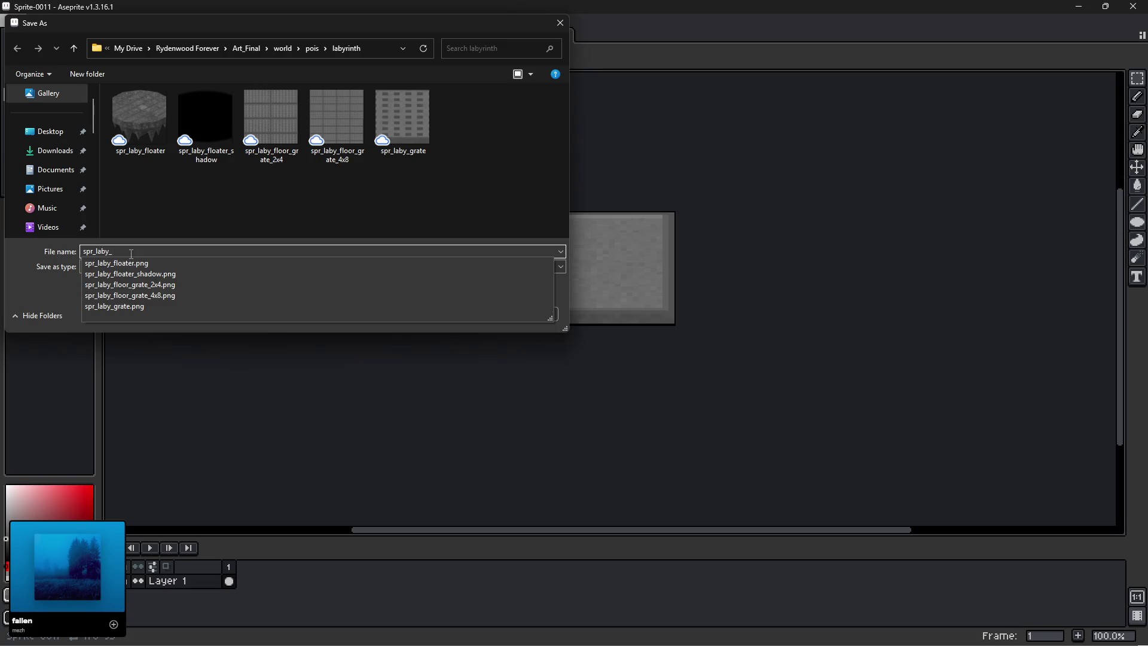
text(floor)
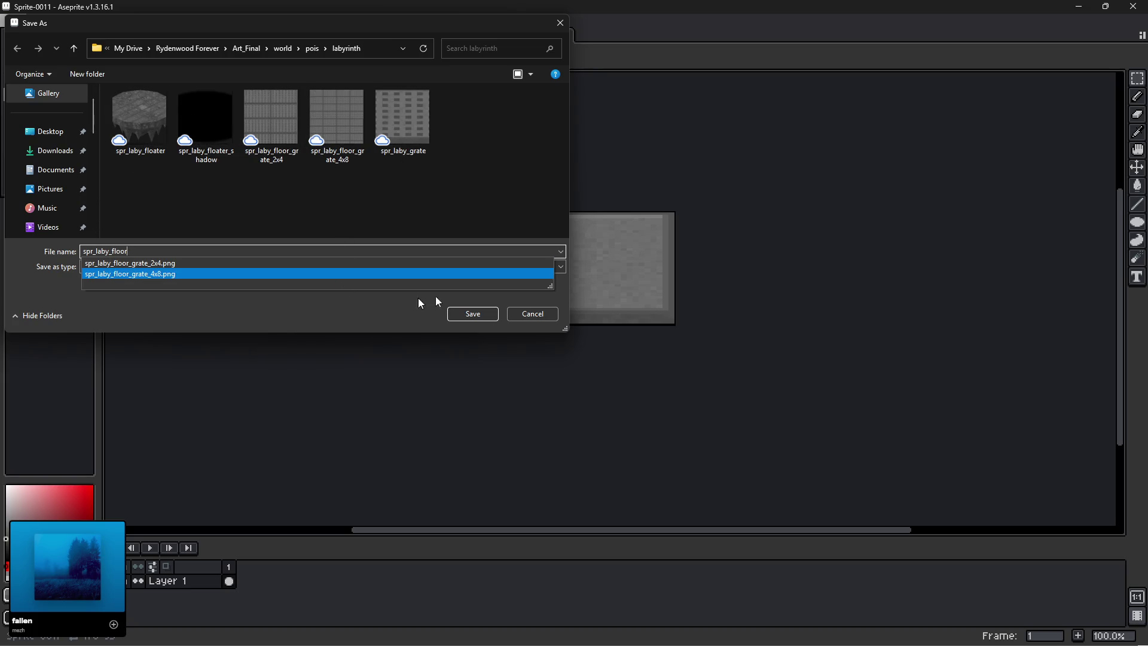
click(479, 314)
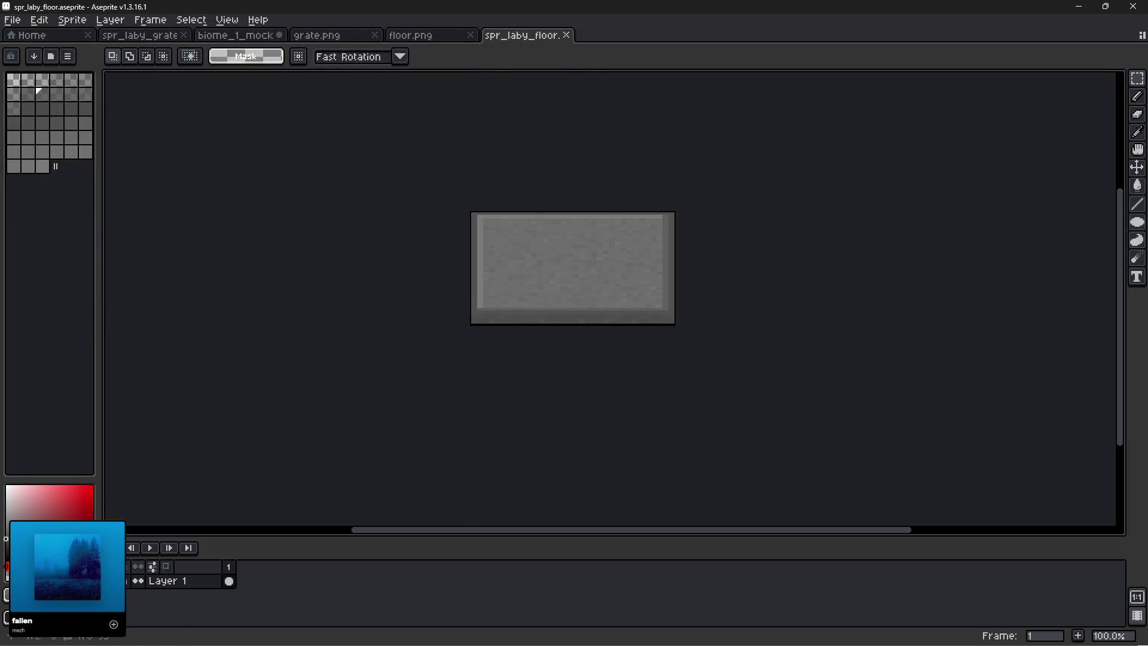
key(ctrl+shift+Tab)
key(ctrl+shift+Tab)
key(ctrl+v)
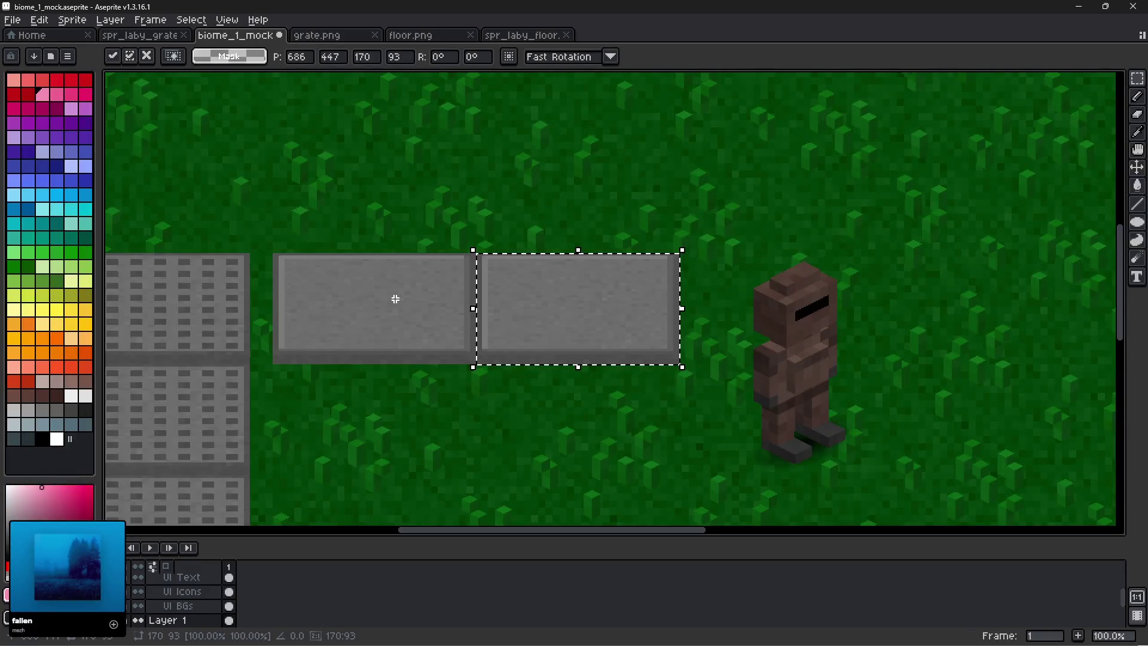
Duplicate the two grey floor tiles into a second row below the first.
drag(273, 246, 692, 380)
drag(436, 333, 428, 436)
scroll(302, 428, up, 2)
mouse_move(302, 428)
mouse_down()
mouse_move(292, 423)
mouse_move(385, 405)
mouse_up()
scroll(371, 412, left, 3)
scroll(423, 405, down, 2)
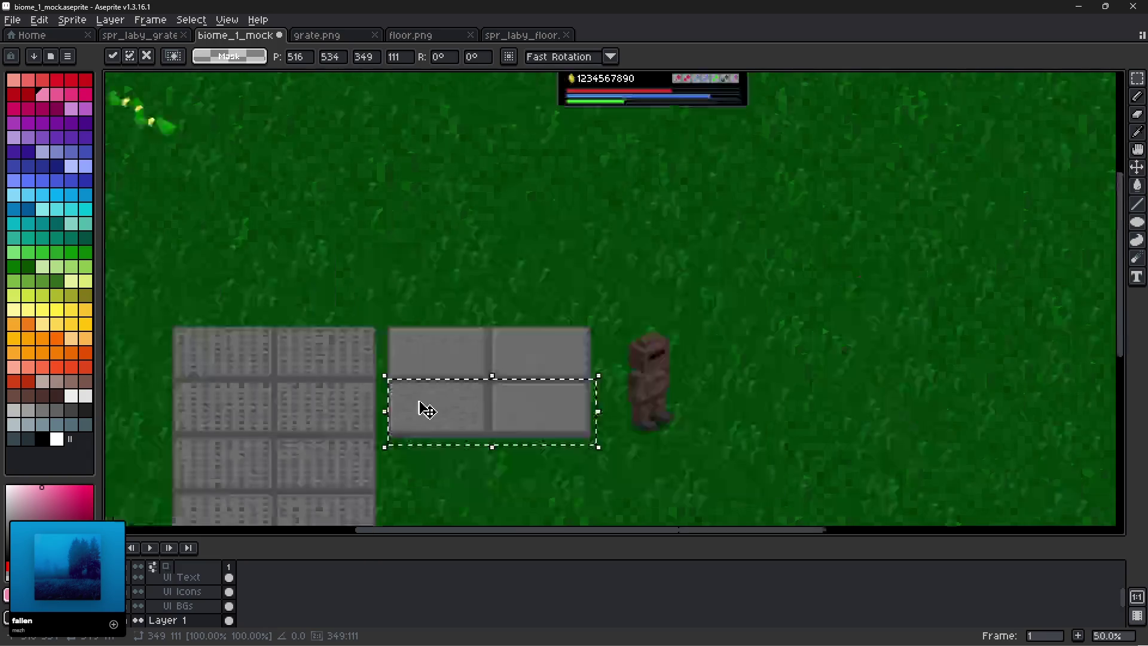
scroll(433, 470, up, 1)
scroll(441, 469, down, 2)
drag(383, 114, 379, 333)
Nudge the tile rows into a tight grid, drop them, and select the whole floor block.
scroll(441, 345, down, 3)
scroll(449, 384, up, 3)
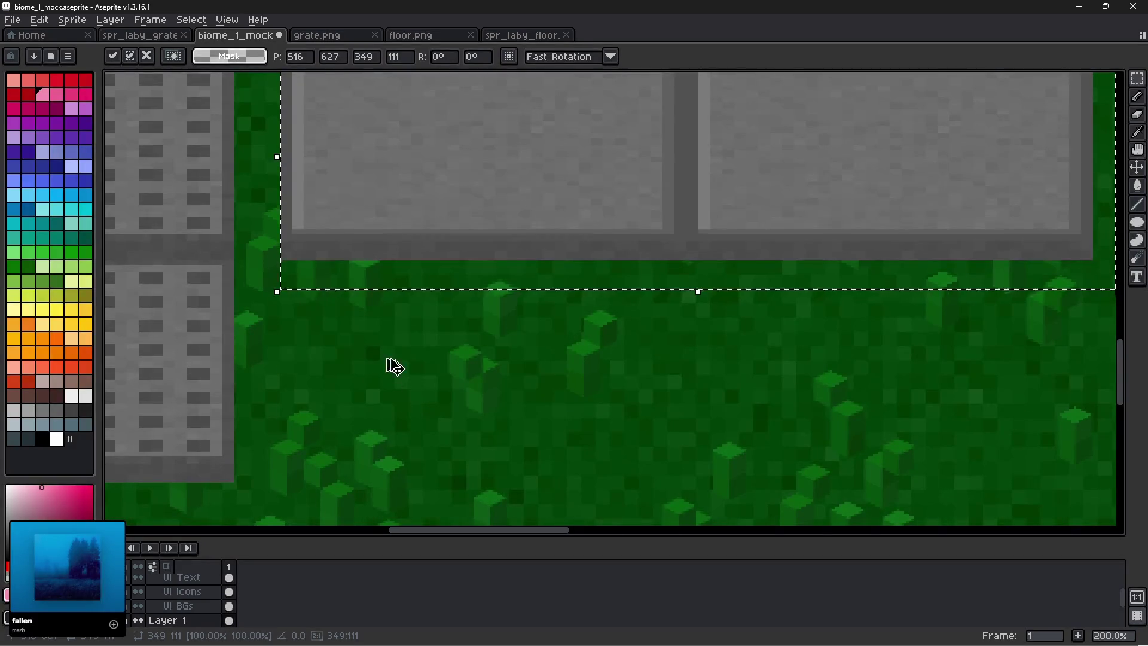
key(shift+Down)
key(shift+Down)
key(Down)
key(Down)
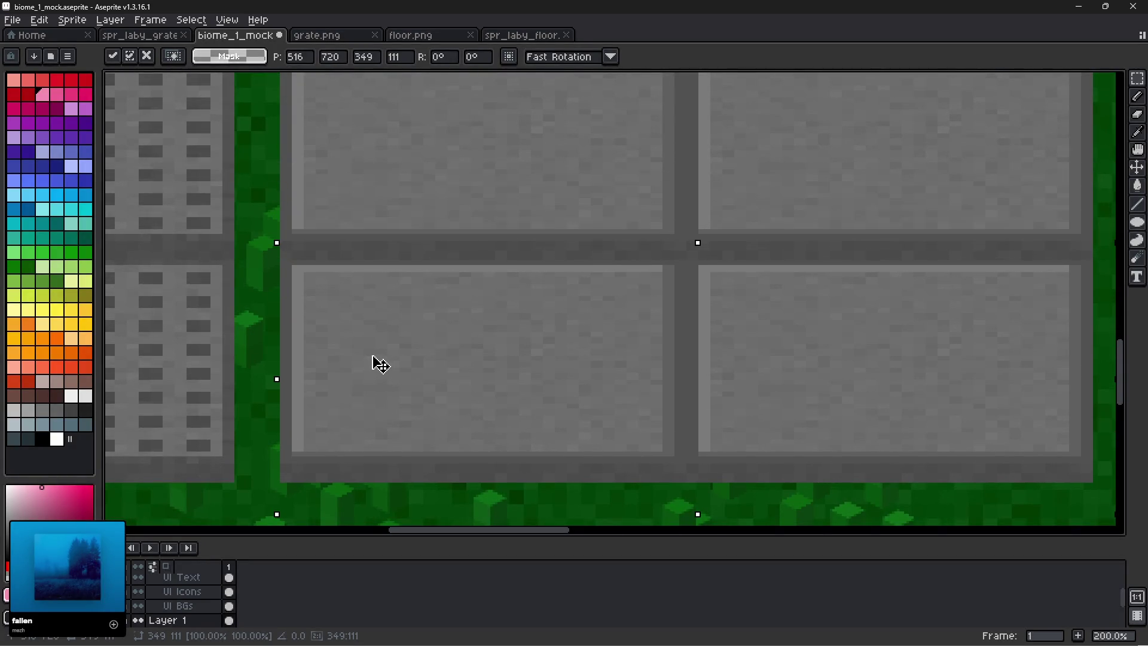
key(Up)
click(233, 488)
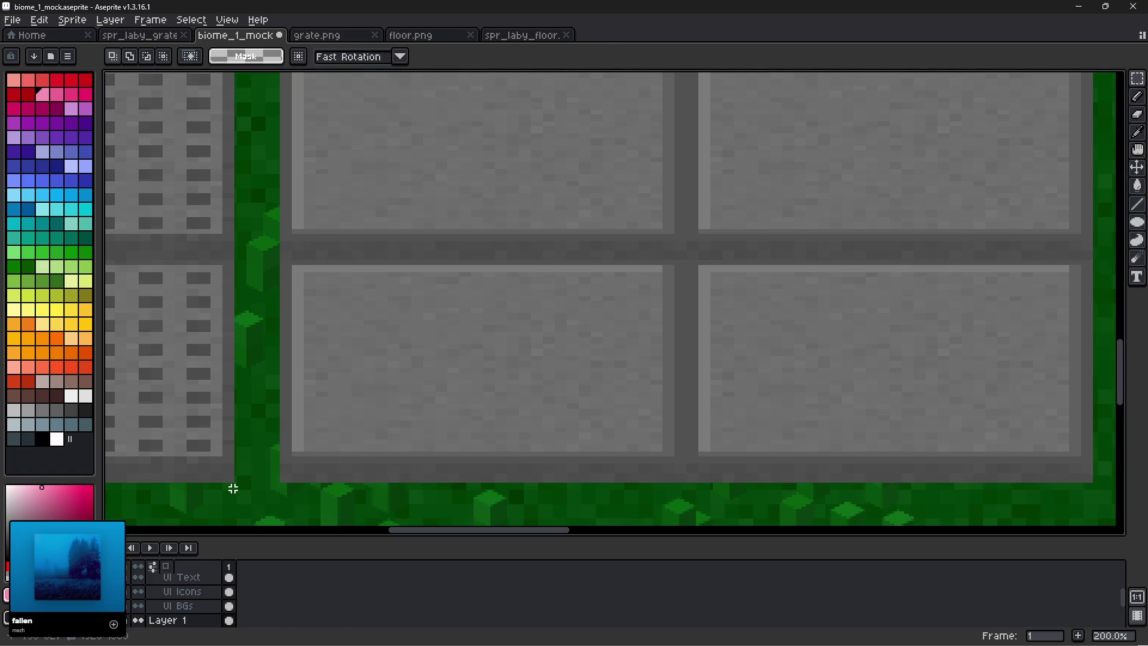
drag(228, 483, 307, 498)
scroll(395, 432, down, 2)
scroll(359, 229, up, 3)
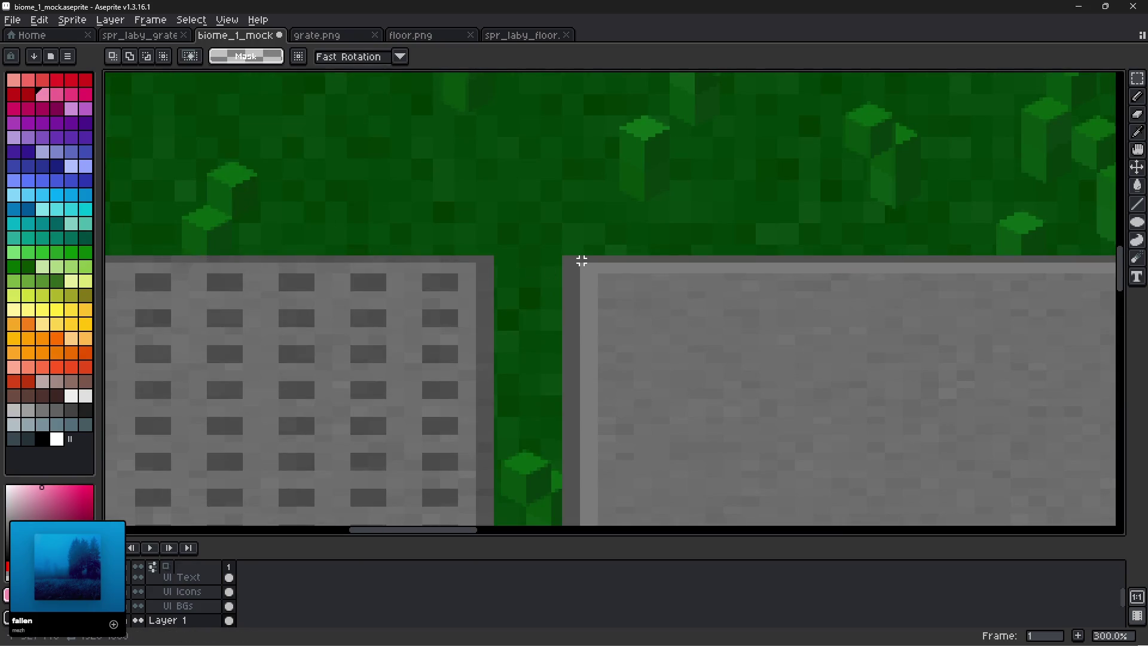
mouse_move(563, 257)
mouse_down()
mouse_move(727, 376)
mouse_move(1115, 524)
mouse_move(902, 522)
mouse_move(915, 384)
mouse_move(943, 401)
mouse_up()
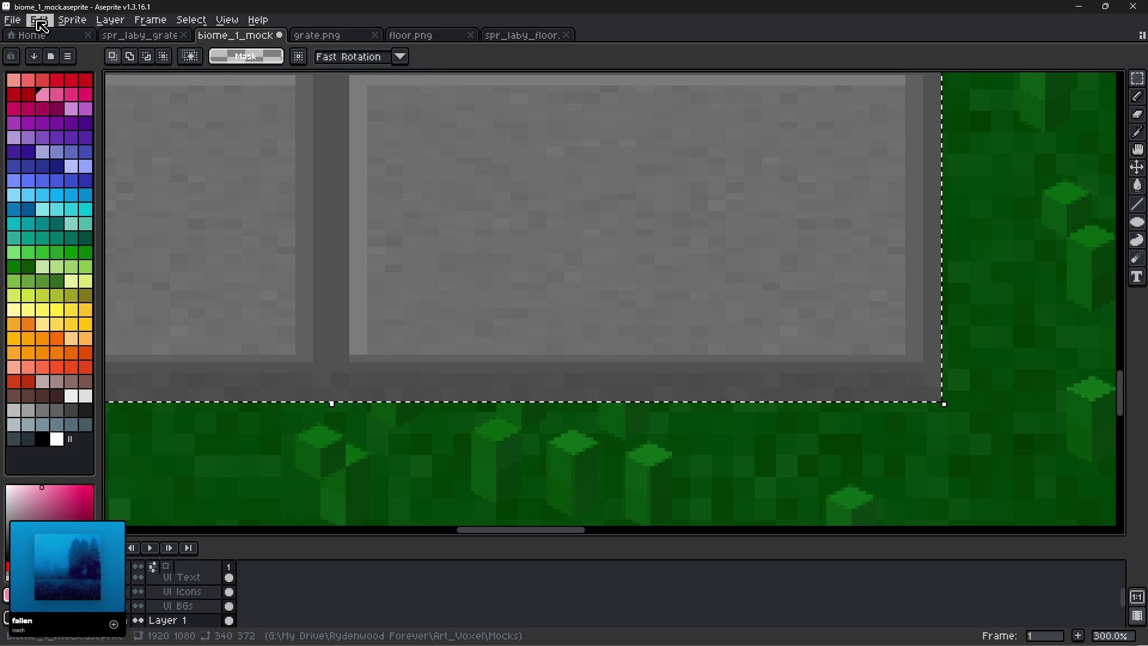
Paste the copied floor block as a new sprite.
click(39, 20)
mouse_move(164, 133)
click(277, 134)
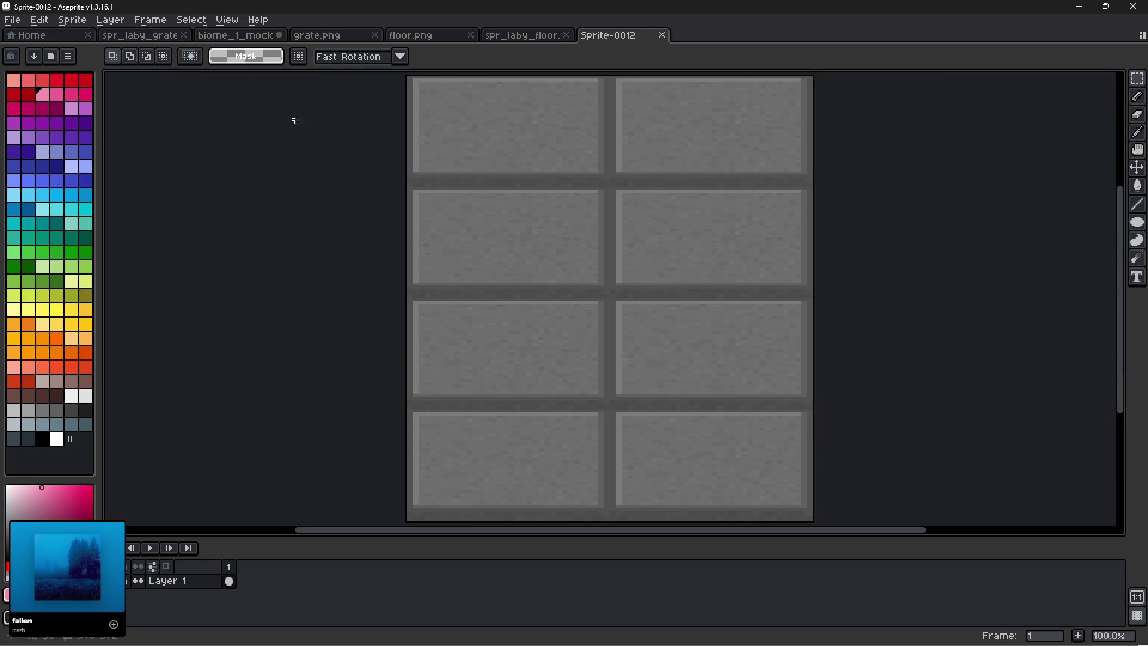
Save the new sprite as spr_laby_floor_2x4.png with the PNG file type.
click(13, 20)
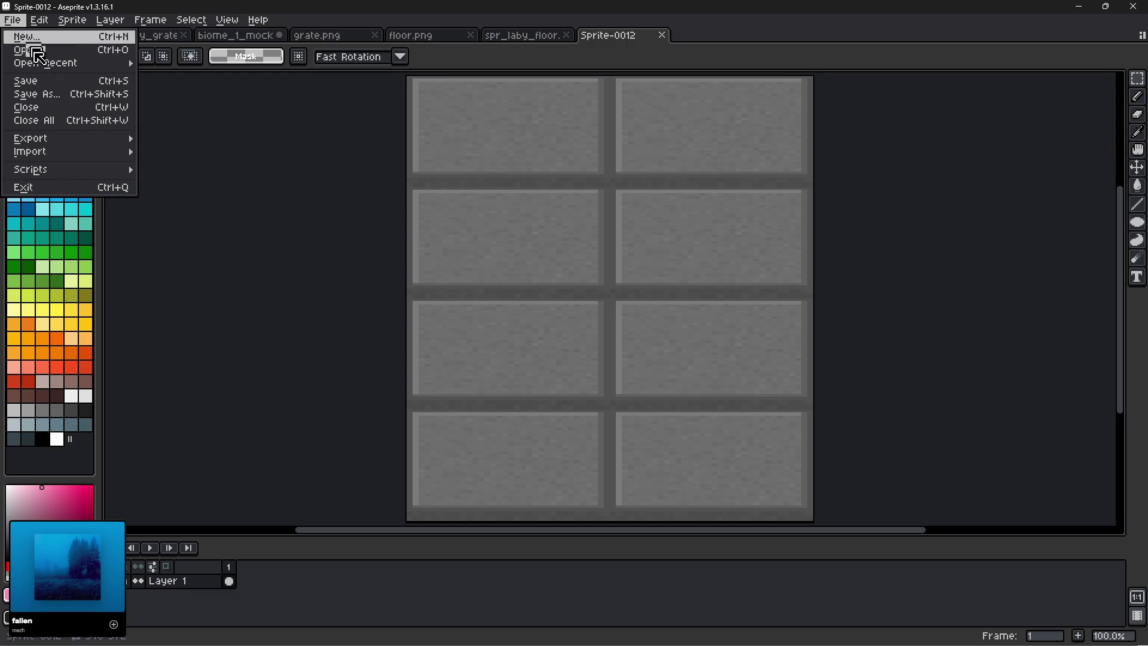
click(58, 100)
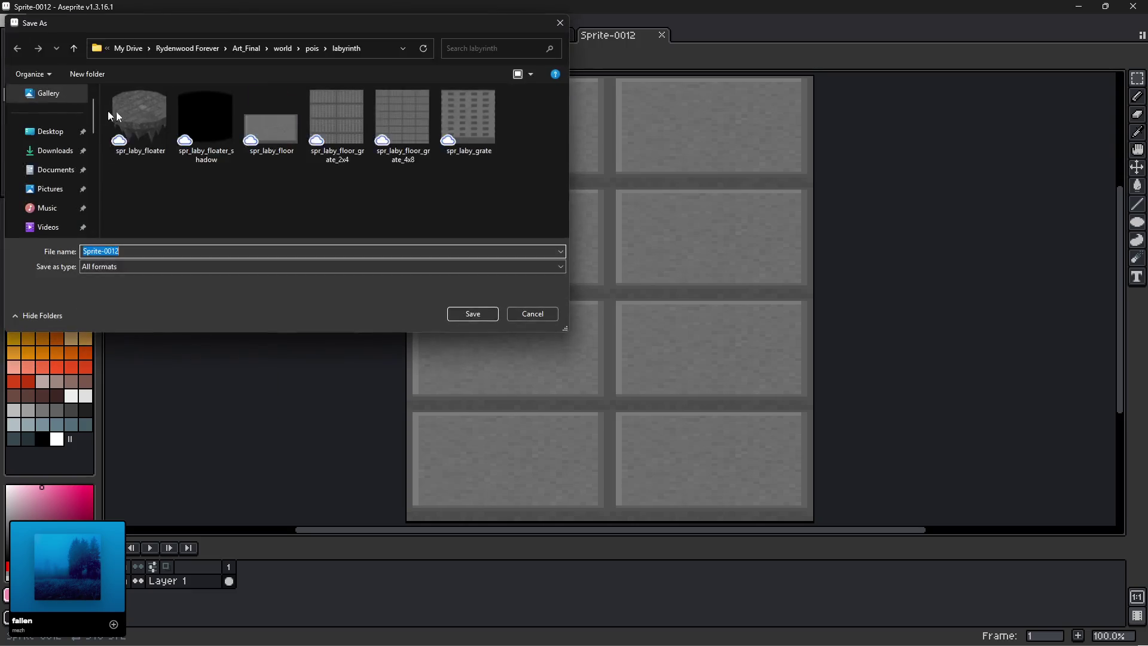
click(339, 120)
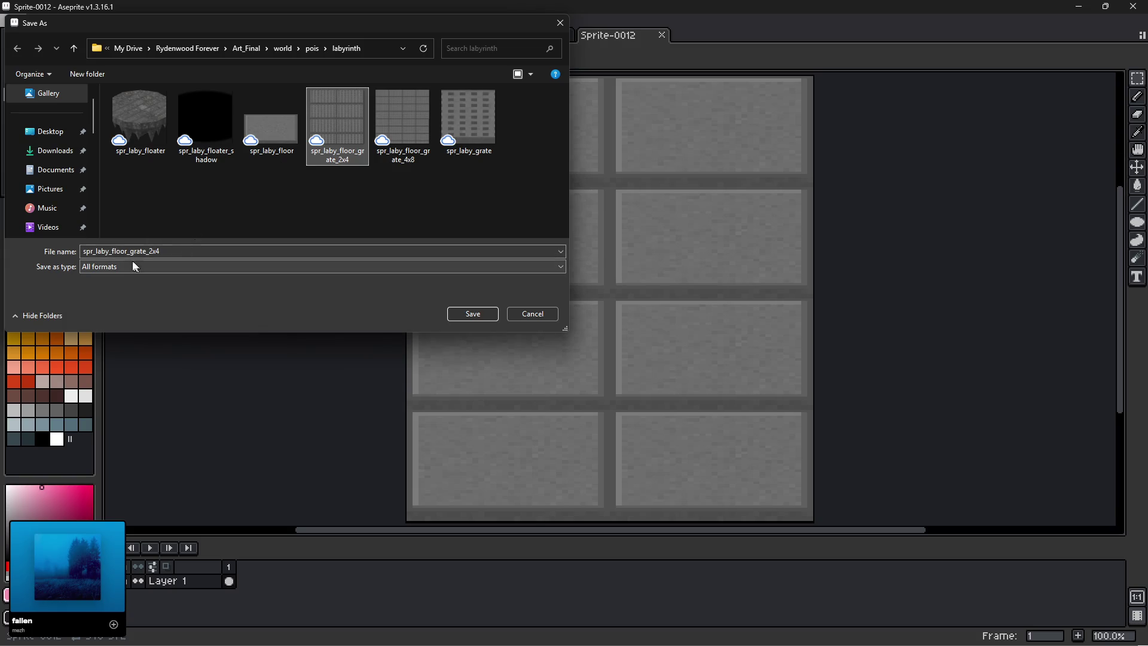
drag(146, 253, 140, 254)
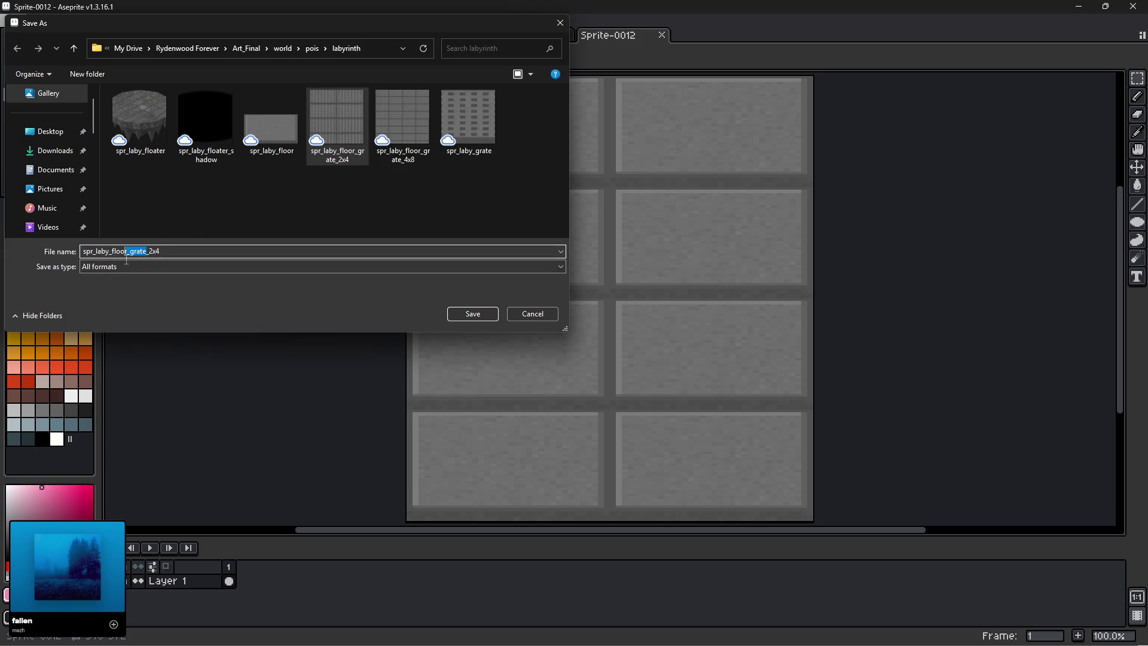
key(BackSpace)
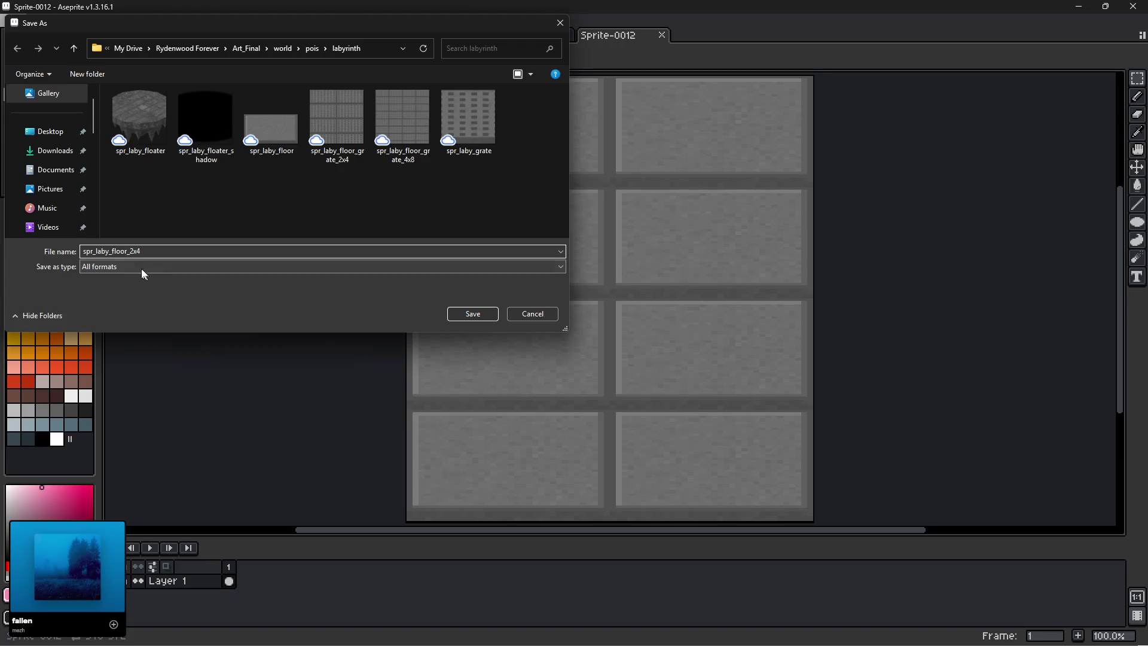
click(144, 274)
click(90, 400)
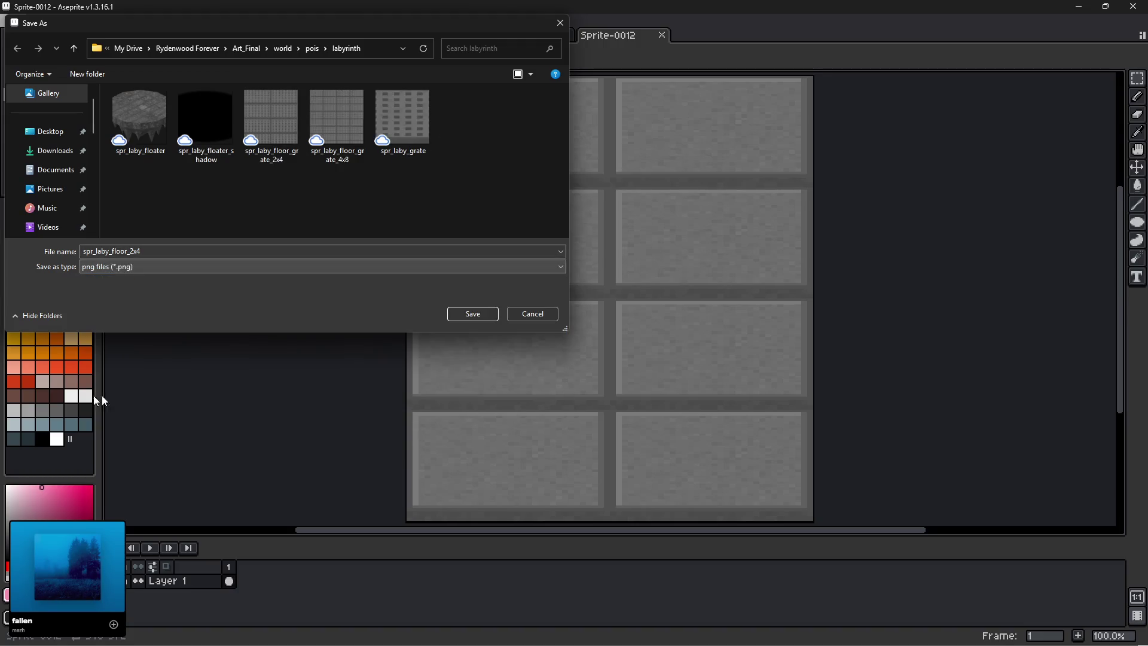
click(473, 313)
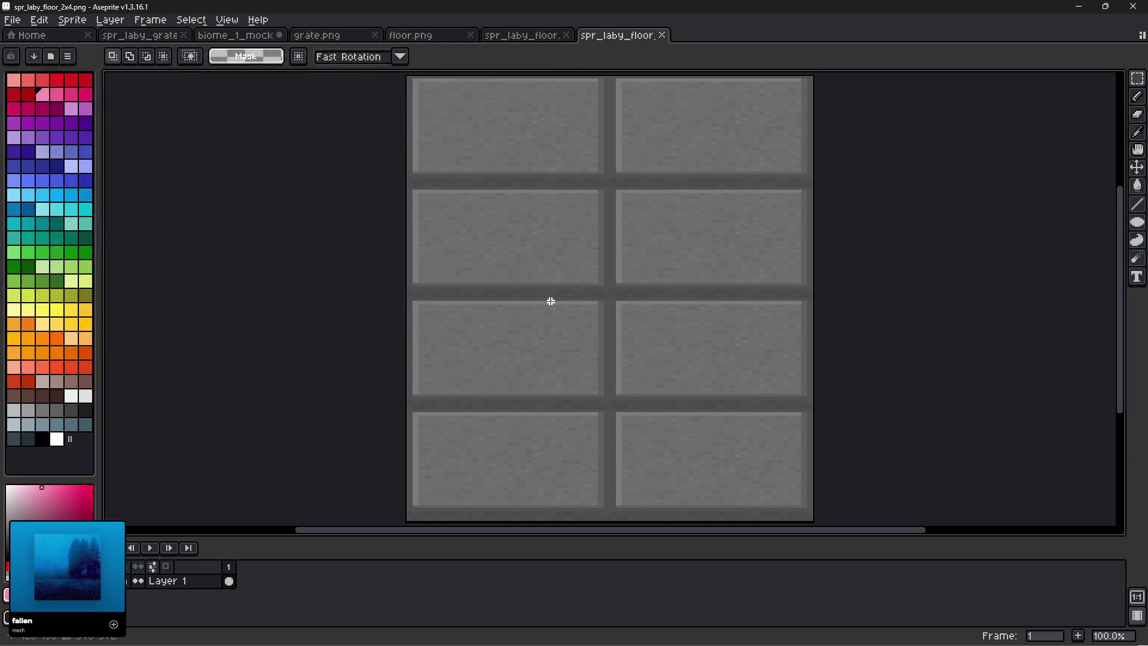
scroll(631, 247, down, 1)
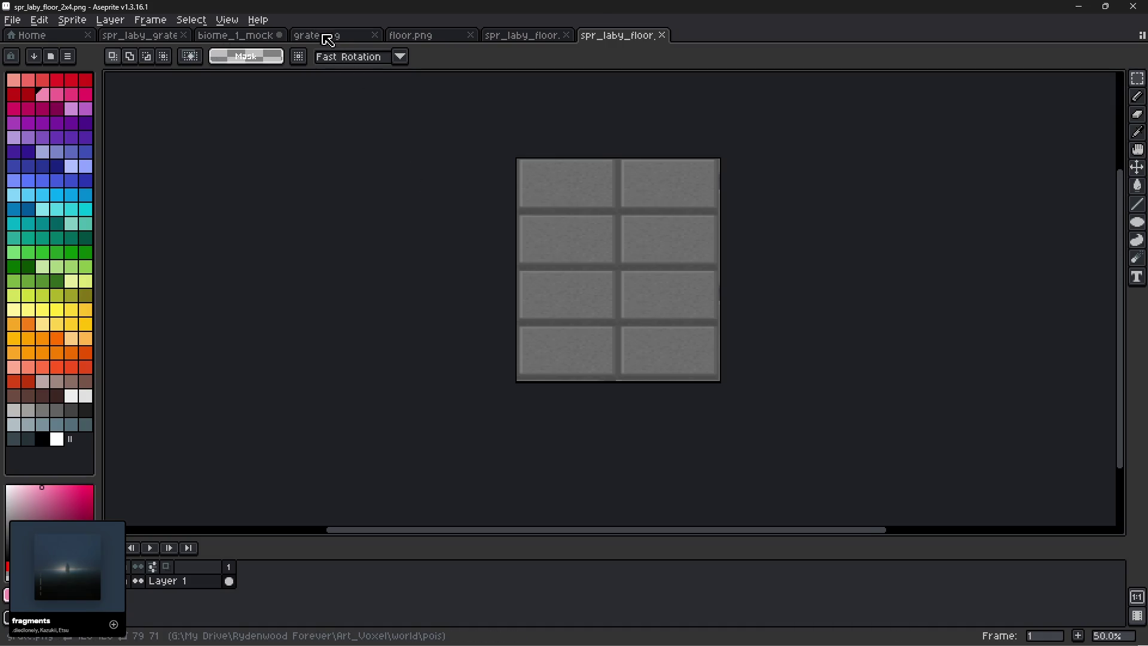
Open spr_laby_floor_grate_4x8.png and select all of the 2x4 floor sprite.
click(345, 38)
click(425, 36)
click(520, 36)
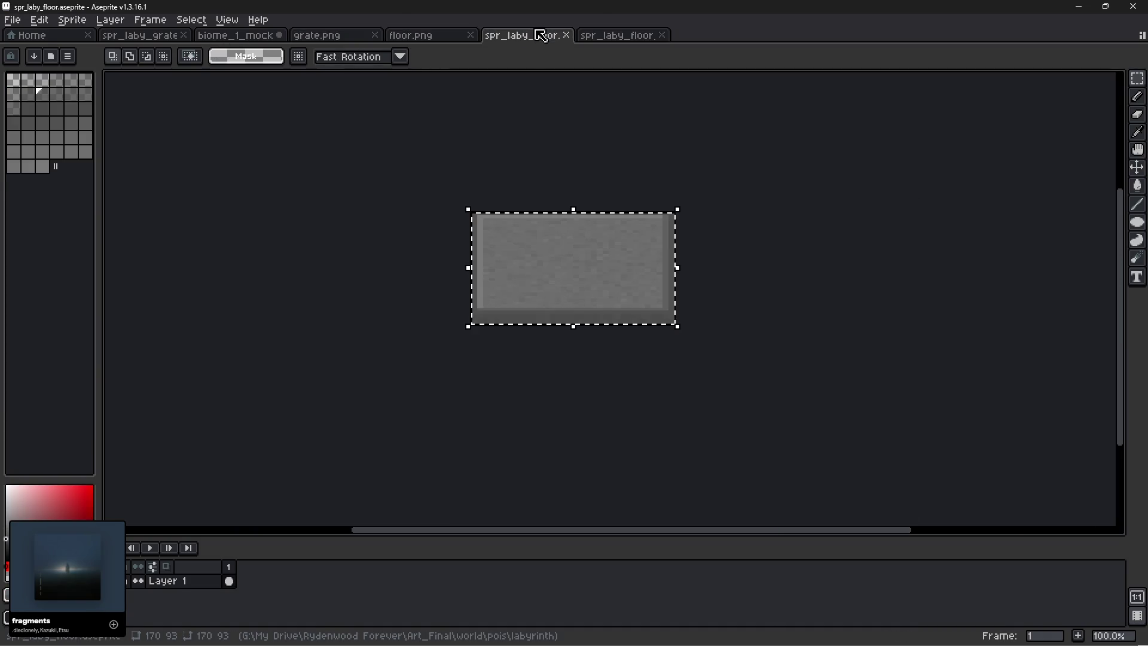
click(618, 37)
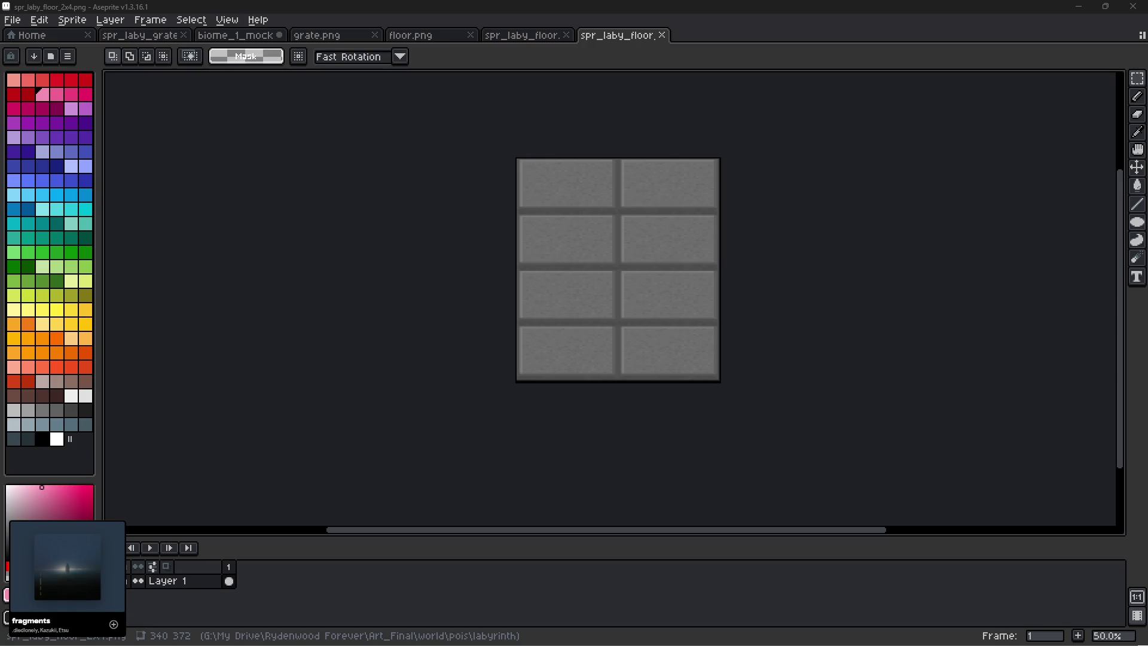
drag(189, 295, 359, 305)
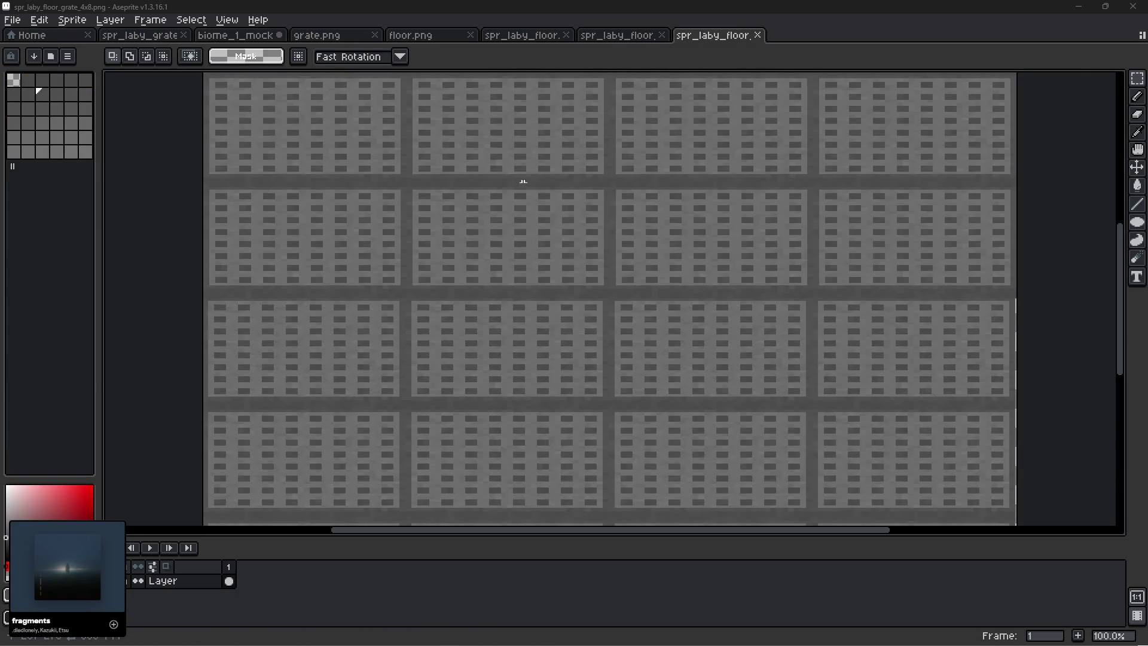
scroll(489, 179, down, 1)
drag(489, 179, 492, 295)
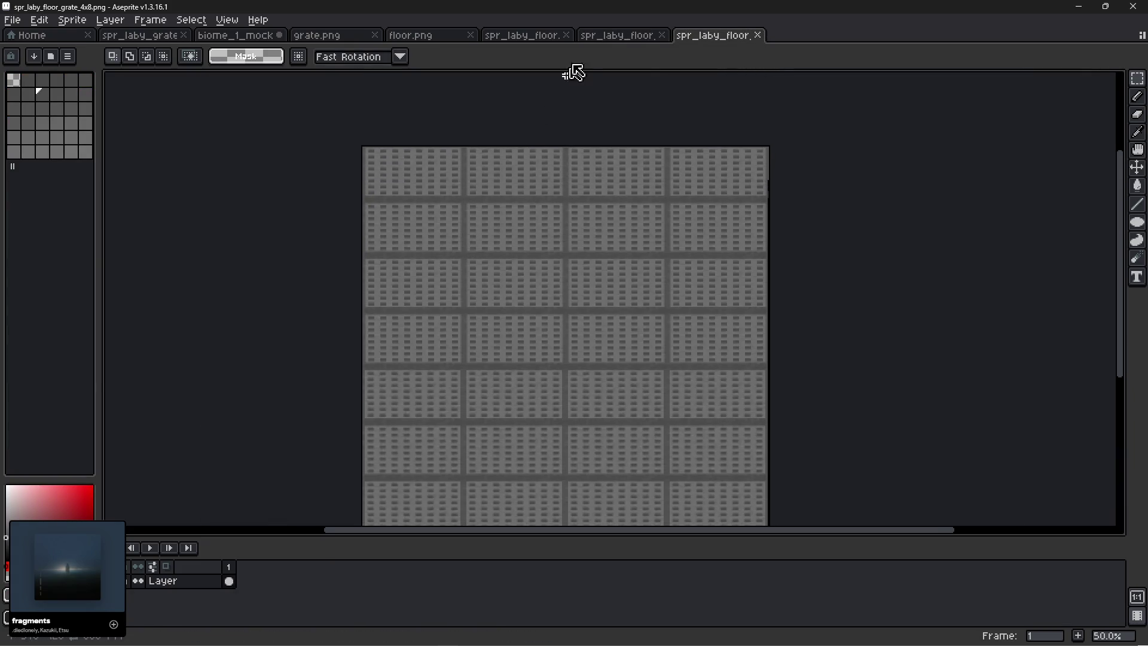
click(610, 35)
key(ctrl+a)
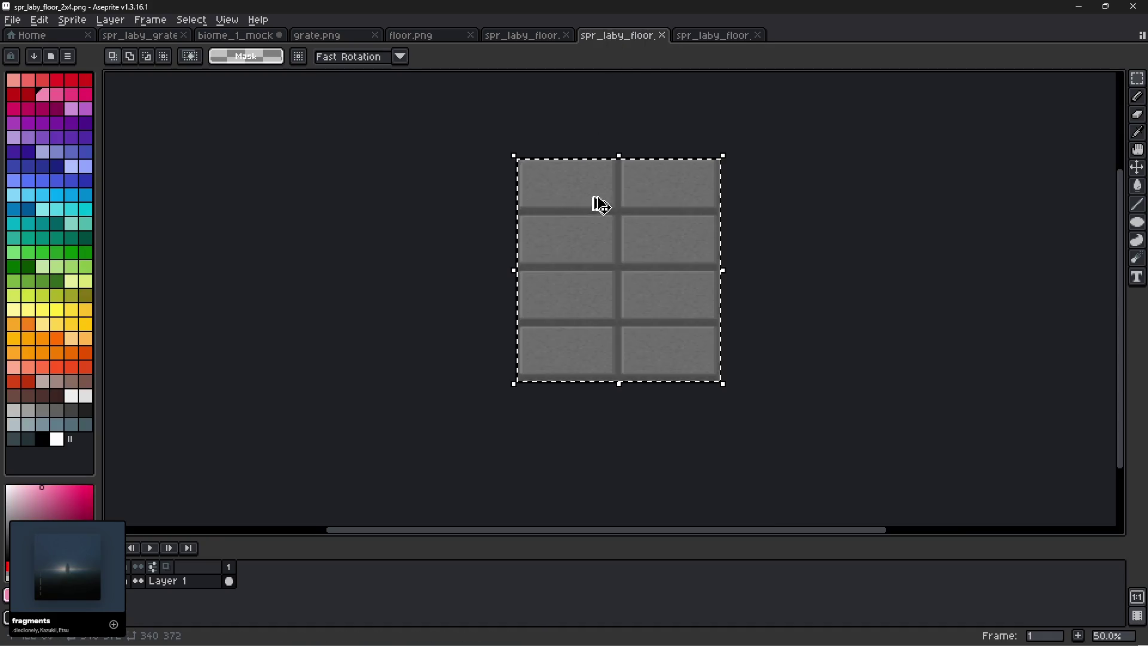
Paste the plain floor image onto the right half of the 4x8 grate sprite.
click(721, 35)
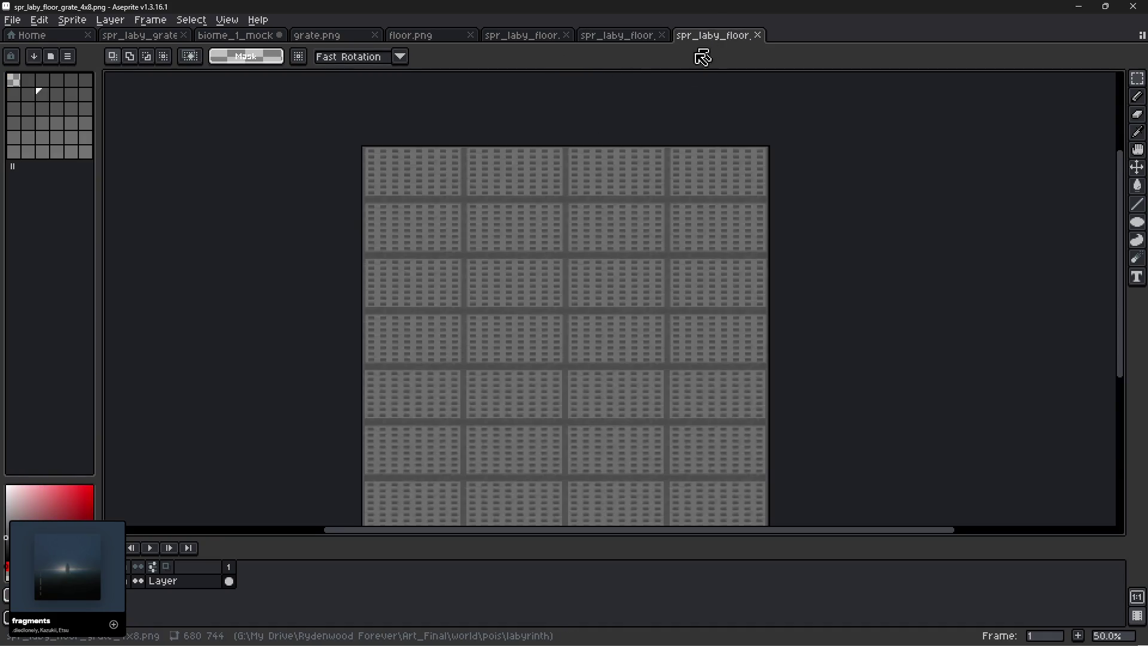
scroll(409, 229, up, 1)
key(ctrl+v)
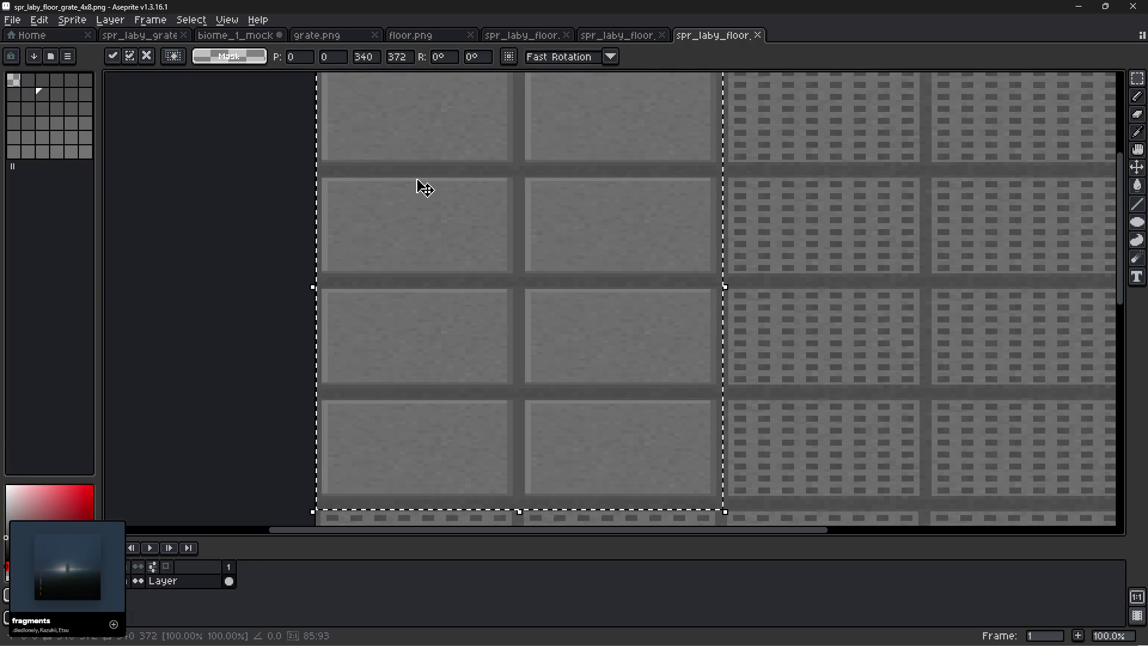
drag(425, 189, 423, 287)
drag(756, 253, 367, 239)
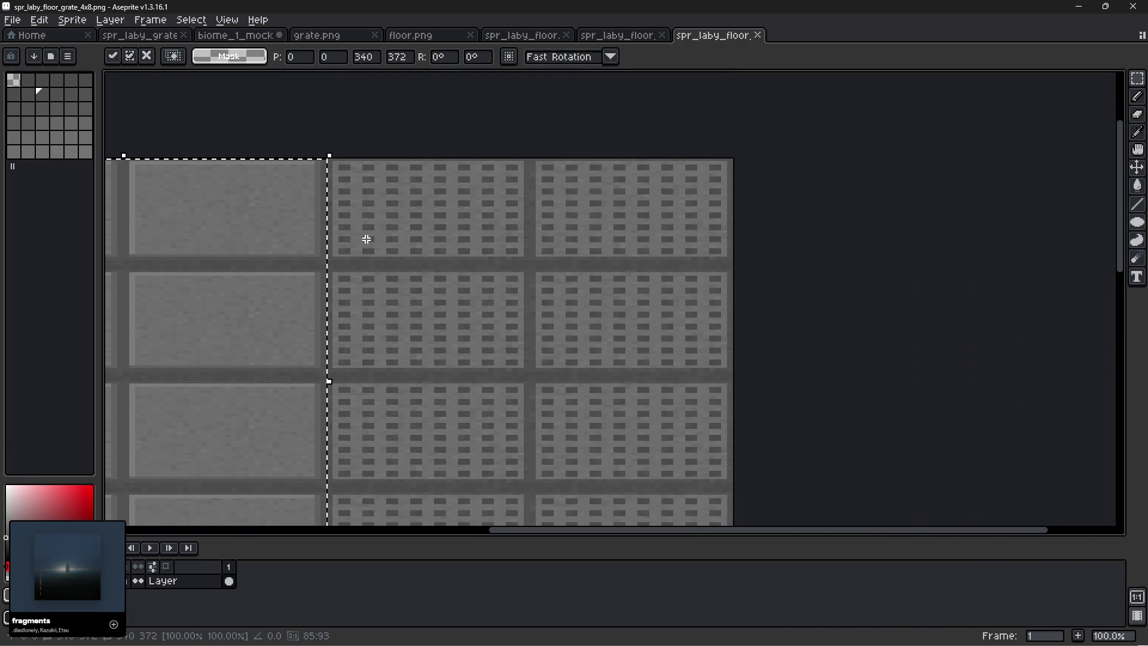
scroll(366, 239, up, 1)
mouse_move(367, 192)
mouse_down()
mouse_move(325, 185)
mouse_move(281, 216)
mouse_move(353, 287)
mouse_move(374, 282)
mouse_move(367, 235)
mouse_up()
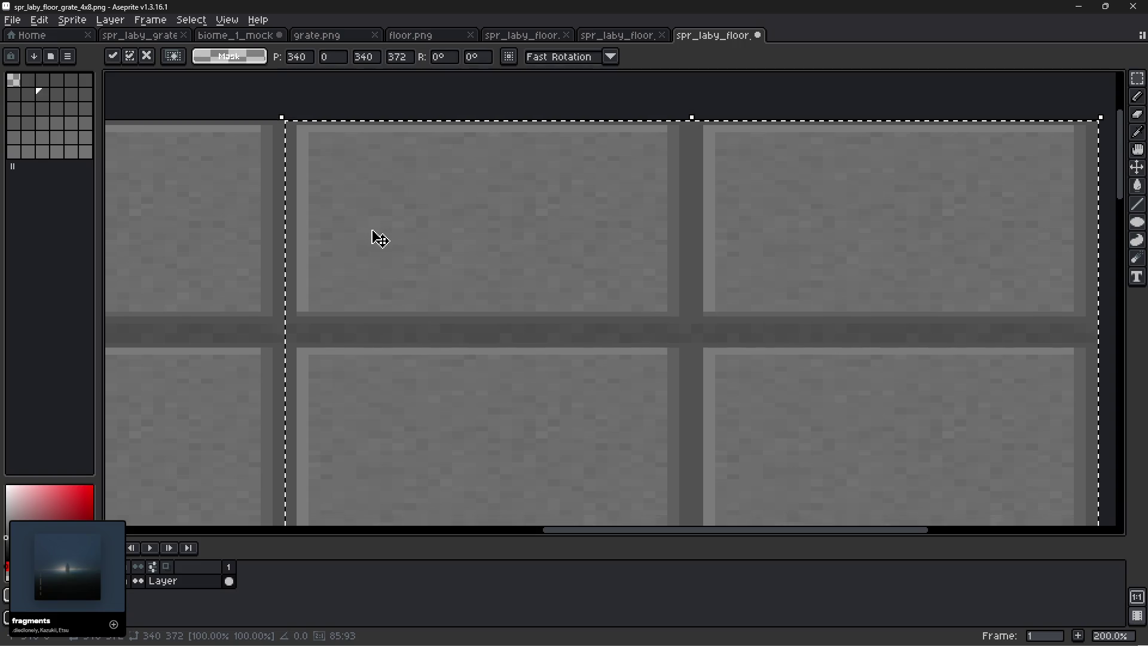
Move the top block of plain floor tiles down over the grate rows, align it and commit.
scroll(374, 234, down, 2)
mouse_move(610, 156)
mouse_down()
mouse_move(281, 389)
mouse_move(129, 428)
mouse_up()
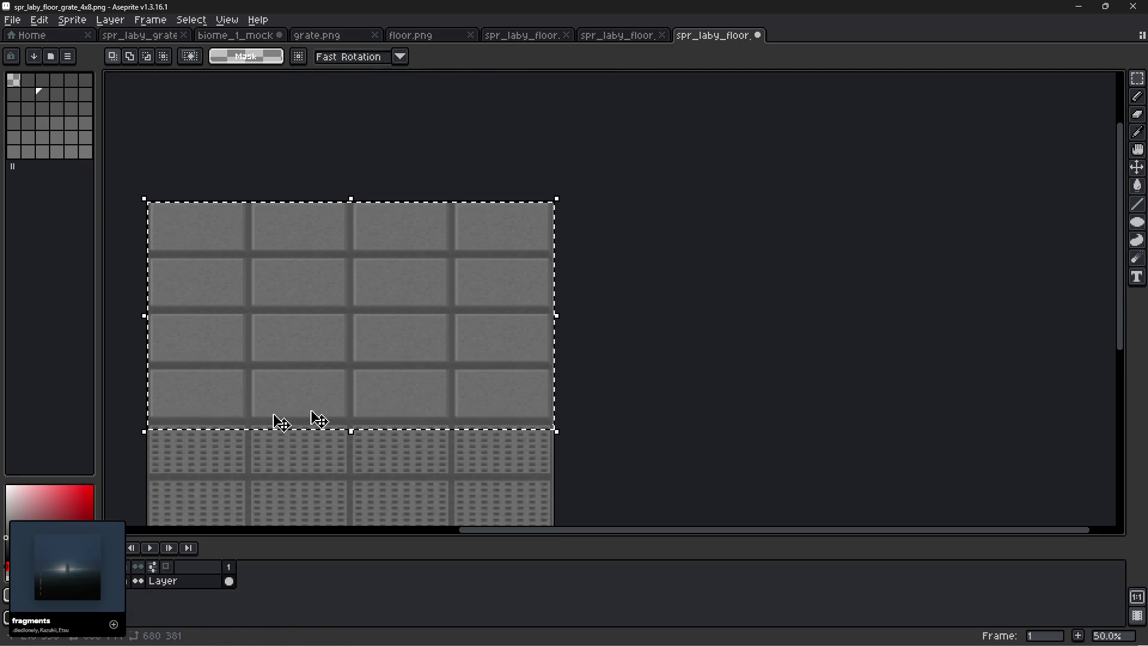
mouse_move(397, 325)
mouse_down()
mouse_move(412, 534)
mouse_move(397, 515)
mouse_move(407, 512)
mouse_up()
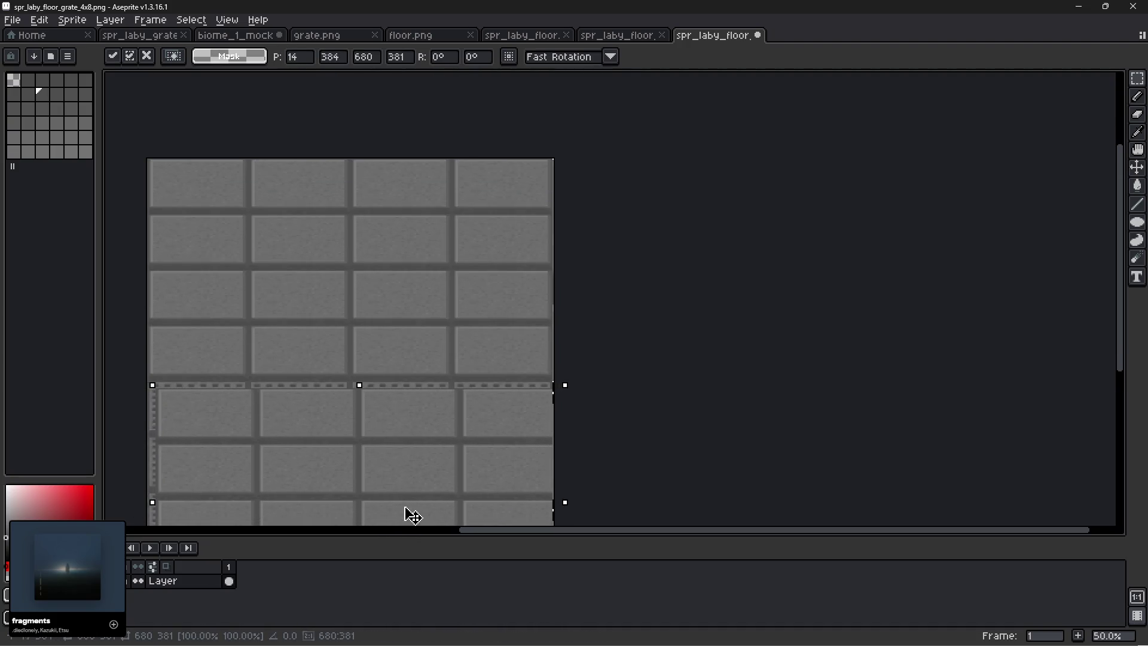
scroll(229, 425, up, 6)
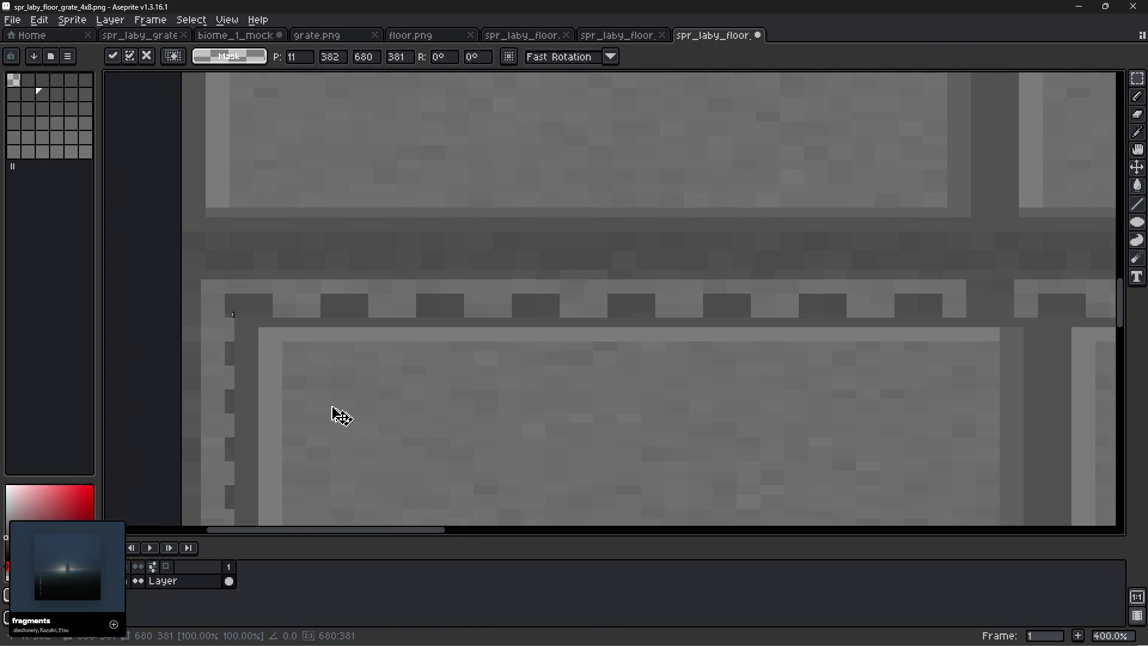
drag(309, 384, 293, 372)
scroll(359, 365, down, 2)
drag(387, 379, 411, 138)
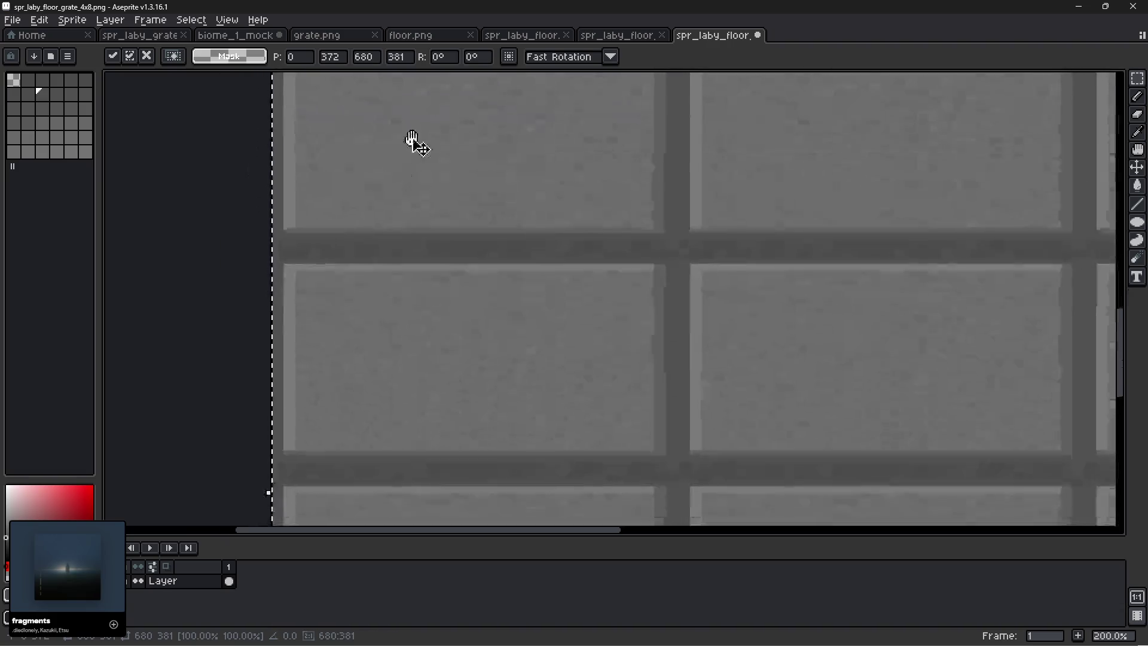
scroll(392, 261, left, 1)
scroll(374, 263, up, 3)
scroll(352, 335, down, 2)
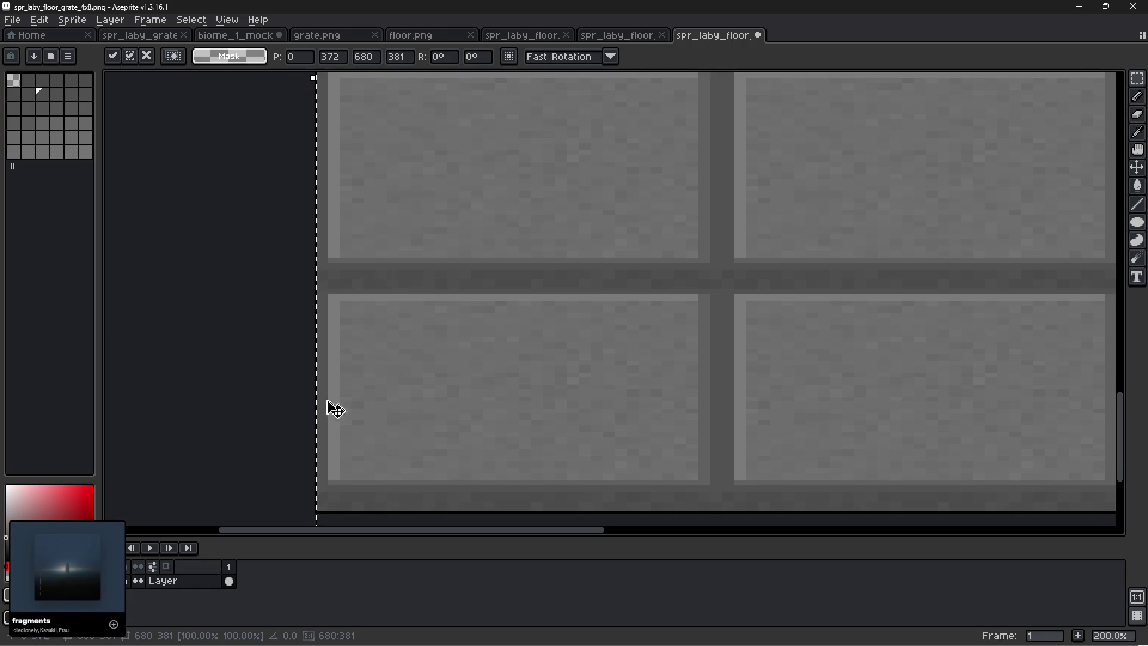
click(253, 405)
scroll(264, 374, down, 3)
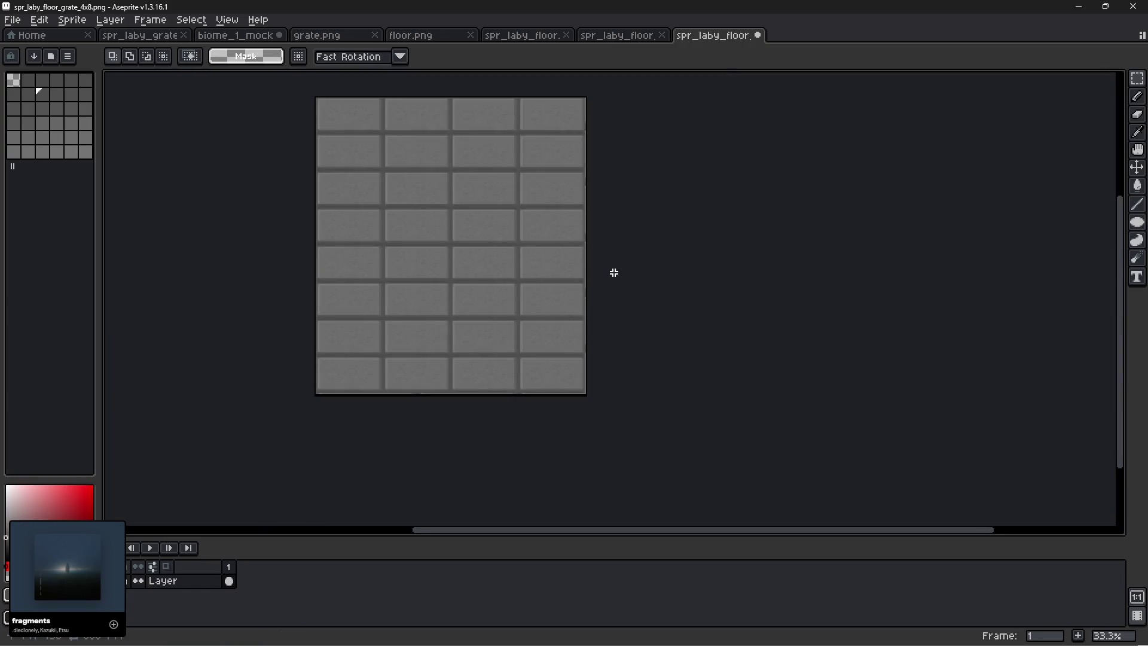
scroll(615, 273, up, 2)
click(12, 19)
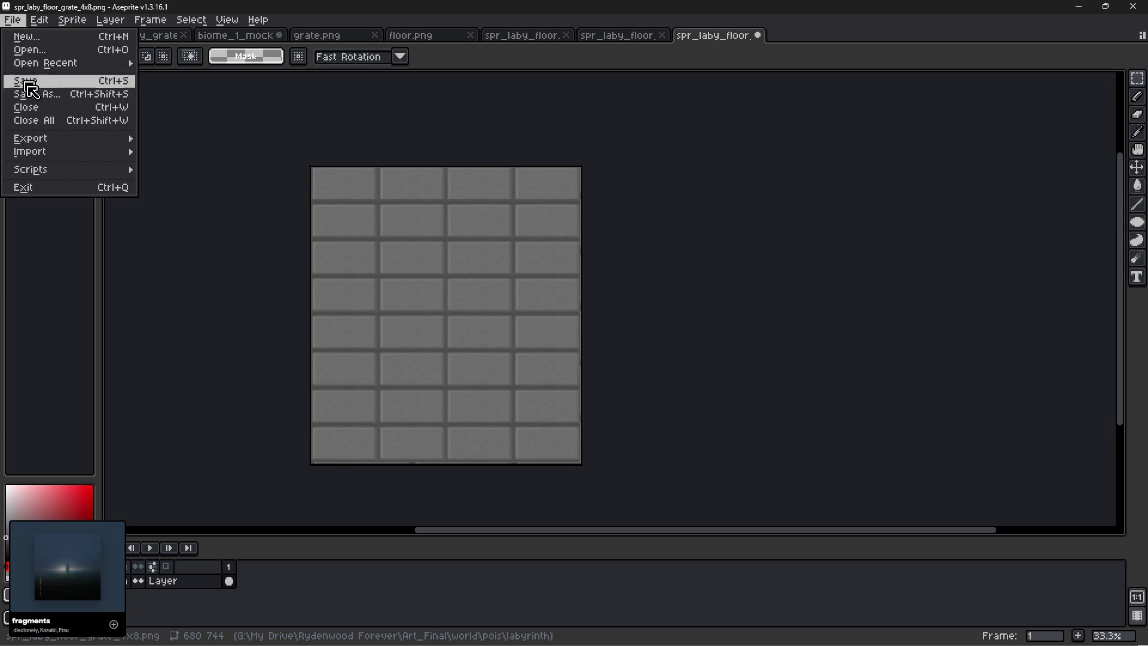
Save the sprite as spr_laby_floor_4x8.png, dropping '_grate' and choosing PNG type.
click(33, 93)
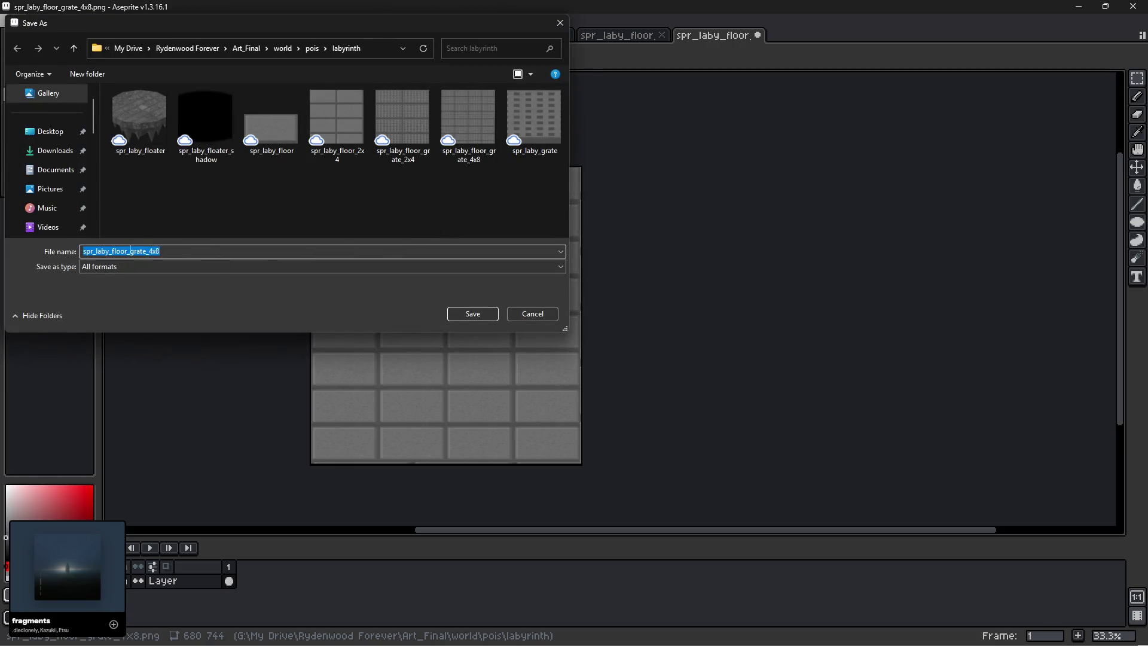
click(130, 250)
key(BackSpace)
click(192, 267)
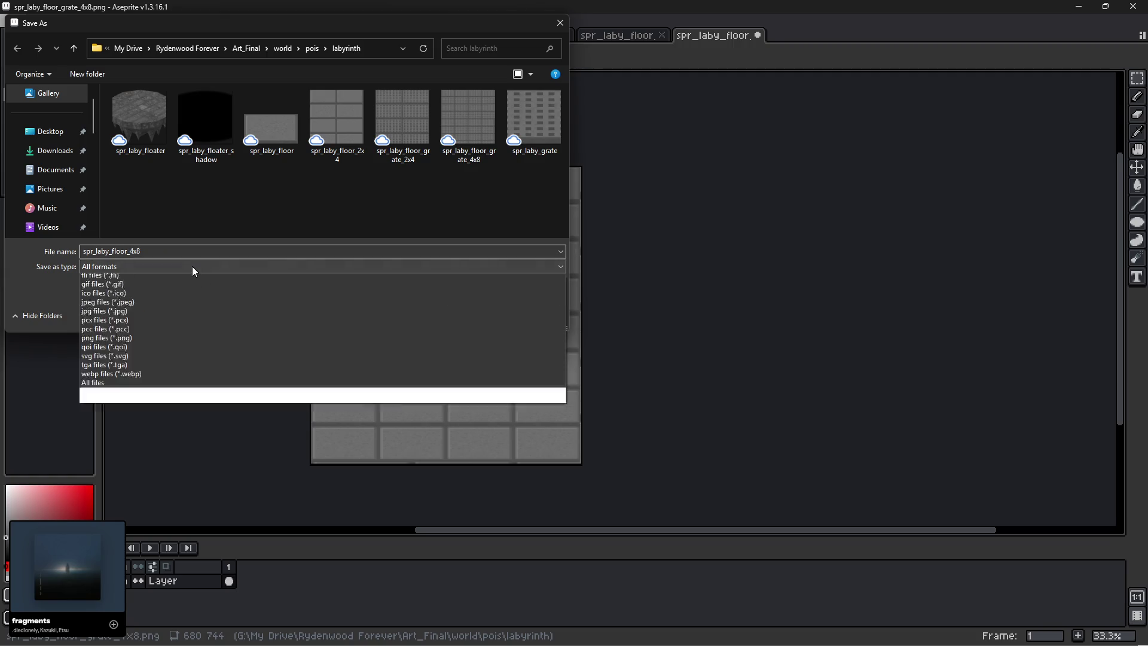
click(110, 395)
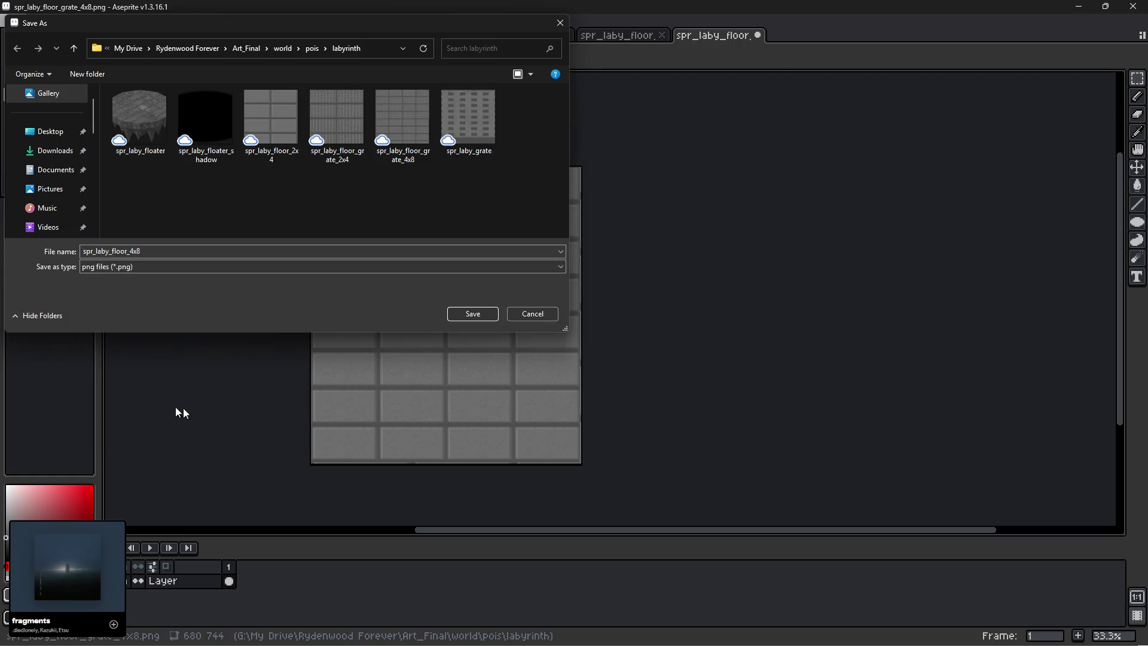
click(472, 314)
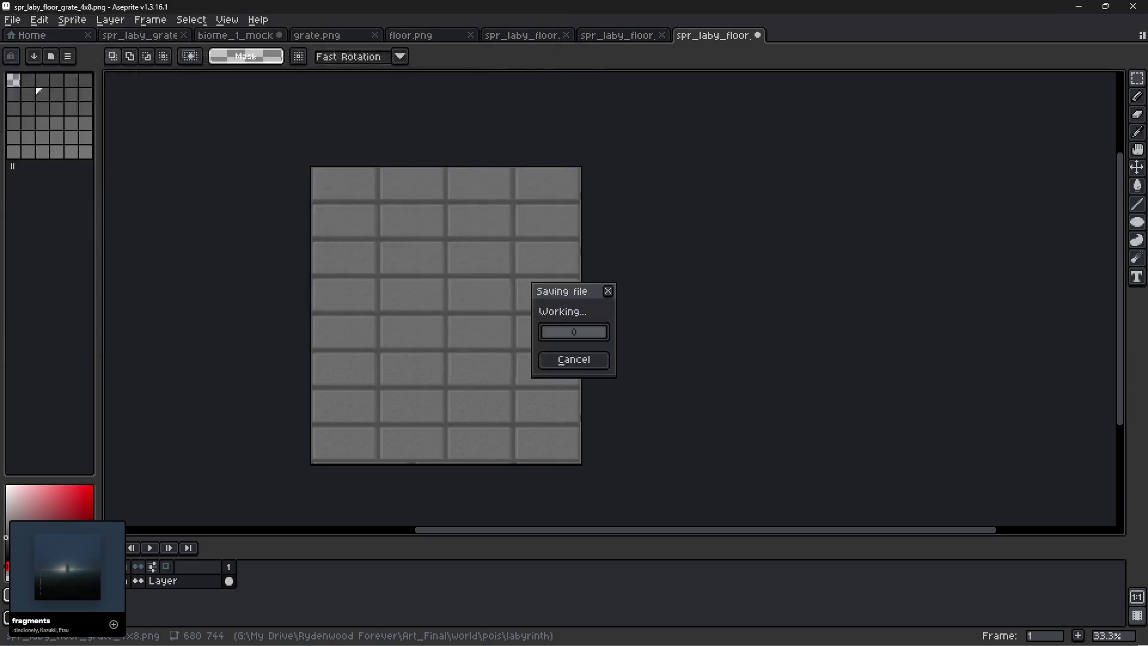
click(621, 36)
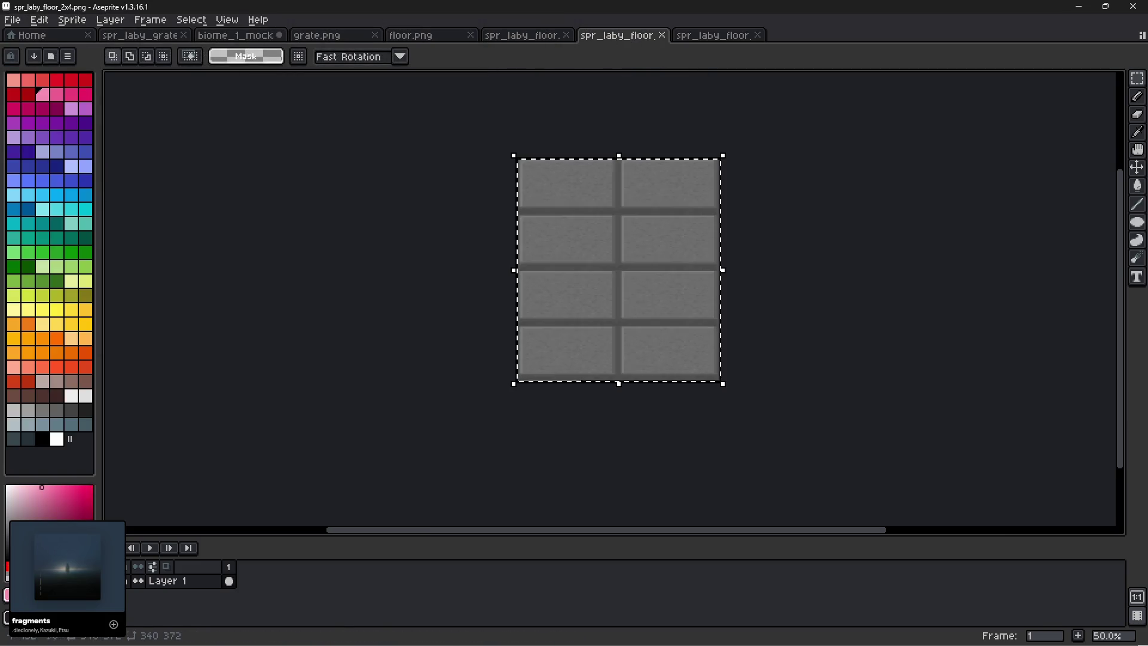
Show the full biome_1_mock grass scene with the floor tiles deselected and Layer 1 active.
click(247, 35)
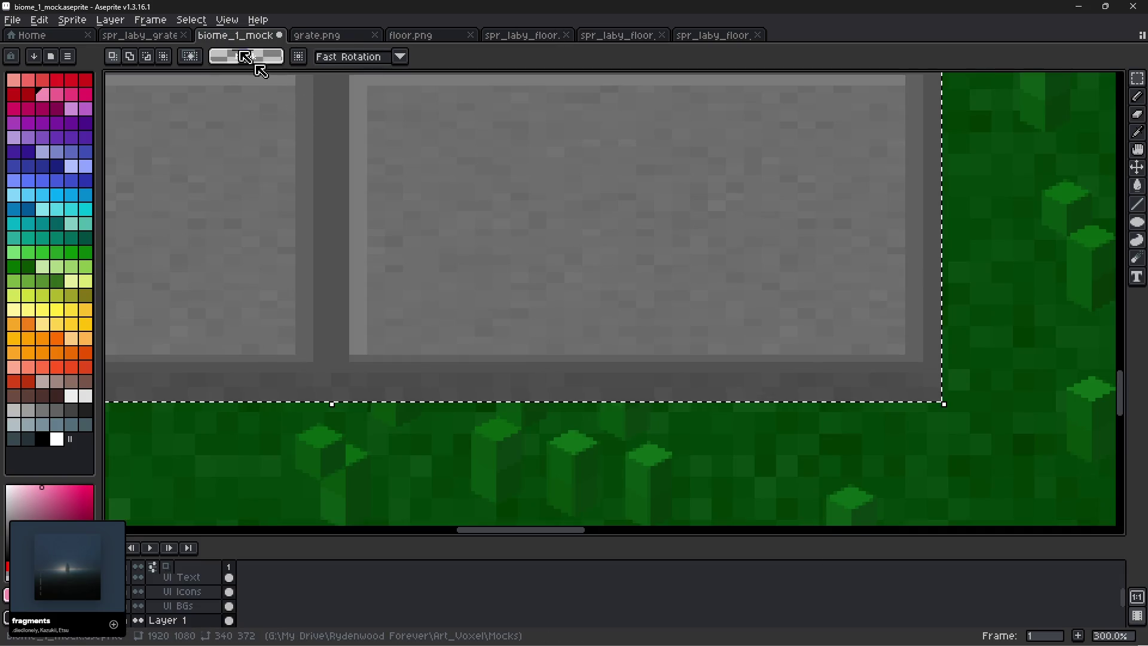
scroll(461, 192, down, 2)
mouse_move(581, 236)
mouse_down()
mouse_move(639, 254)
mouse_move(674, 341)
mouse_move(743, 359)
mouse_move(785, 354)
mouse_up()
click(719, 325)
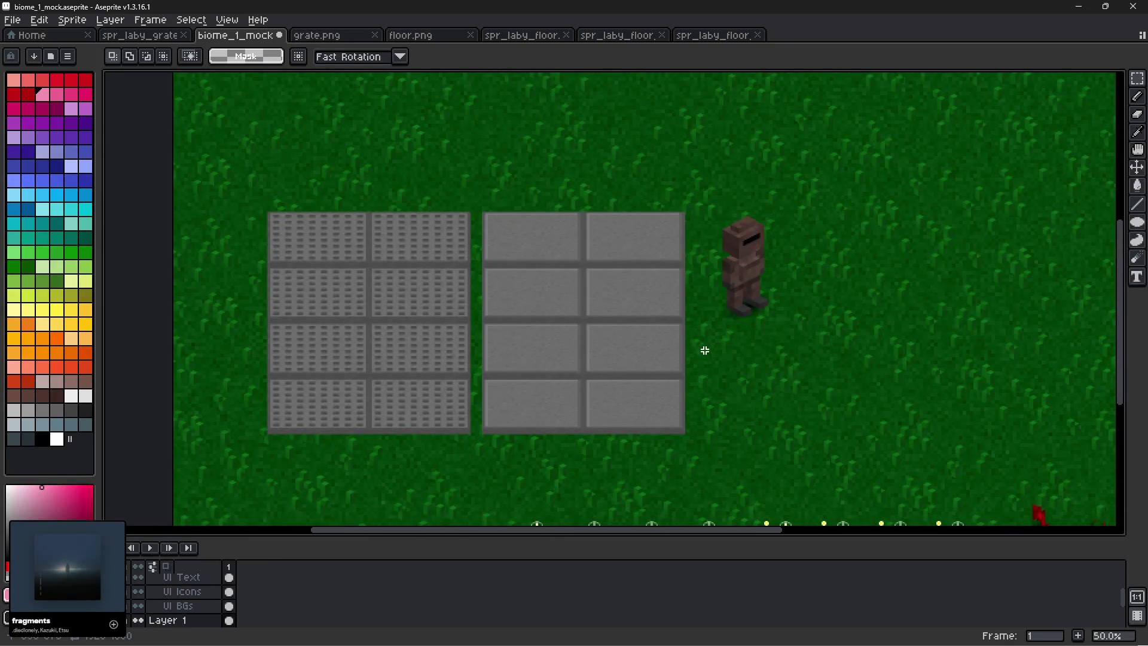
scroll(182, 604, down, 2)
click(179, 594)
mouse_move(182, 598)
mouse_down()
mouse_move(185, 623)
mouse_move(194, 574)
mouse_move(202, 623)
mouse_move(200, 598)
mouse_move(192, 620)
mouse_move(197, 592)
mouse_up()
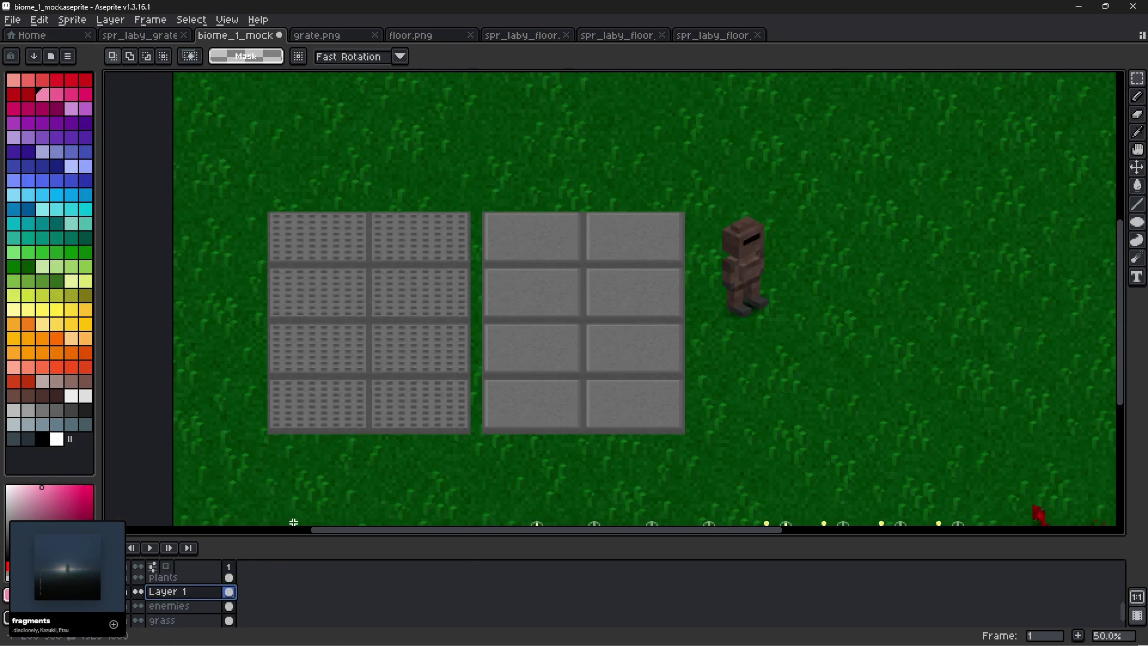
Reorder the layers so Layer 1 sits directly below the player layer.
drag(292, 531, 290, 478)
scroll(236, 562, up, 1)
scroll(193, 583, up, 1)
drag(178, 593, 188, 547)
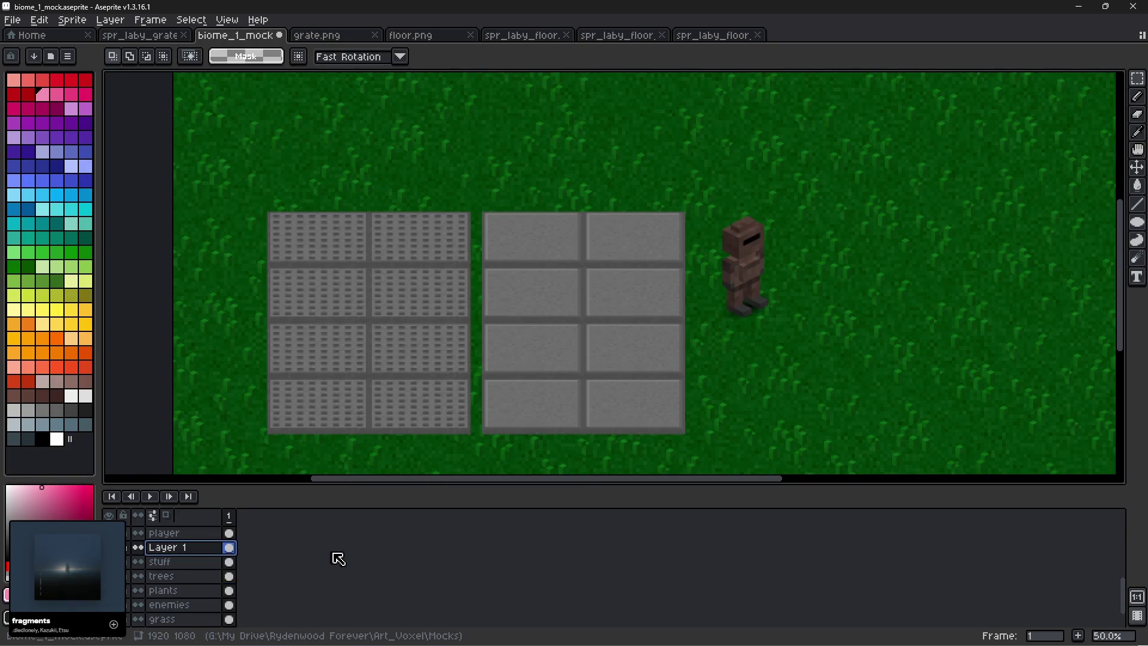
click(364, 542)
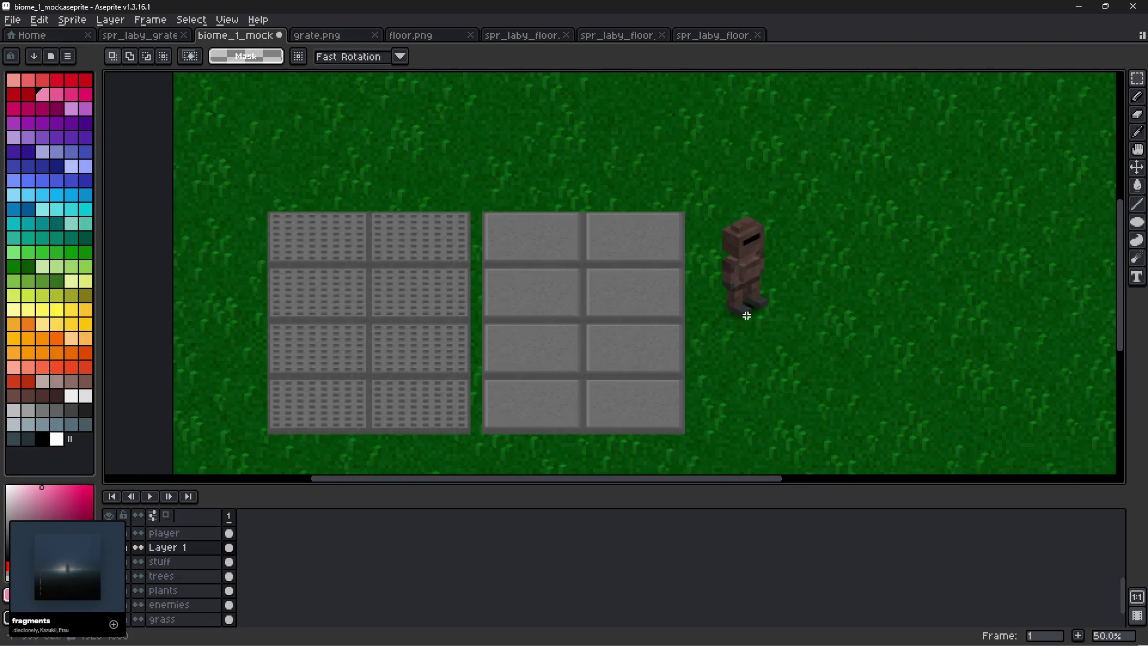
click(229, 533)
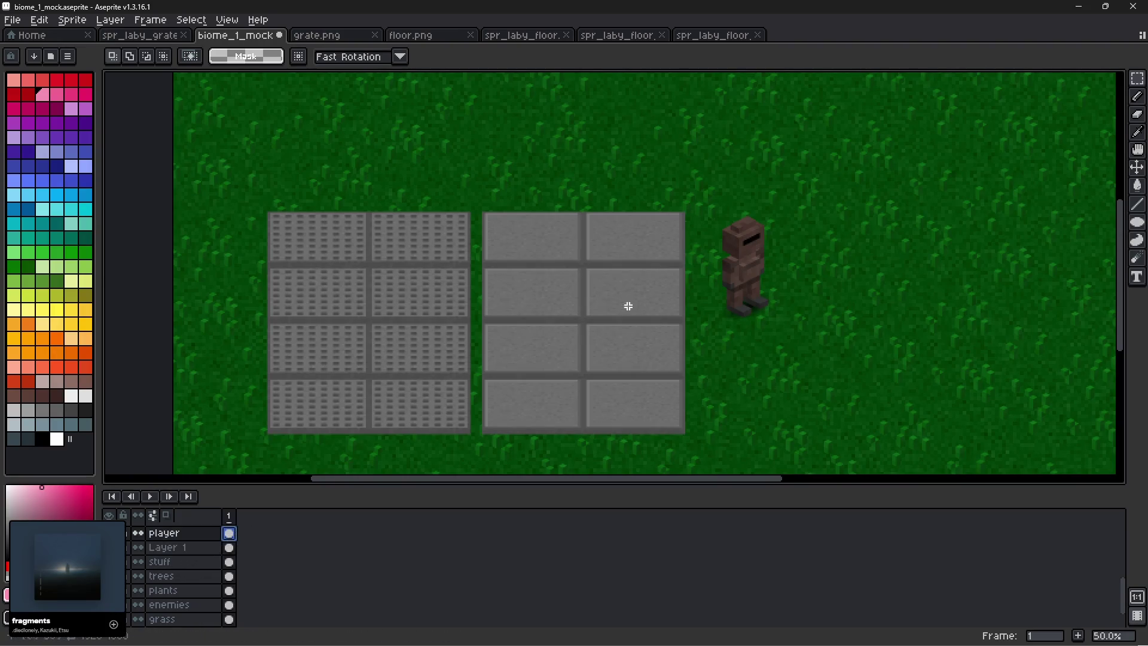
Marquee-select the grate and floor tiles on Layer 1 and start dragging them up and right.
mouse_move(827, 175)
mouse_down()
mouse_move(802, 242)
mouse_move(678, 359)
mouse_move(677, 341)
mouse_move(726, 333)
mouse_move(701, 340)
mouse_up()
click(832, 363)
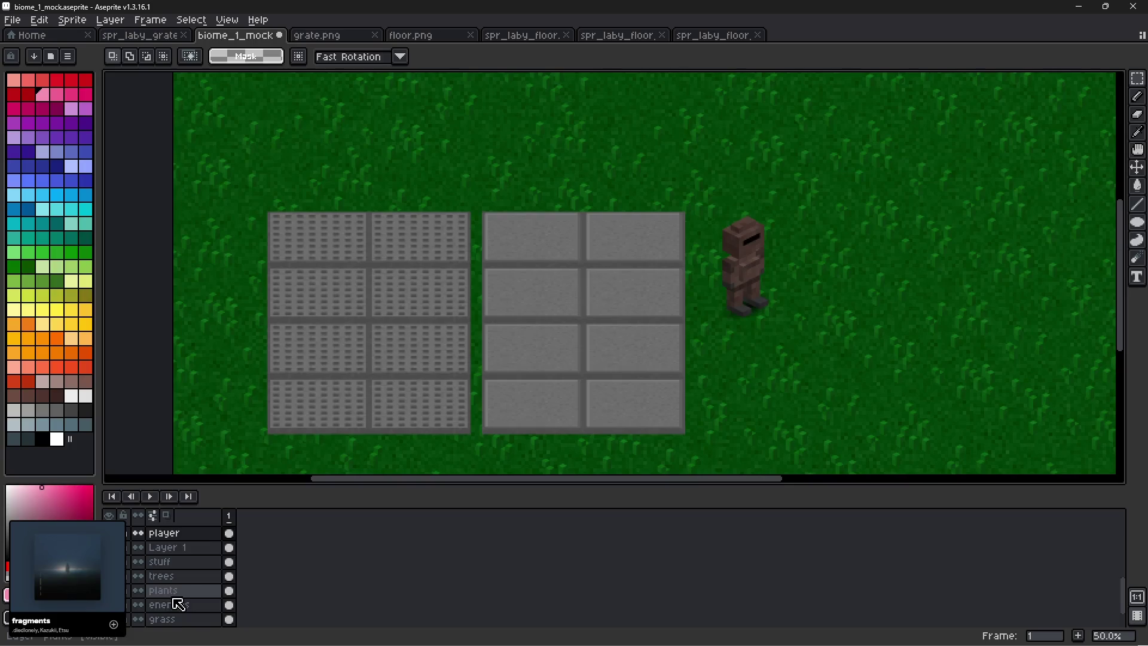
click(172, 548)
mouse_move(713, 184)
mouse_down()
mouse_move(679, 224)
mouse_move(229, 457)
mouse_up()
mouse_move(627, 384)
mouse_down()
mouse_move(781, 371)
mouse_move(782, 300)
mouse_move(736, 291)
mouse_move(782, 301)
mouse_up()
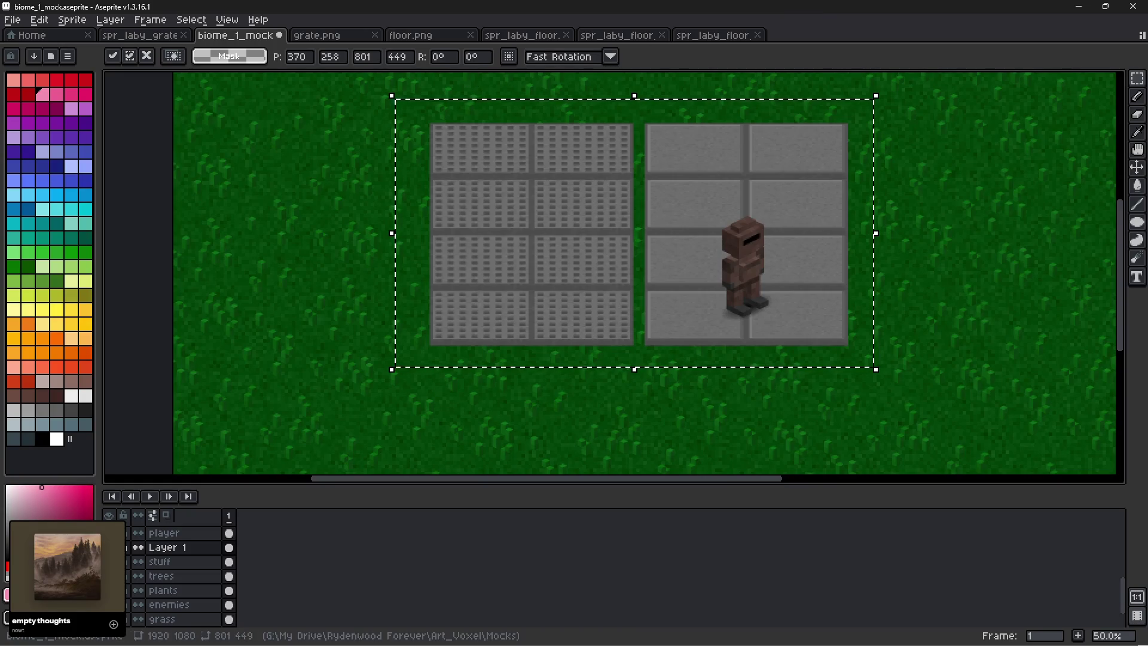
Switch from Aseprite to the Blockbench labyrinth project.
key(alt+Tab)
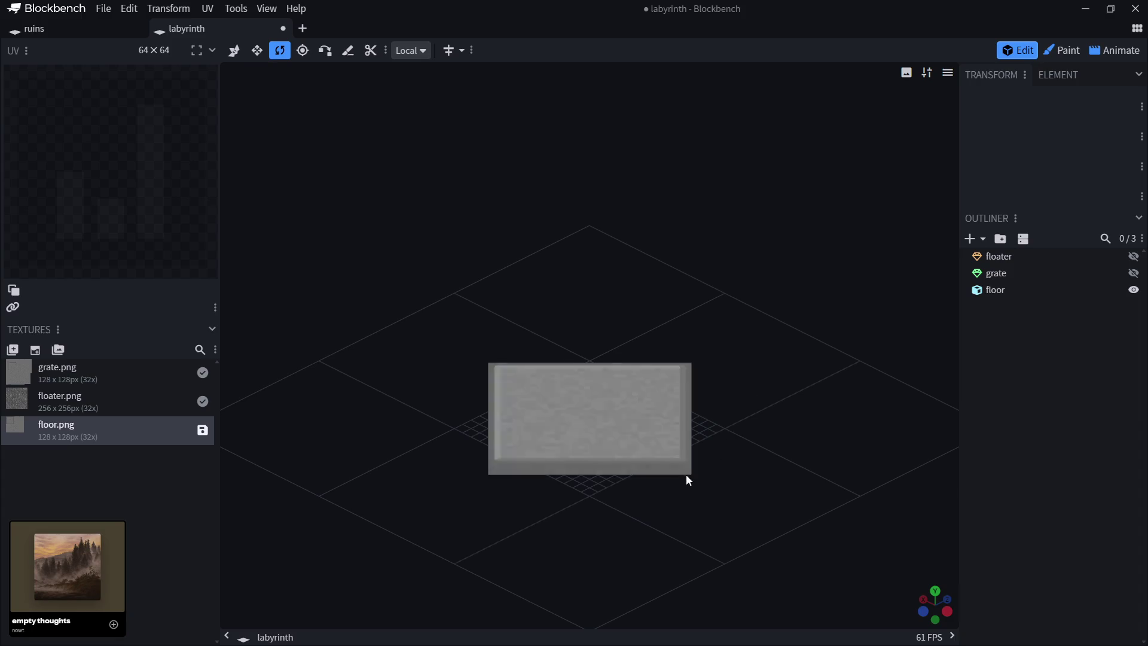
Zoom on Blockbench's floor cube, minimize Blockbench, and commit the tiles' new position in Aseprite.
scroll(682, 488, up, 2)
scroll(706, 494, down, 1)
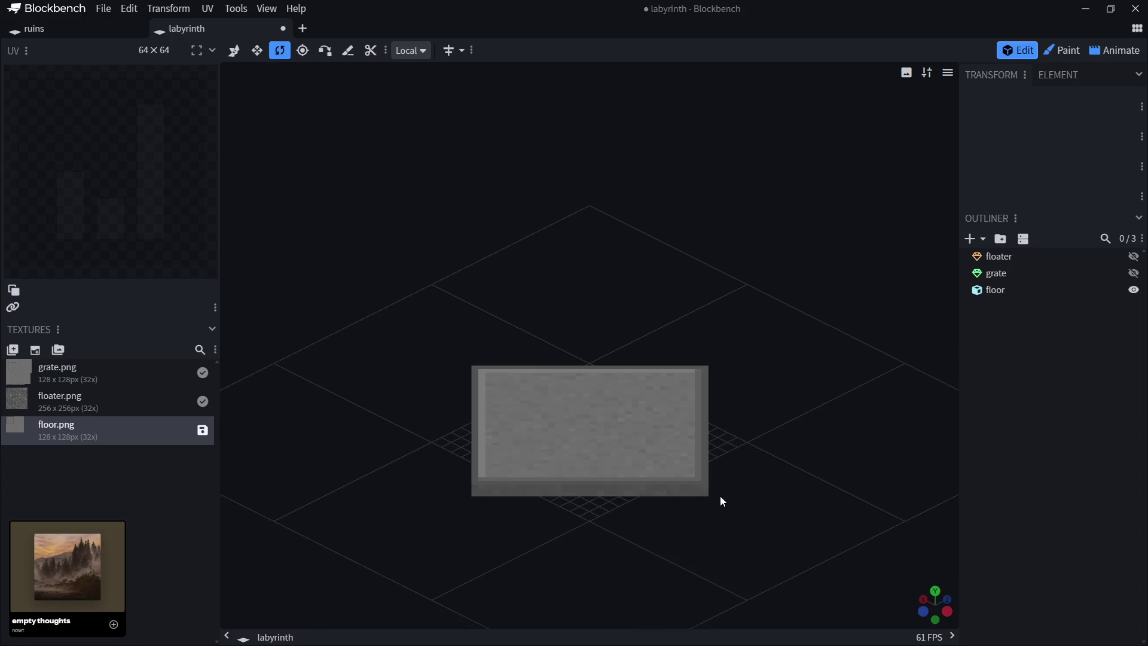
scroll(706, 496, up, 2)
scroll(784, 592, down, 1)
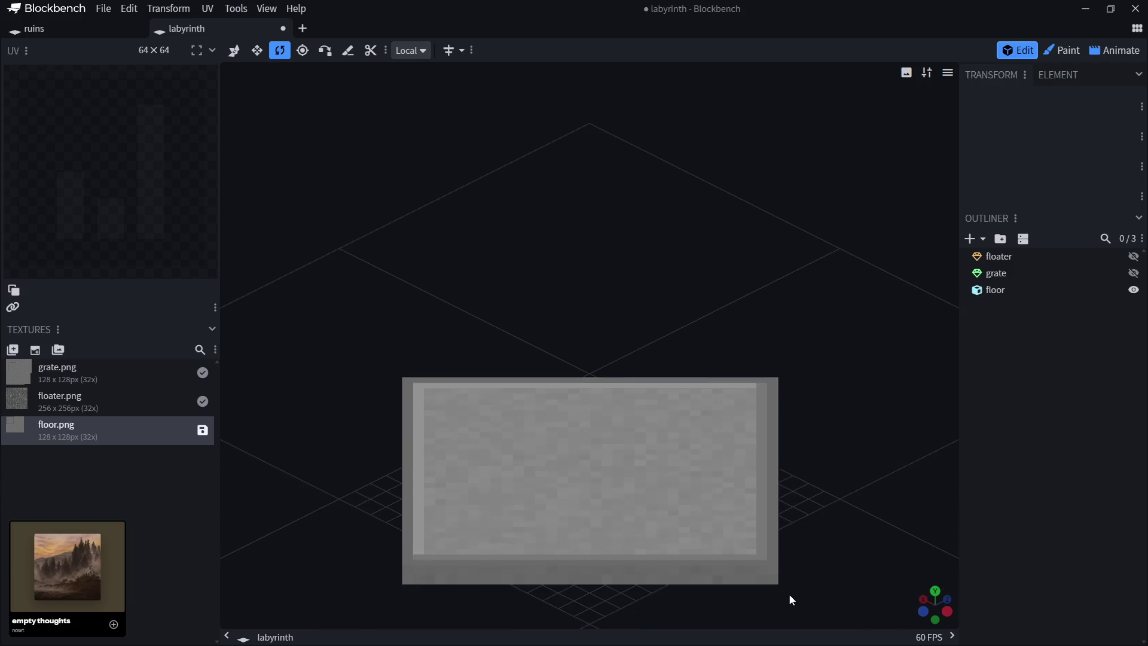
click(1085, 9)
click(919, 244)
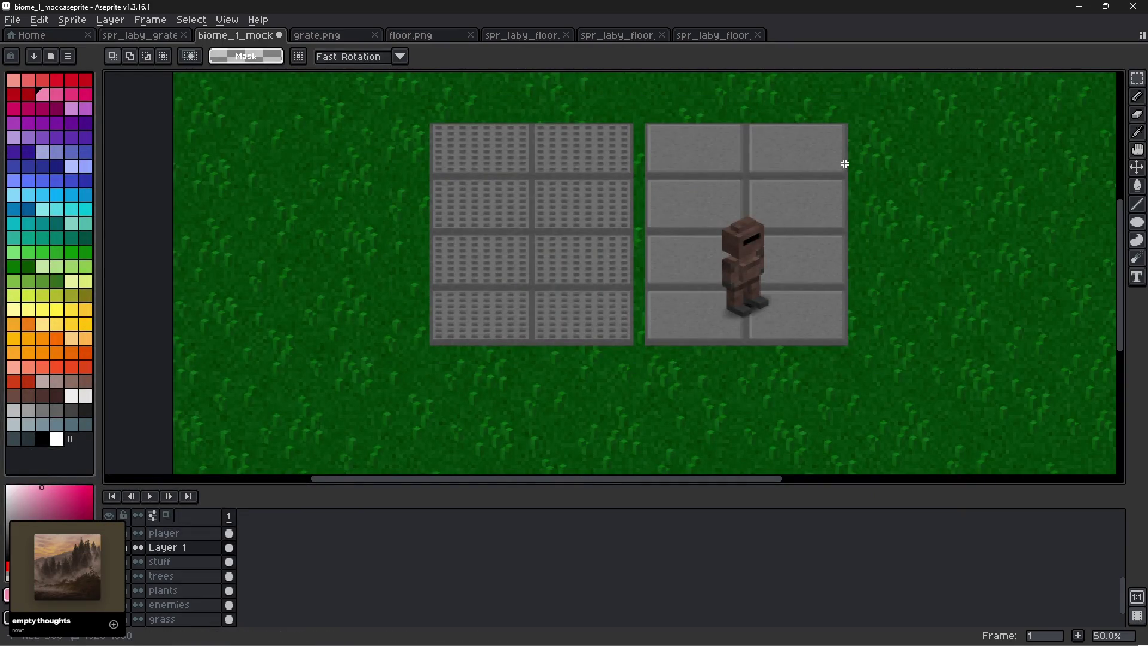
Delete a gray grout strip between floor tile rows so grass shows through.
scroll(858, 186, up, 4)
scroll(824, 190, down, 1)
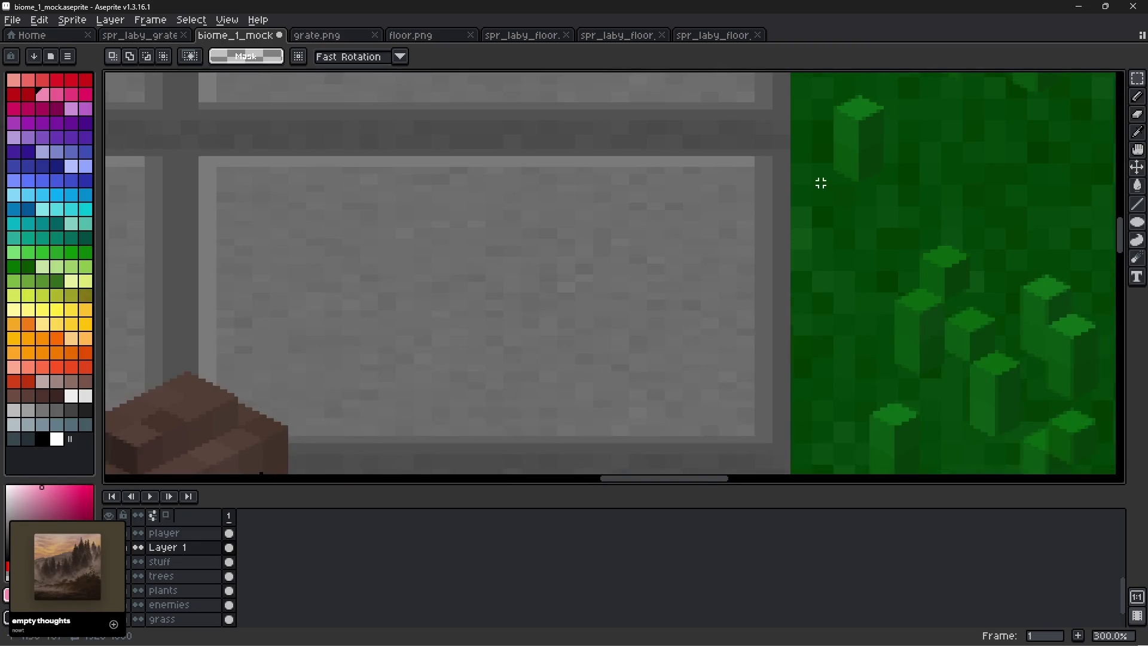
scroll(799, 122, down, 5)
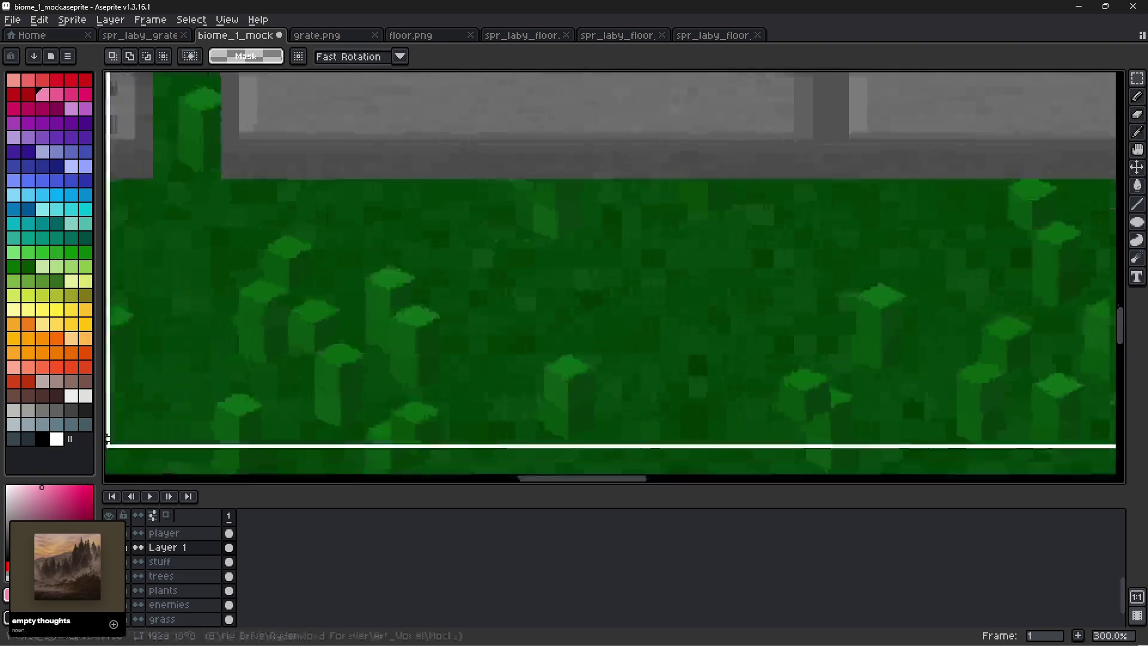
mouse_move(107, 441)
mouse_down()
mouse_move(159, 176)
mouse_move(299, 205)
mouse_up()
scroll(436, 125, down, 5)
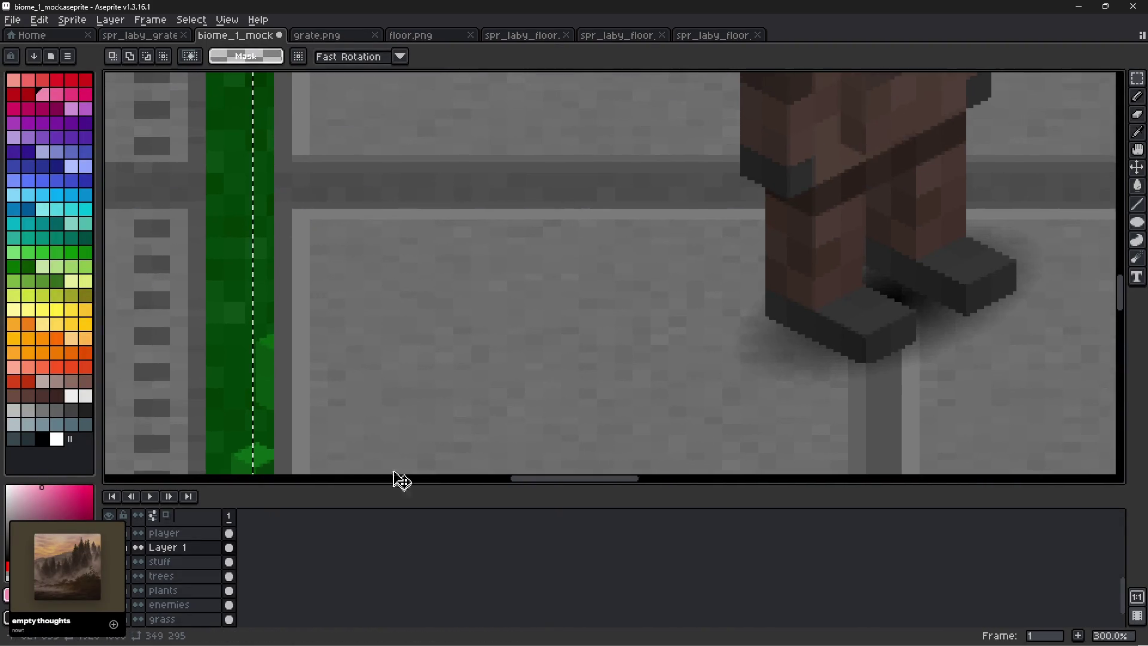
scroll(404, 392, up, 1)
scroll(395, 412, up, 5)
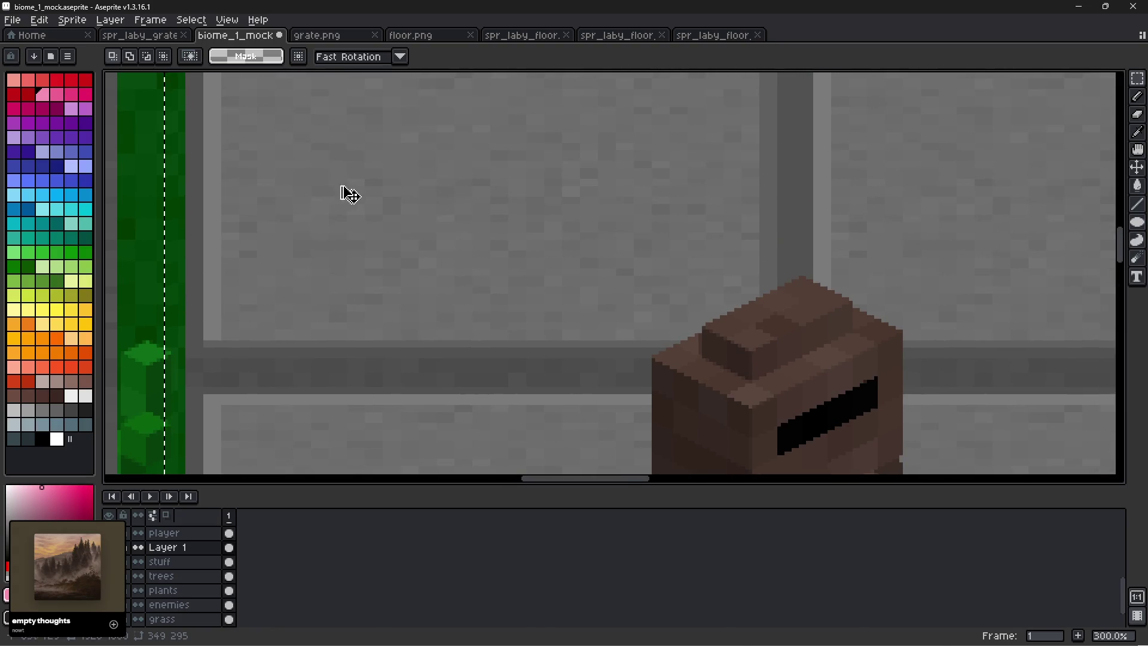
scroll(335, 299, up, 5)
scroll(356, 340, up, 5)
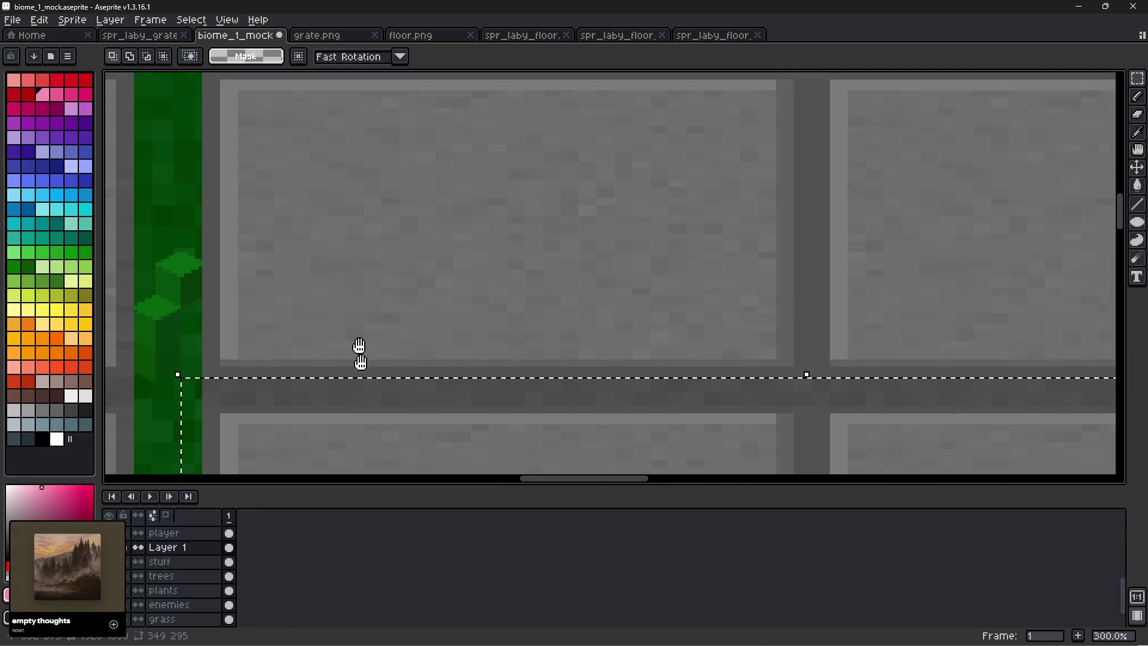
scroll(338, 251, down, 5)
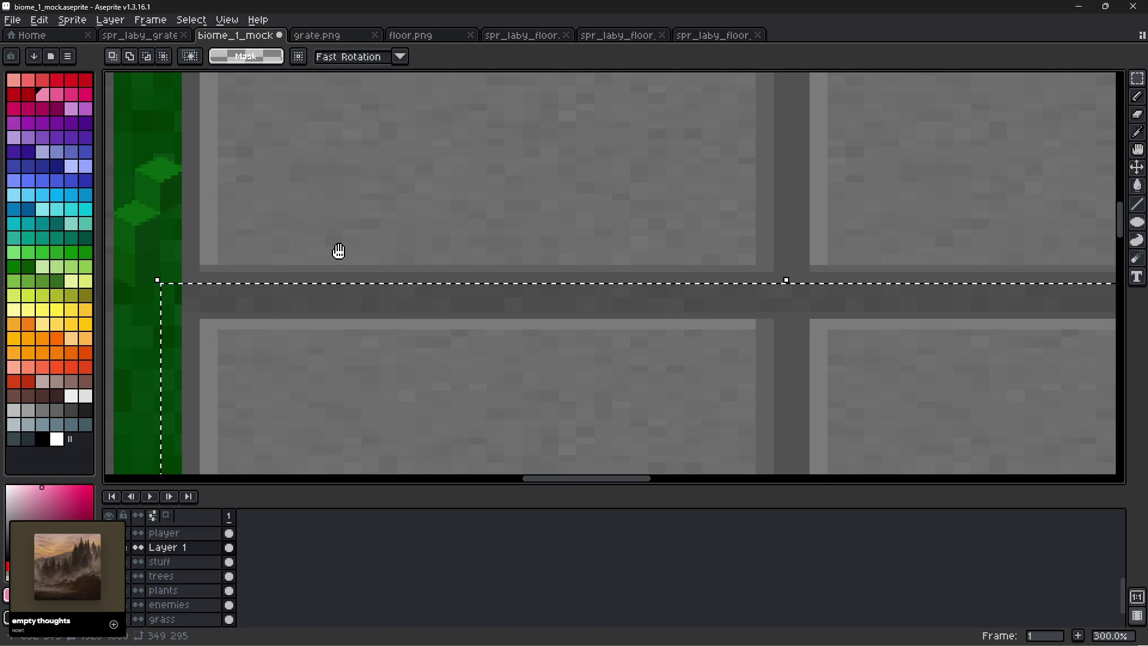
scroll(852, 332, down, 1)
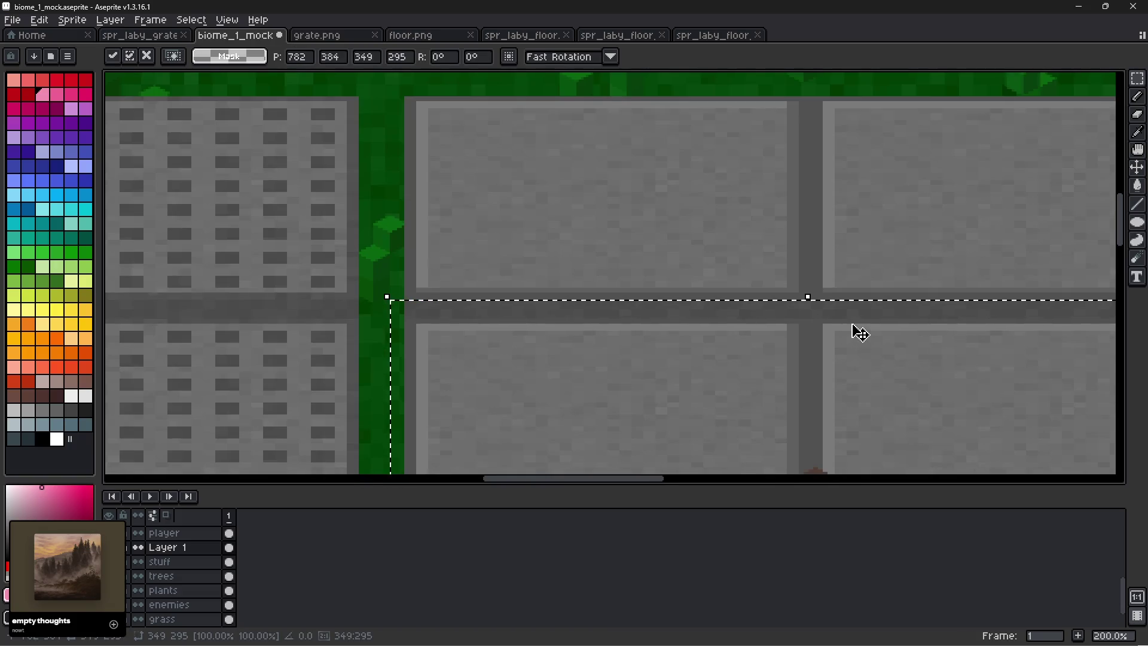
click(389, 248)
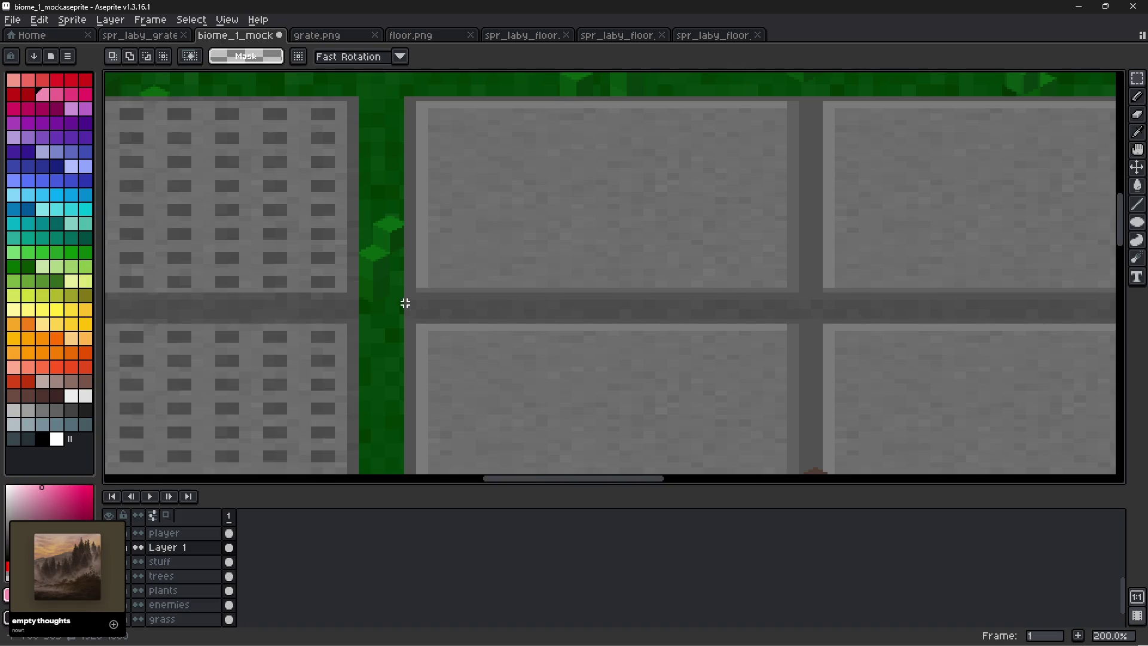
mouse_move(405, 301)
mouse_down()
mouse_move(1129, 311)
mouse_move(1041, 323)
mouse_up()
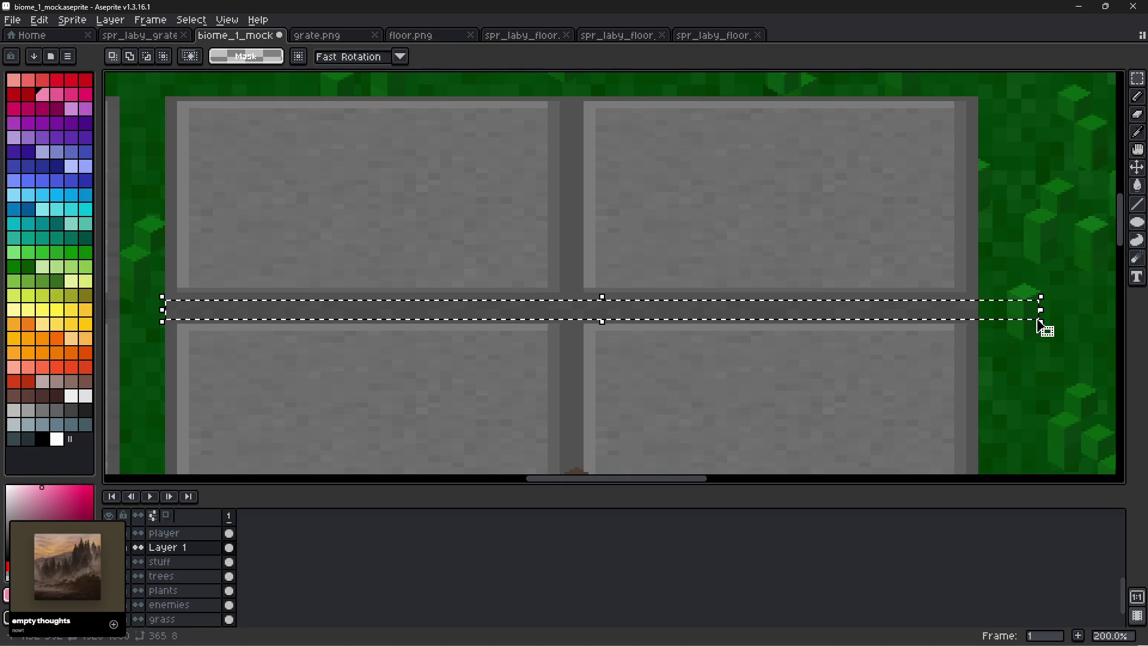
key(Delete)
Move the top row of floor tiles slightly down and commit it.
scroll(996, 307, down, 2)
scroll(989, 306, up, 2)
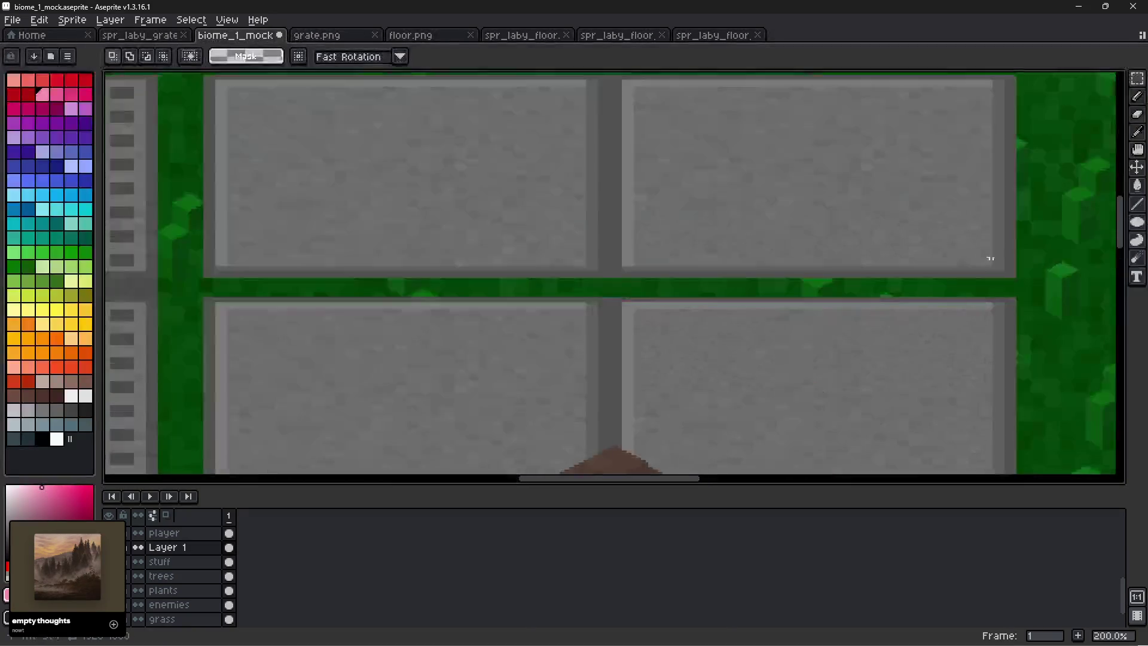
scroll(1026, 202, up, 2)
mouse_move(1043, 138)
mouse_down()
mouse_move(390, 398)
mouse_move(192, 365)
mouse_move(145, 371)
mouse_up()
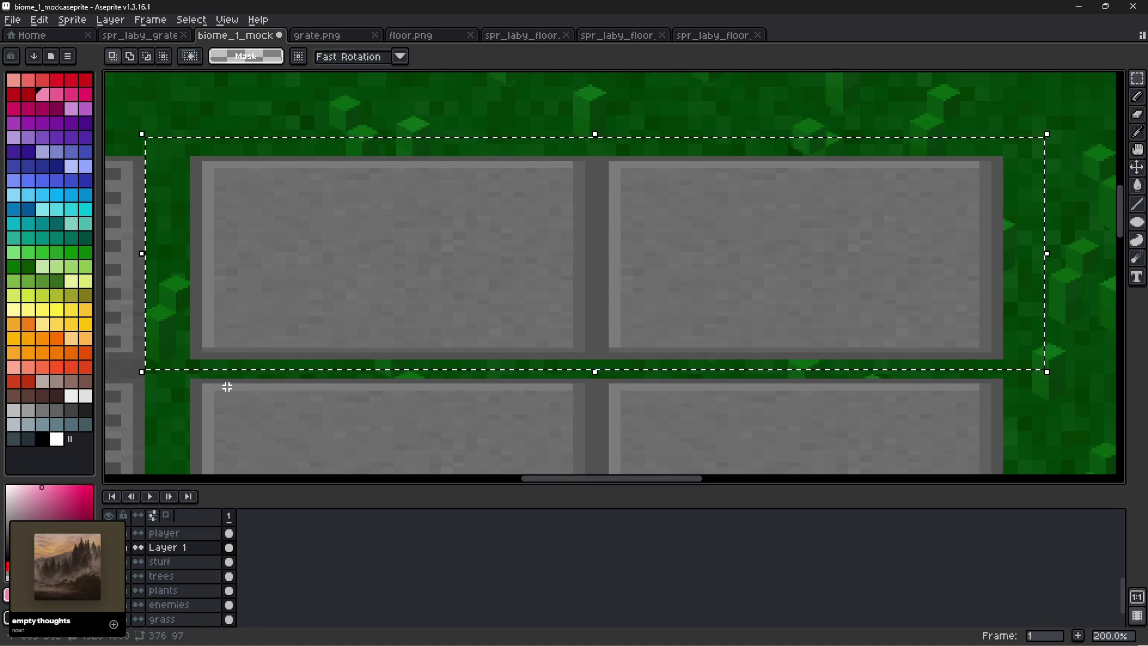
key(ctrl+t)
key(Down)
key(Down)
key(Down)
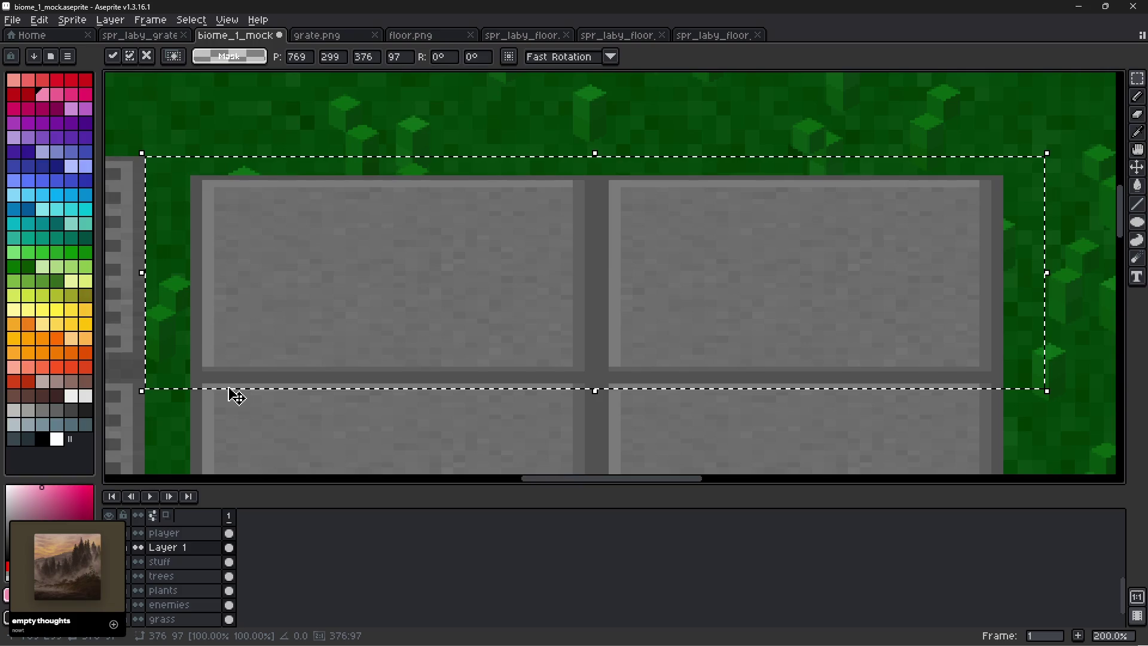
click(388, 123)
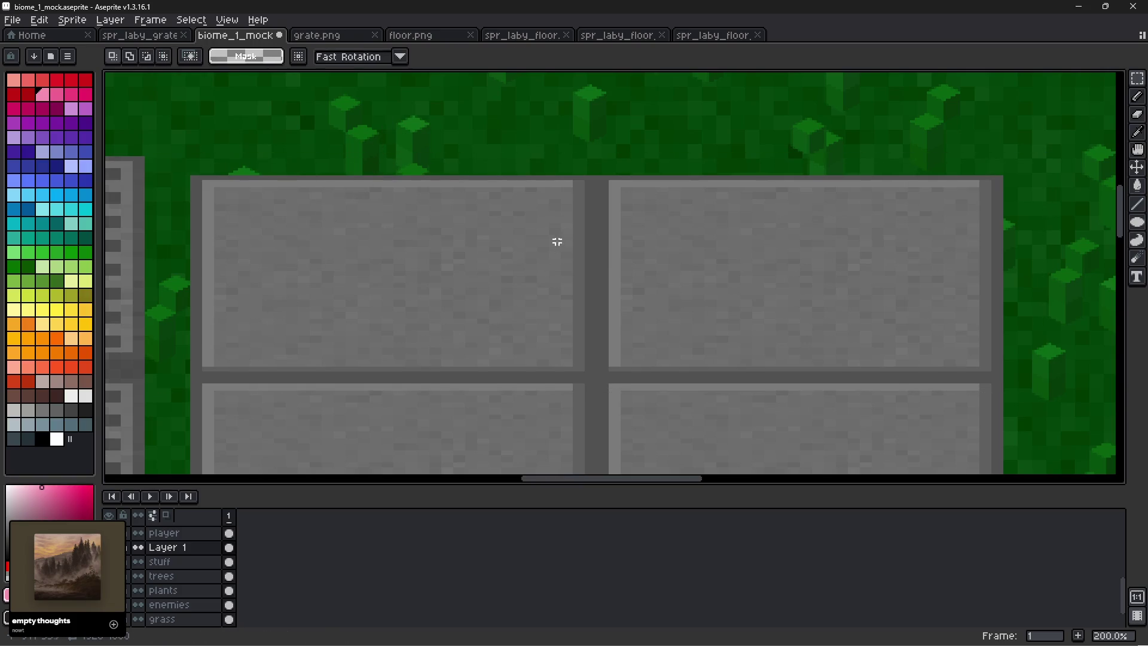
Clear another gray strip between tile rows near the character to reveal grass.
scroll(557, 243, down, 3)
mouse_move(715, 335)
mouse_down()
mouse_move(702, 231)
mouse_move(723, 286)
mouse_up()
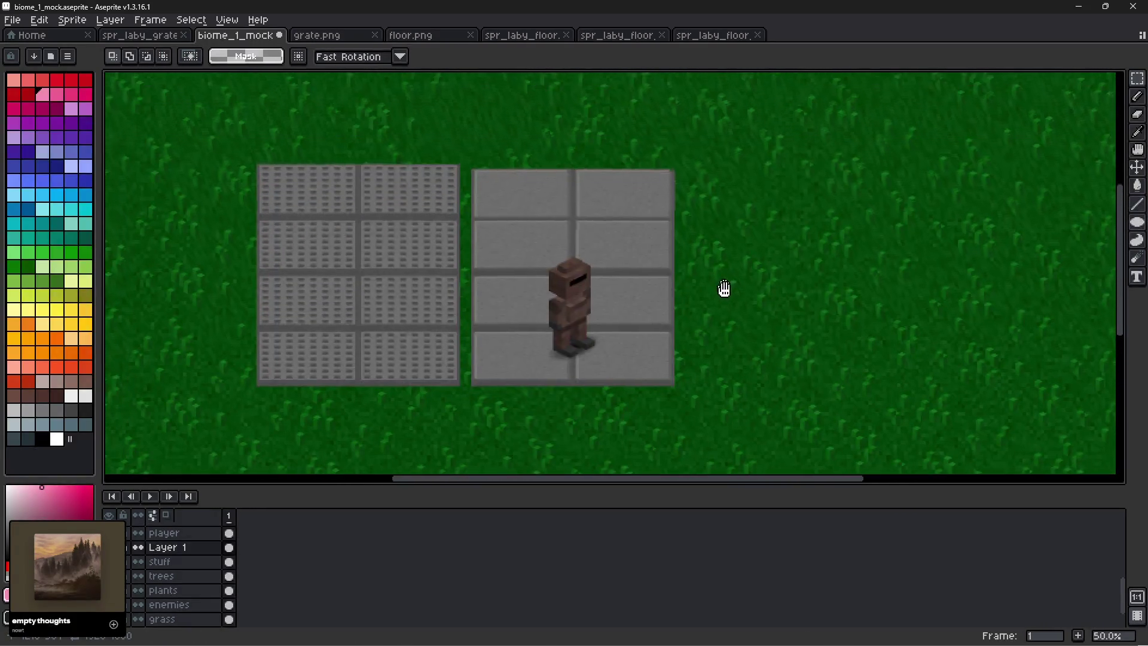
scroll(577, 215, up, 2)
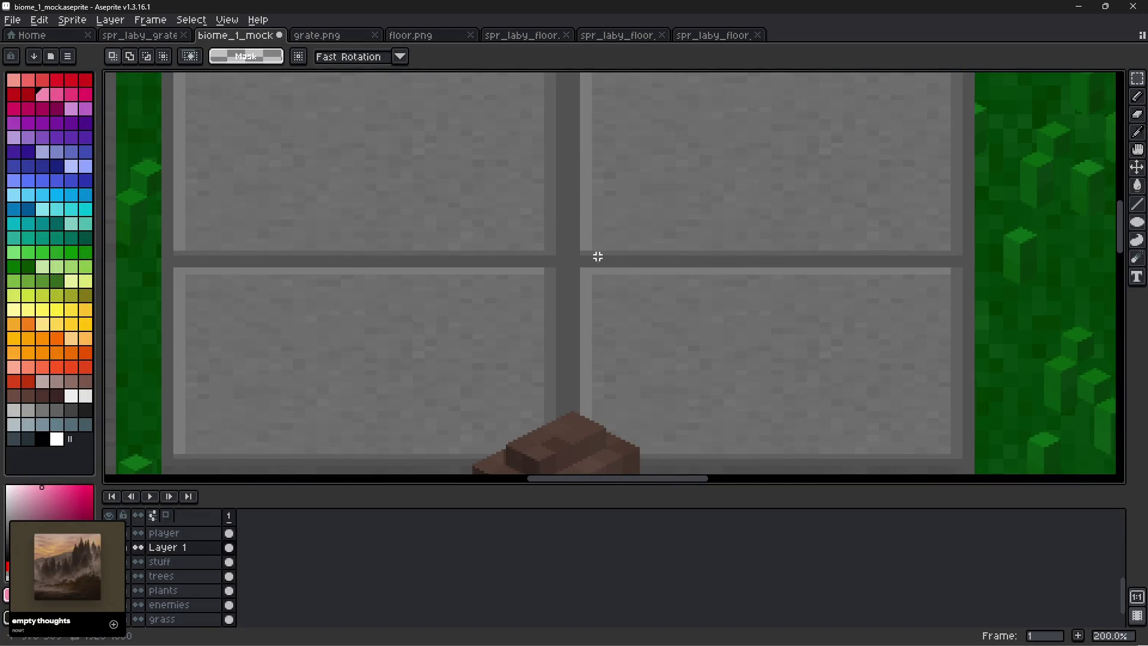
drag(361, 354, 415, 125)
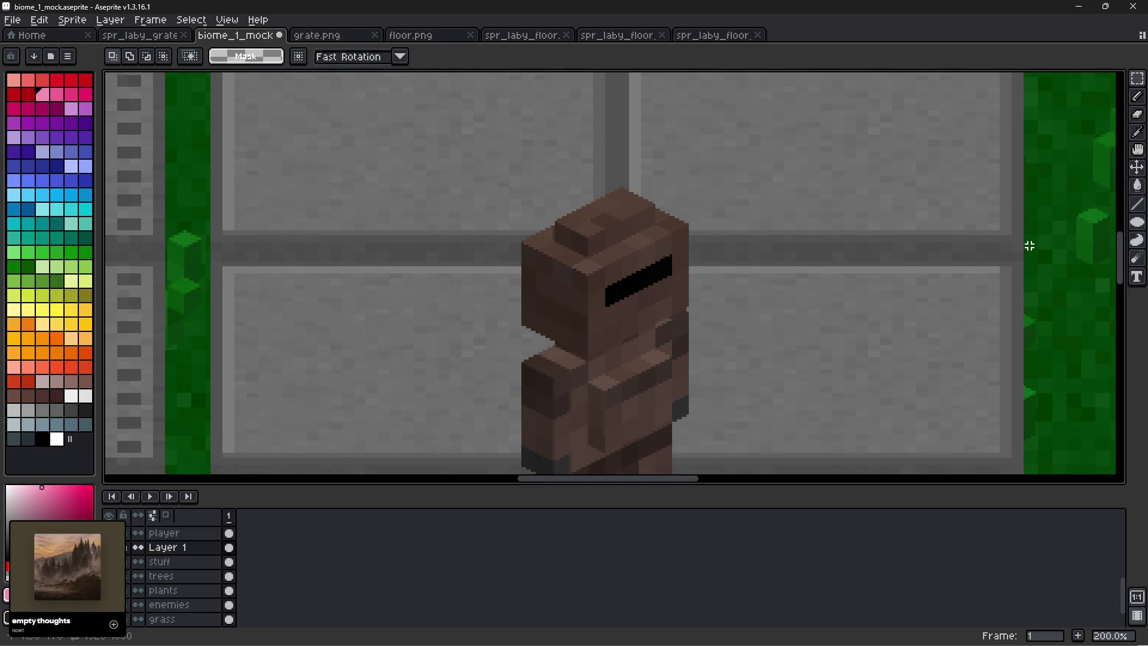
mouse_move(1028, 244)
mouse_down()
mouse_move(201, 254)
mouse_move(205, 263)
mouse_up()
key(Delete)
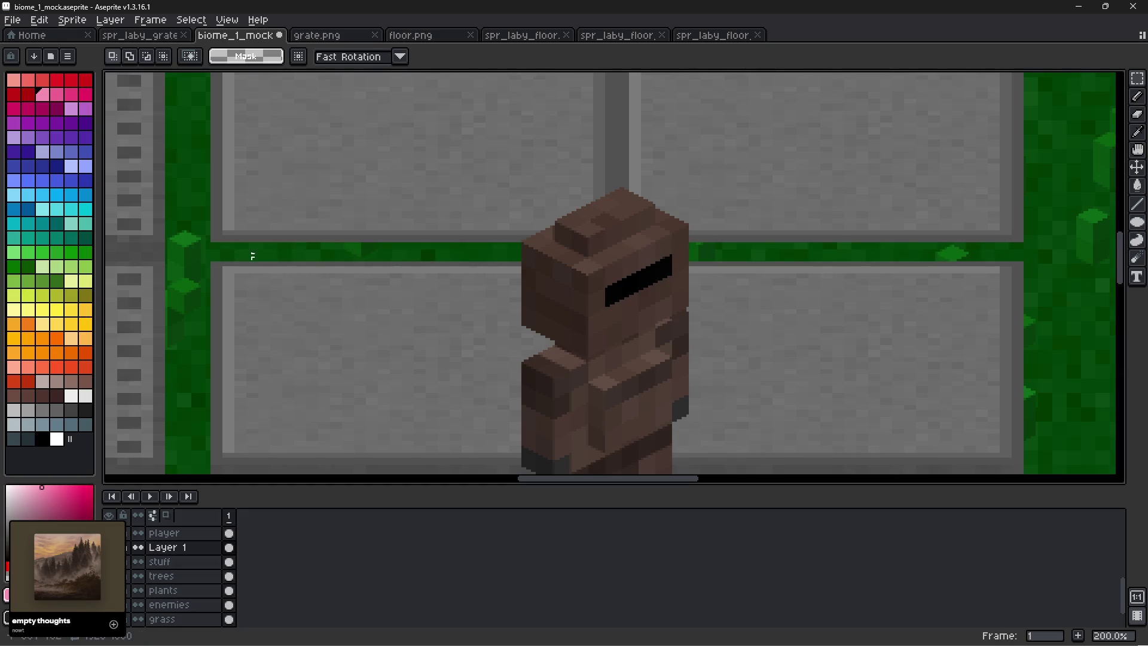
mouse_move(200, 257)
mouse_down()
mouse_move(504, 440)
mouse_move(851, 469)
mouse_move(843, 354)
mouse_up()
Delete the gray strip between the floor tile rows down to grass.
scroll(843, 354, down, 1)
scroll(827, 359, up, 5)
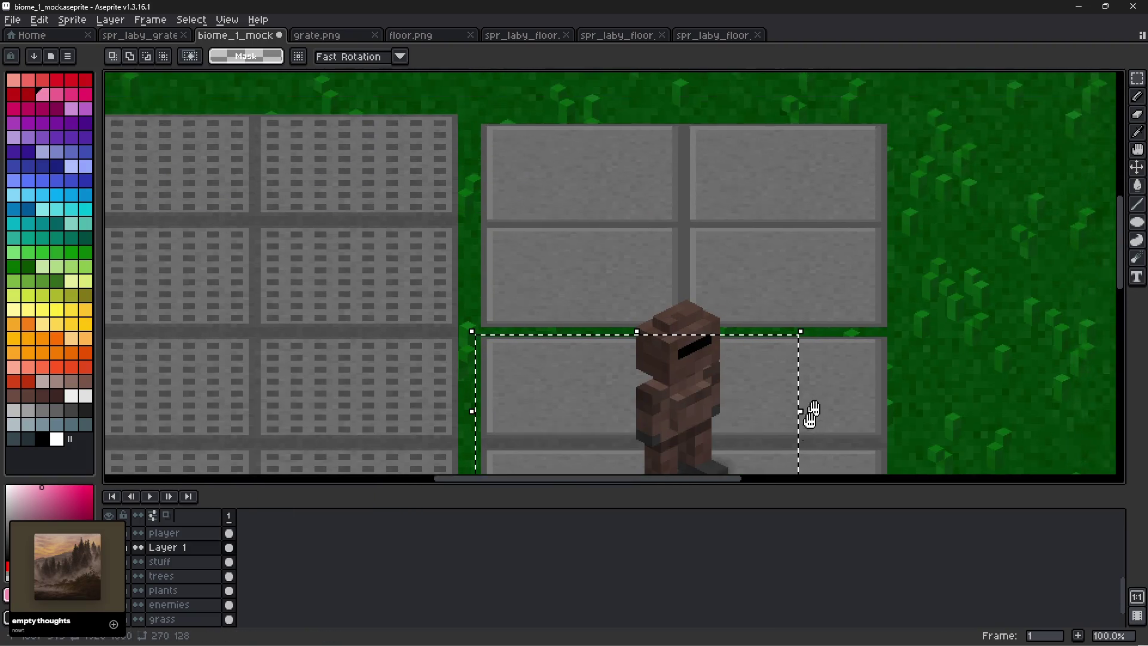
mouse_move(847, 214)
mouse_down()
mouse_move(443, 397)
mouse_move(495, 410)
mouse_move(507, 429)
mouse_up()
scroll(499, 386, up, 1)
mouse_move(504, 443)
mouse_down()
mouse_move(546, 272)
mouse_move(548, 209)
mouse_up()
drag(584, 384, 558, 192)
drag(556, 340, 556, 271)
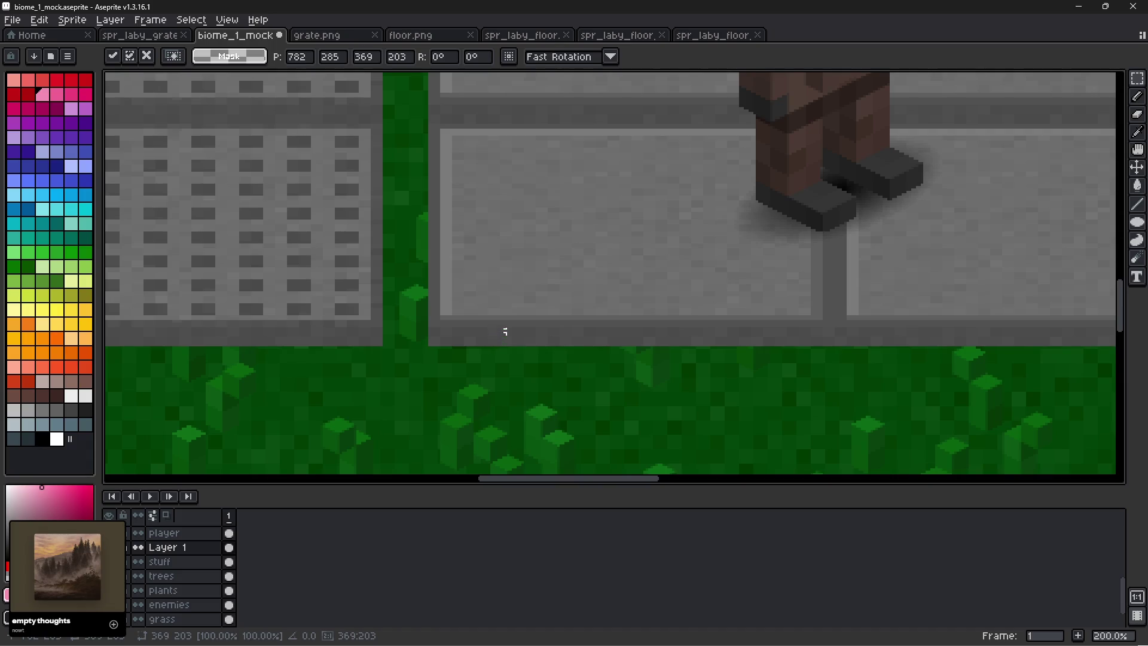
scroll(680, 294, down, 1)
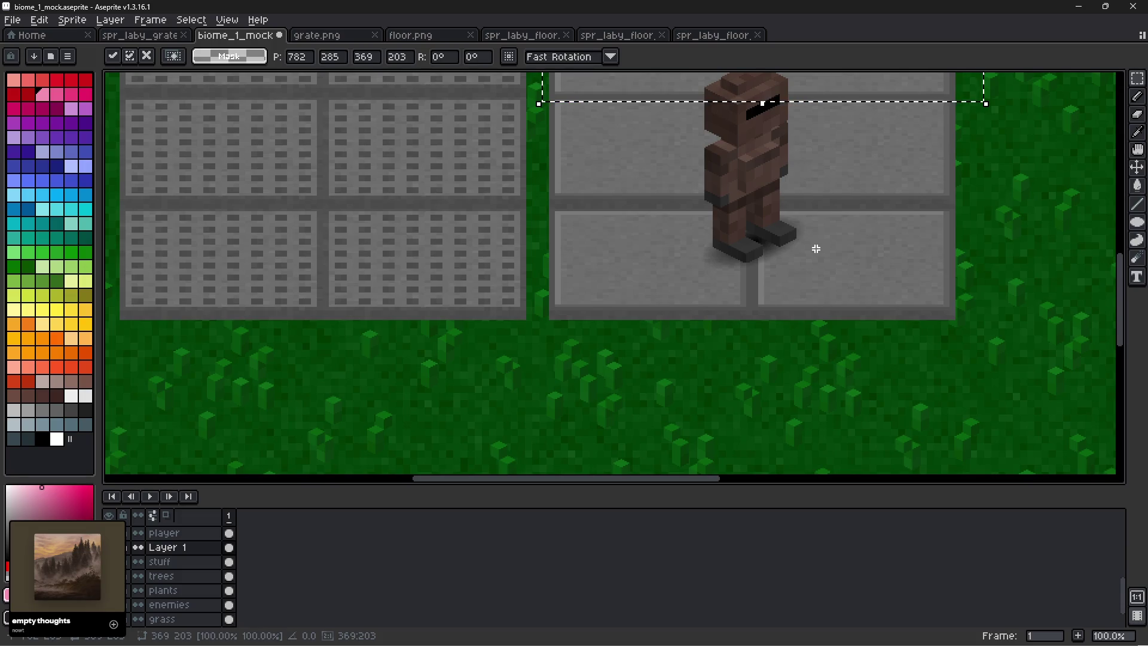
drag(823, 244, 778, 318)
scroll(903, 281, up, 2)
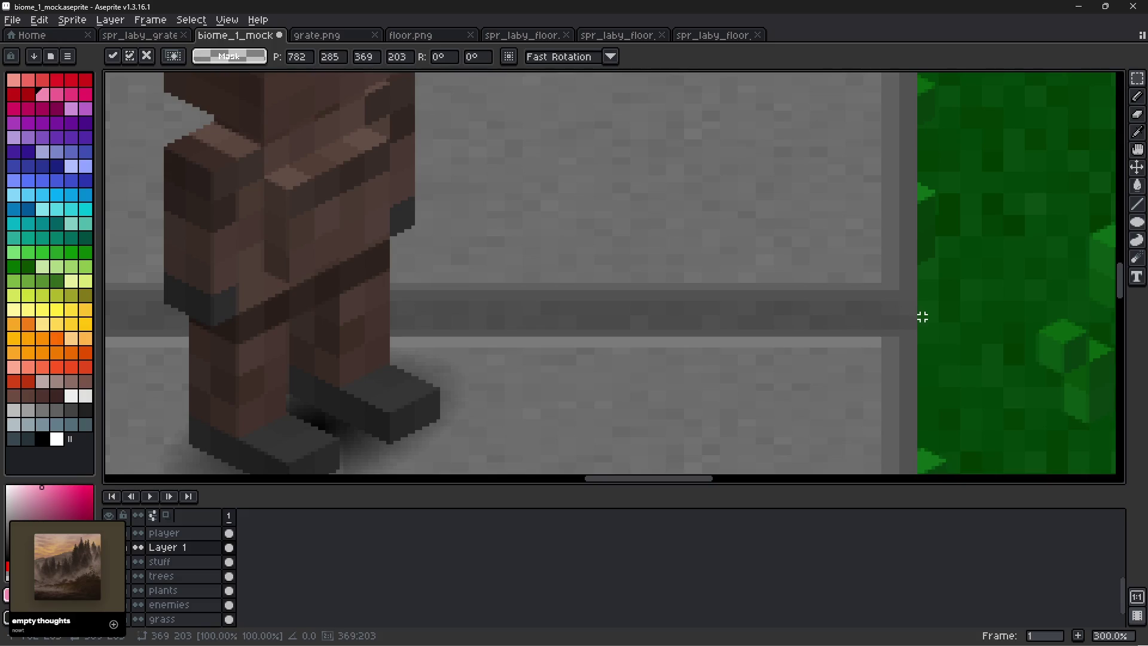
mouse_move(923, 304)
mouse_down()
mouse_move(108, 326)
mouse_move(165, 324)
mouse_move(110, 366)
mouse_move(108, 335)
mouse_move(124, 335)
mouse_up()
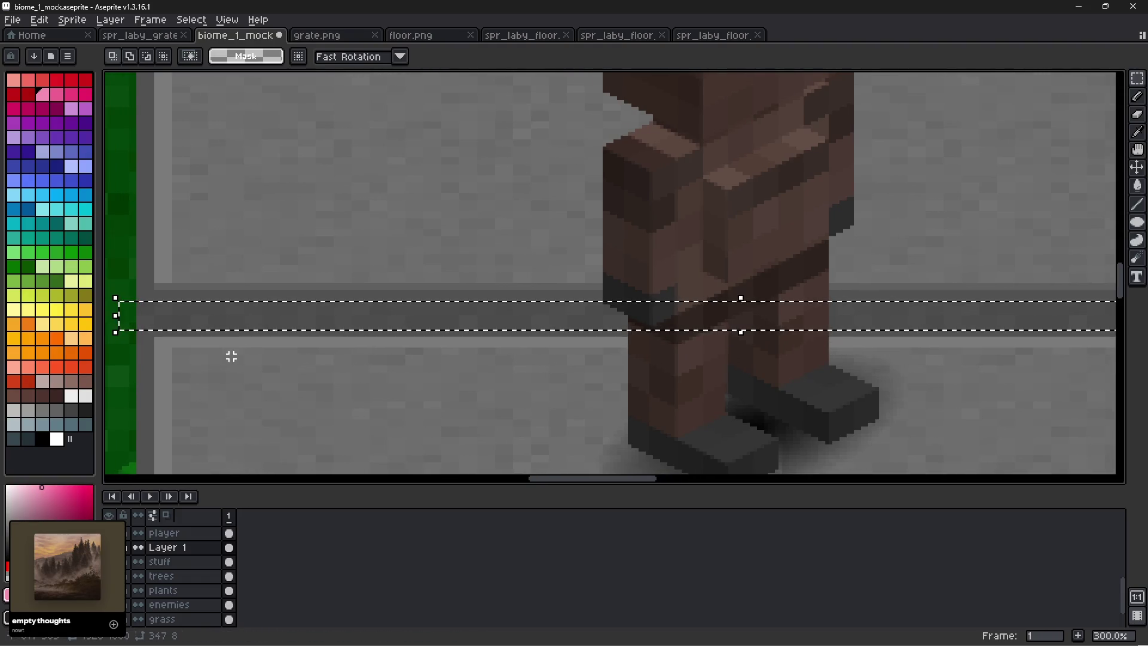
key(Delete)
Move the upper floor tiles down about 16 pixels and commit them.
scroll(378, 335, down, 2)
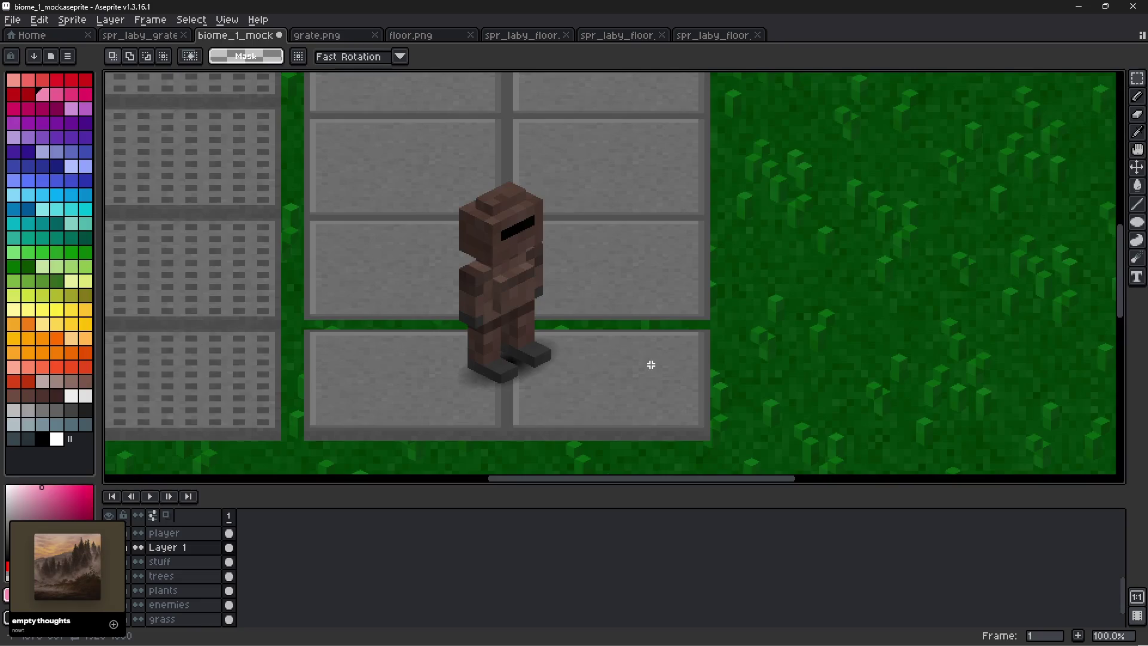
mouse_move(726, 323)
mouse_down()
mouse_move(604, 226)
mouse_move(328, 77)
mouse_move(297, 76)
mouse_up()
key(Down)
key(Down)
key(Down)
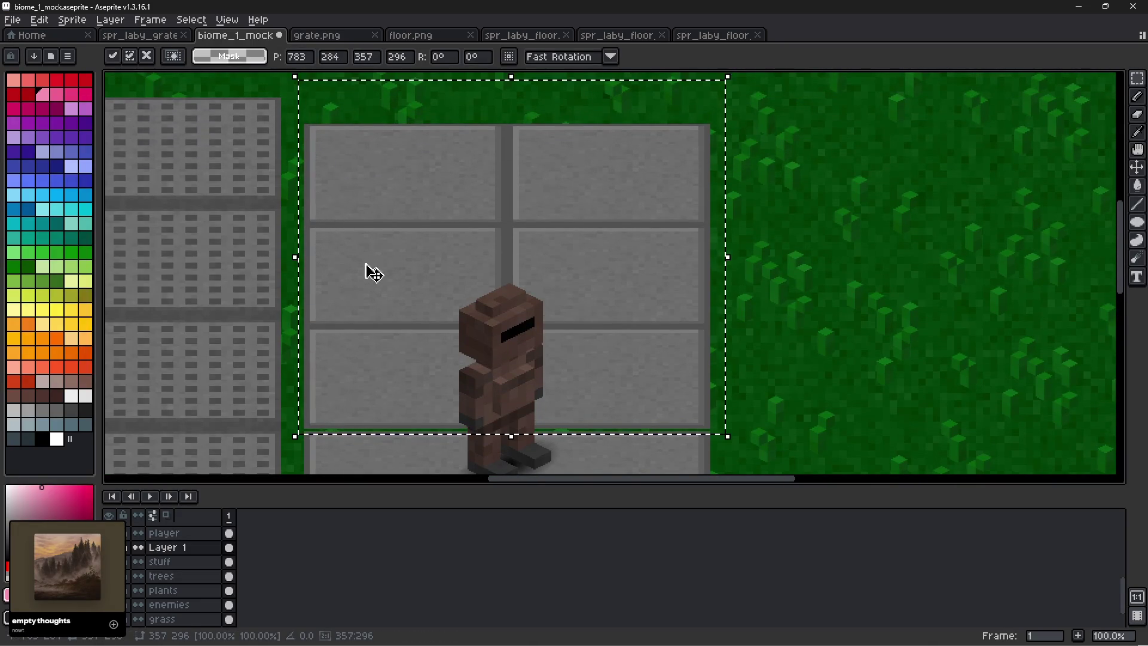
click(784, 389)
Tidy the floor slab's lower edge and review its top edge.
mouse_move(784, 389)
mouse_down()
mouse_move(723, 138)
mouse_move(742, 162)
mouse_up()
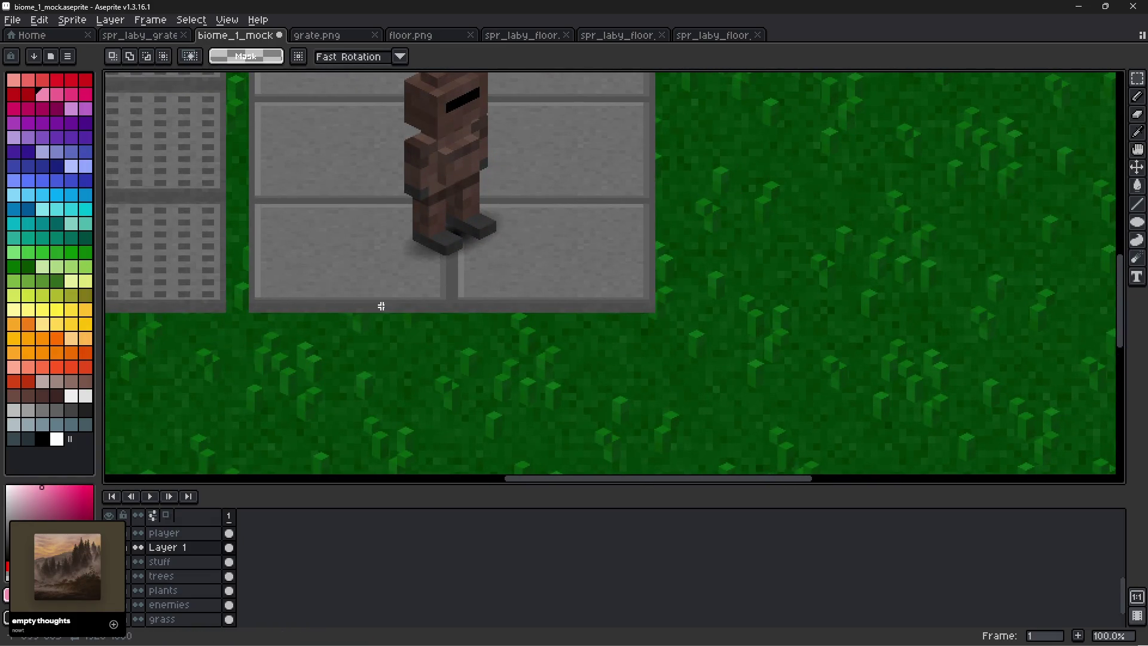
mouse_move(598, 183)
mouse_down()
mouse_move(602, 418)
mouse_move(595, 385)
mouse_up()
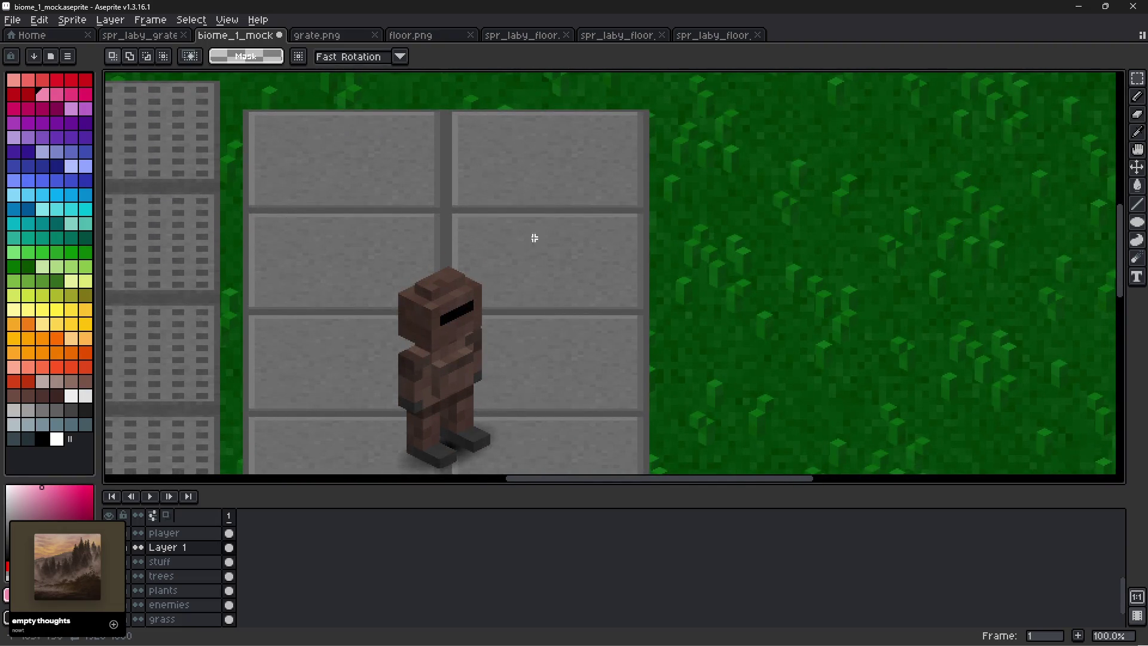
drag(558, 361, 585, 197)
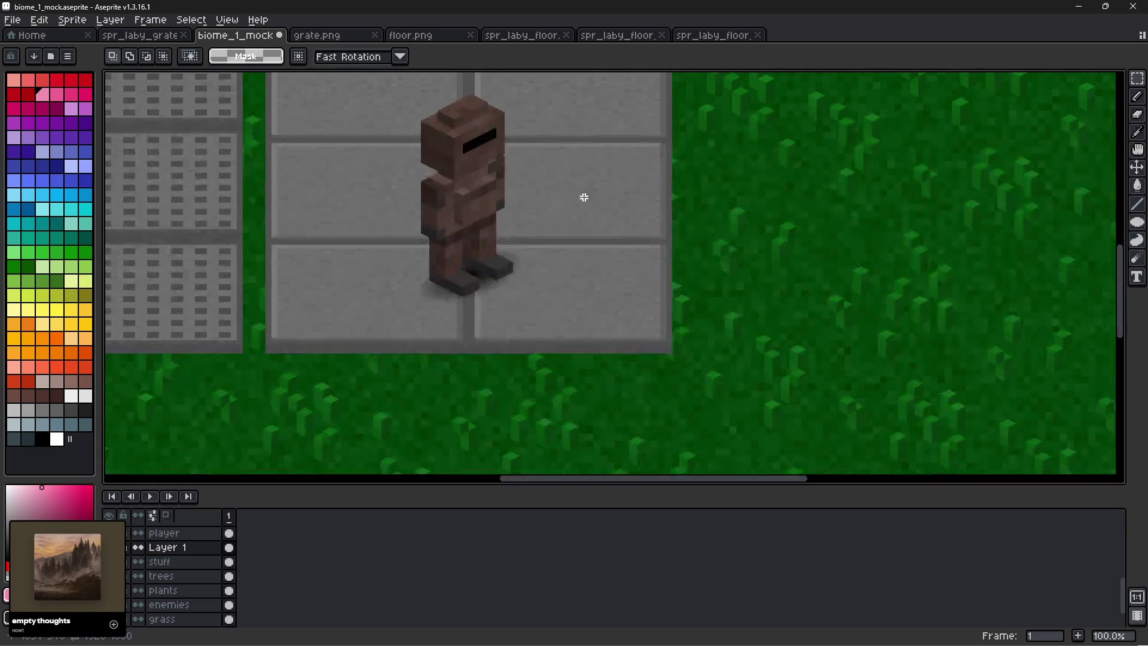
scroll(666, 380, up, 2)
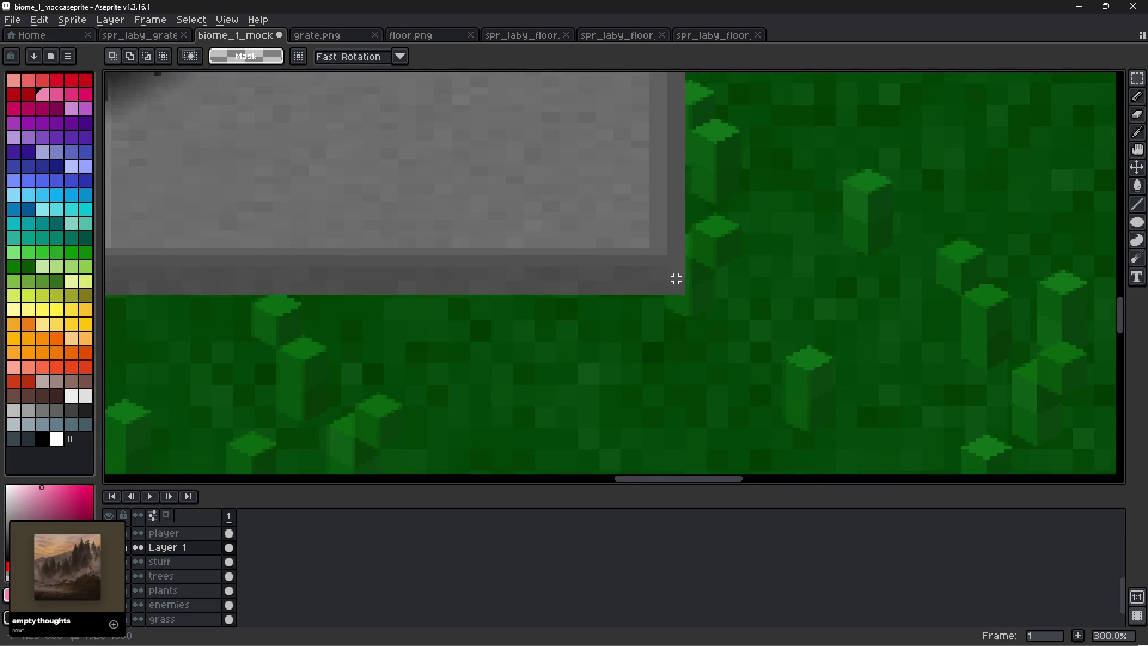
mouse_move(680, 272)
mouse_down()
mouse_move(105, 474)
mouse_move(123, 402)
mouse_move(652, 373)
mouse_move(616, 381)
mouse_up()
click(690, 377)
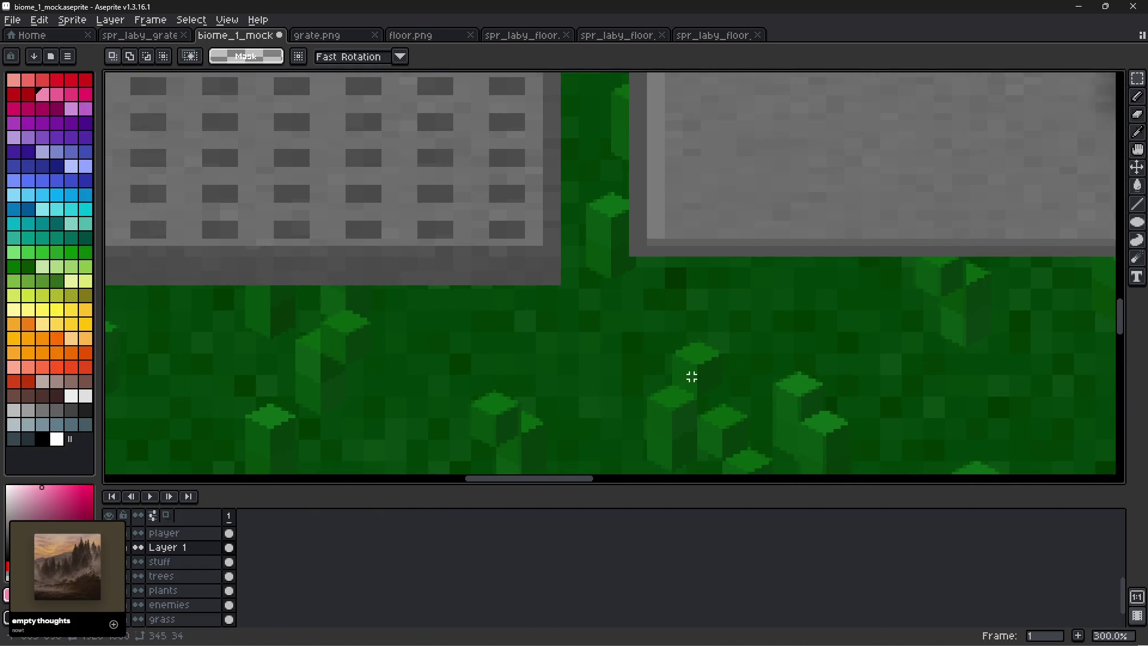
scroll(715, 385, down, 3)
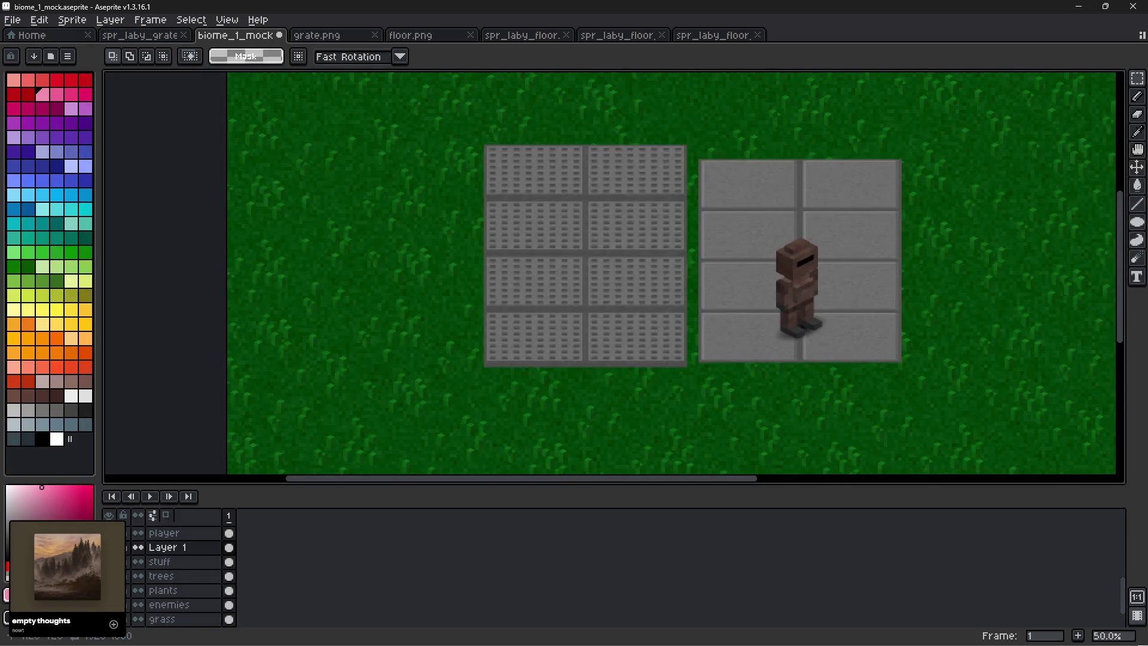
scroll(870, 184, up, 2)
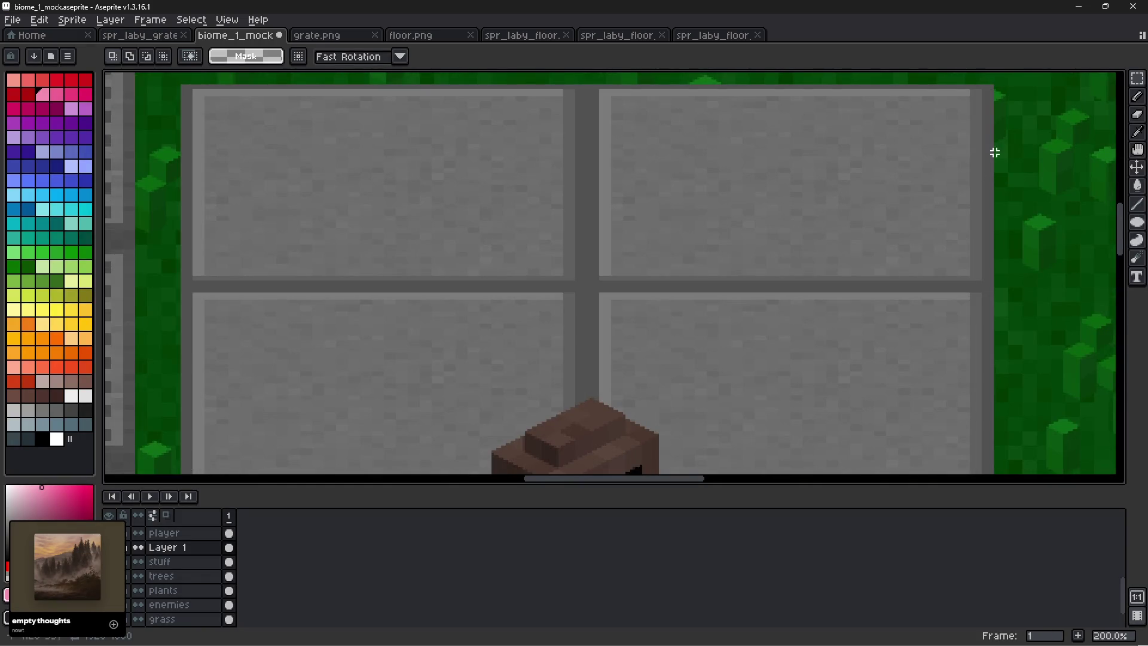
scroll(999, 119, up, 1)
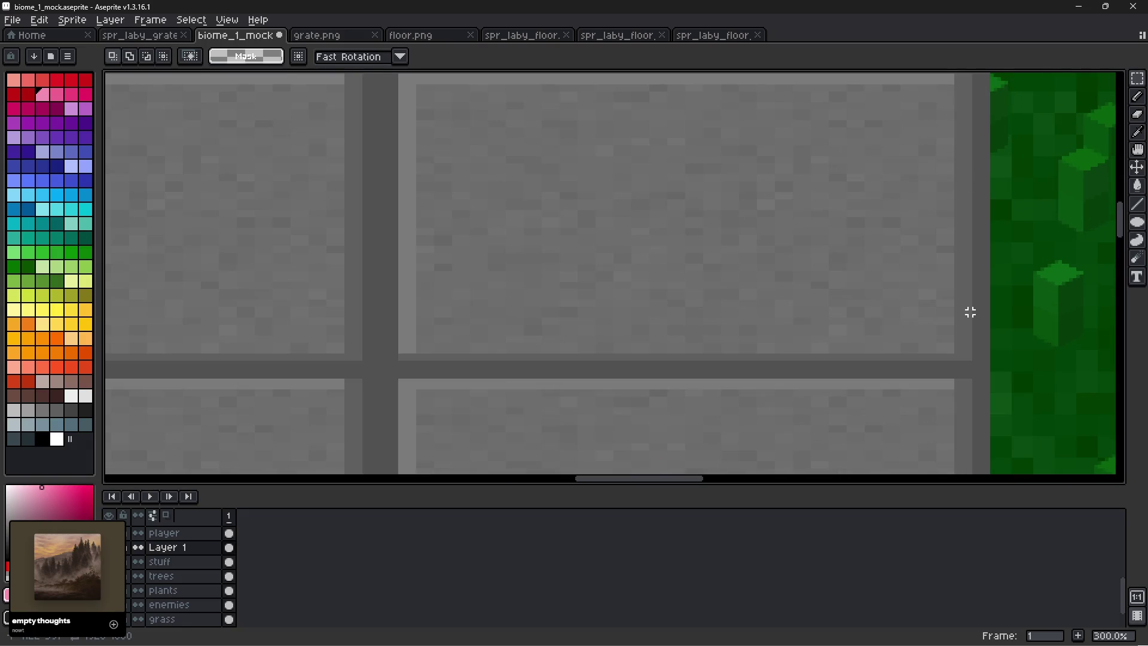
drag(937, 139, 912, 317)
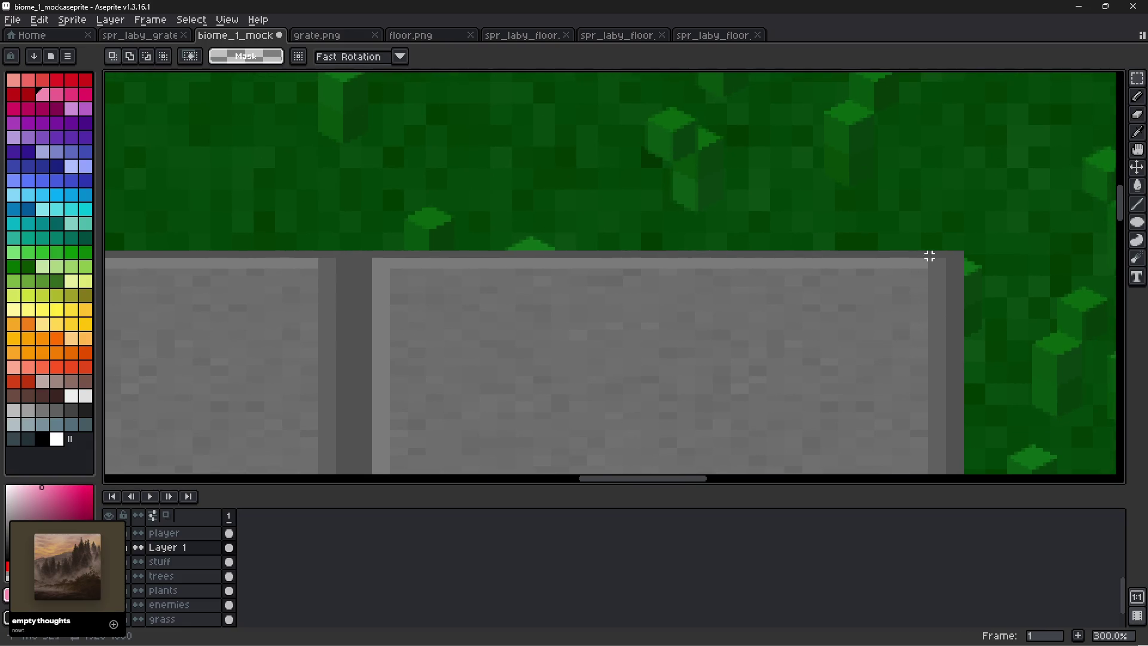
scroll(929, 255, up, 2)
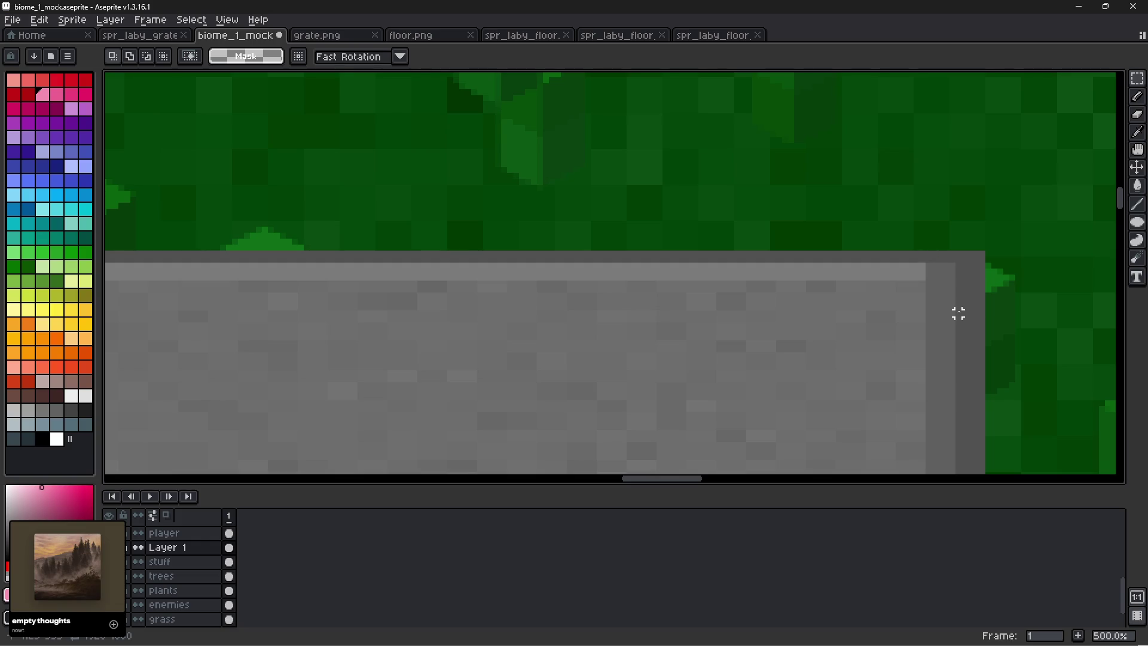
drag(1008, 361, 1007, 236)
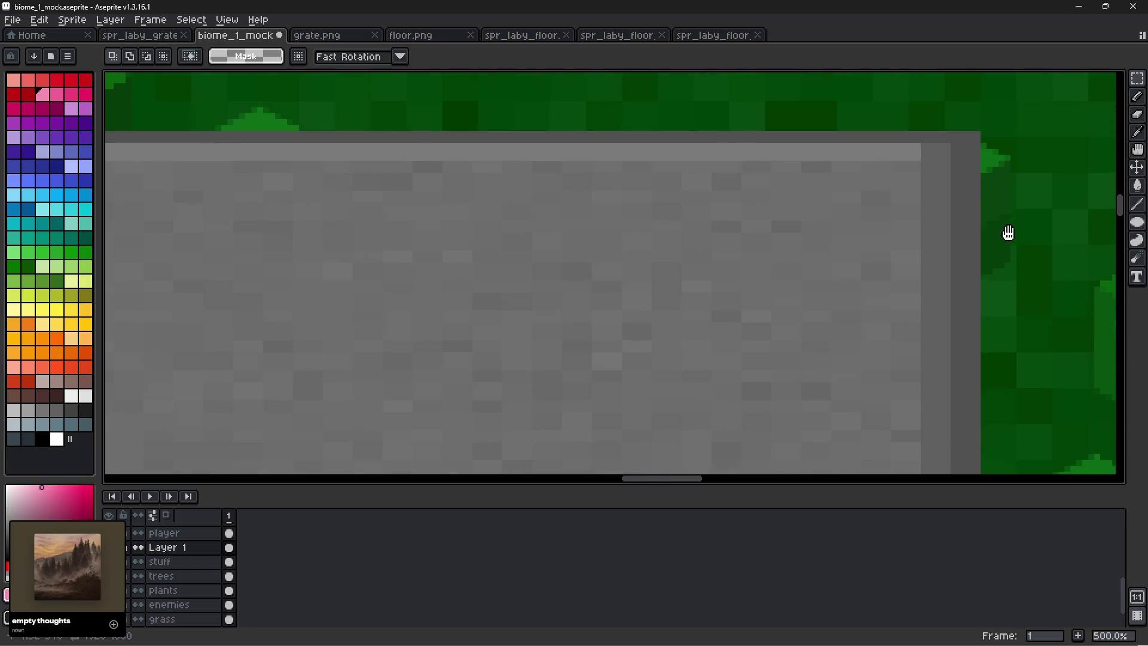
scroll(990, 256, down, 3)
scroll(890, 353, down, 2)
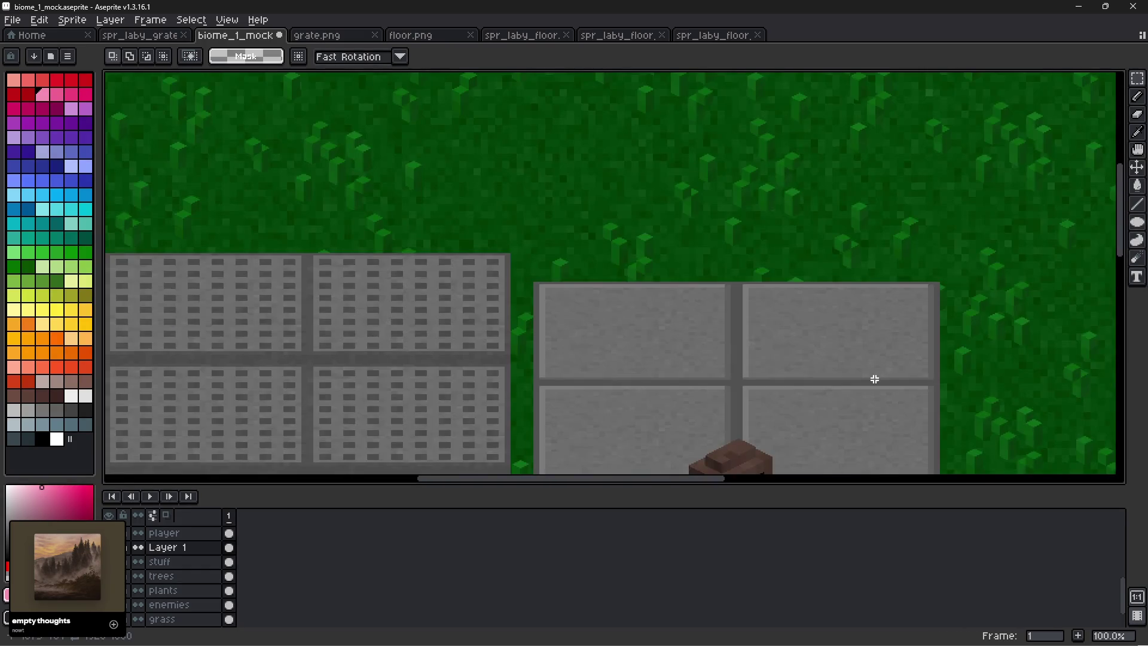
drag(873, 379, 926, 257)
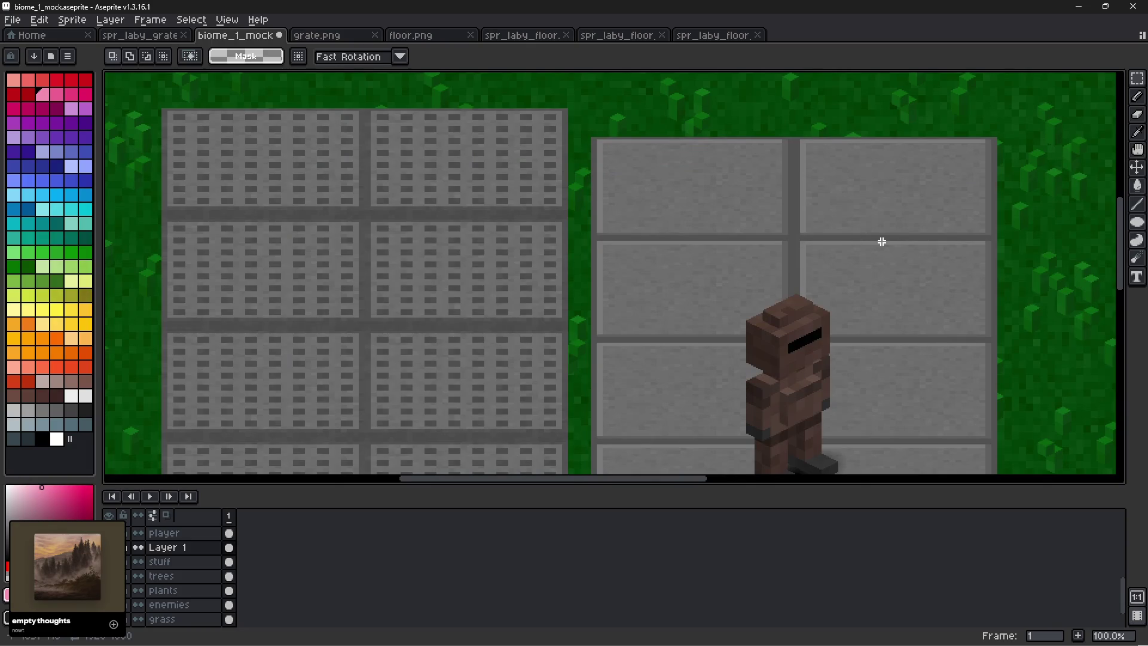
scroll(592, 303, down, 4)
scroll(607, 310, up, 4)
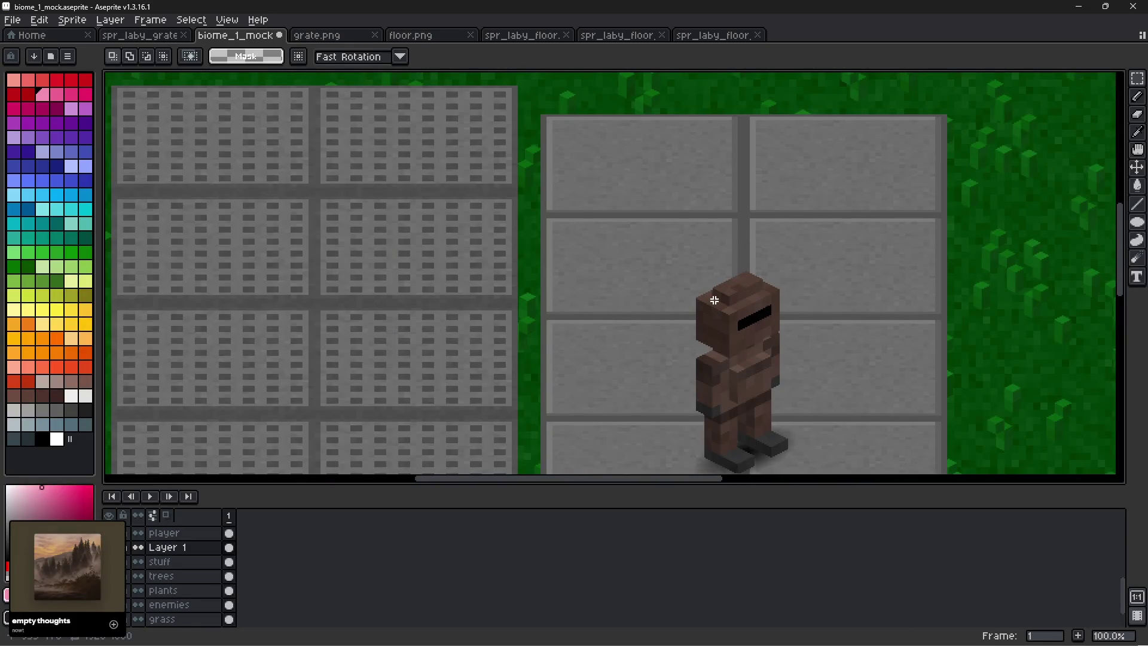
scroll(742, 131, up, 3)
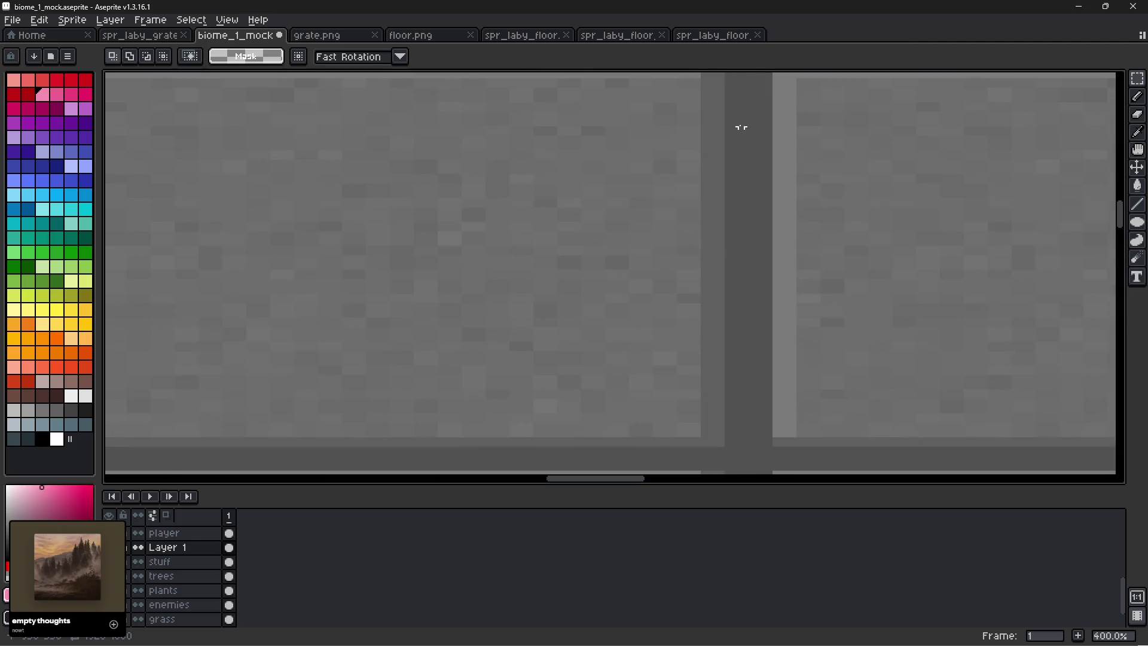
scroll(742, 215, down, 3)
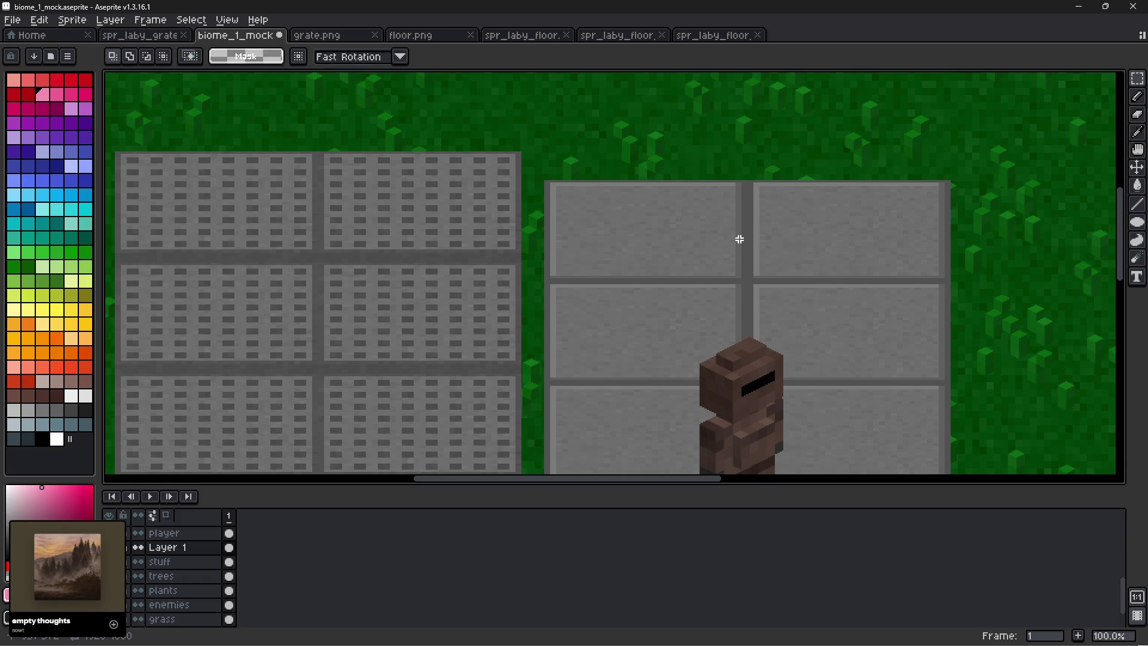
scroll(707, 341, down, 2)
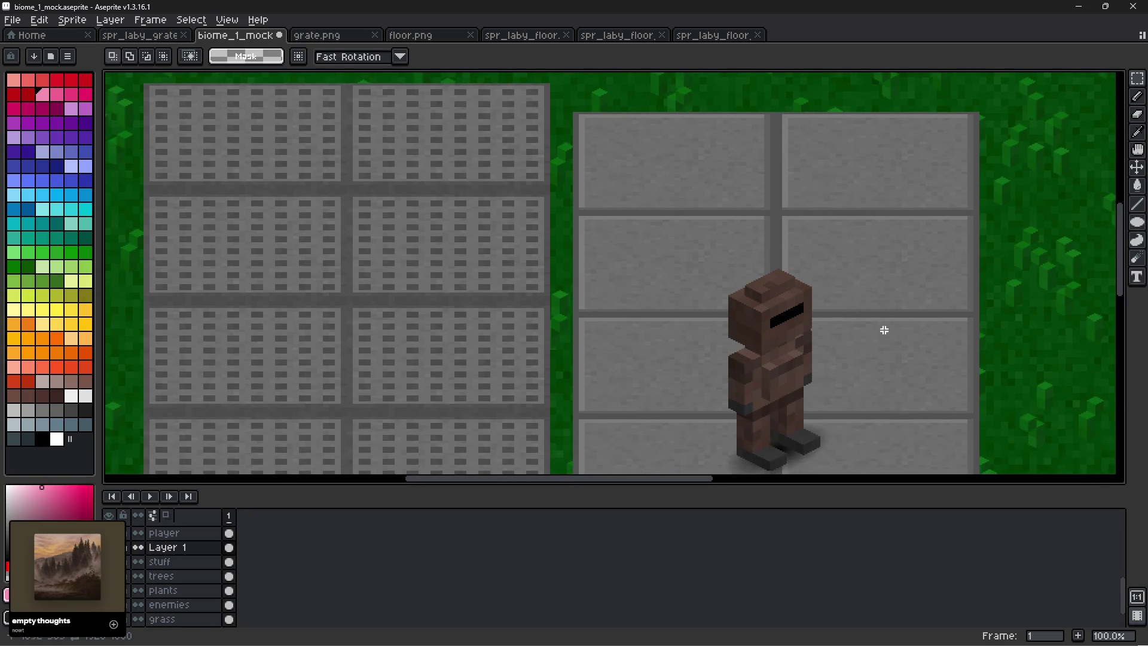
scroll(846, 389, down, 4)
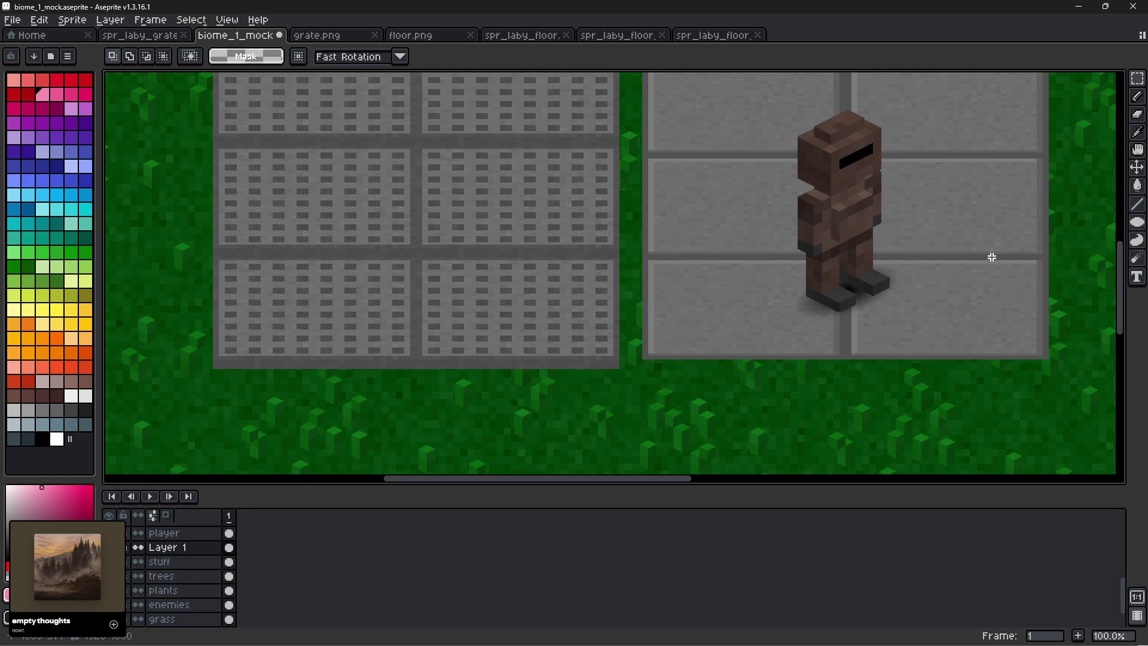
scroll(988, 255, down, 2)
scroll(986, 256, up, 5)
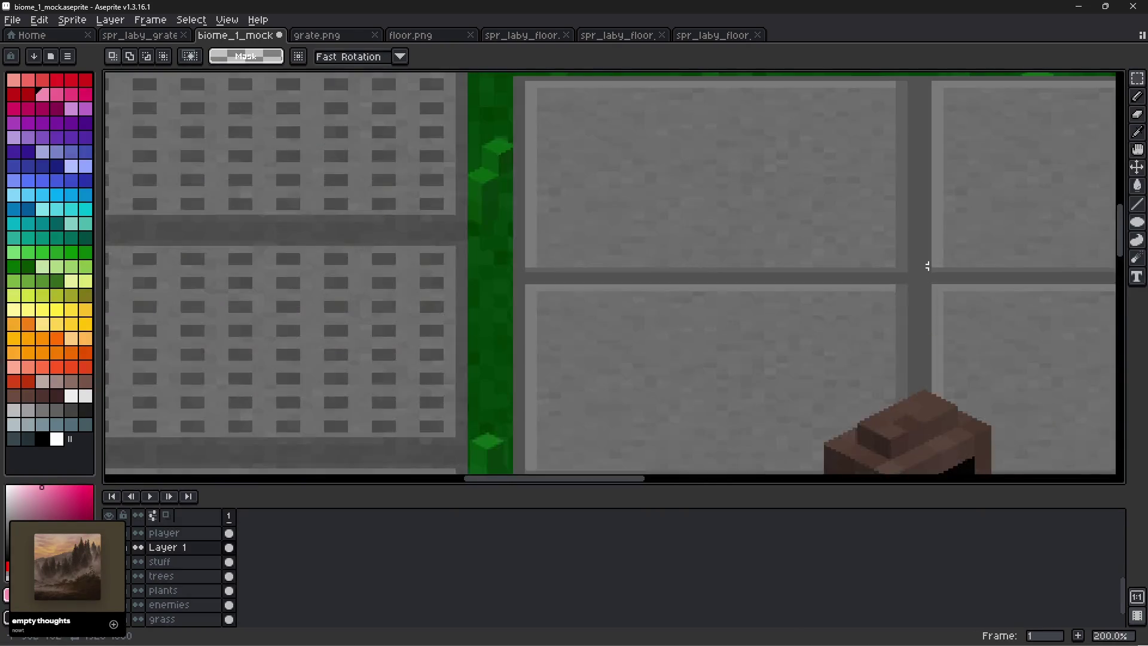
scroll(983, 257, down, 2)
mouse_move(983, 257)
mouse_down()
mouse_move(866, 281)
mouse_move(833, 256)
mouse_up()
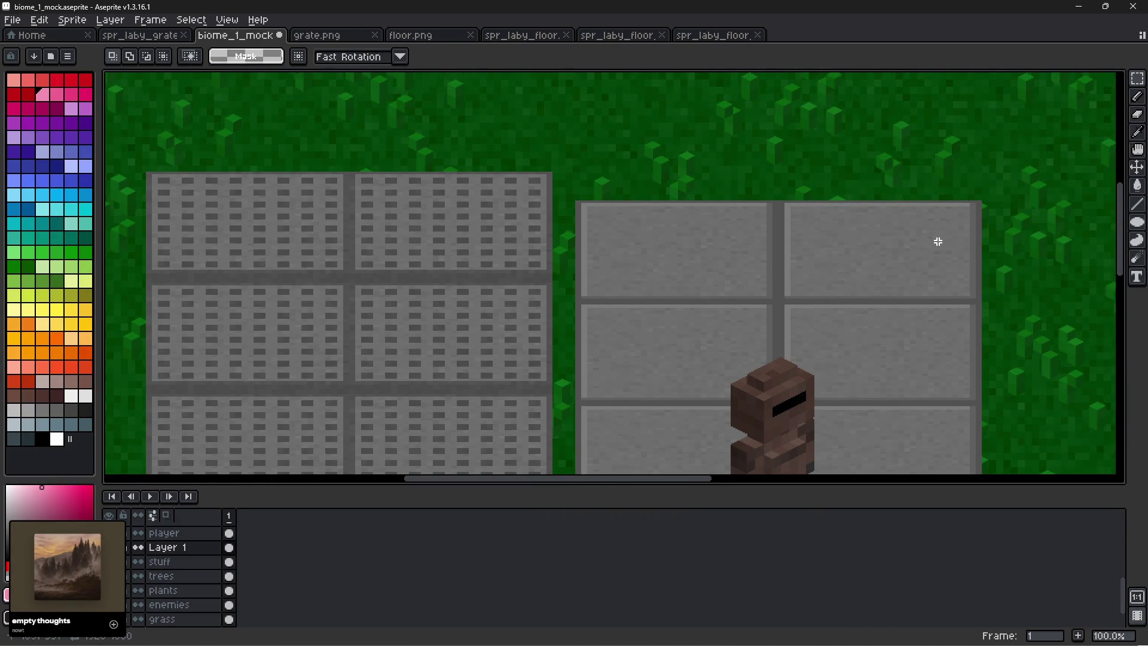
scroll(954, 240, up, 2)
mouse_move(953, 240)
mouse_down()
mouse_move(995, 169)
mouse_move(832, 266)
mouse_move(836, 255)
mouse_up()
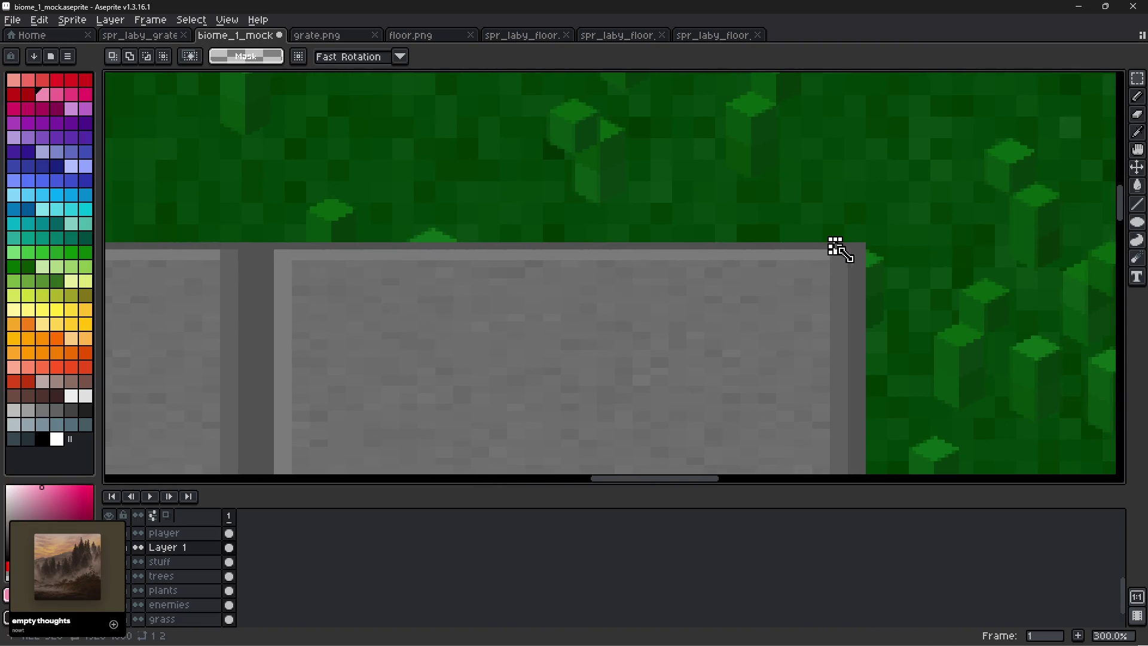
drag(849, 306, 854, 305)
scroll(854, 305, up, 2)
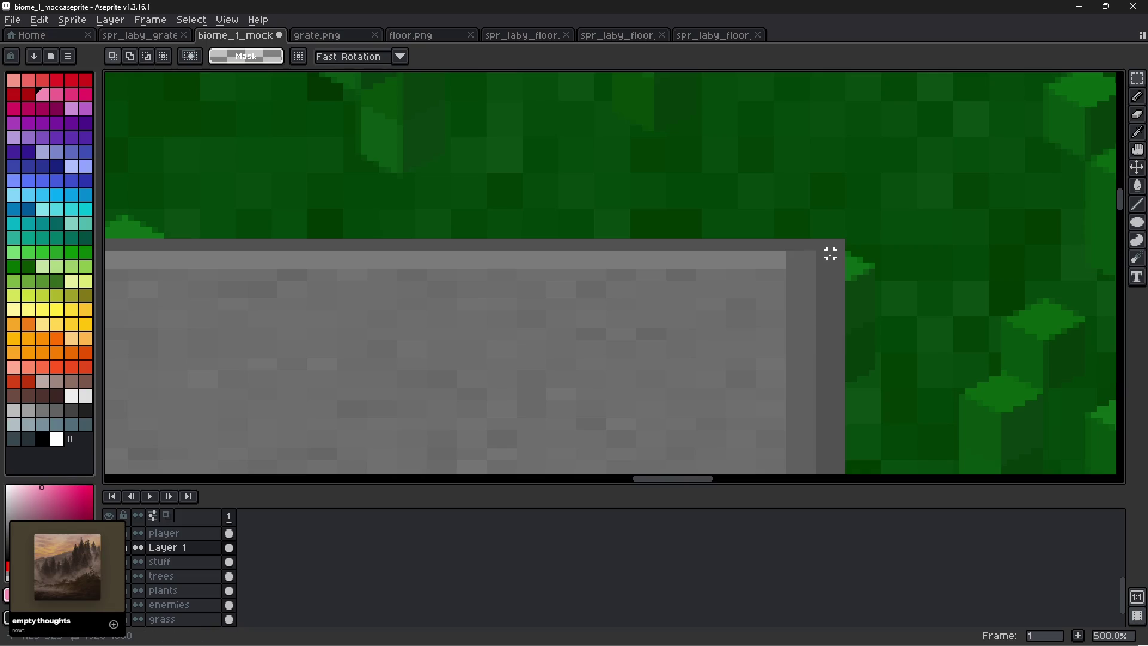
mouse_move(830, 242)
mouse_down()
mouse_move(866, 431)
mouse_move(975, 468)
mouse_move(1012, 290)
mouse_up()
key(ctrl+d)
mouse_move(167, 102)
mouse_down()
mouse_move(668, 418)
mouse_move(621, 405)
mouse_move(646, 281)
mouse_move(403, 302)
mouse_move(763, 310)
mouse_up()
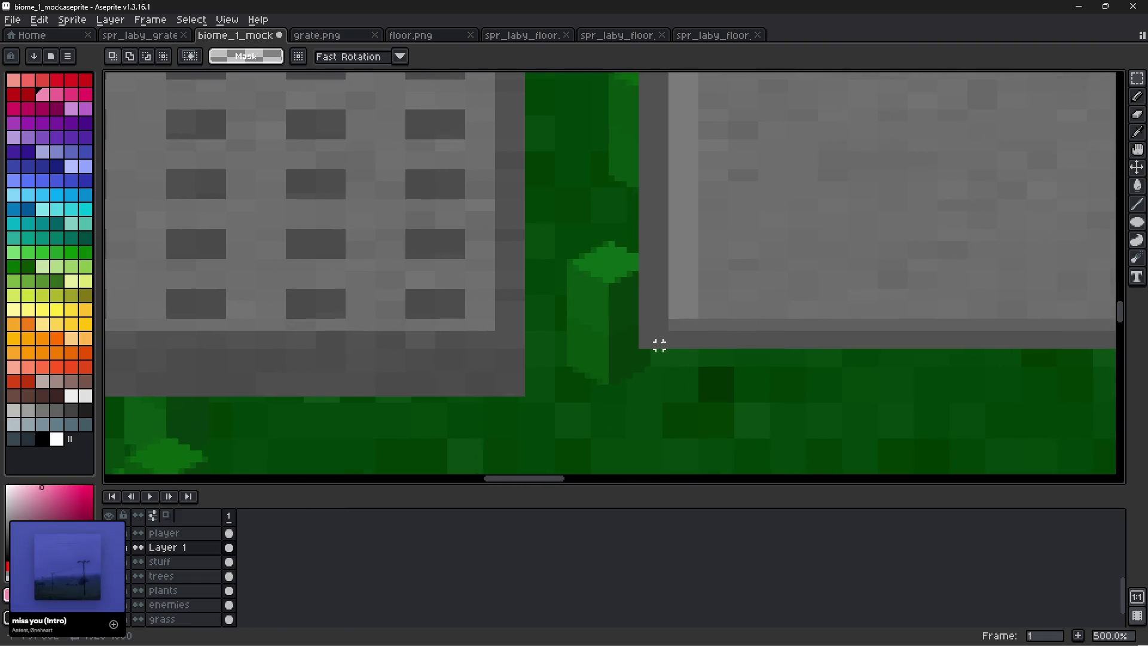
mouse_move(653, 345)
mouse_down()
mouse_move(492, 85)
mouse_move(618, 92)
mouse_move(616, 71)
mouse_move(575, 71)
mouse_move(604, 76)
mouse_up()
key(ctrl+d)
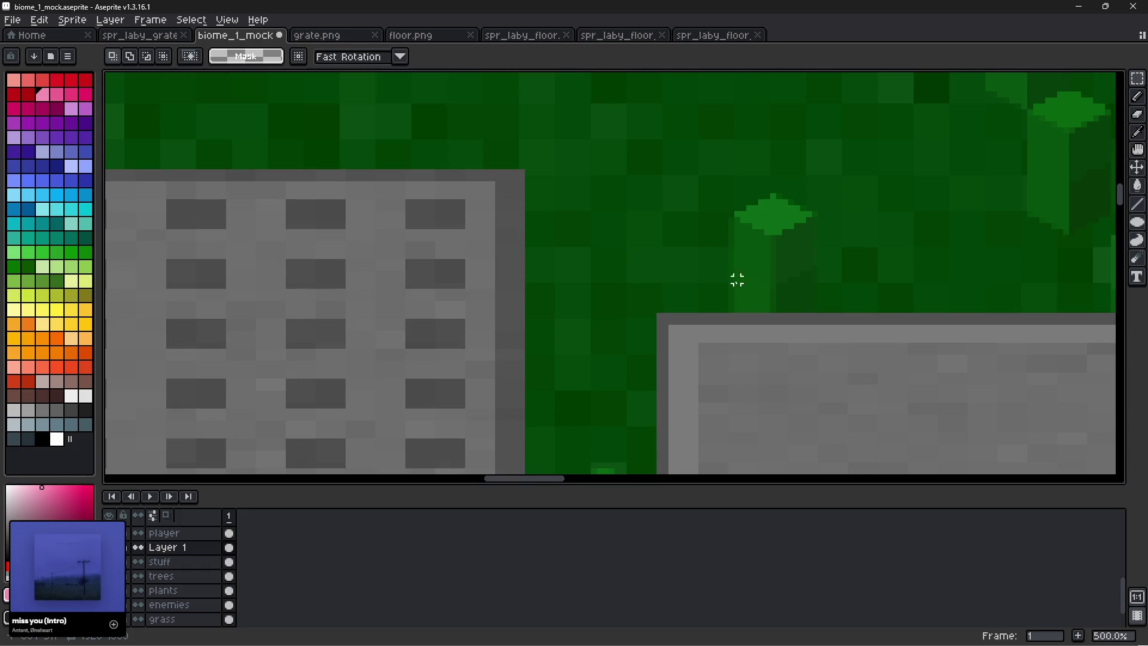
scroll(730, 269, down, 5)
drag(889, 400, 748, 215)
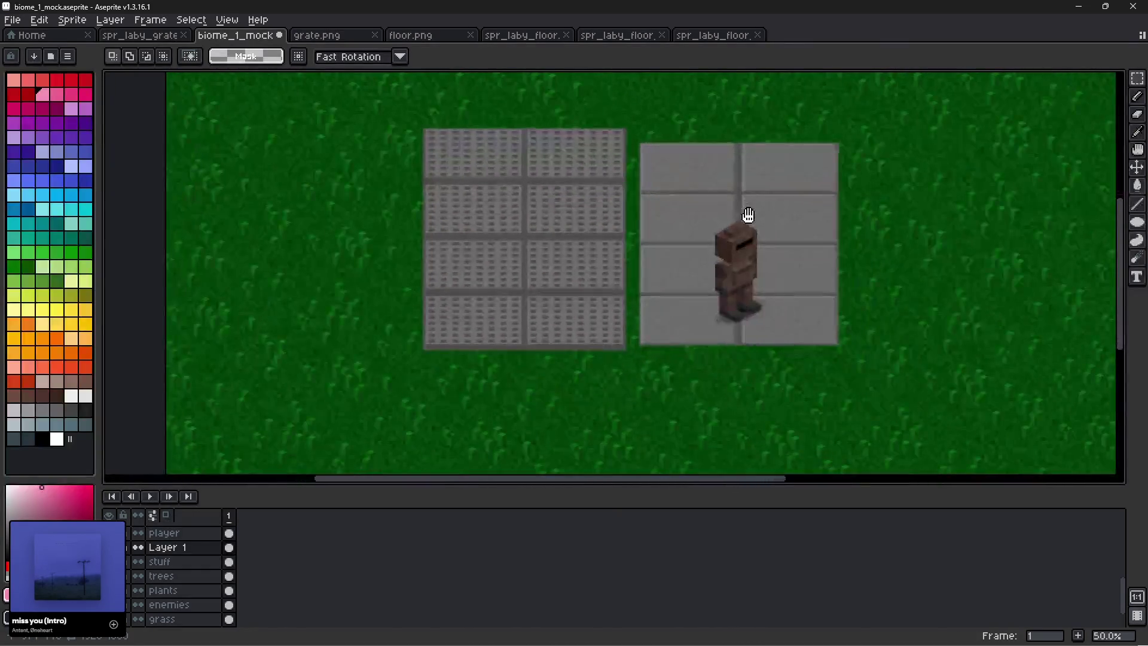
scroll(733, 161, up, 5)
scroll(644, 243, up, 2)
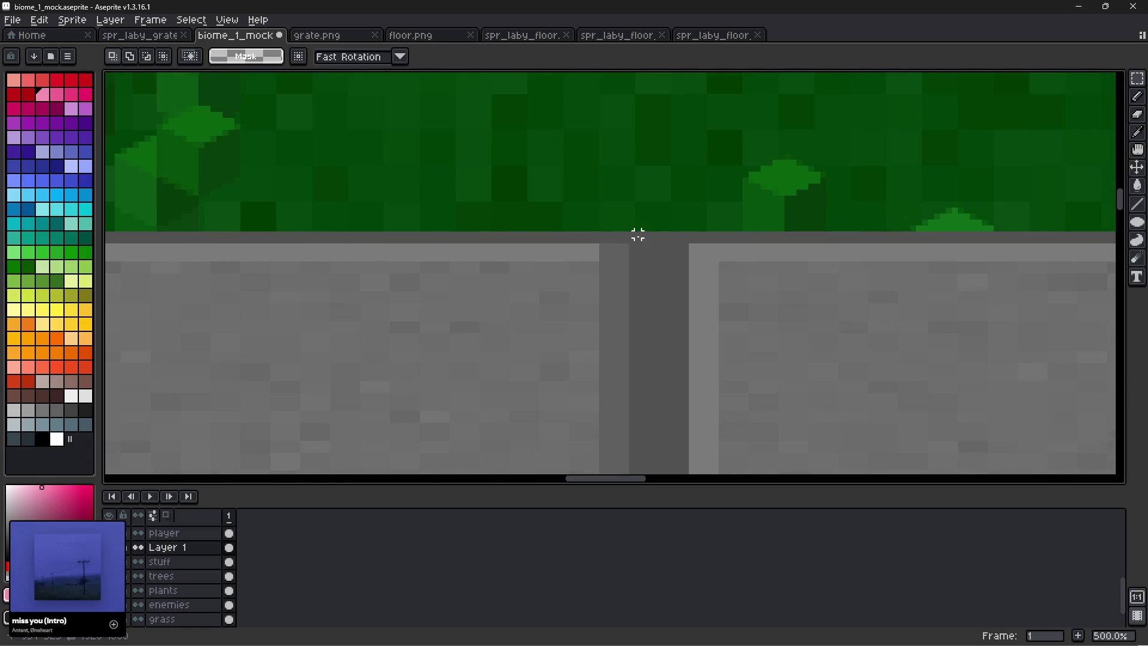
Delete the vertical seam between the two floor-tile columns, top and bottom, to show grass.
click(644, 234)
mouse_move(644, 235)
mouse_down()
mouse_move(679, 234)
mouse_move(674, 276)
mouse_up()
key(Delete)
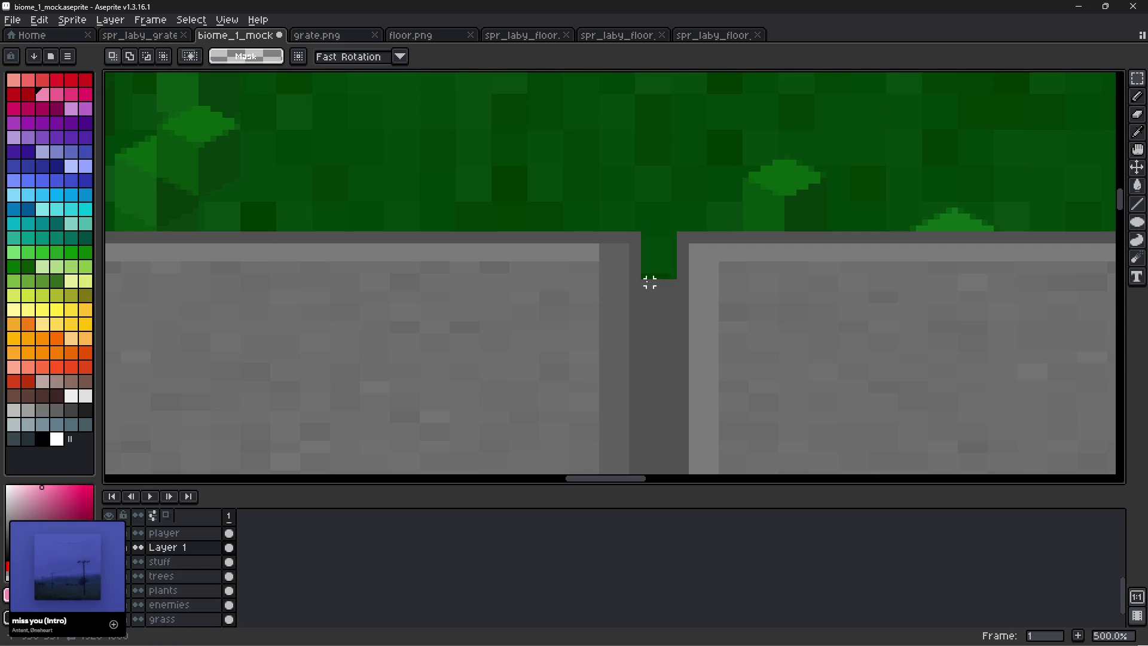
scroll(643, 282, down, 5)
mouse_move(543, 377)
mouse_down()
mouse_move(534, 449)
mouse_move(603, 468)
mouse_move(678, 426)
mouse_up()
key(Delete)
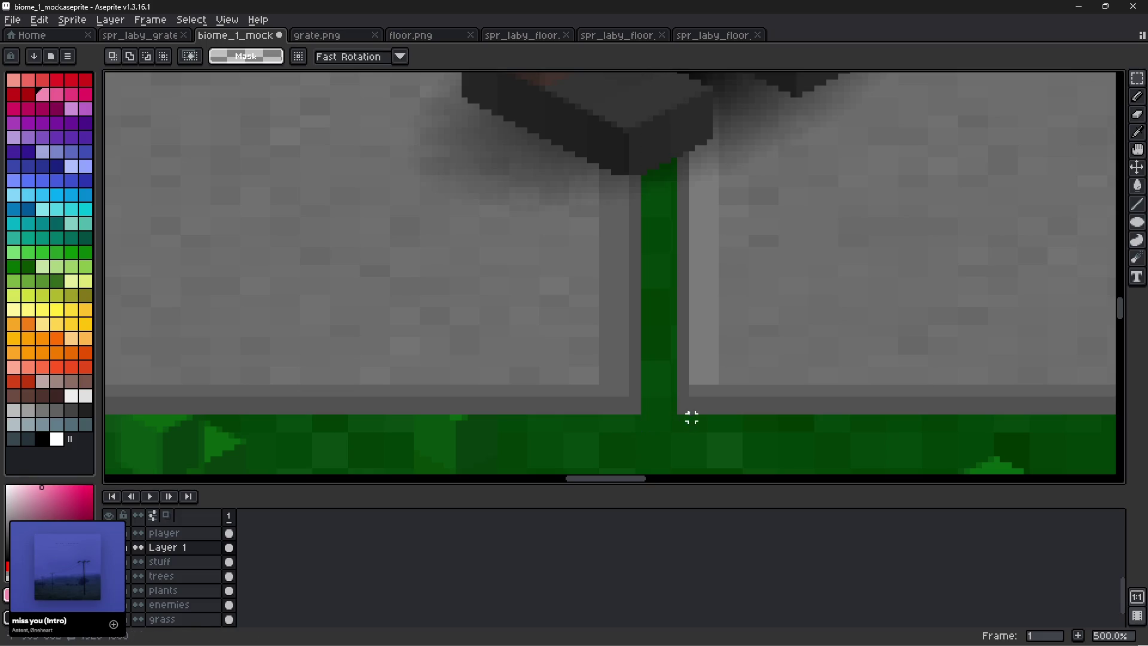
scroll(697, 387, down, 8)
scroll(765, 219, up, 4)
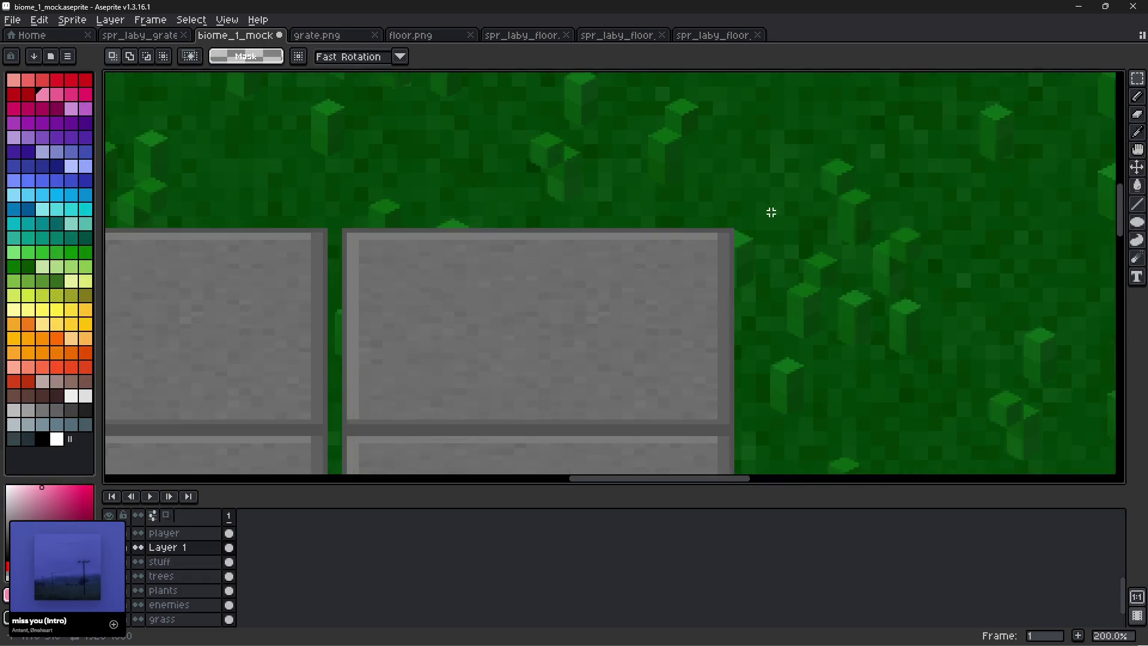
Shift the right column of floor tiles slightly left and commit it.
mouse_move(768, 200)
mouse_down()
mouse_move(289, 469)
mouse_move(333, 464)
mouse_up()
click(466, 373)
key(Left)
key(Left)
key(Left)
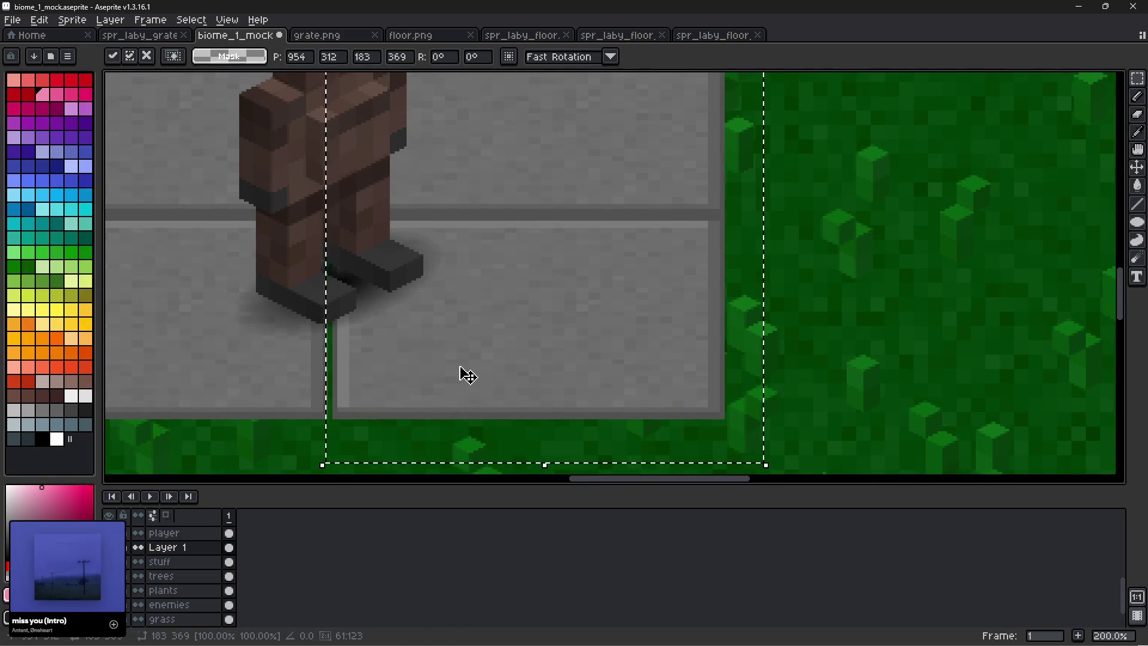
click(841, 313)
scroll(841, 313, down, 2)
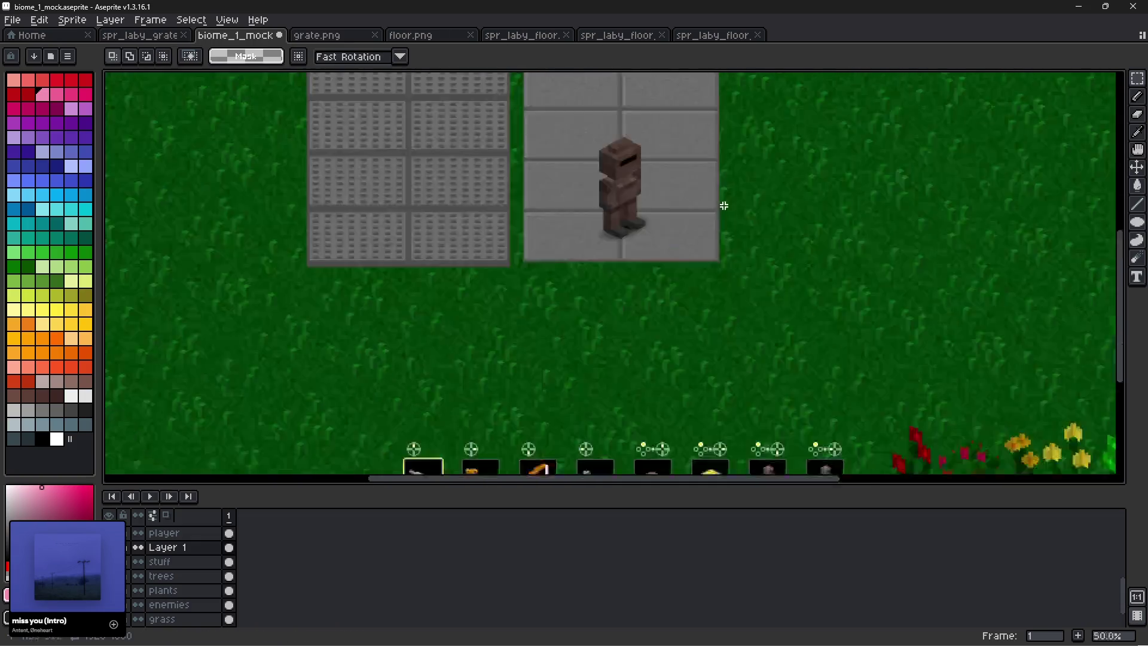
Center the grates, floor and player in view, then switch to Blockbench.
scroll(723, 203, down, 1)
scroll(748, 181, up, 1)
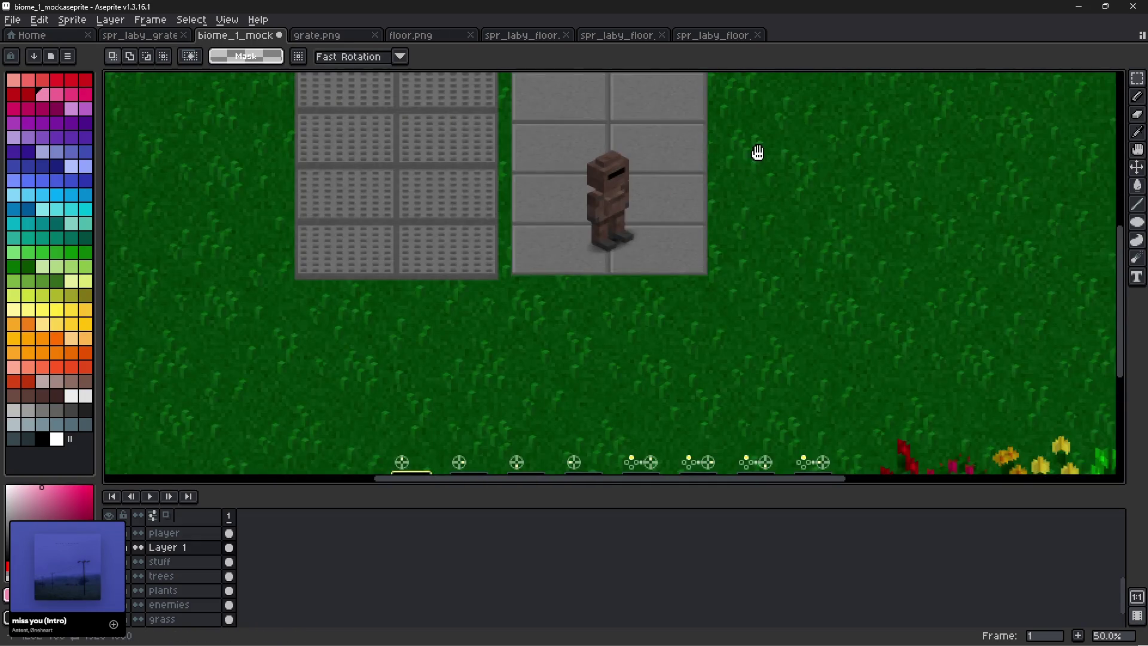
drag(753, 156, 843, 256)
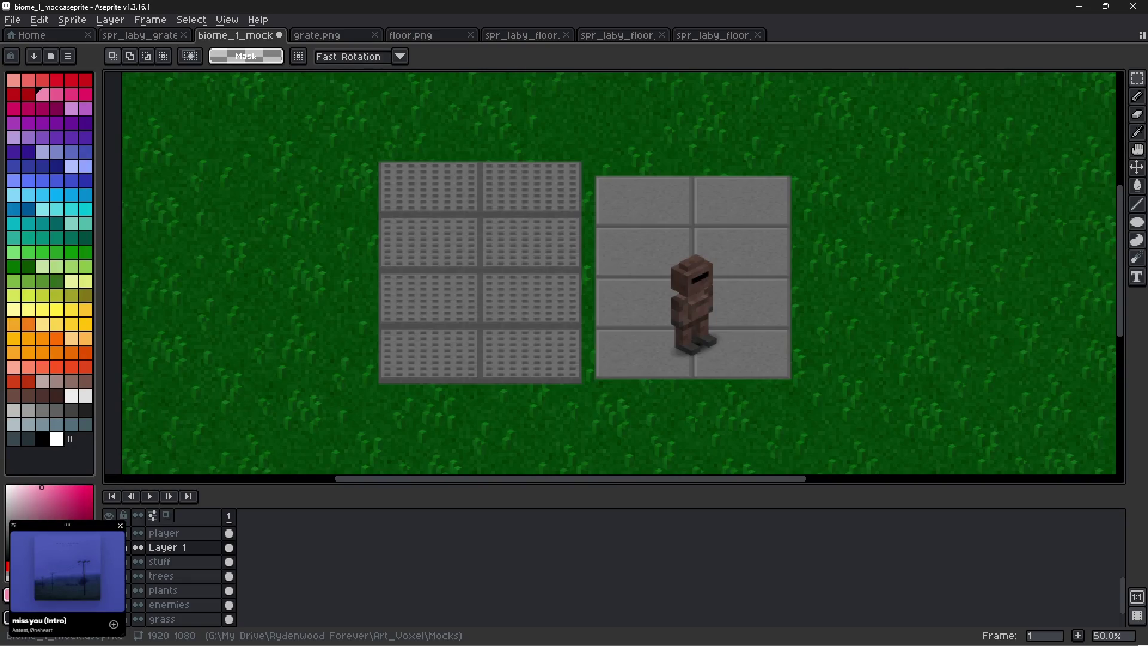
key(alt+Tab)
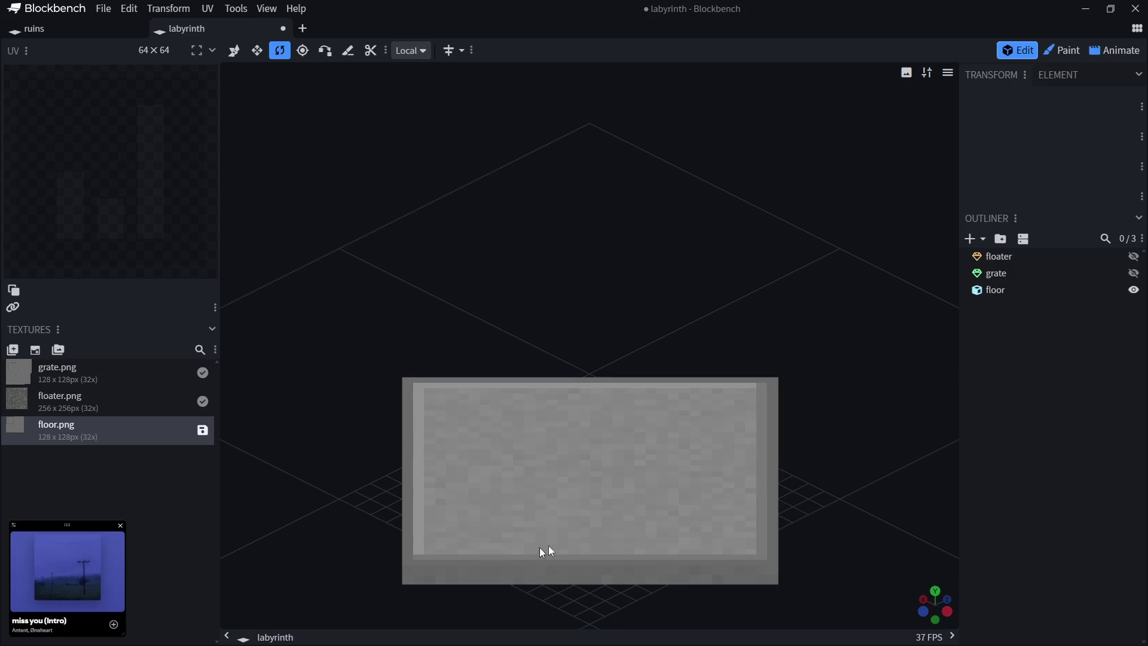
Select the floor cube and view it from the Isometric Right (2:1) angle, then return to Aseprite.
click(544, 581)
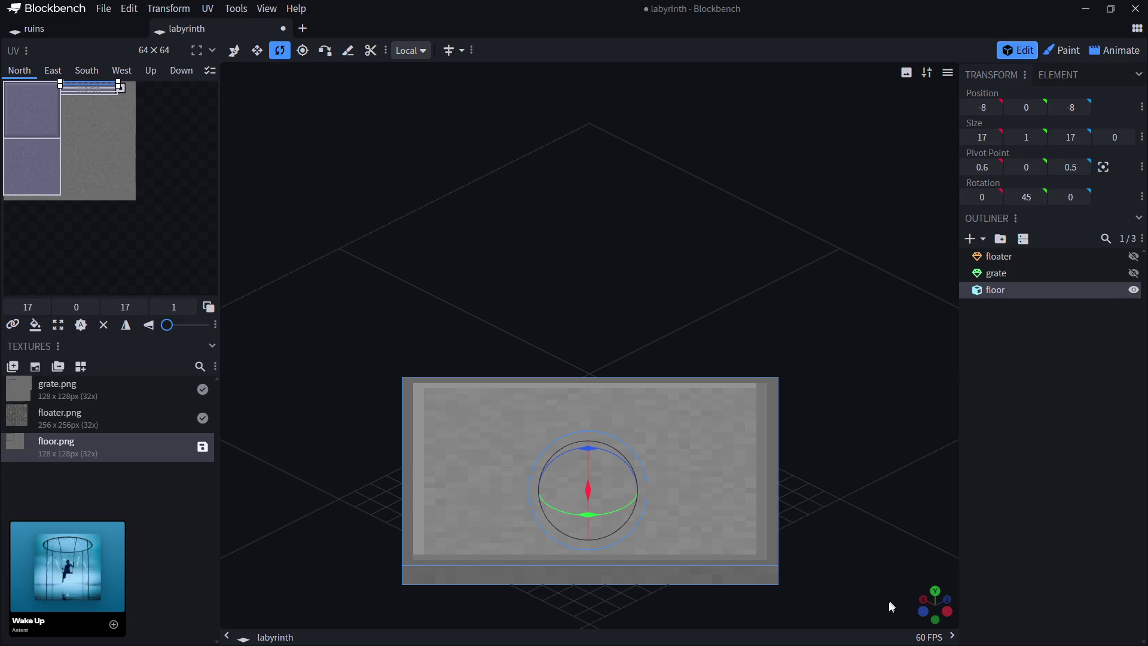
click(935, 592)
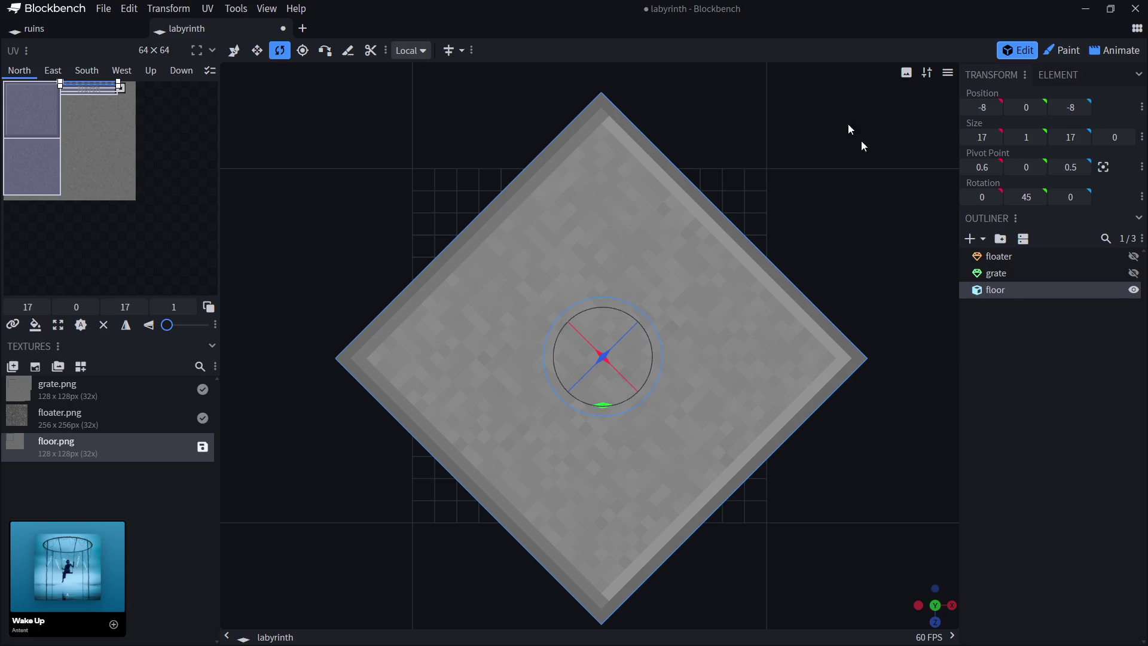
click(947, 72)
mouse_move(944, 219)
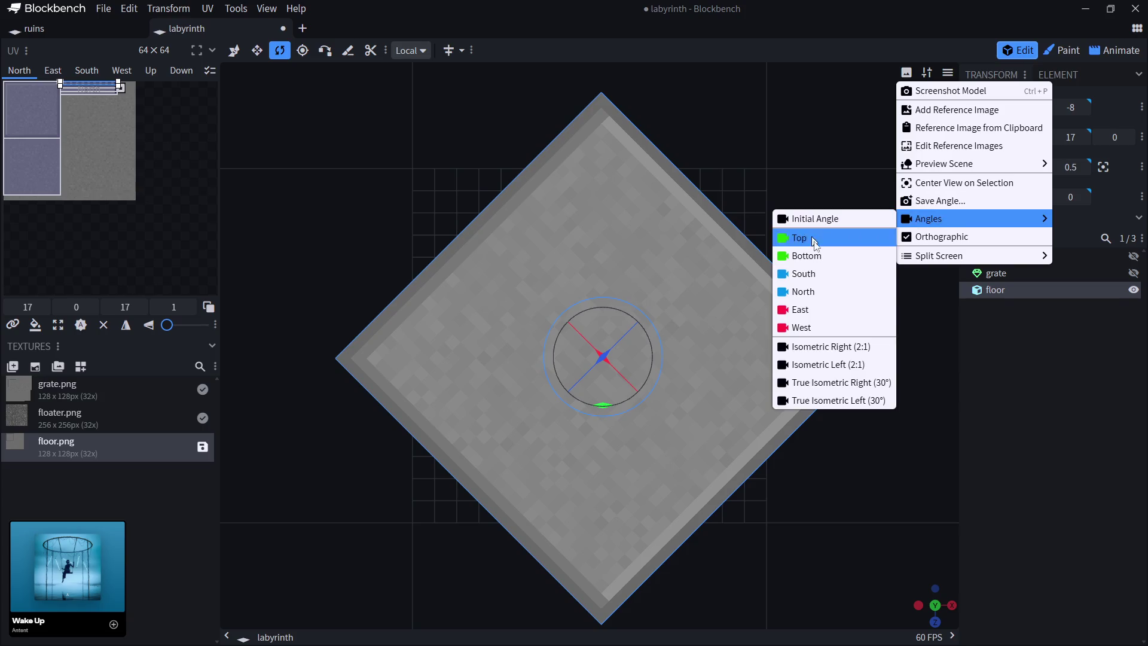
click(821, 348)
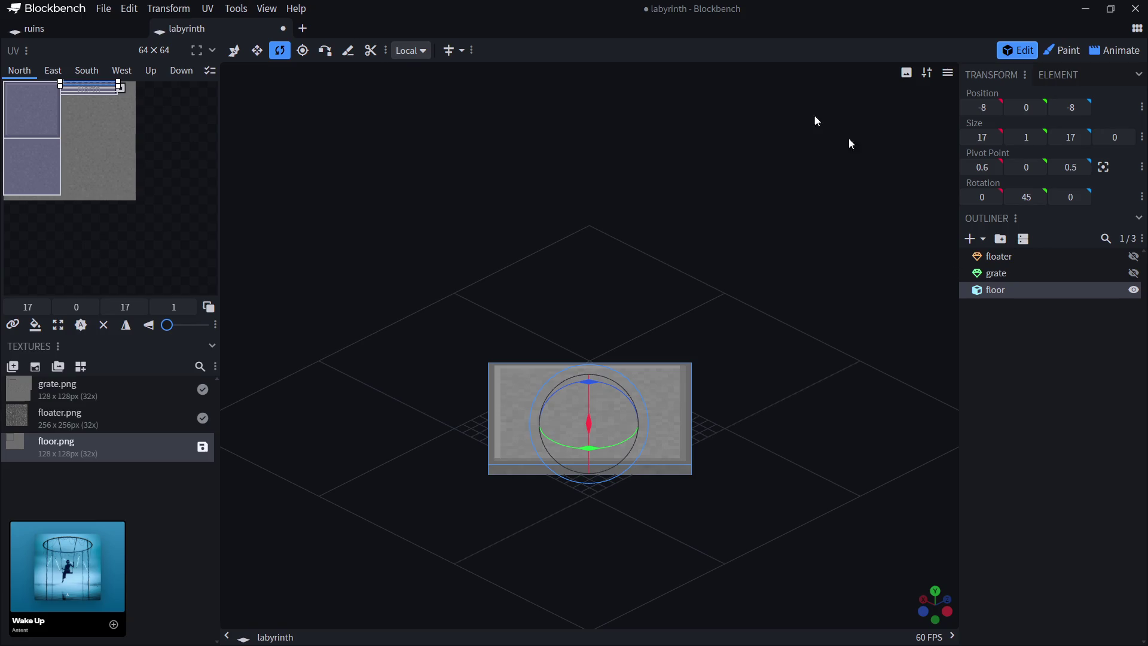
mouse_move(67, 568)
key(alt+Tab)
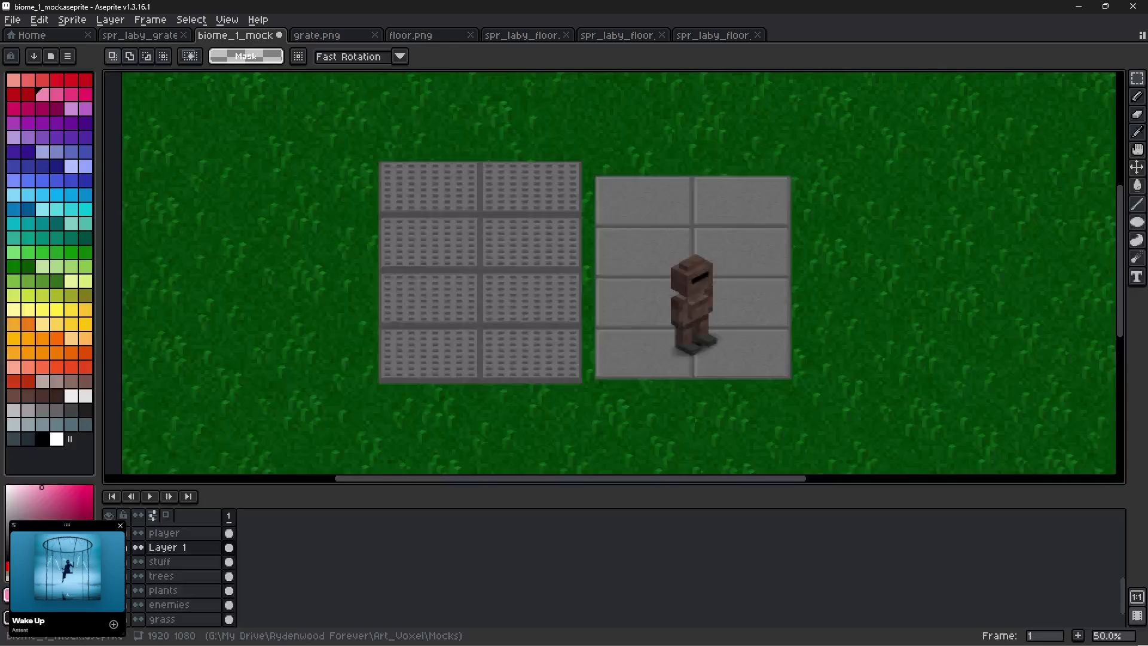
scroll(645, 234, up, 2)
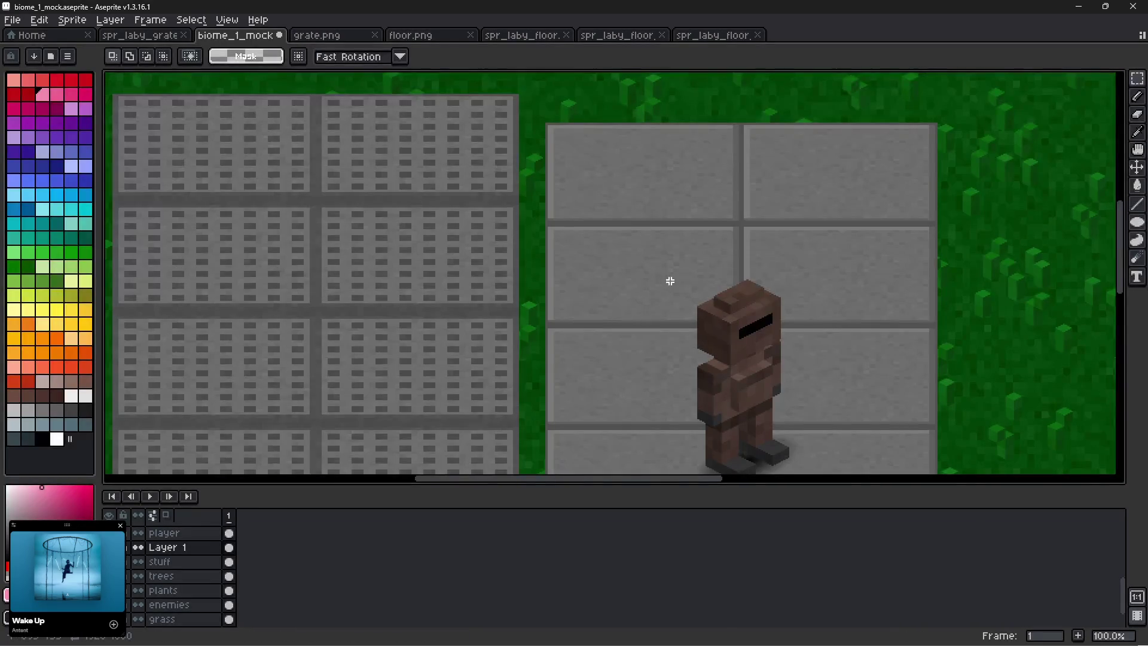
scroll(709, 209, down, 3)
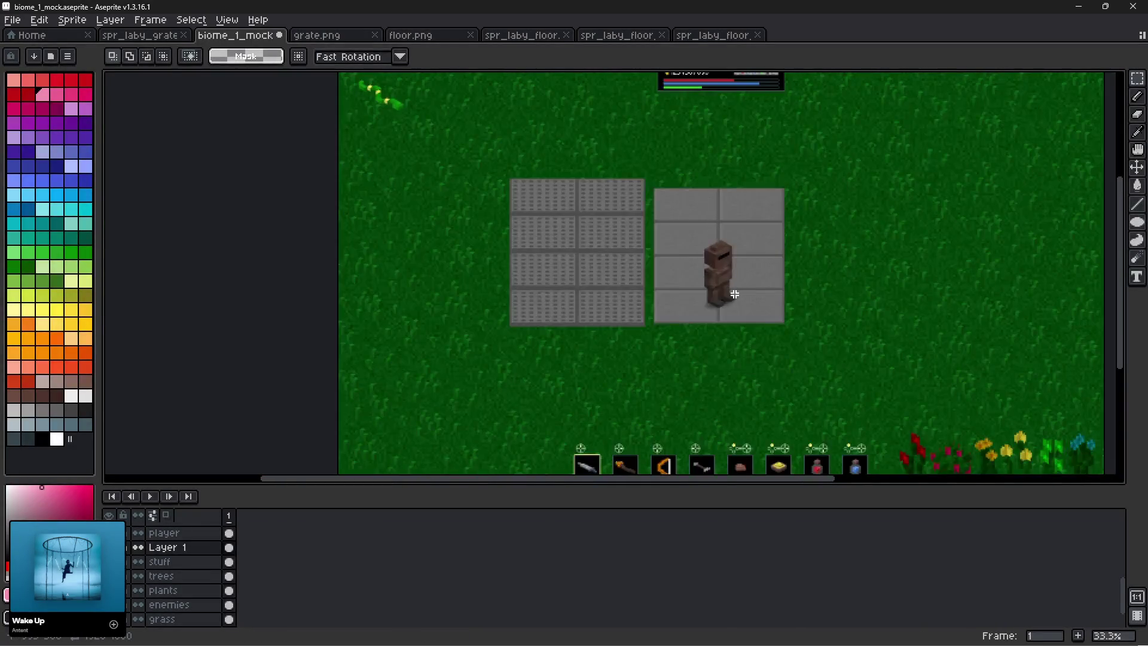
scroll(730, 290, up, 2)
scroll(513, 313, down, 3)
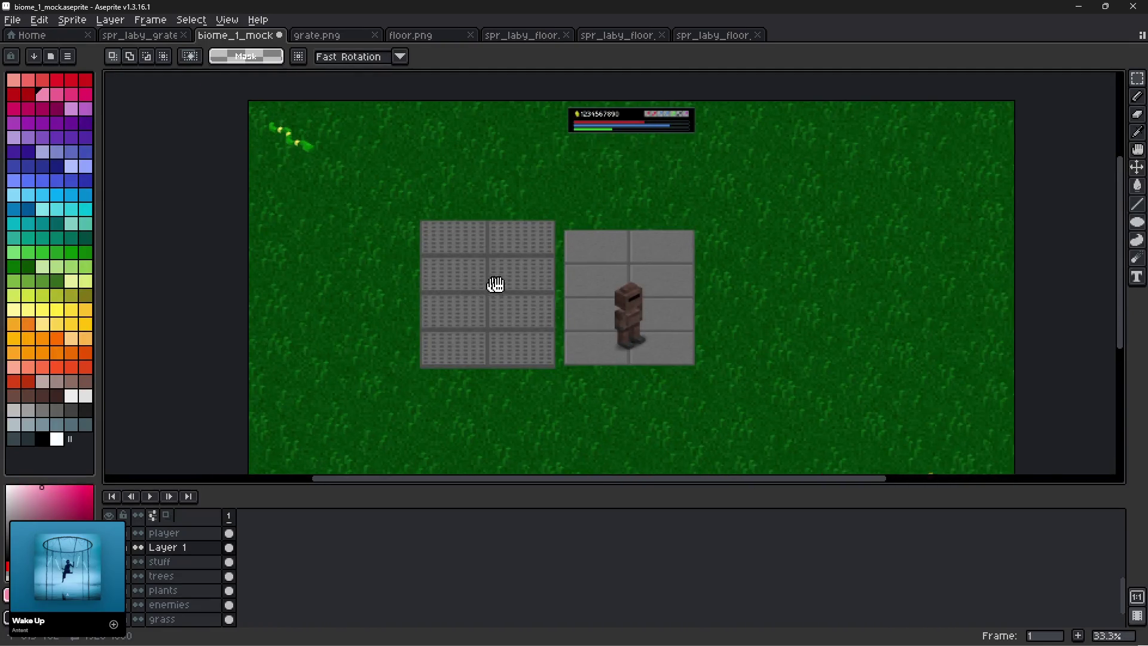
scroll(525, 303, up, 4)
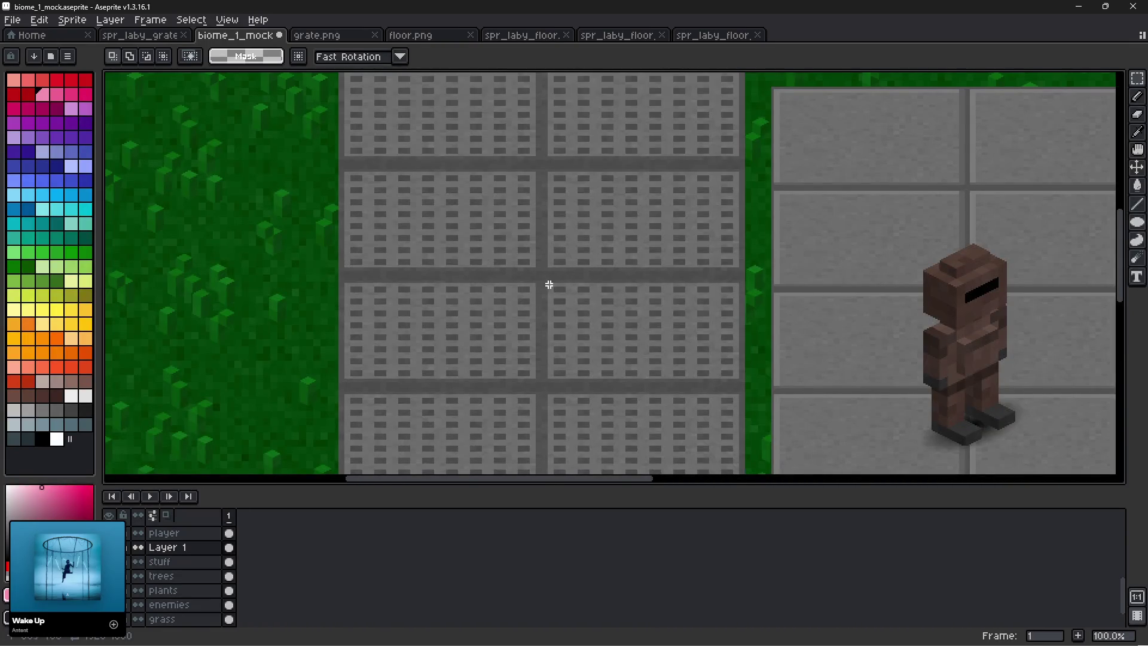
scroll(669, 289, down, 3)
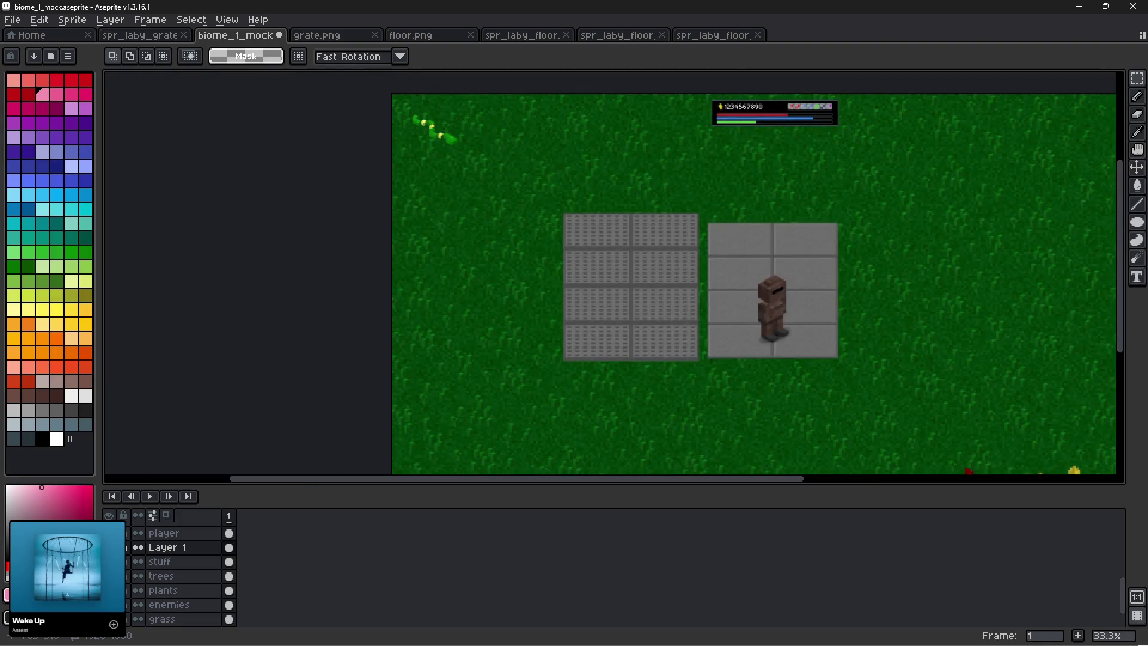
scroll(740, 266, up, 3)
scroll(740, 266, down, 3)
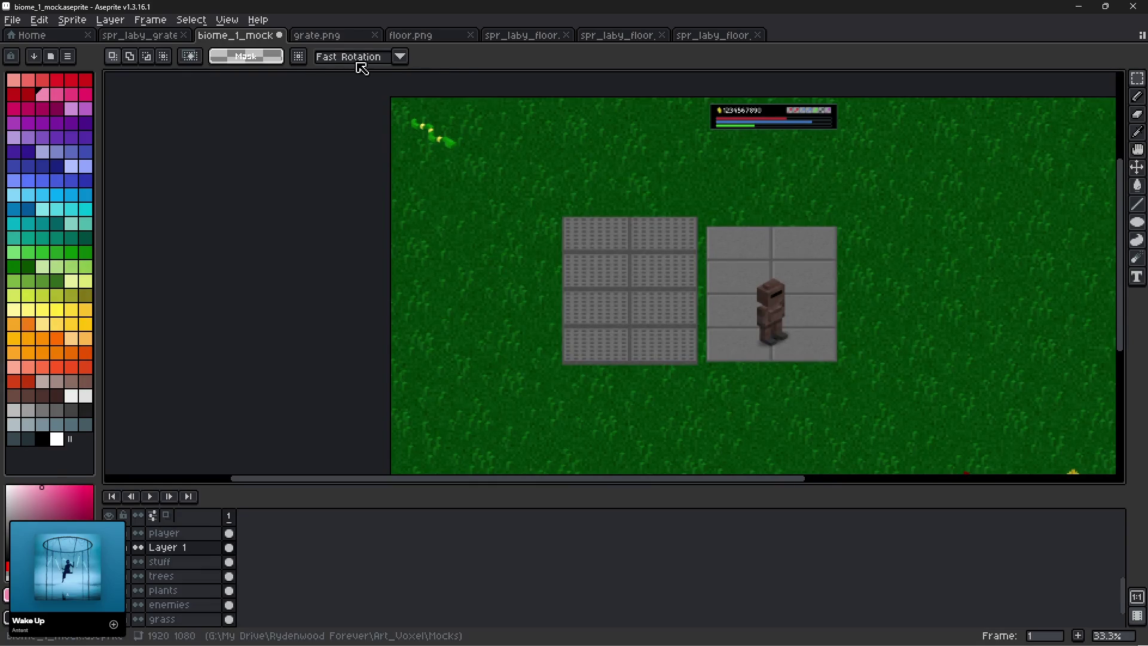
click(709, 36)
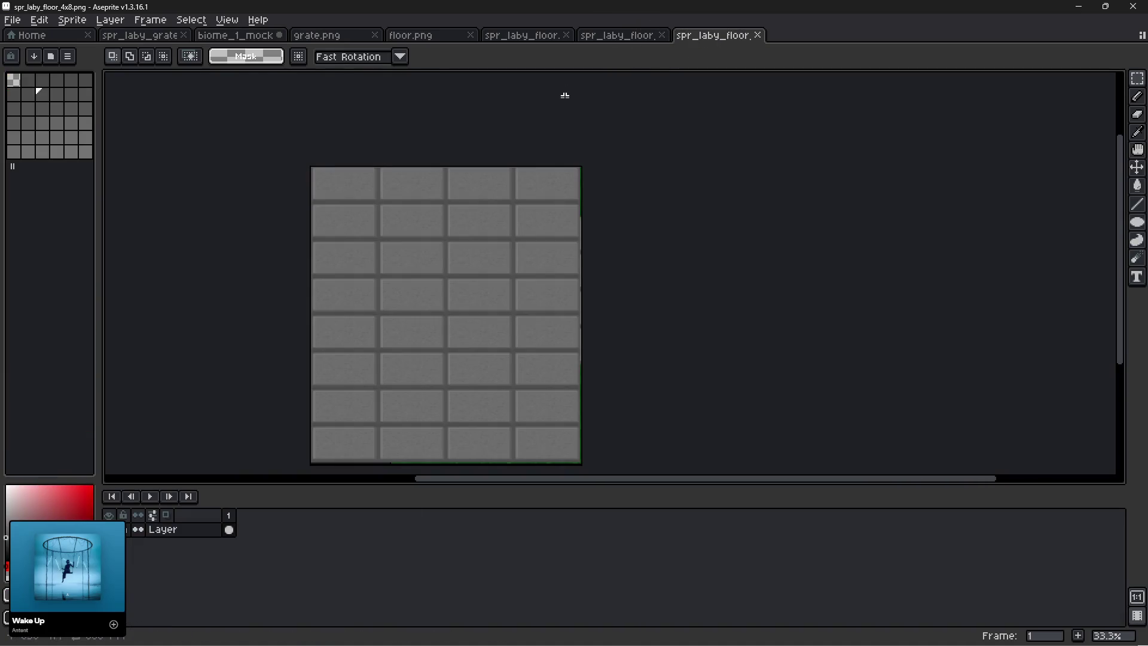
click(217, 38)
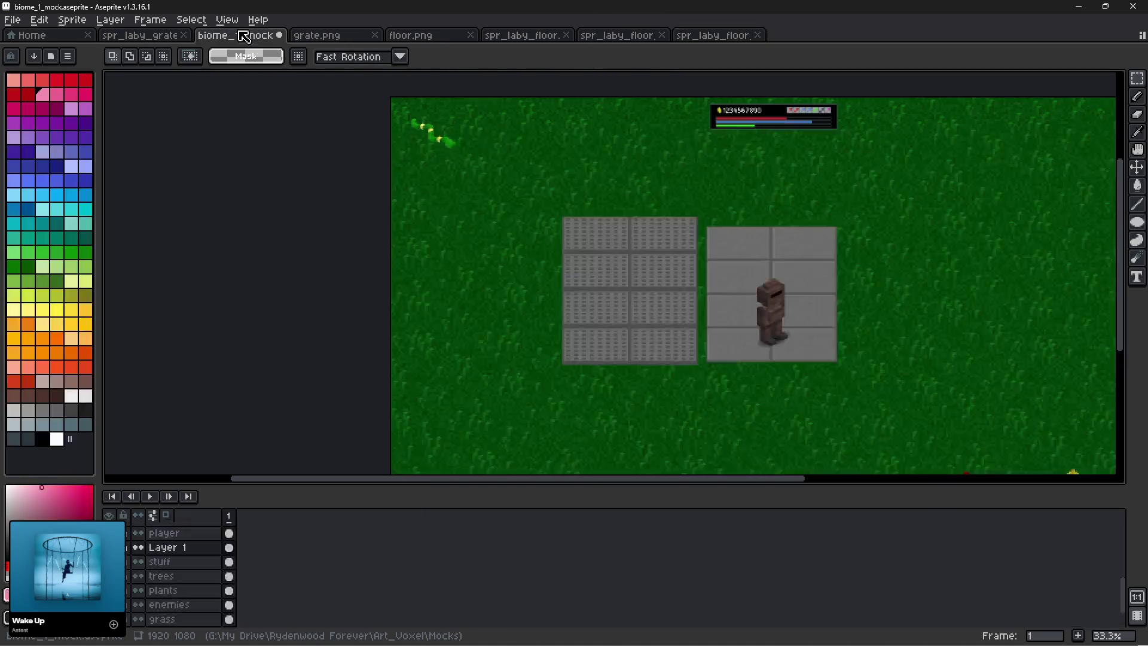
scroll(747, 248, up, 2)
drag(736, 333, 717, 163)
scroll(725, 264, down, 1)
drag(839, 304, 798, 280)
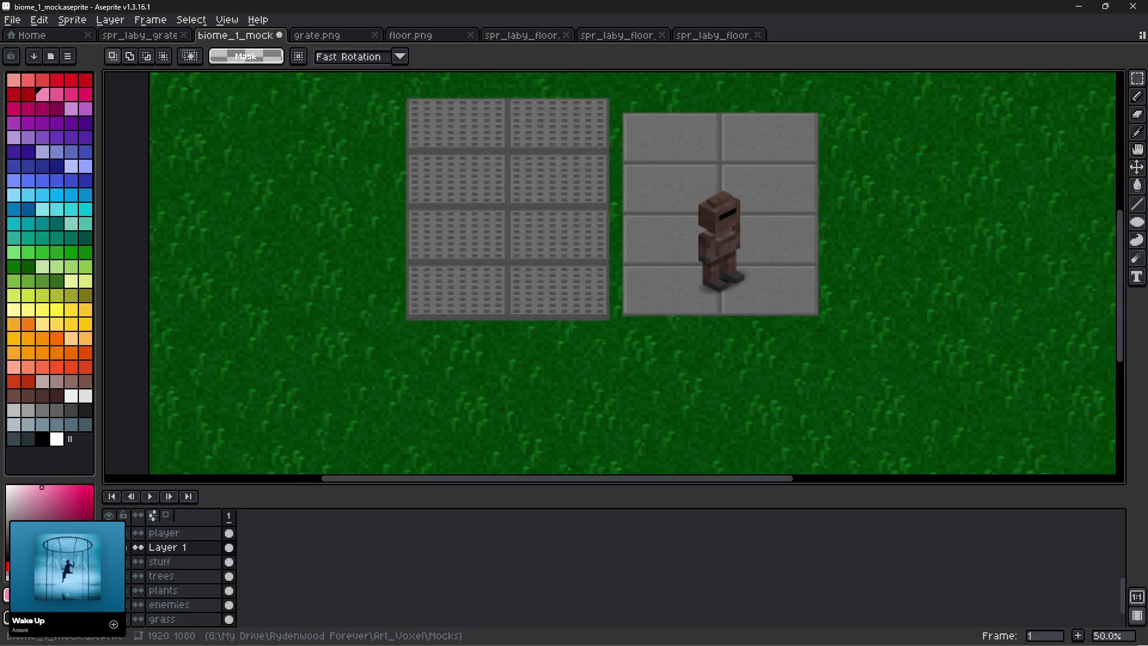
key(alt+Tab)
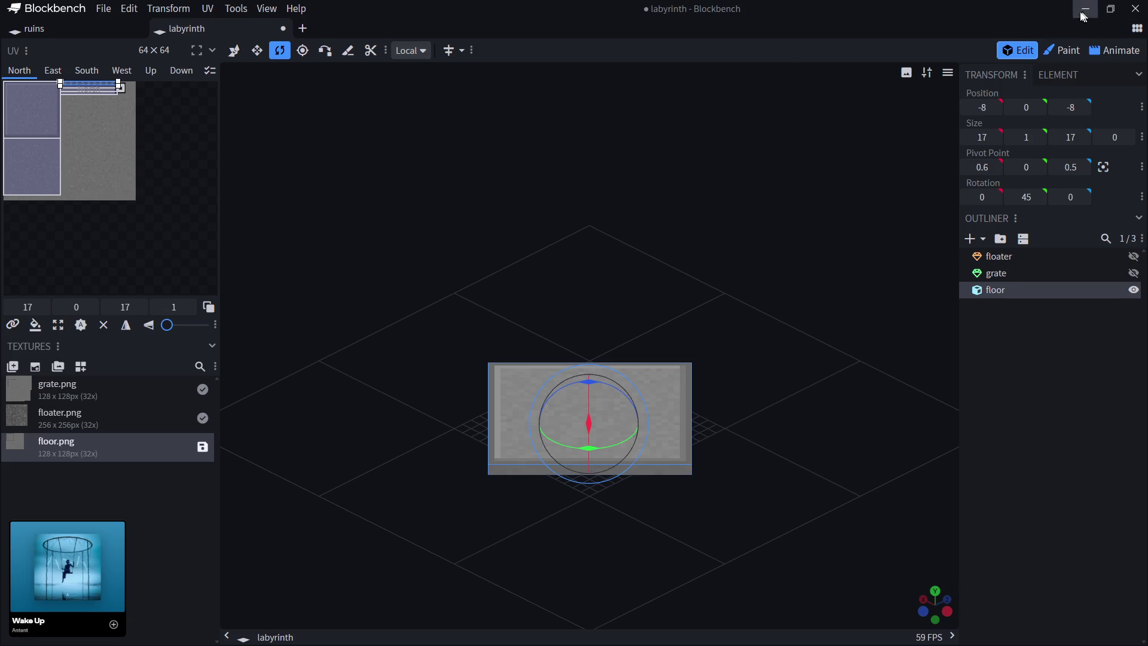
In Aseprite, close the floor.png, grate.png and outdated spr_laby_floor tabs.
key(alt+Tab)
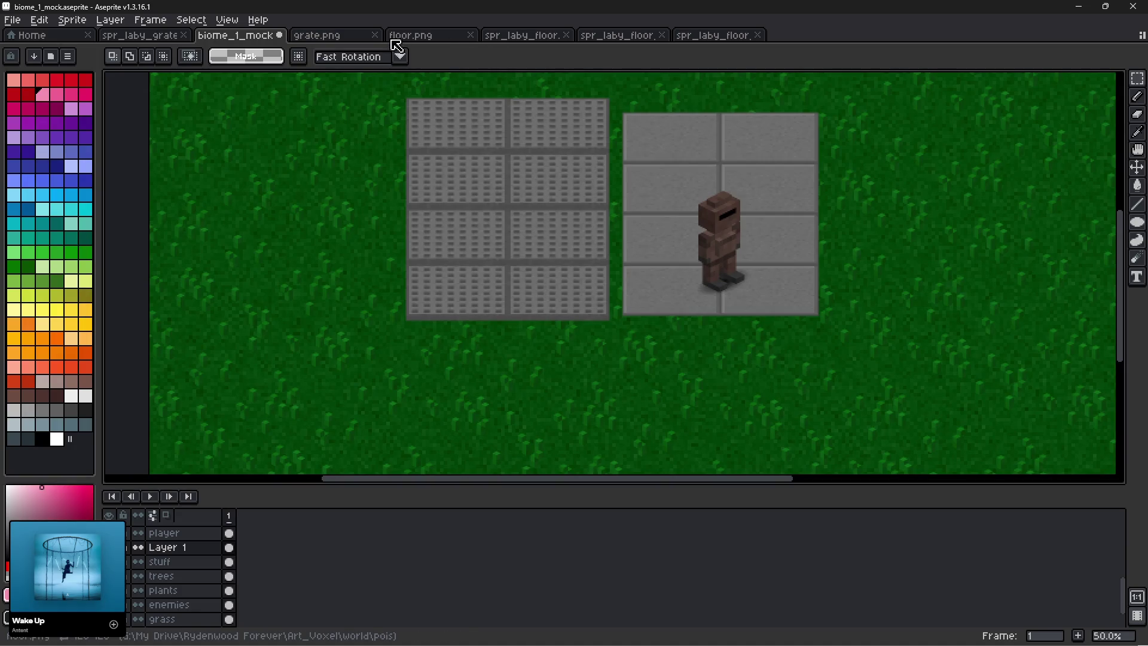
click(424, 38)
click(354, 40)
click(432, 38)
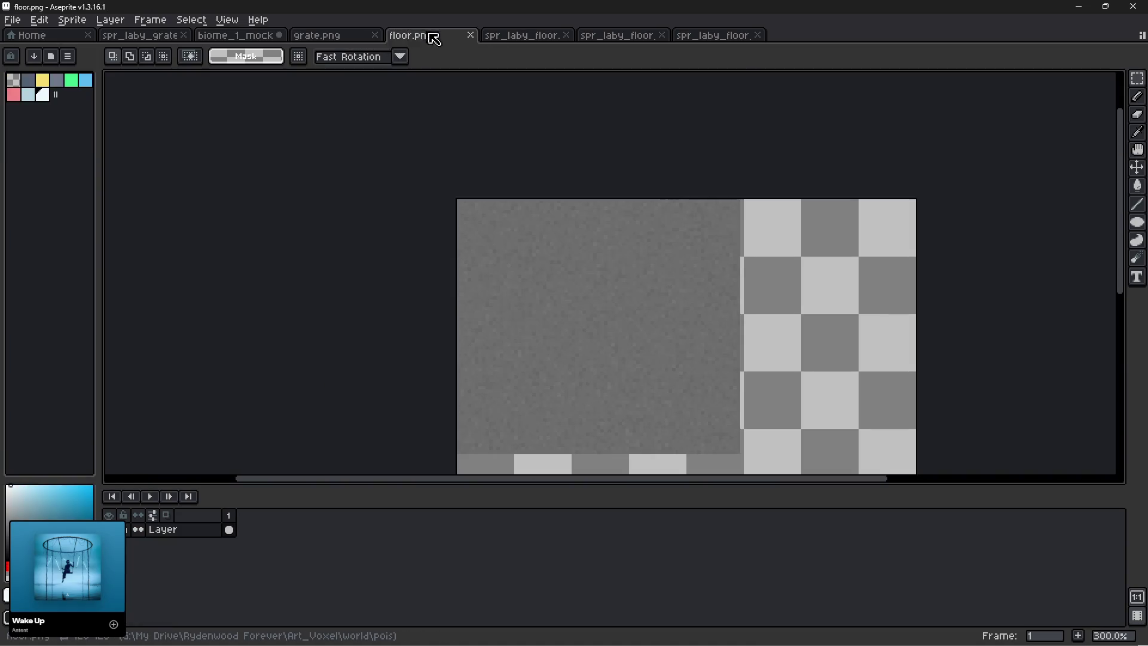
click(354, 37)
click(375, 35)
click(376, 35)
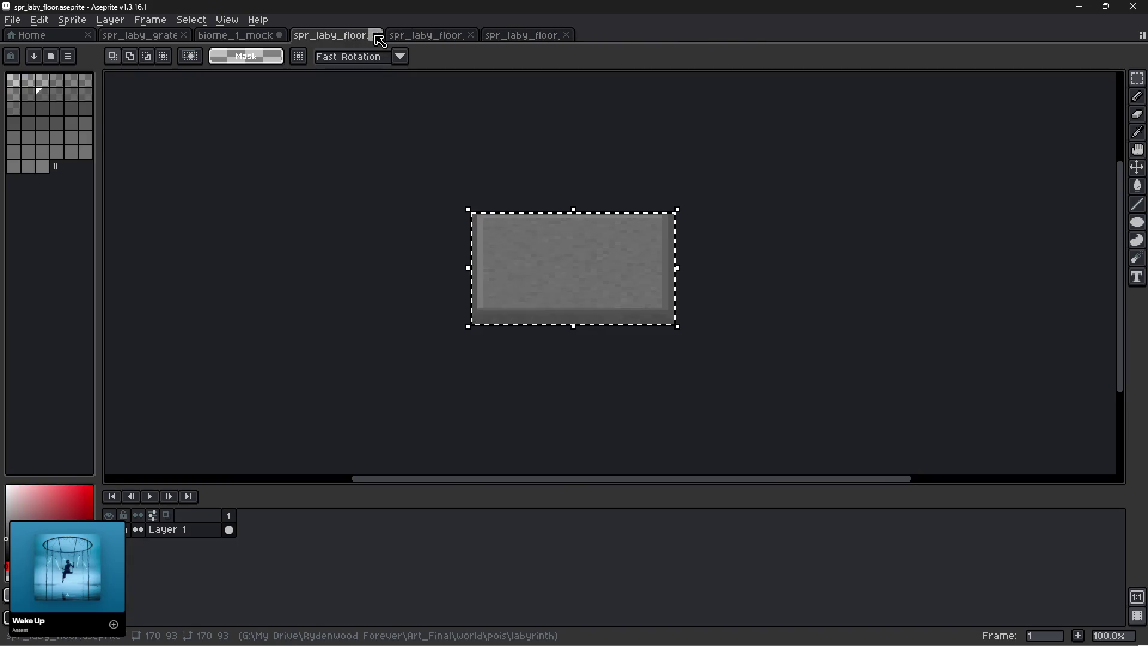
click(375, 36)
click(376, 36)
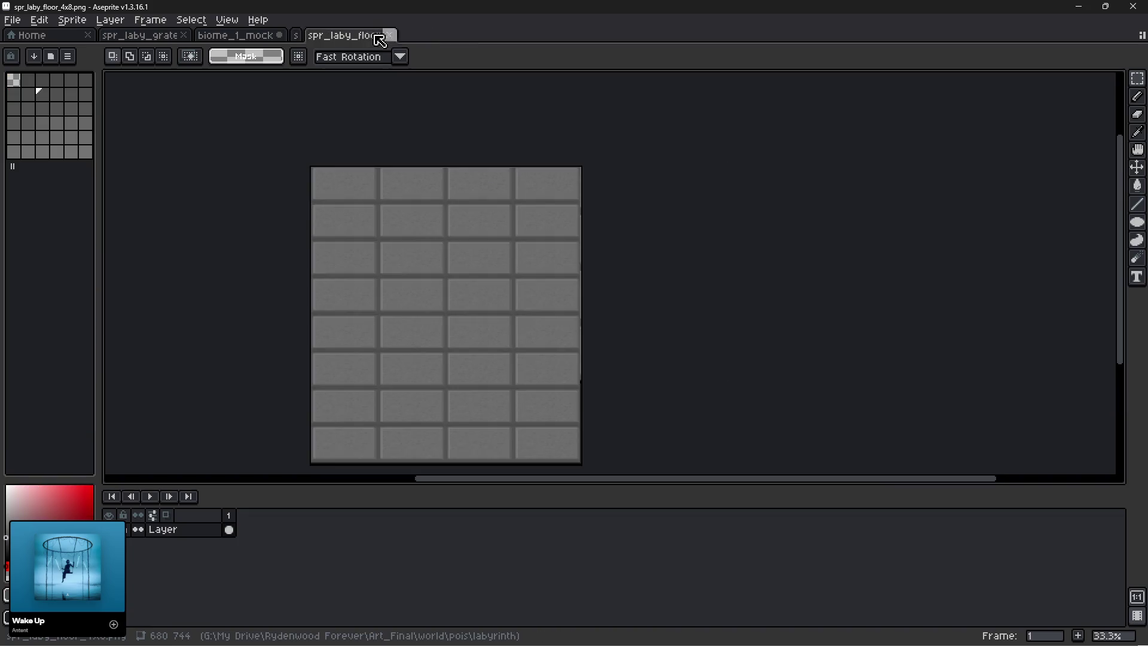
click(375, 36)
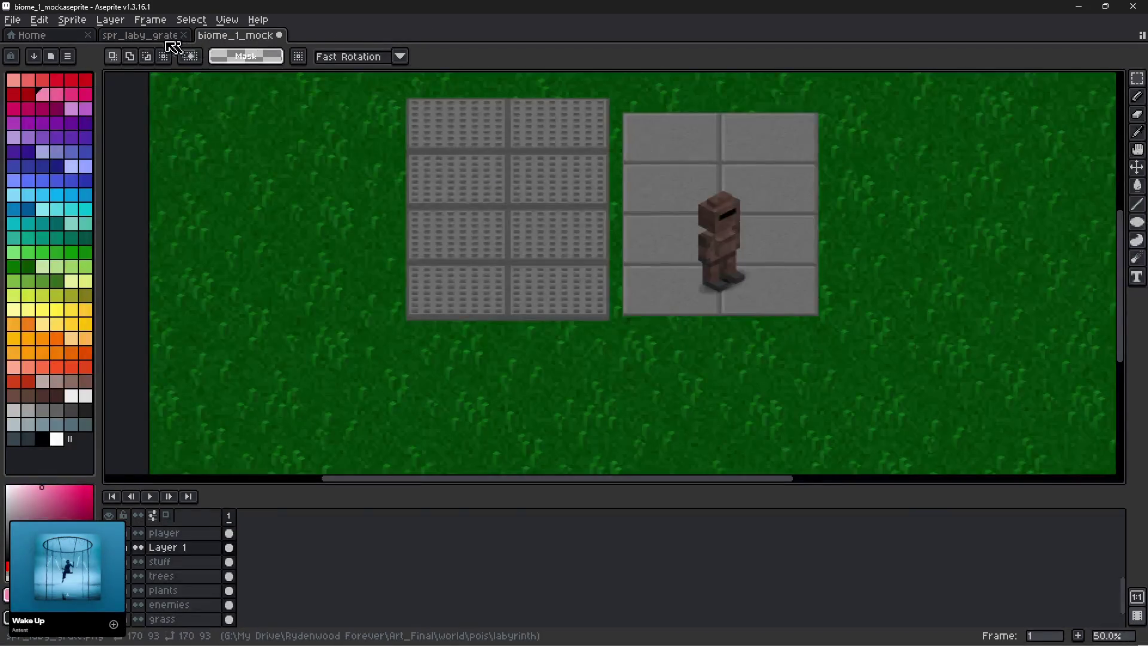
Close spr_laby_grate and reload the current spr_laby_grate and spr_laby_floor files.
click(147, 40)
click(184, 36)
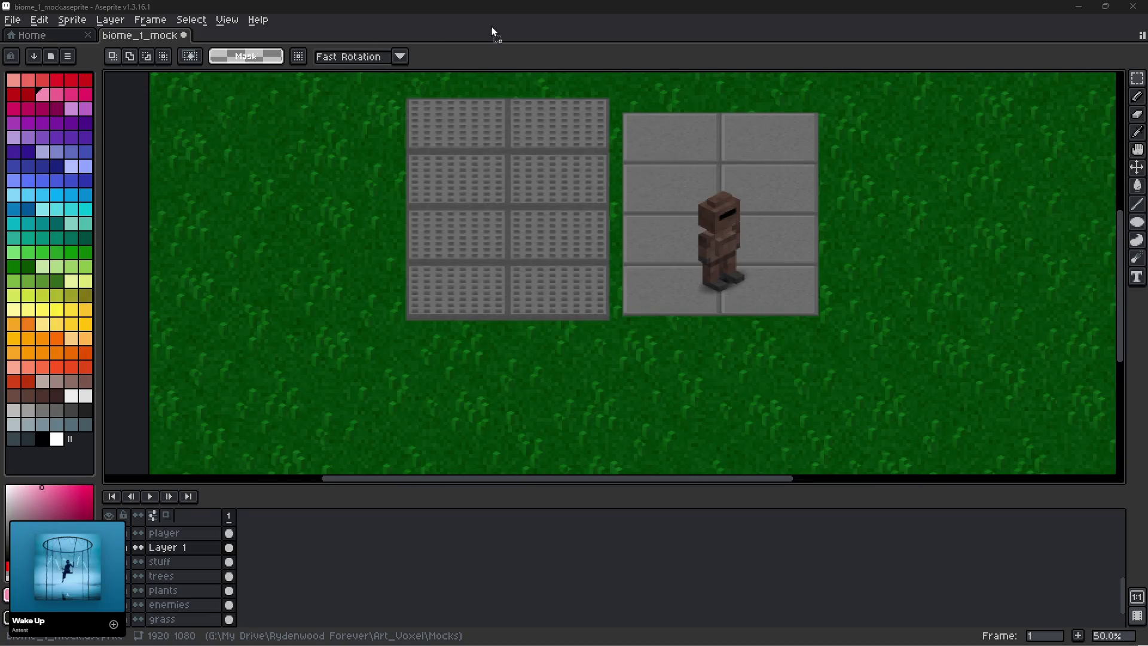
drag(491, 31, 492, 31)
scroll(577, 278, up, 2)
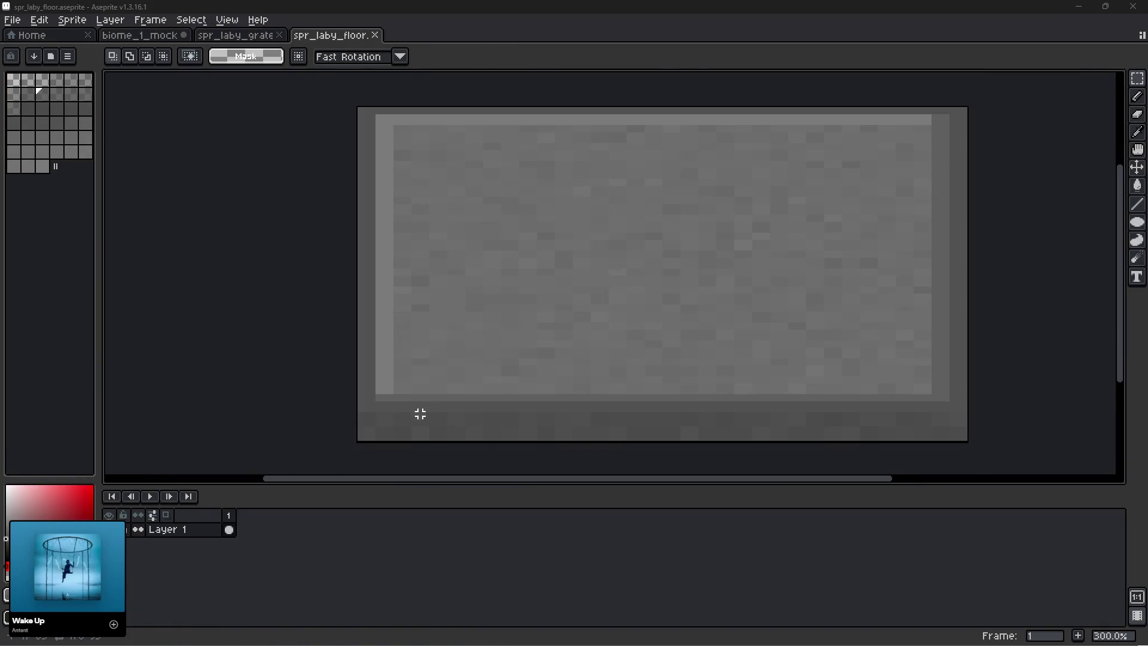
Erase the light strip along the bottom of the floor sprite.
mouse_move(359, 414)
mouse_down()
mouse_move(728, 456)
mouse_move(994, 464)
mouse_up()
key(Delete)
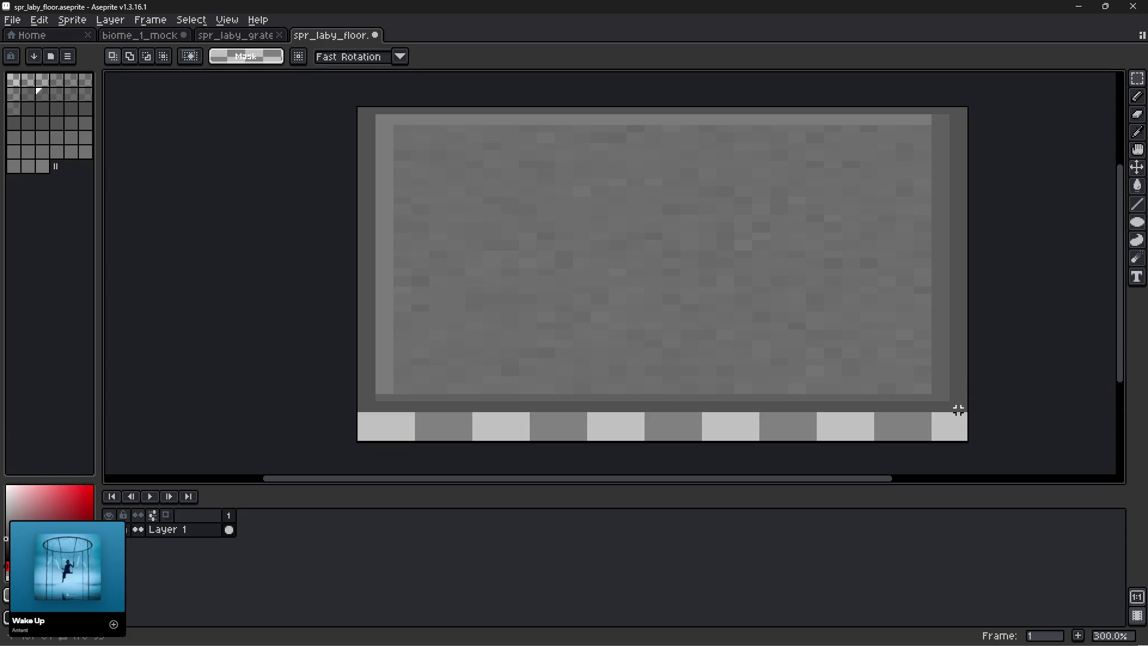
drag(961, 410, 1069, 235)
click(1005, 387)
scroll(958, 407, up, 3)
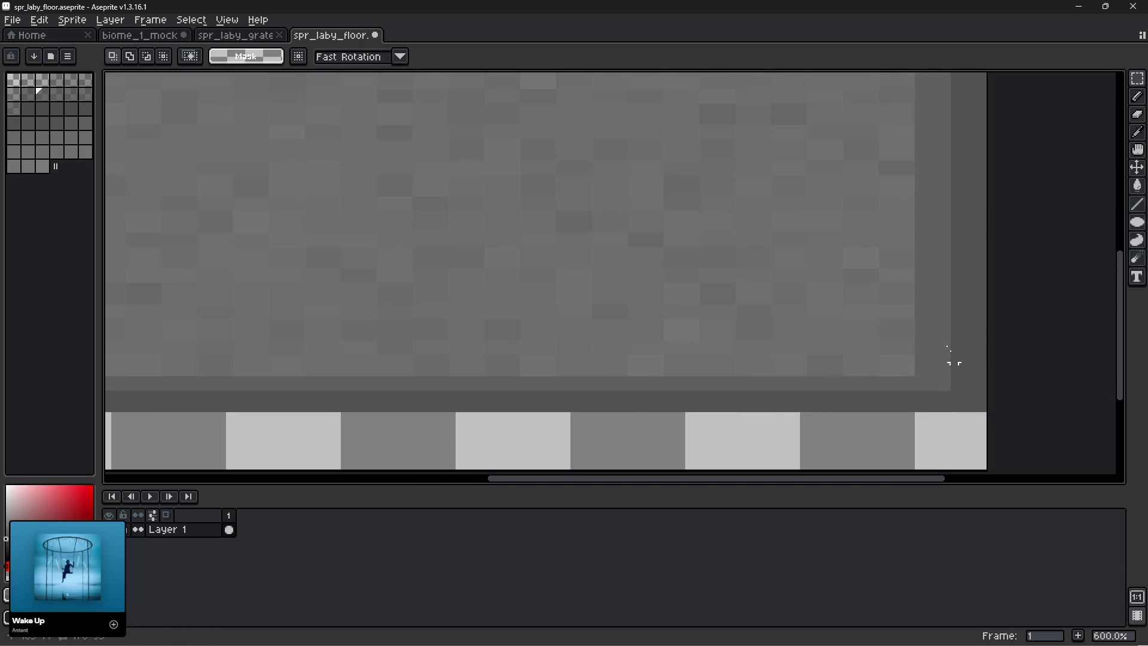
scroll(955, 380, down, 2)
Select and shift the pixel column along the floor sprite's top and right edges.
drag(927, 236, 915, 435)
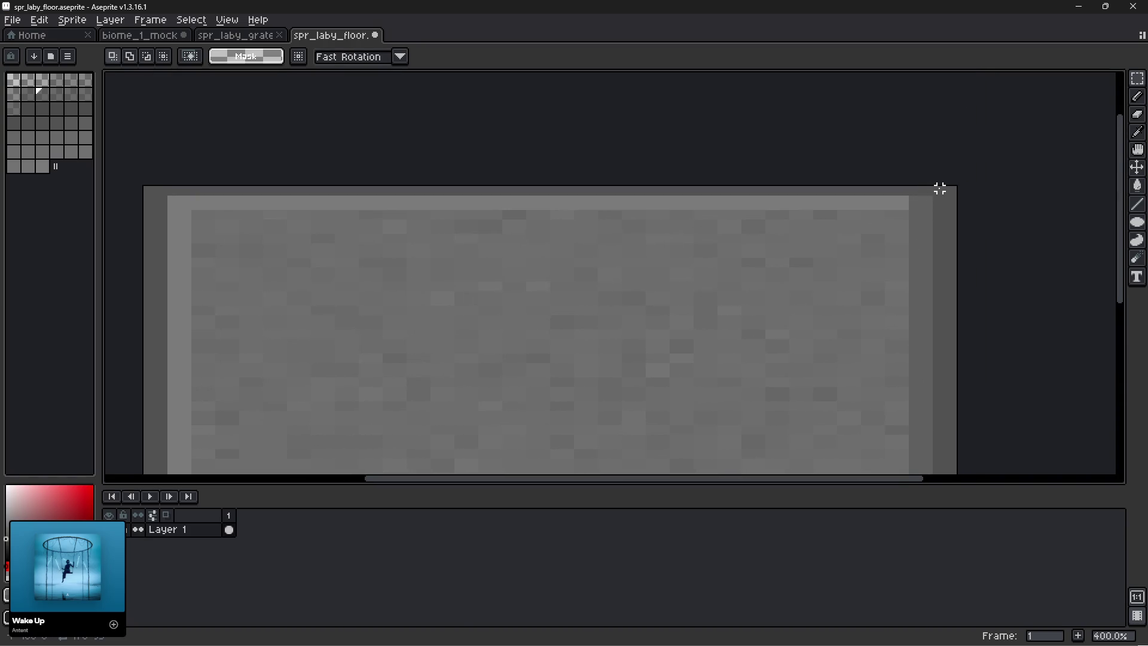
mouse_move(944, 190)
mouse_down()
mouse_move(1098, 470)
mouse_move(1040, 402)
mouse_up()
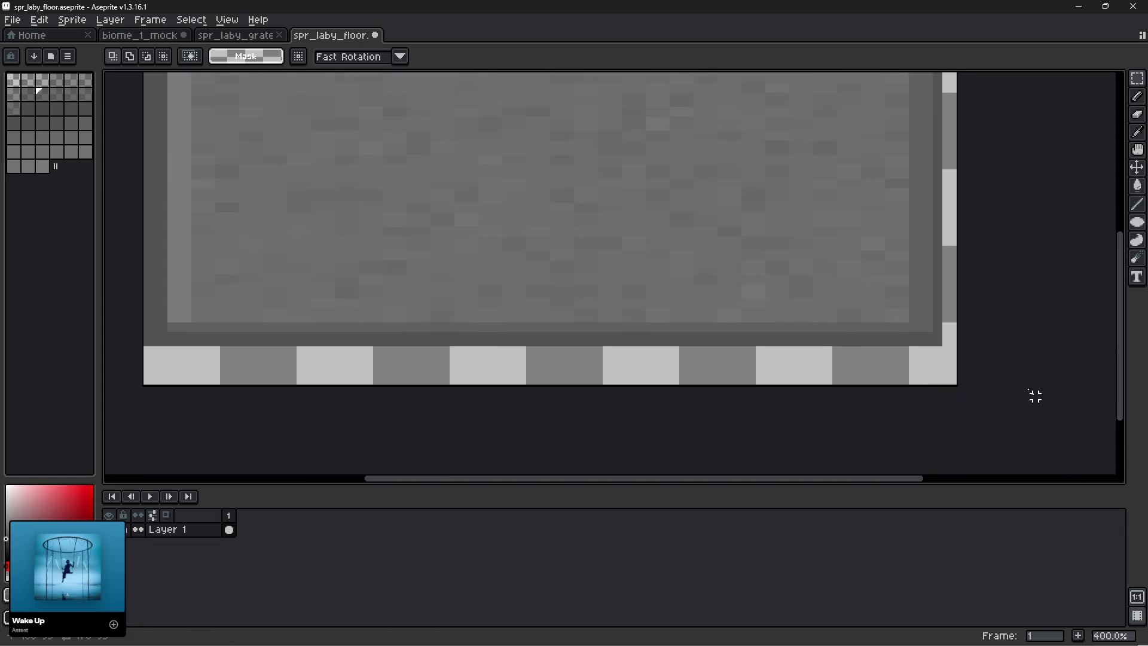
mouse_move(949, 349)
mouse_down()
mouse_move(938, 336)
mouse_move(110, 456)
mouse_move(103, 431)
mouse_move(287, 308)
mouse_up()
mouse_move(379, 338)
mouse_down()
mouse_move(351, 315)
mouse_move(321, 133)
mouse_move(235, 71)
mouse_move(353, 284)
mouse_up()
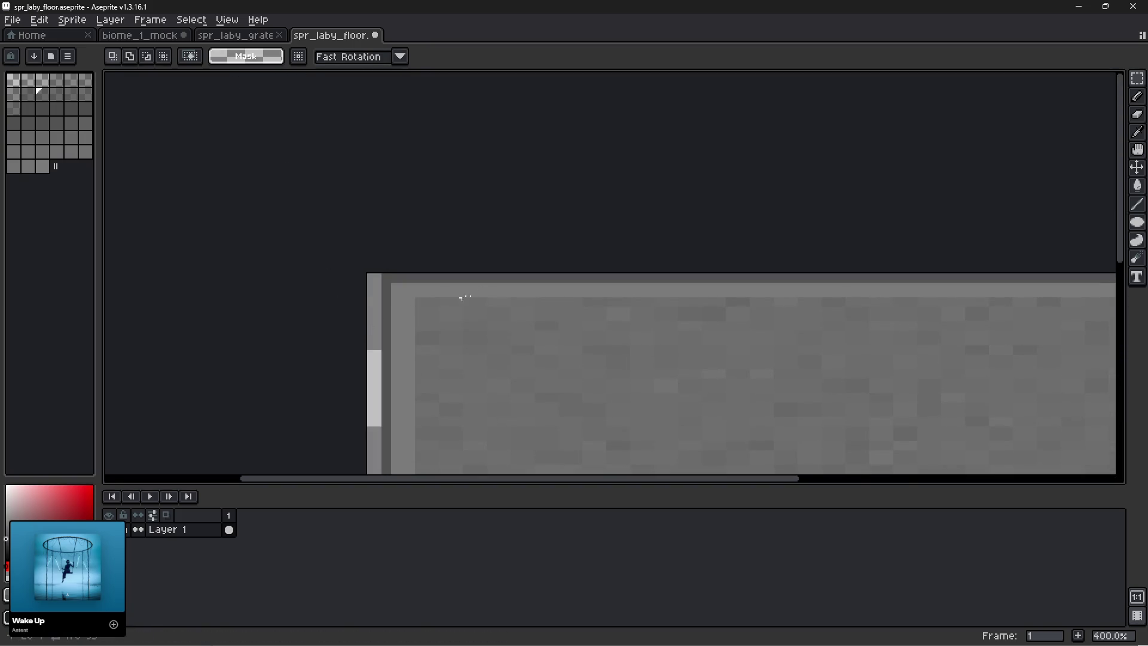
scroll(457, 297, down, 3)
mouse_move(728, 397)
mouse_down()
mouse_move(697, 330)
mouse_move(653, 349)
mouse_up()
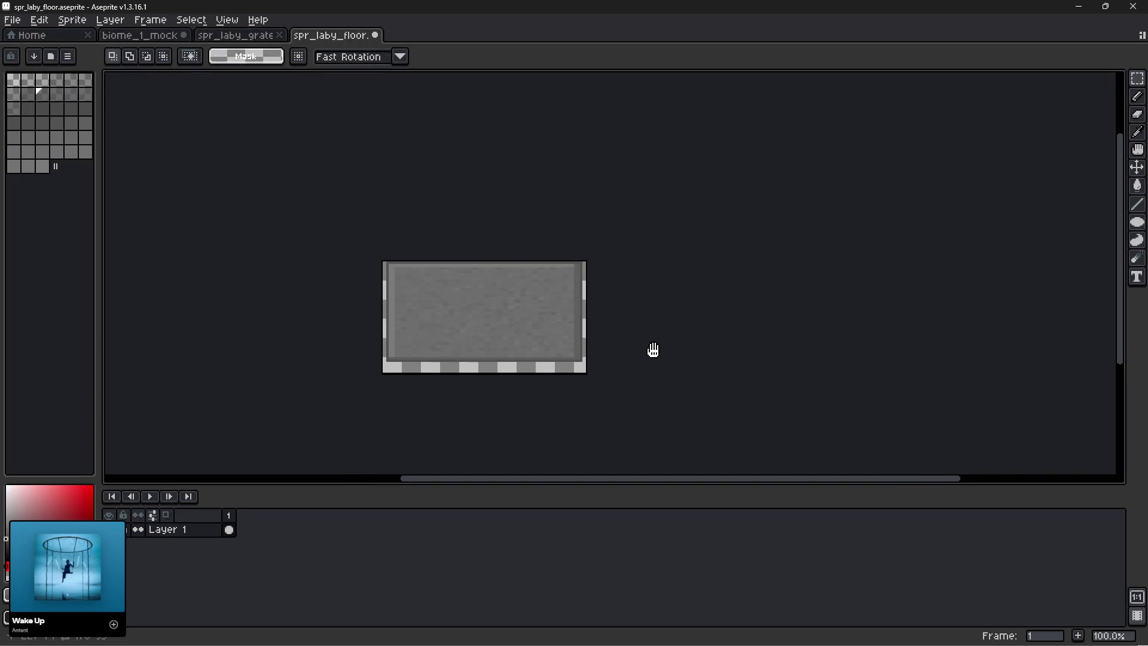
scroll(613, 330, up, 3)
drag(638, 238, 637, 379)
drag(605, 219, 590, 402)
scroll(589, 402, down, 3)
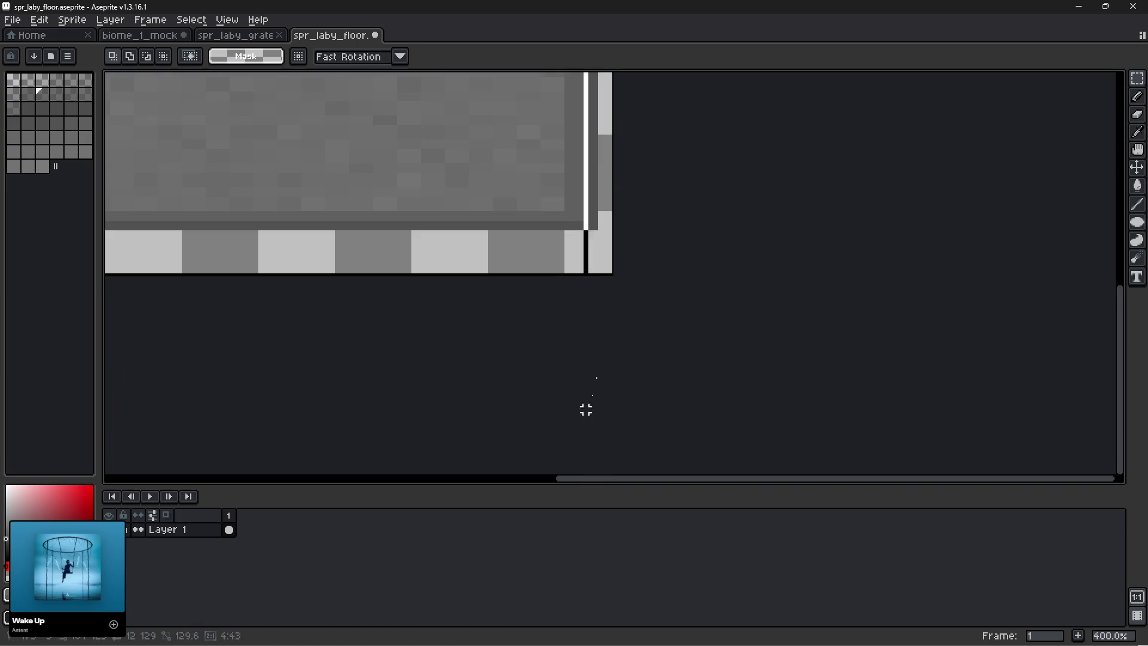
click(596, 334)
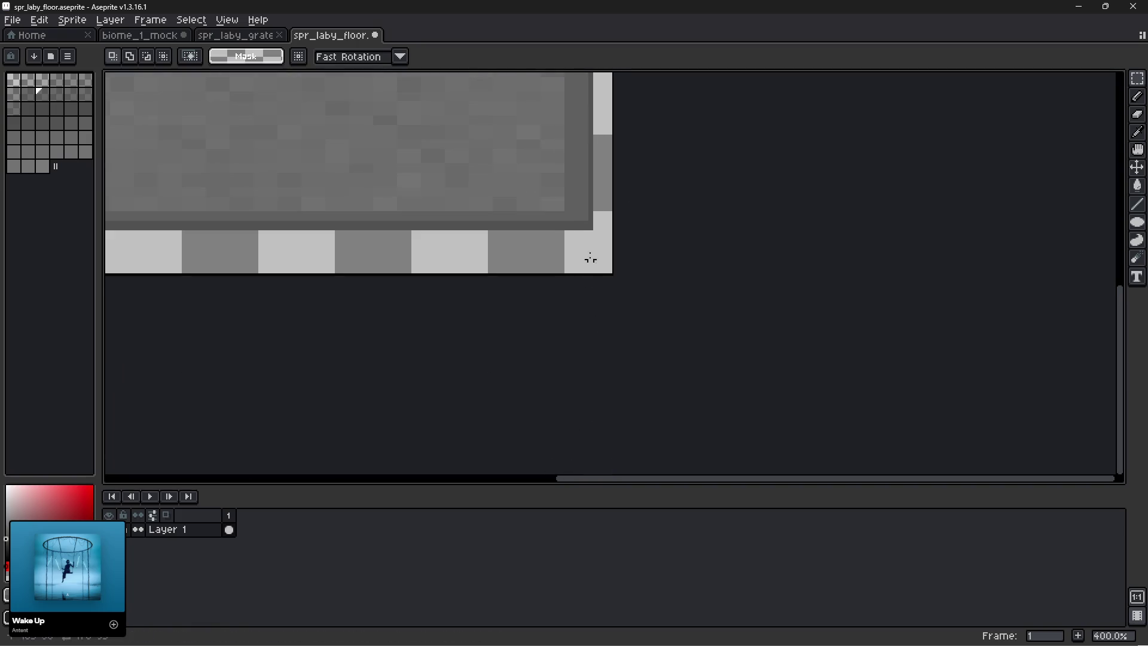
Select and adjust the pixels along the floor sprite's lower edge.
scroll(103, 330, left, 5)
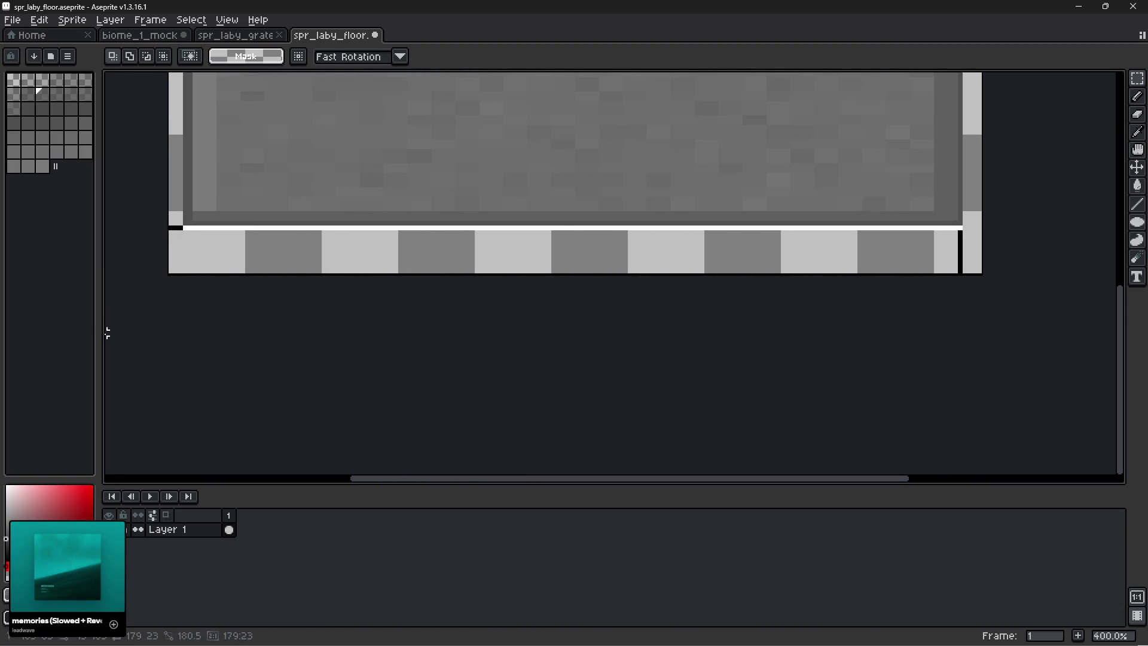
drag(231, 199, 400, 430)
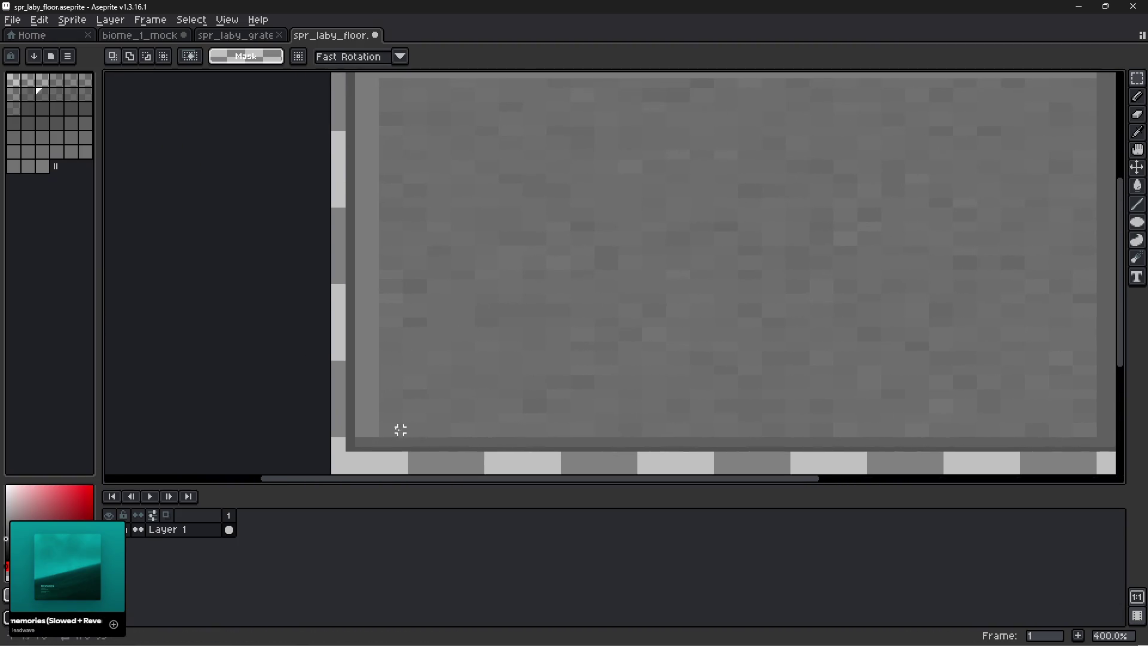
click(347, 449)
scroll(348, 448, up, 5)
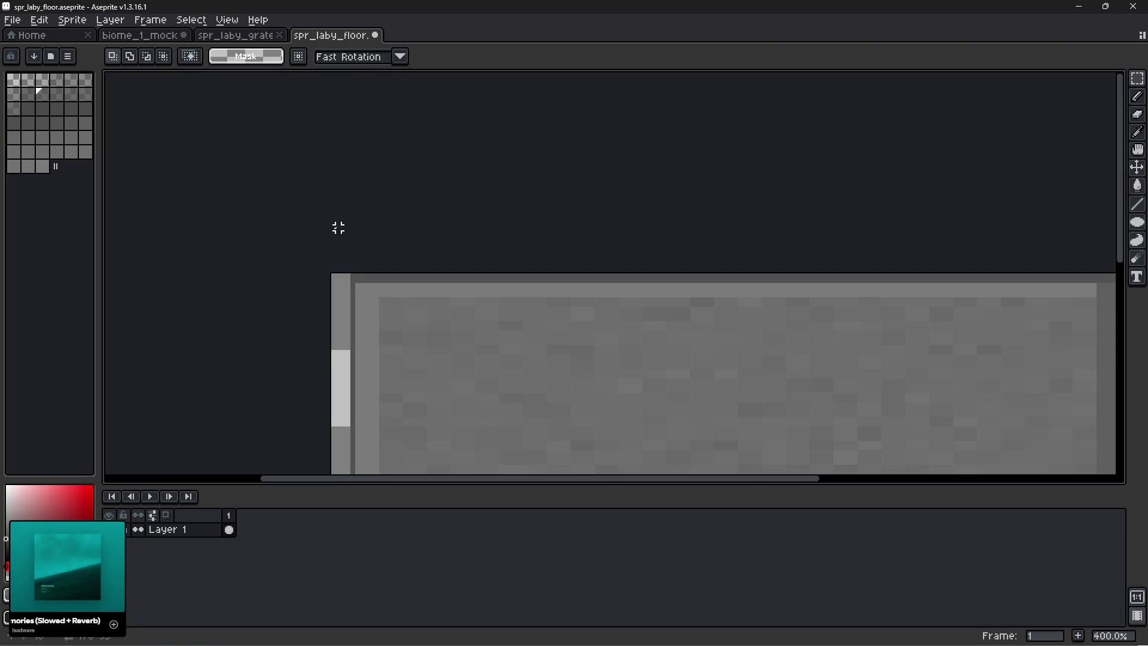
mouse_move(353, 275)
mouse_down()
mouse_move(505, 267)
mouse_move(1118, 174)
mouse_move(1007, 164)
mouse_up()
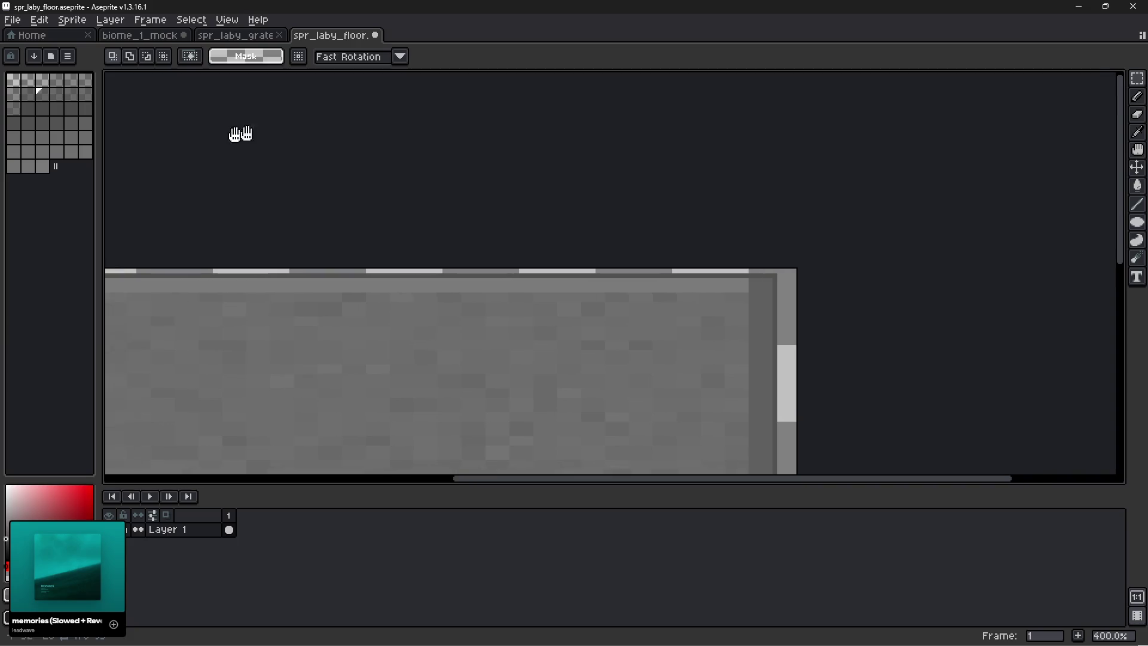
drag(223, 136, 464, 105)
Trim the floor sprite to its content, select all of it, and switch to biome_1_mock.
click(72, 19)
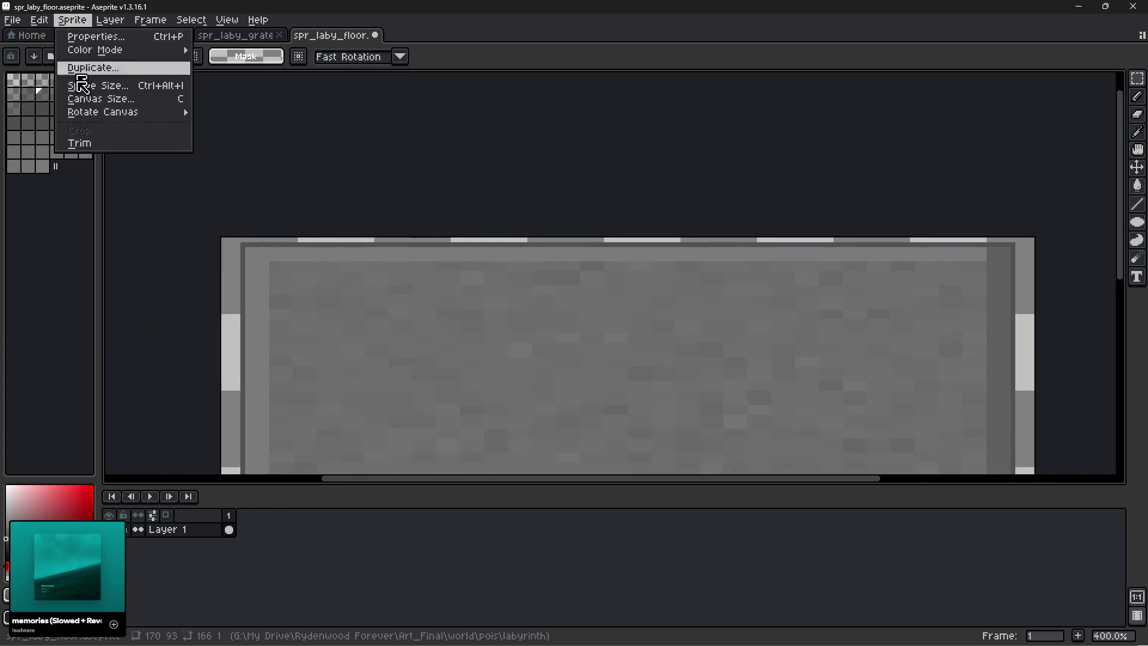
click(85, 145)
key(ctrl+a)
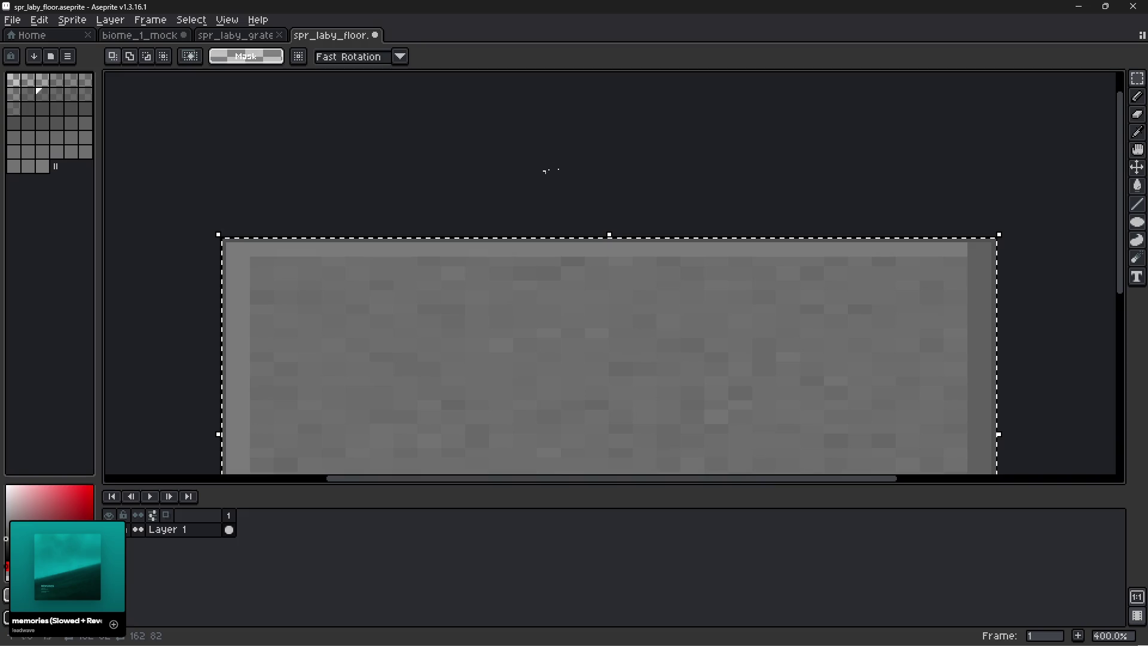
click(143, 35)
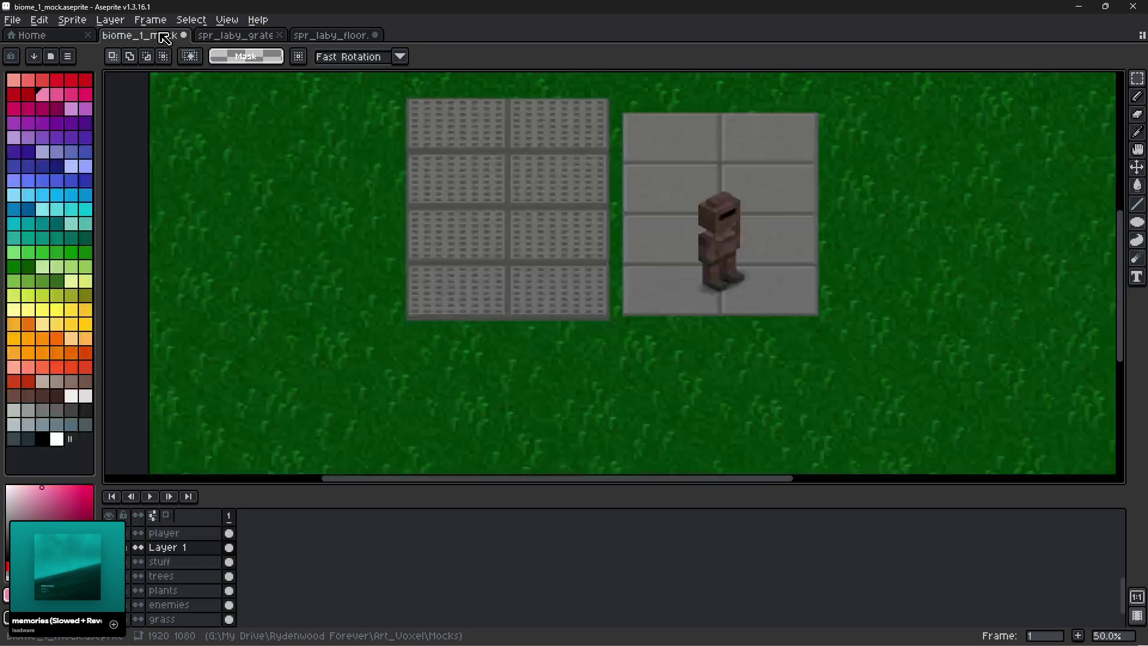
Delete the old grate and floor tiles and paste two floor tiles side by side.
mouse_move(832, 90)
mouse_down()
mouse_move(605, 199)
mouse_move(375, 352)
mouse_up()
key(Delete)
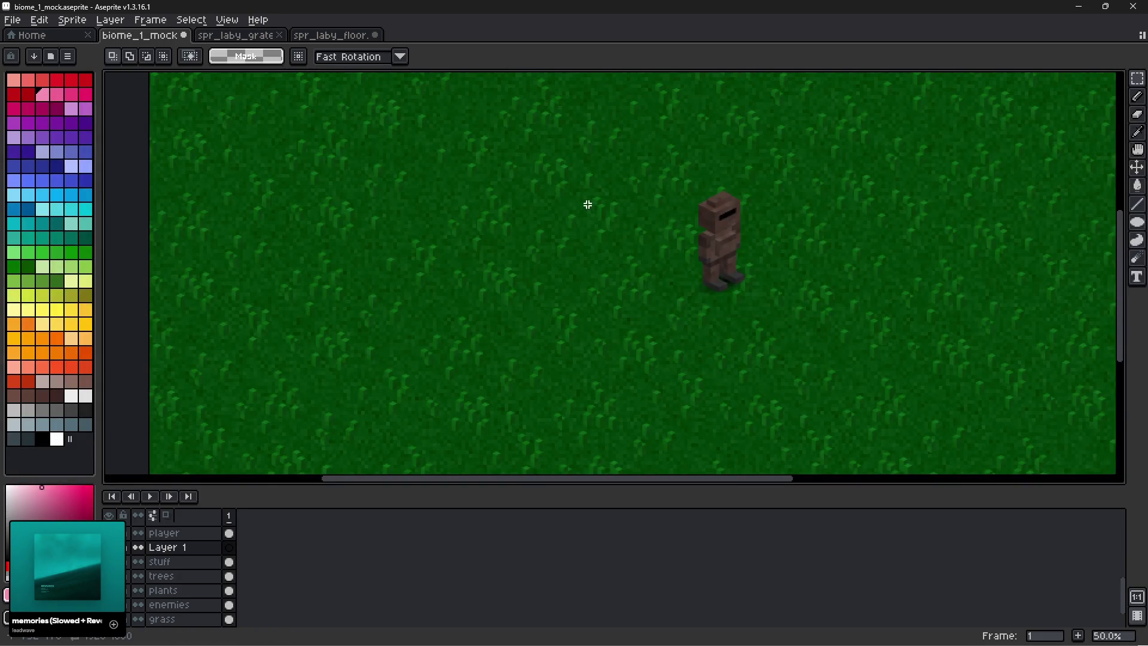
scroll(461, 209, up, 2)
key(ctrl+v)
drag(523, 248, 398, 217)
key(ctrl+v)
mouse_move(501, 295)
mouse_down()
mouse_move(789, 265)
mouse_move(759, 254)
mouse_up()
scroll(684, 172, up, 1)
drag(706, 152, 695, 157)
scroll(702, 200, down, 2)
Duplicate the floor tile pair directly beneath the originals to form the grid.
mouse_move(1092, 121)
mouse_down()
mouse_move(551, 308)
mouse_move(279, 368)
mouse_up()
mouse_move(436, 276)
mouse_down()
mouse_move(464, 456)
mouse_move(441, 469)
mouse_move(450, 471)
mouse_up()
key(ctrl+z)
key(ctrl+z)
key(ctrl+z)
mouse_move(381, 303)
mouse_down()
mouse_move(397, 472)
mouse_move(387, 308)
mouse_move(364, 282)
mouse_move(362, 256)
mouse_move(379, 479)
mouse_move(365, 410)
mouse_move(376, 401)
mouse_up()
key(Up)
scroll(369, 394, down, 1)
click(793, 325)
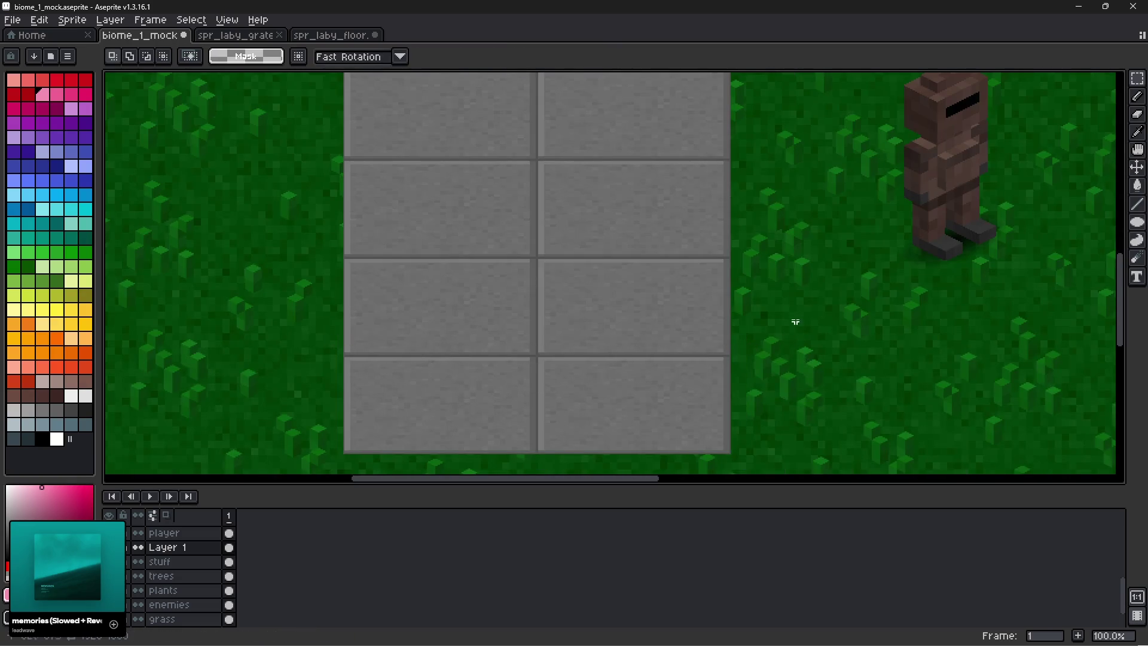
Move the whole floor tile block under the player figure.
scroll(752, 256, down, 1)
drag(719, 190, 455, 438)
drag(569, 394, 776, 348)
click(936, 326)
scroll(984, 274, up, 1)
mouse_move(938, 216)
mouse_down()
mouse_move(914, 266)
mouse_move(907, 249)
mouse_up()
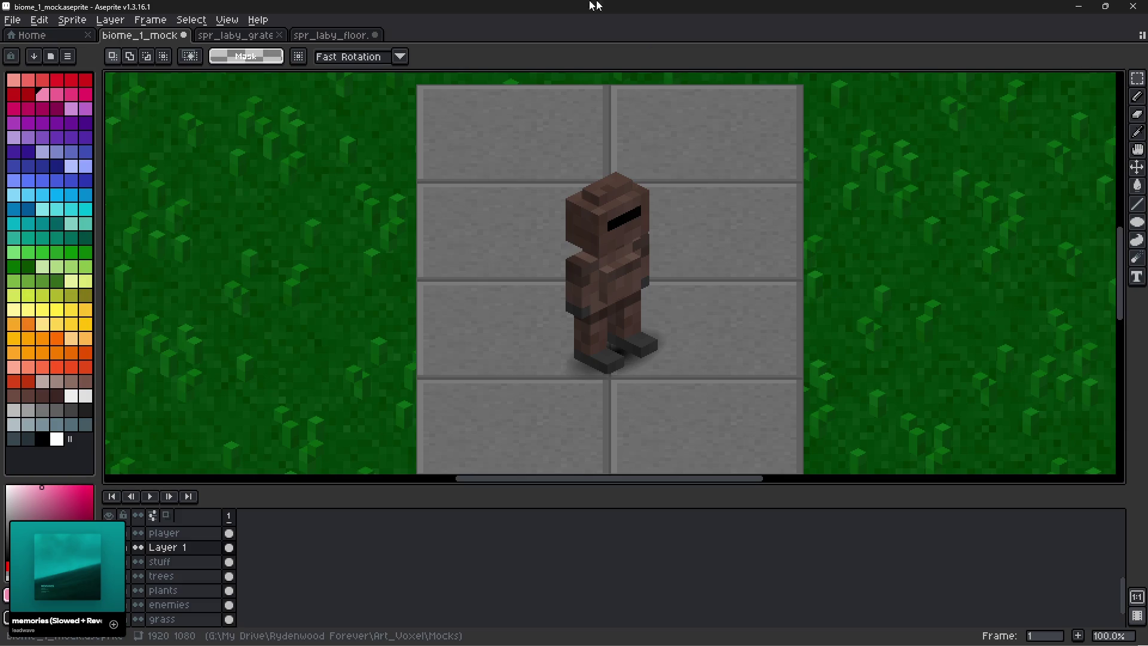
Start Save As for spr_laby_floor, choose PNG, and decline replacing the existing file.
click(330, 36)
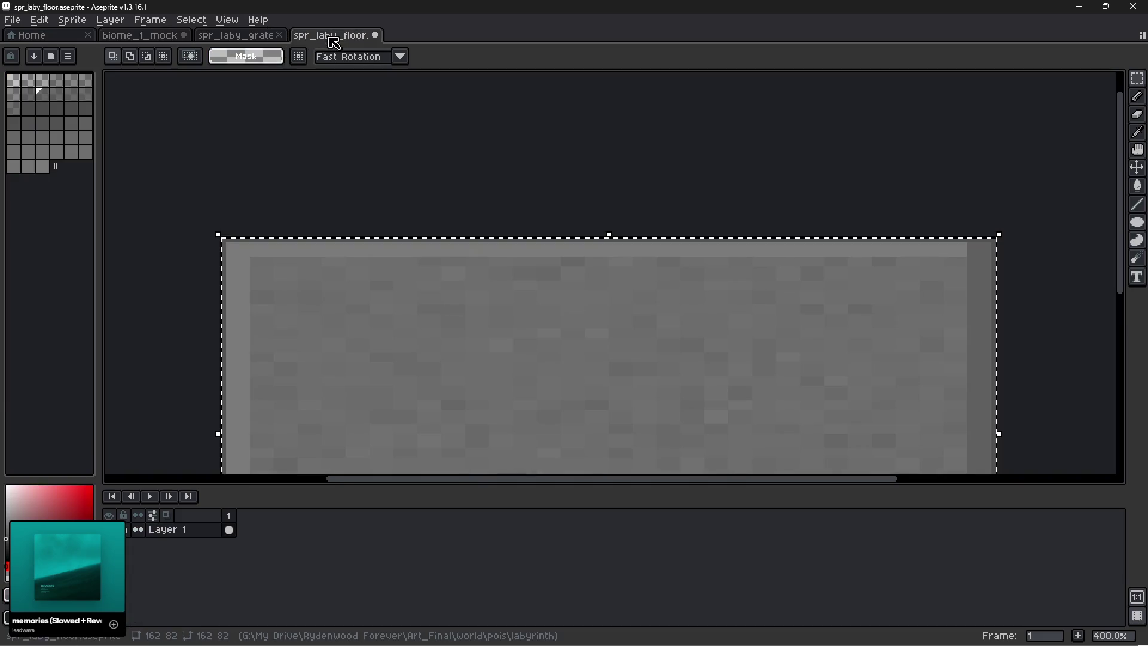
click(12, 20)
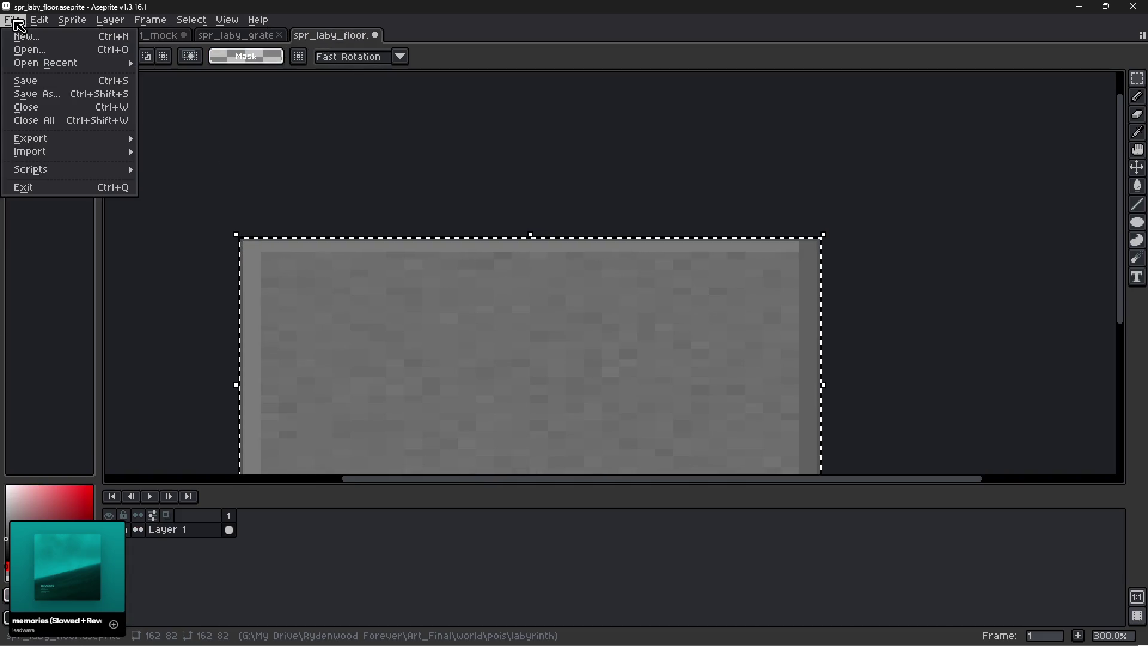
click(32, 94)
double_click(281, 126)
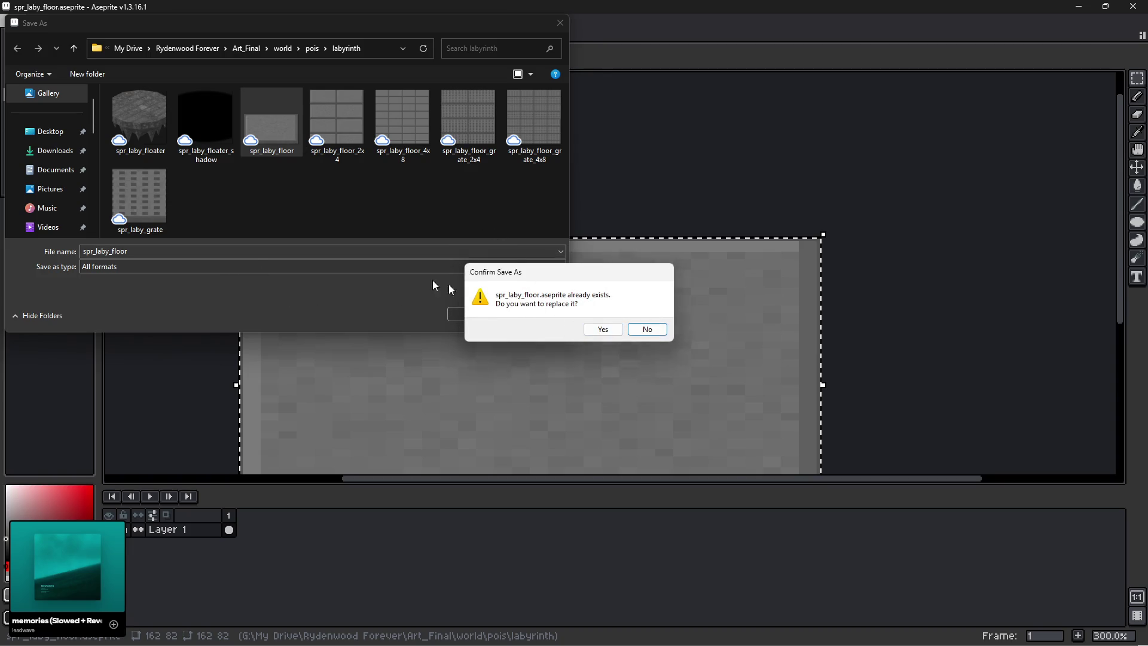
click(648, 328)
click(192, 266)
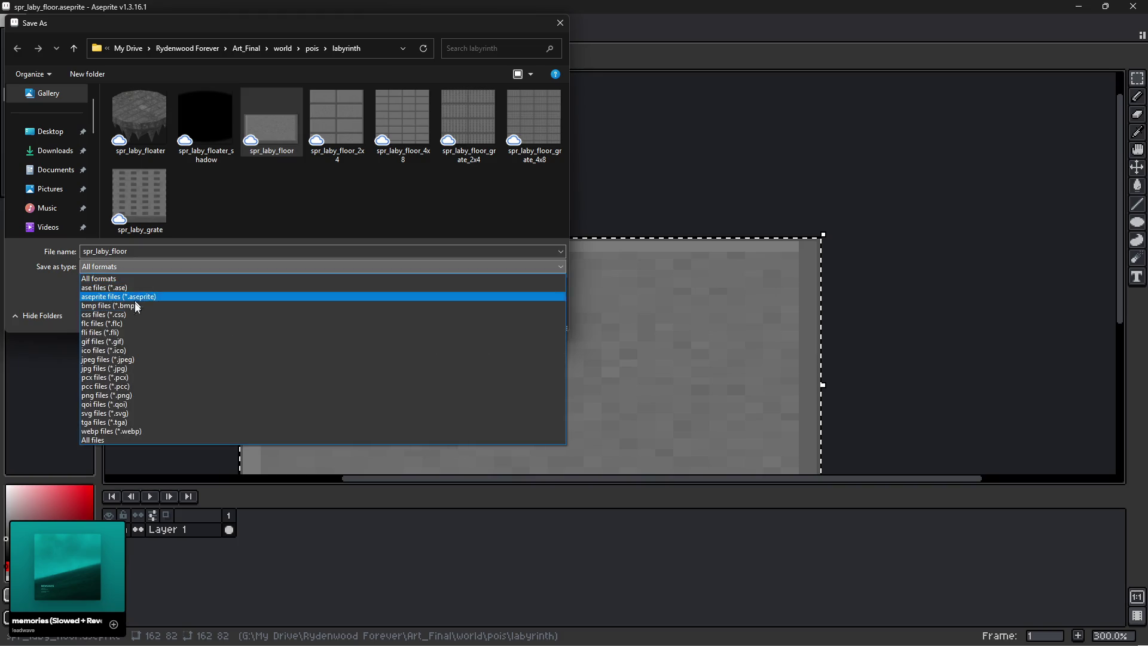
click(108, 395)
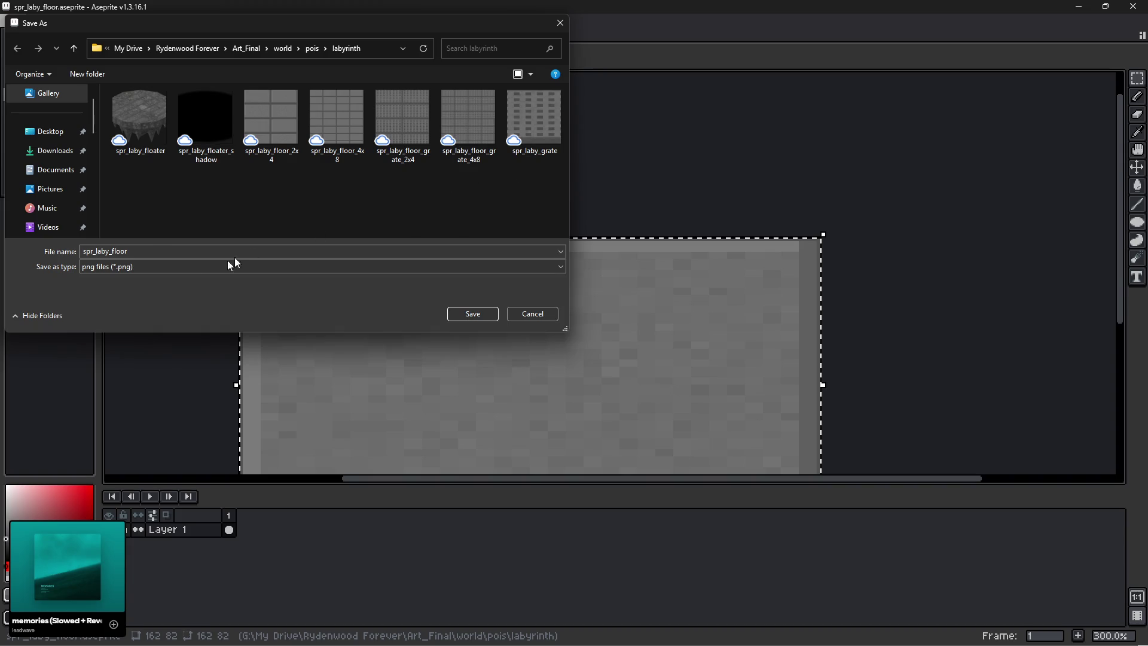
click(469, 315)
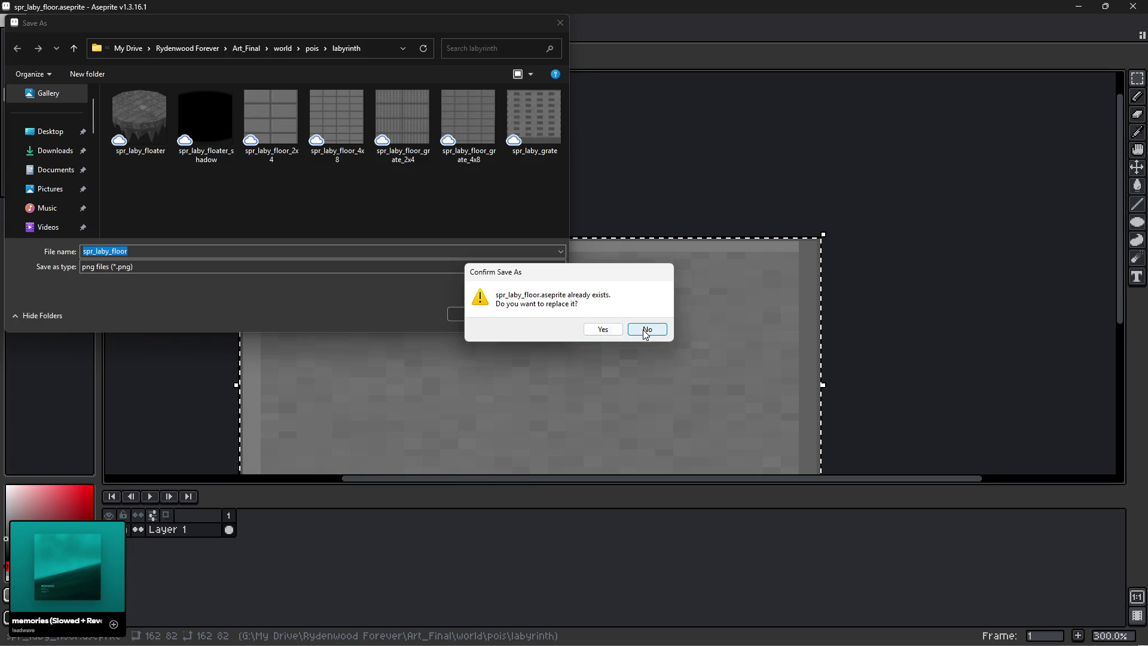
click(646, 330)
Switch the format to JPEG and back to PNG, then abandon the save attempt.
click(160, 269)
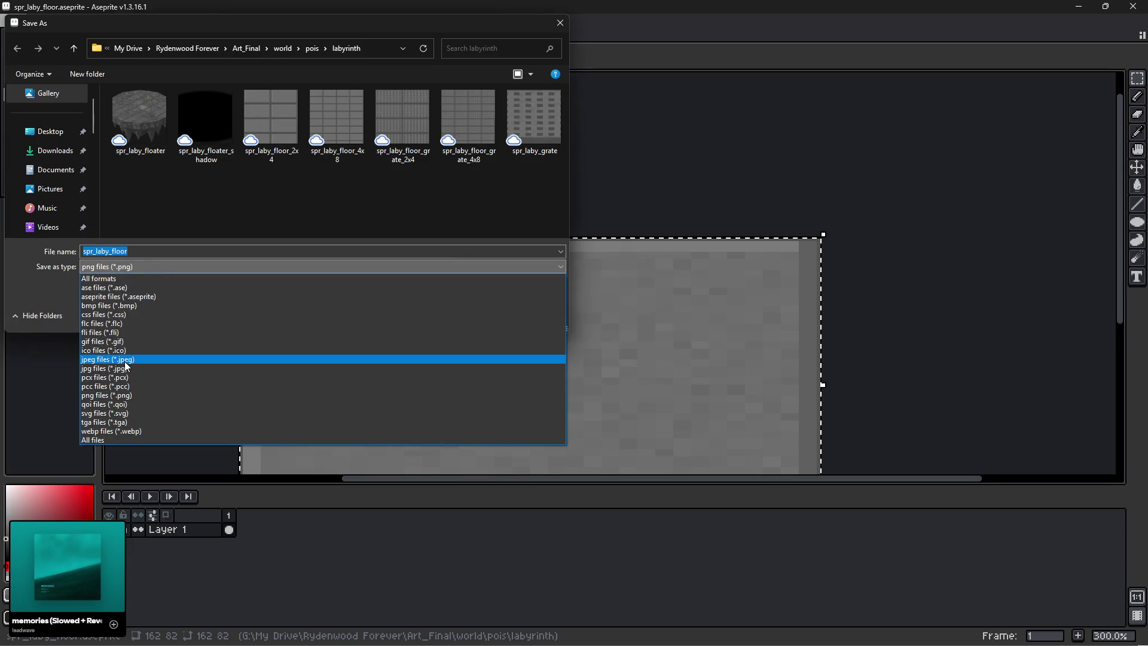
click(125, 360)
click(146, 266)
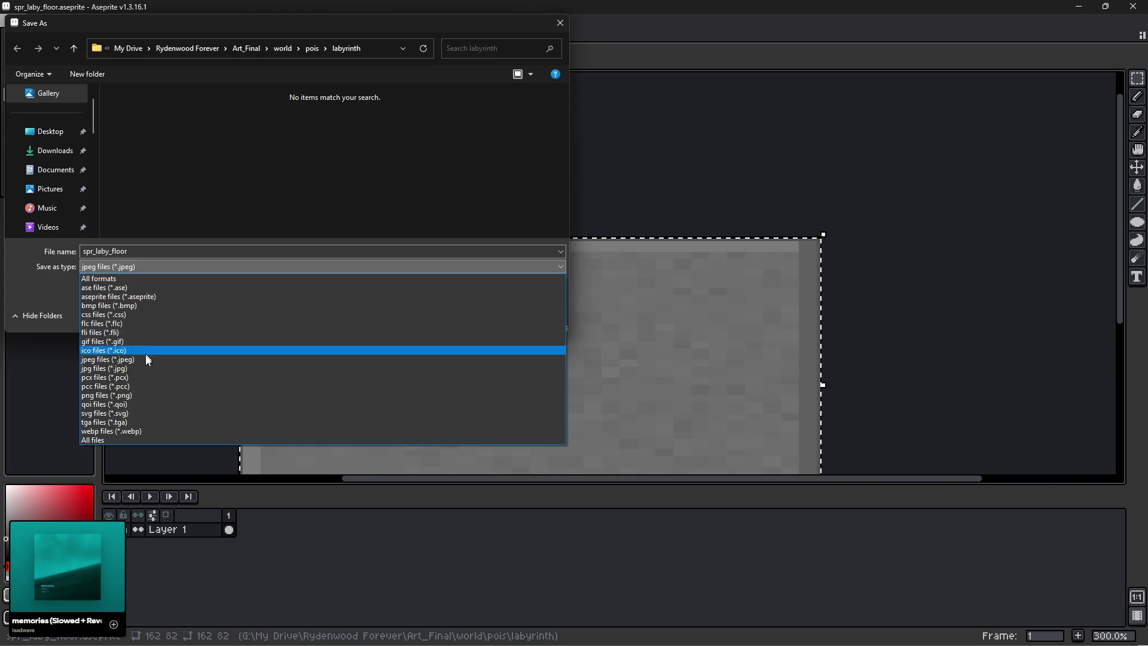
click(127, 396)
click(478, 316)
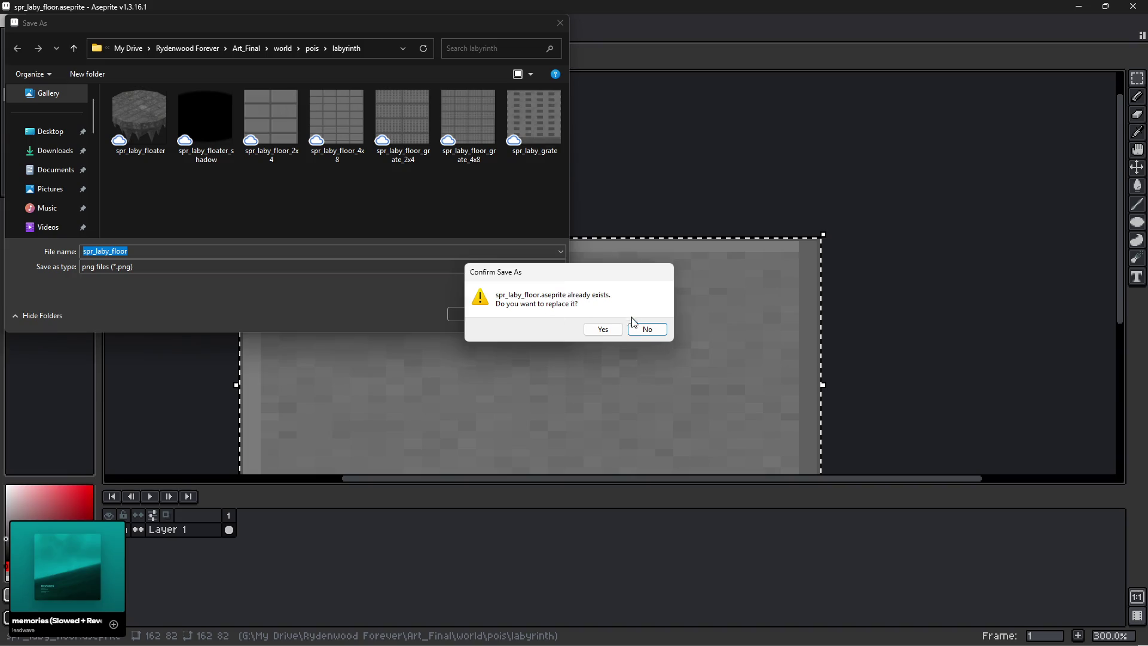
click(646, 329)
click(561, 22)
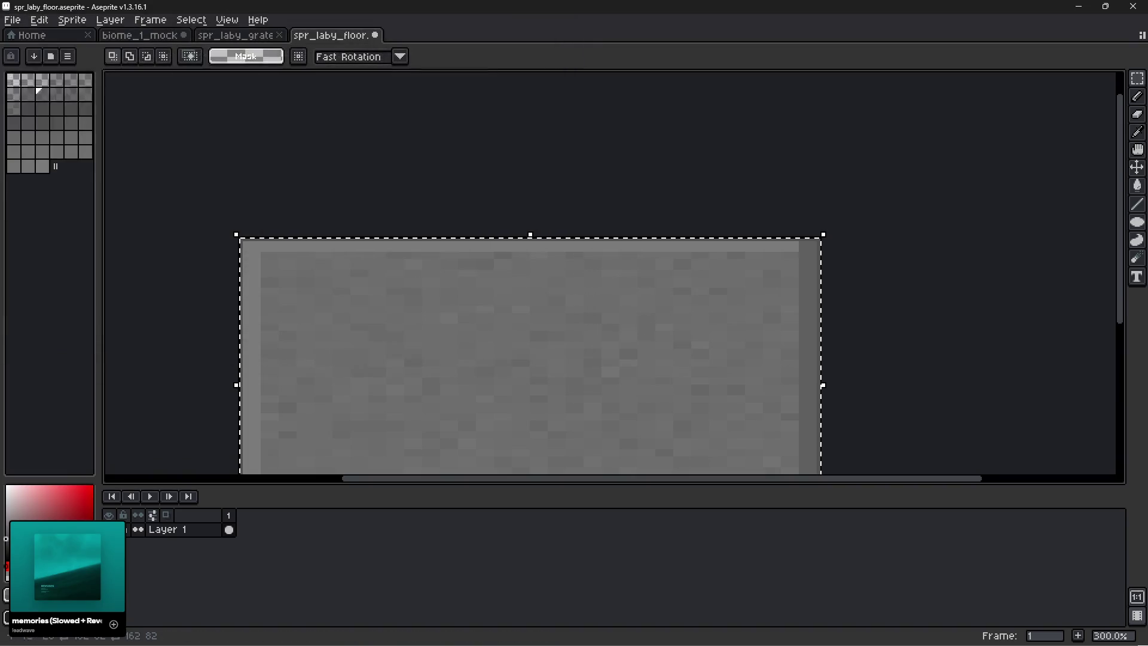
Save the floor sprite as spr_laby_floor.png with the PNG file type.
click(12, 20)
key(Return)
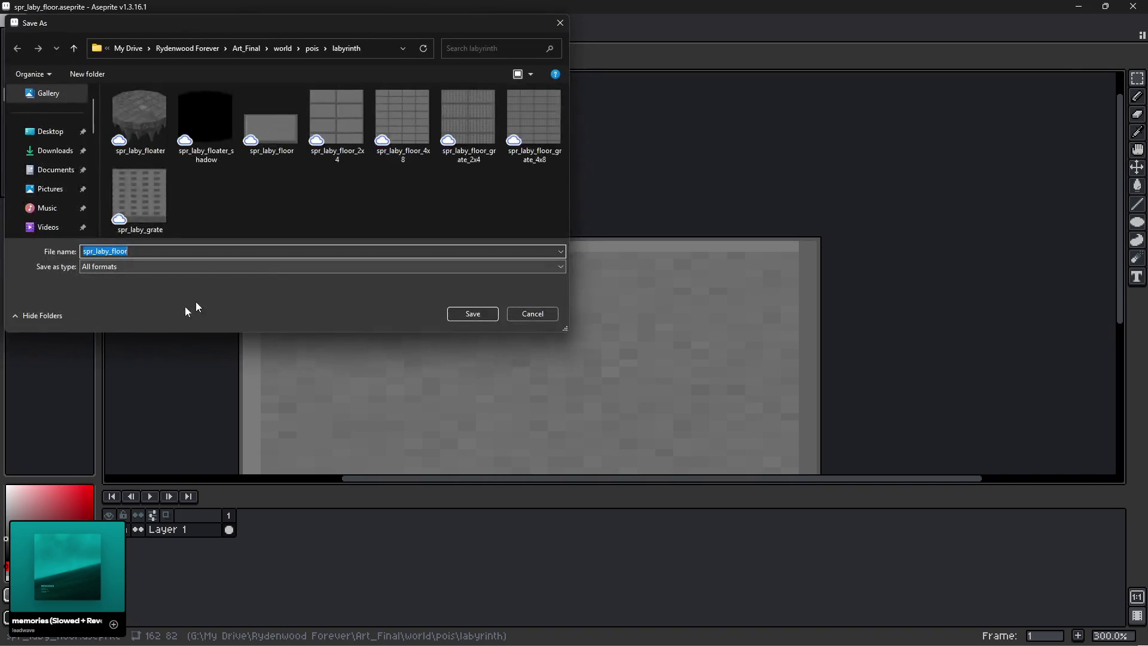
click(138, 267)
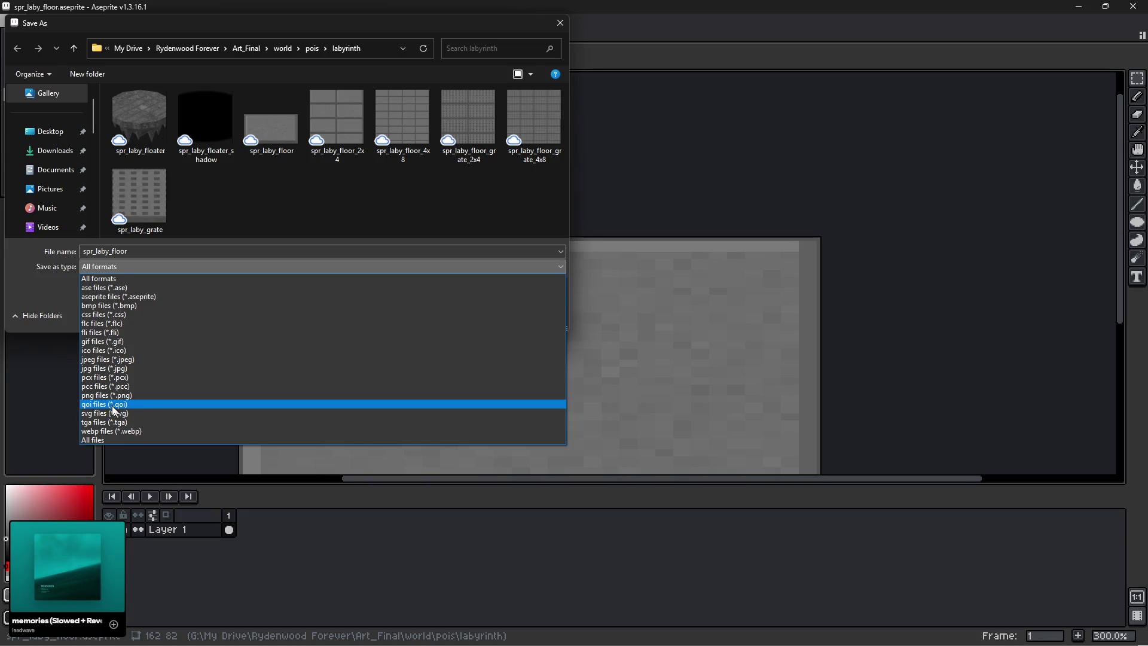
click(108, 395)
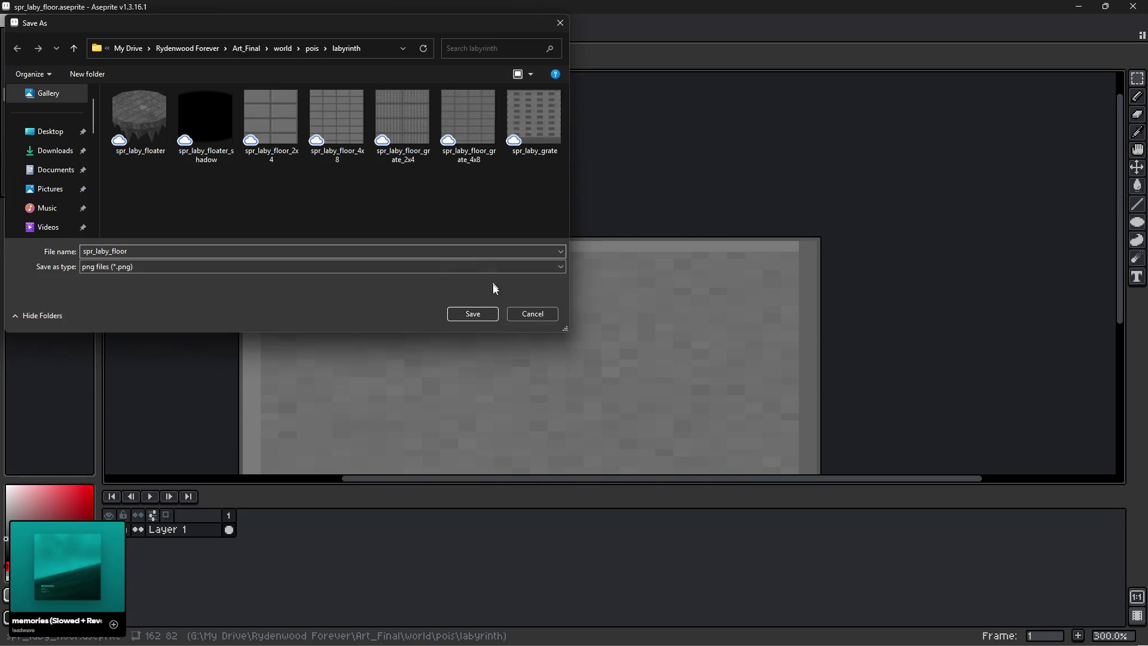
click(475, 315)
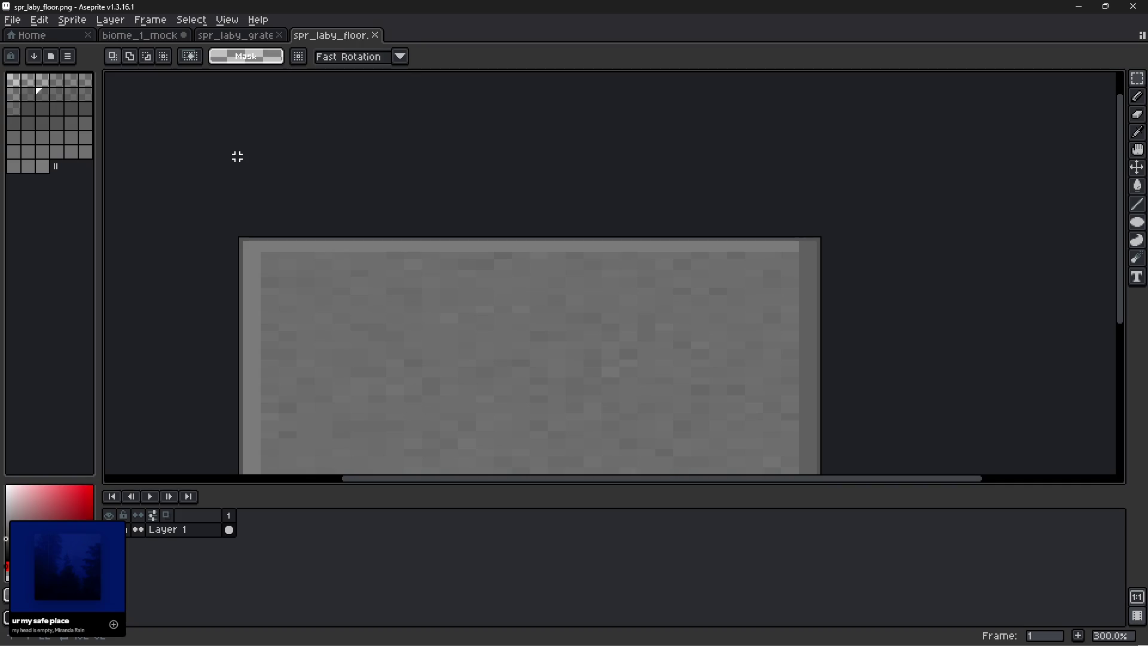
scroll(360, 147, down, 2)
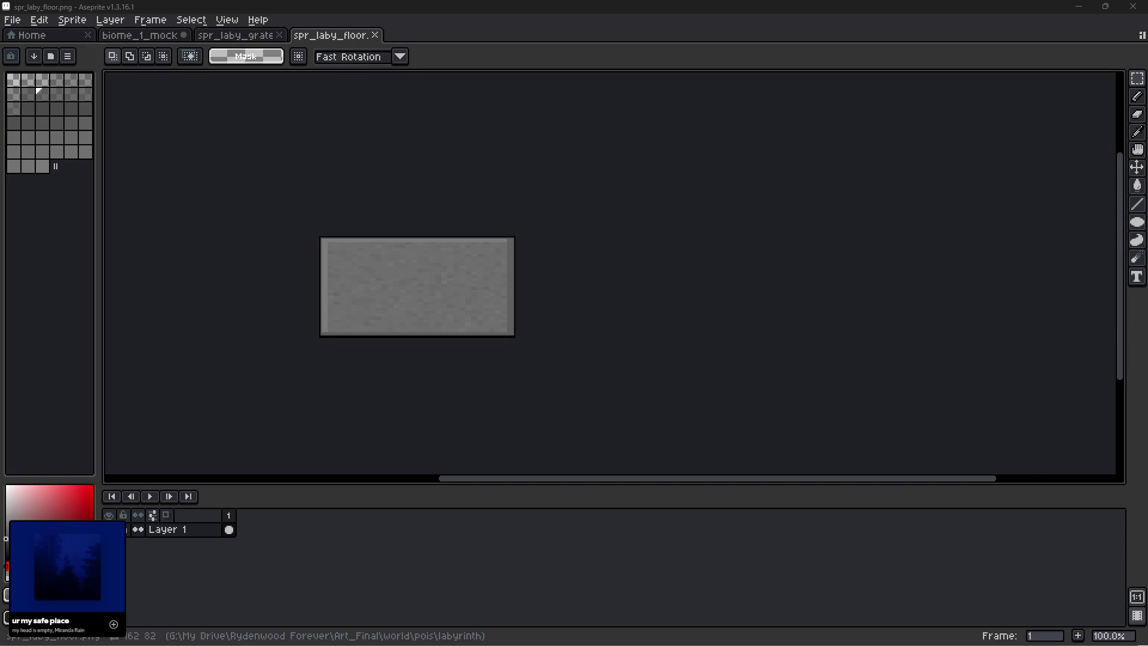
Check the grate sprite and Blockbench, then return to biome_1_mock and zoom onto the floor slab.
click(226, 37)
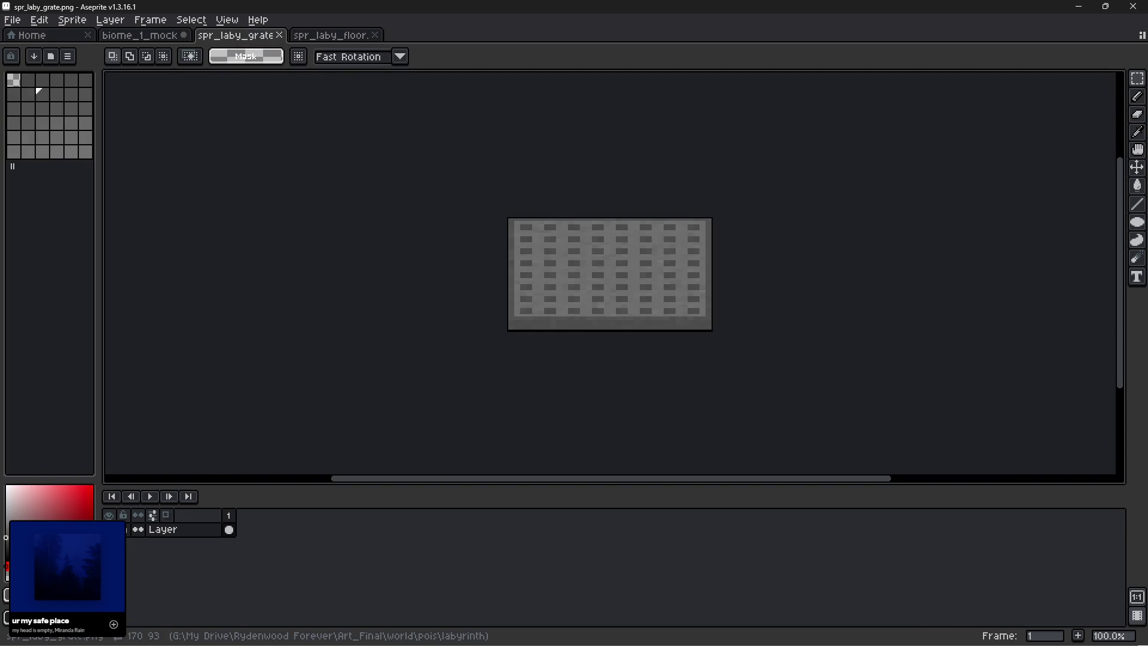
key(alt+Tab)
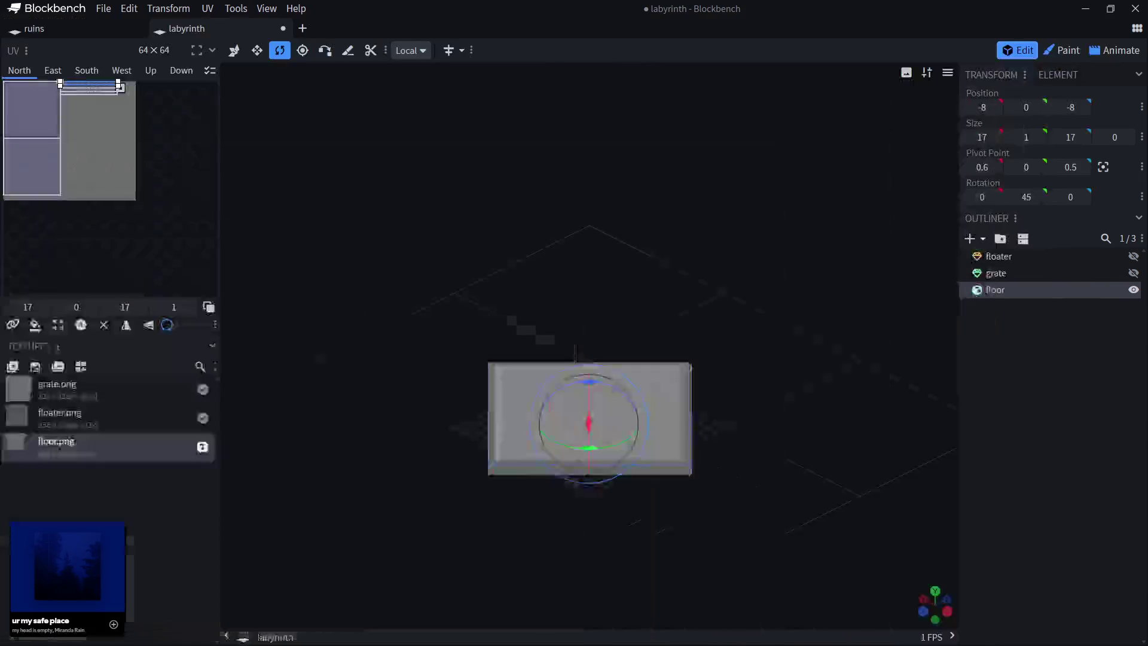
key(alt+Tab)
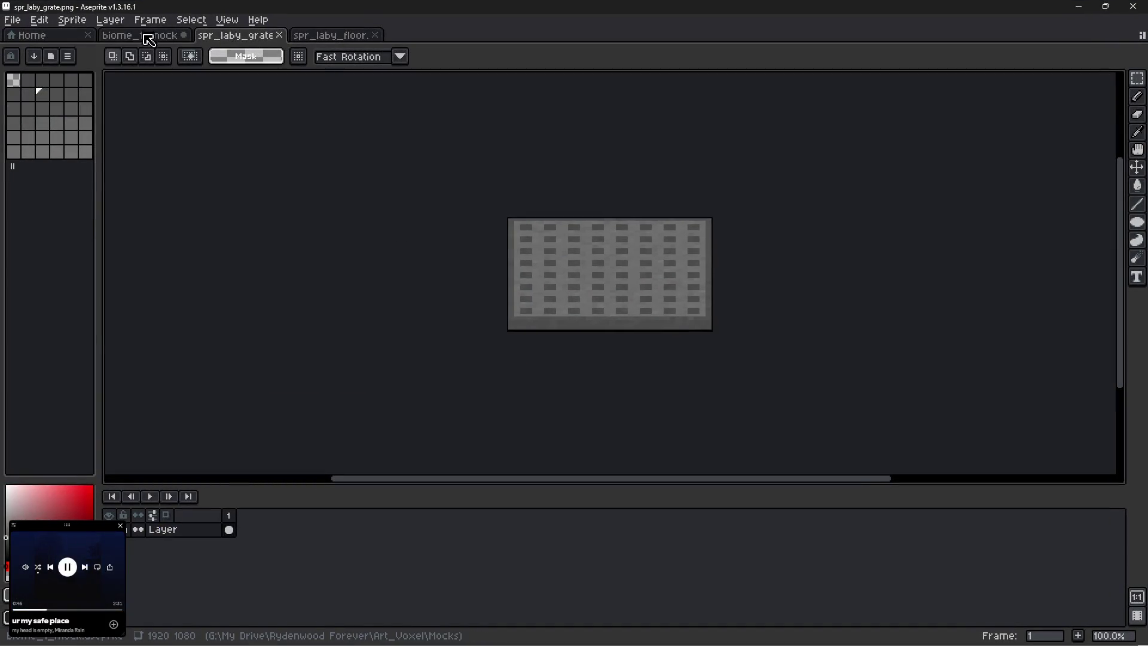
click(146, 36)
scroll(454, 120, up, 3)
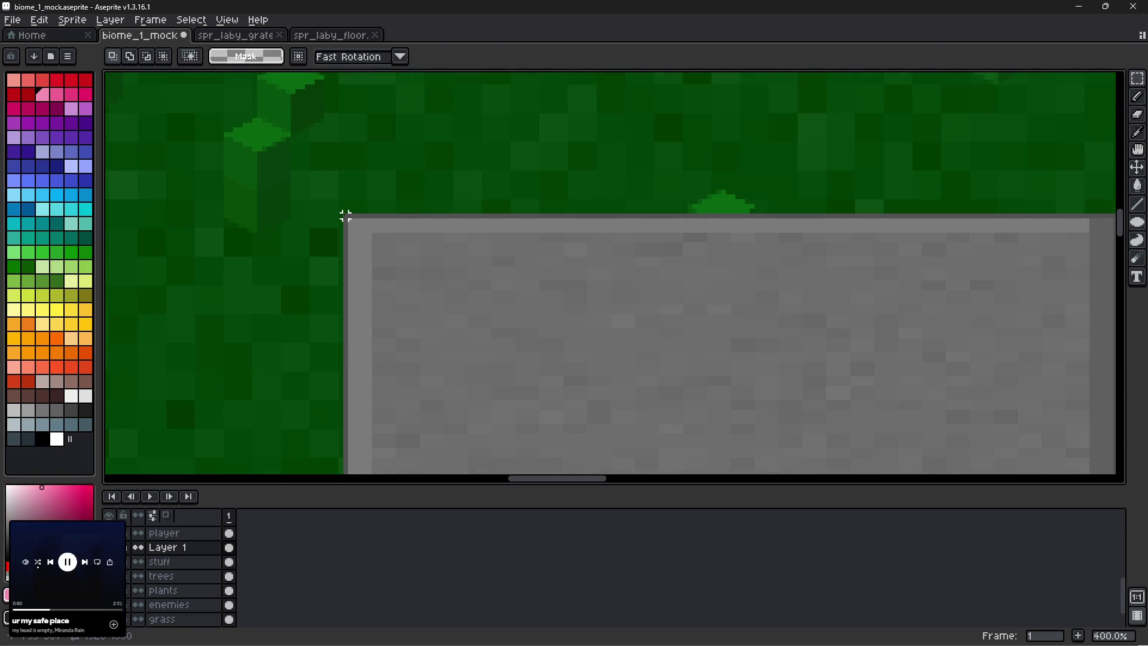
scroll(346, 217, down, 3)
scroll(346, 218, right, 3)
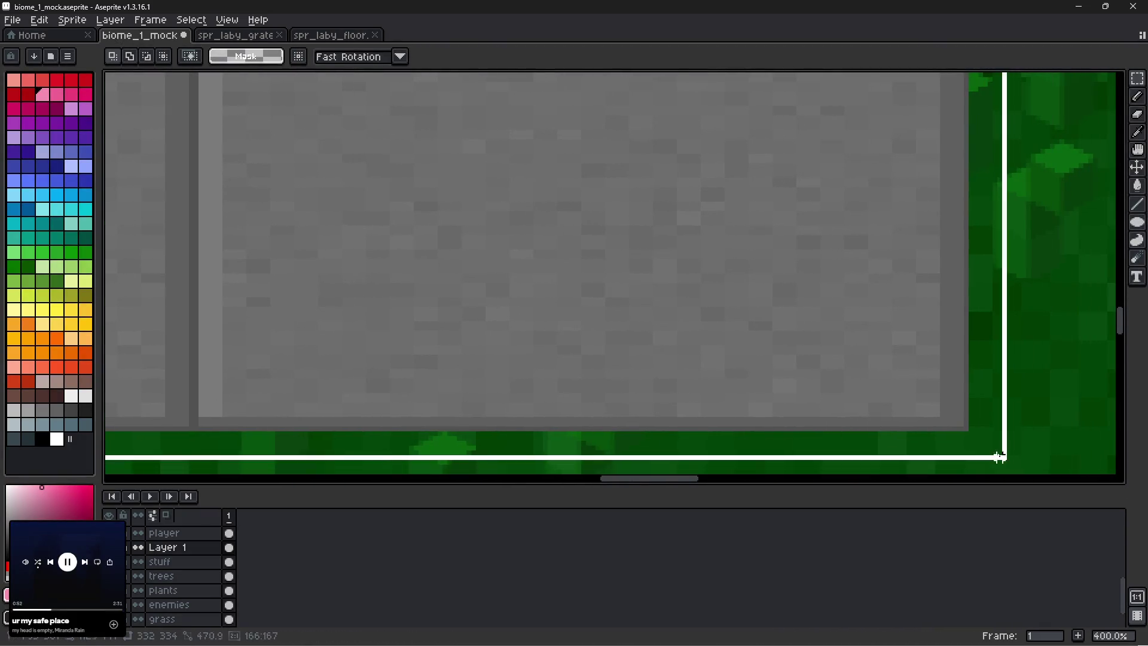